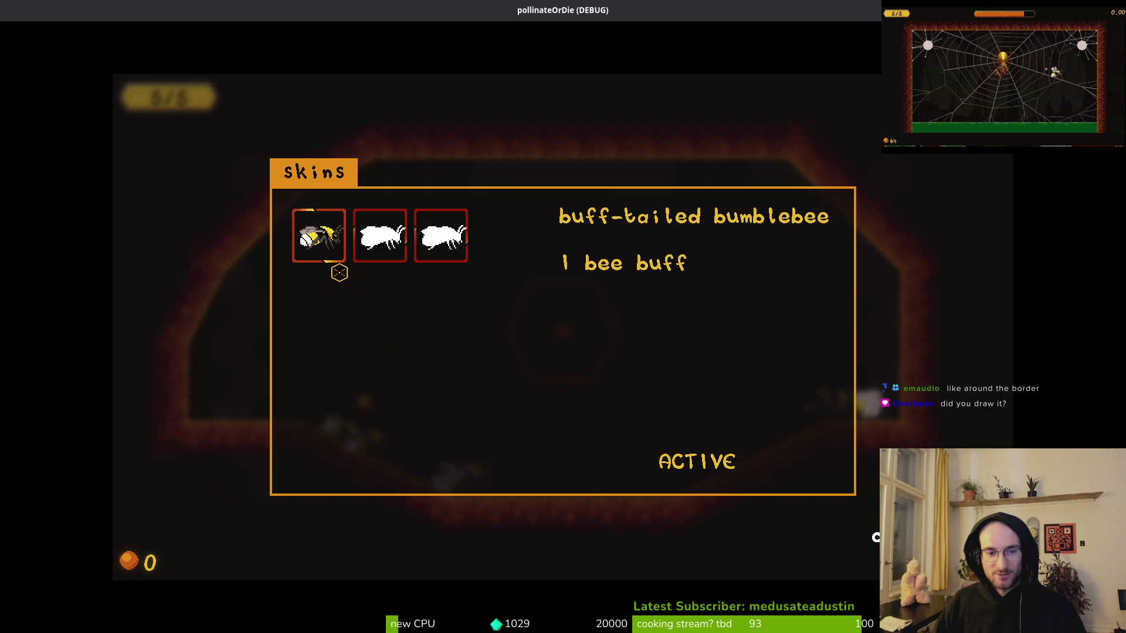
Choose the buff-tailed bumblebee skin, exit fullscreen, and switch to Aseprite.
left_click(340, 246)
key("Escape")
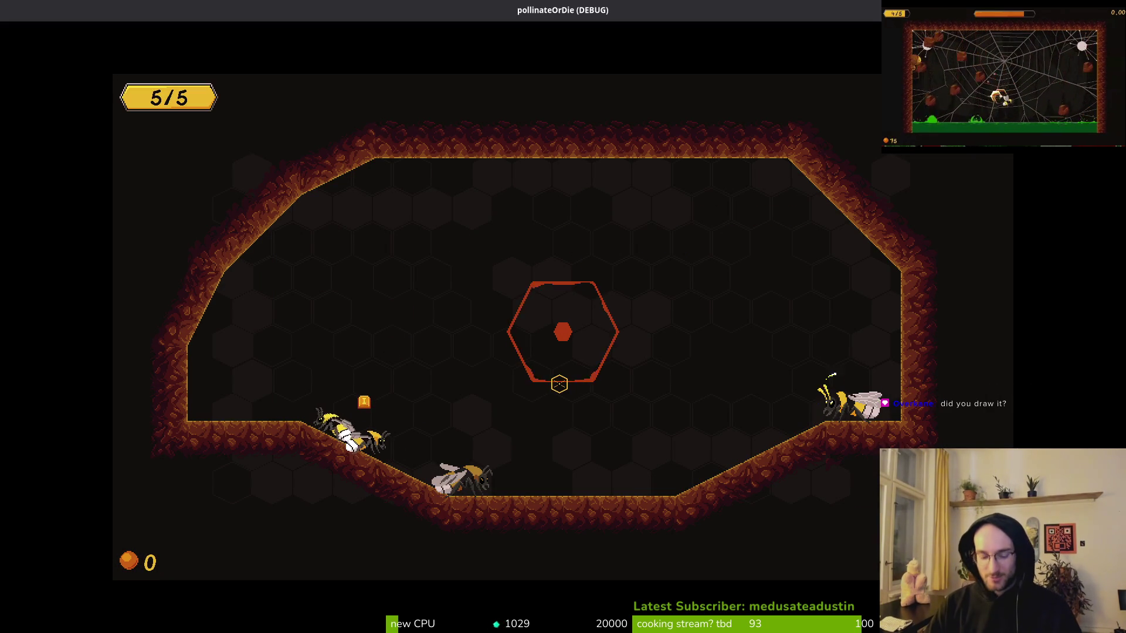
key("super+f")
key("super+2")
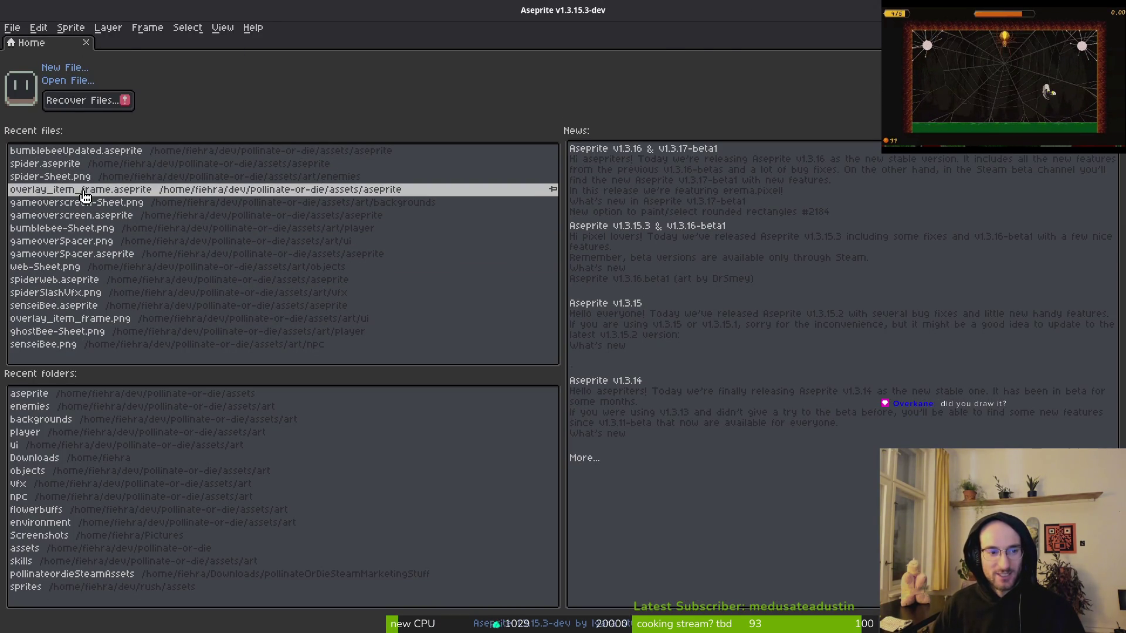
Open overlay_item_frame.aseprite and browse the tag frames 23 to 30 in the timeline.
left_click(84, 195)
left_click_drag(667, 485, 674, 486)
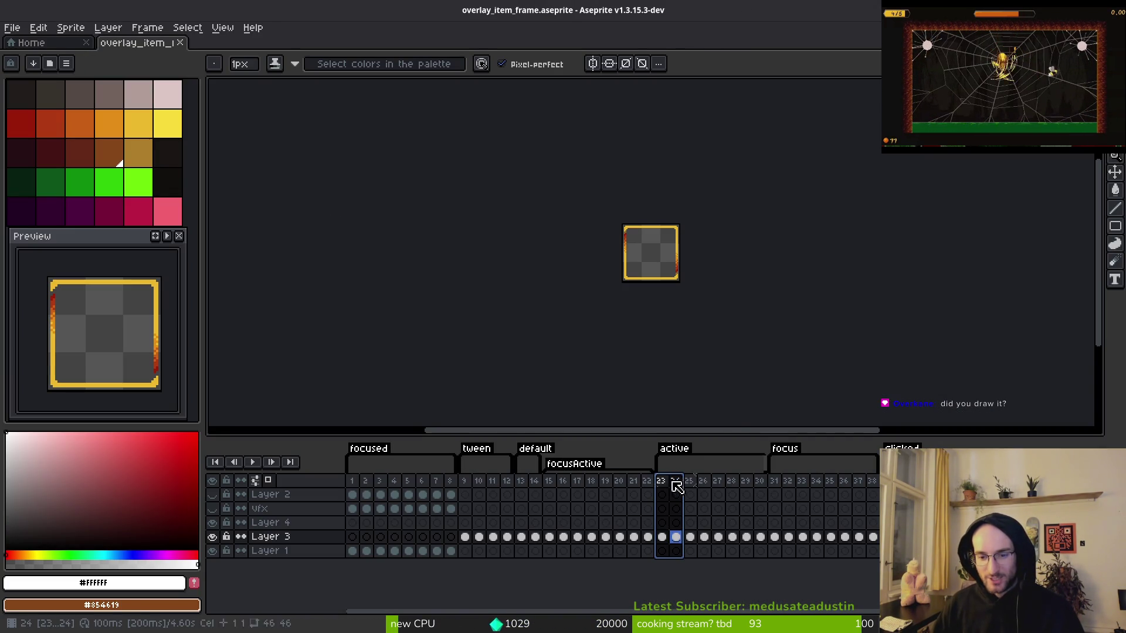
scroll(680, 269, "up", 3)
left_click(660, 483)
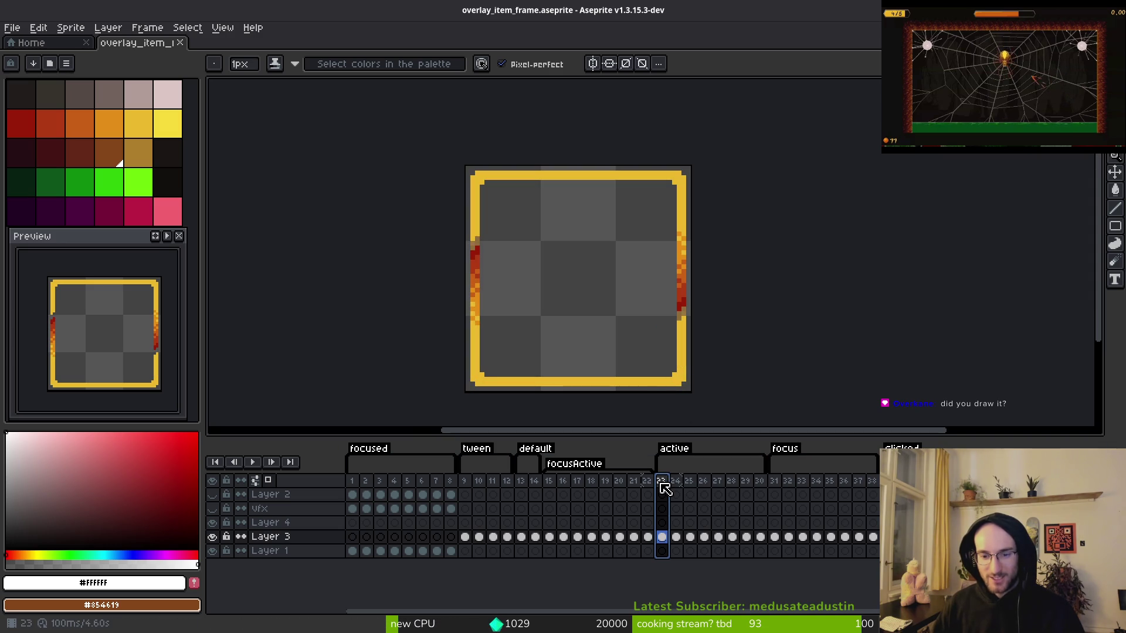
left_click(680, 487)
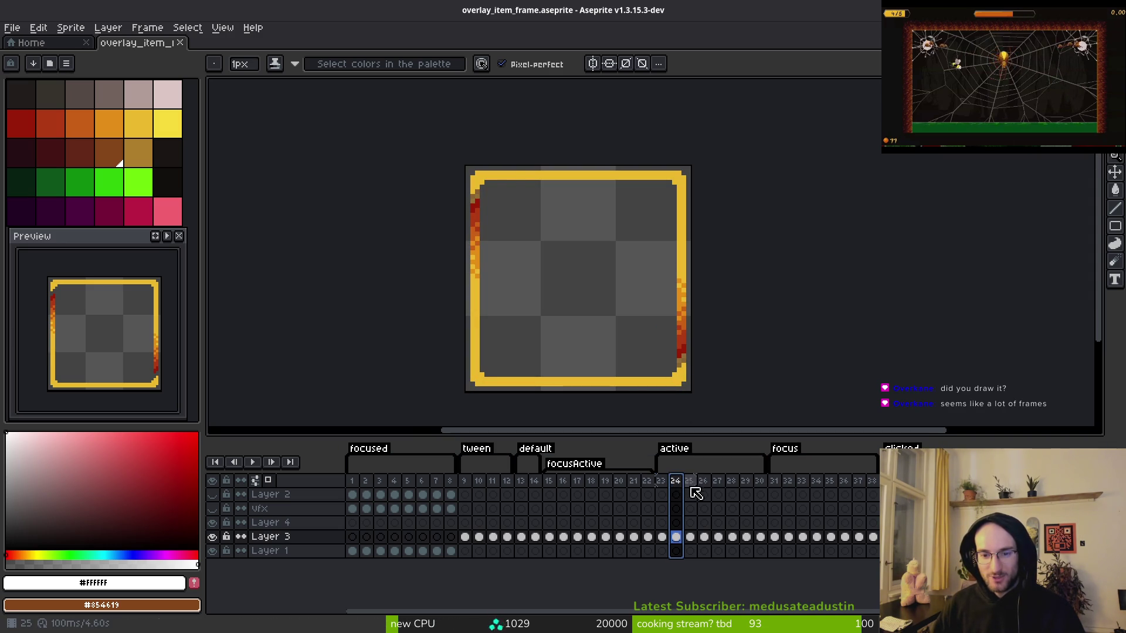
left_click(694, 487)
left_click(704, 485)
left_click_drag(718, 485, 758, 490)
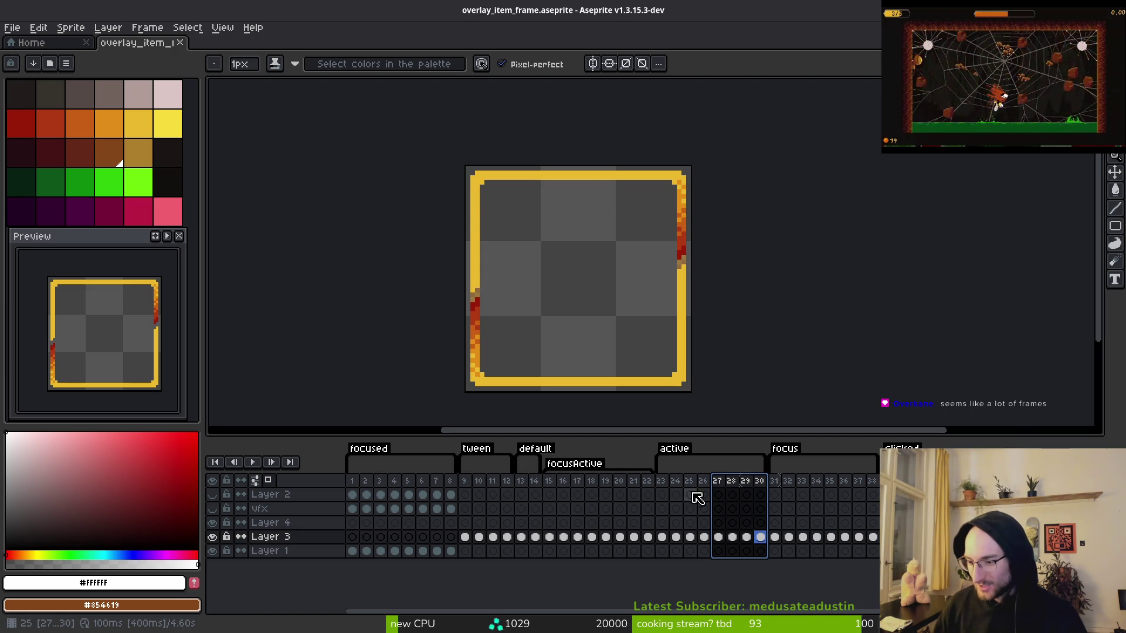
left_click_drag(662, 483, 707, 483)
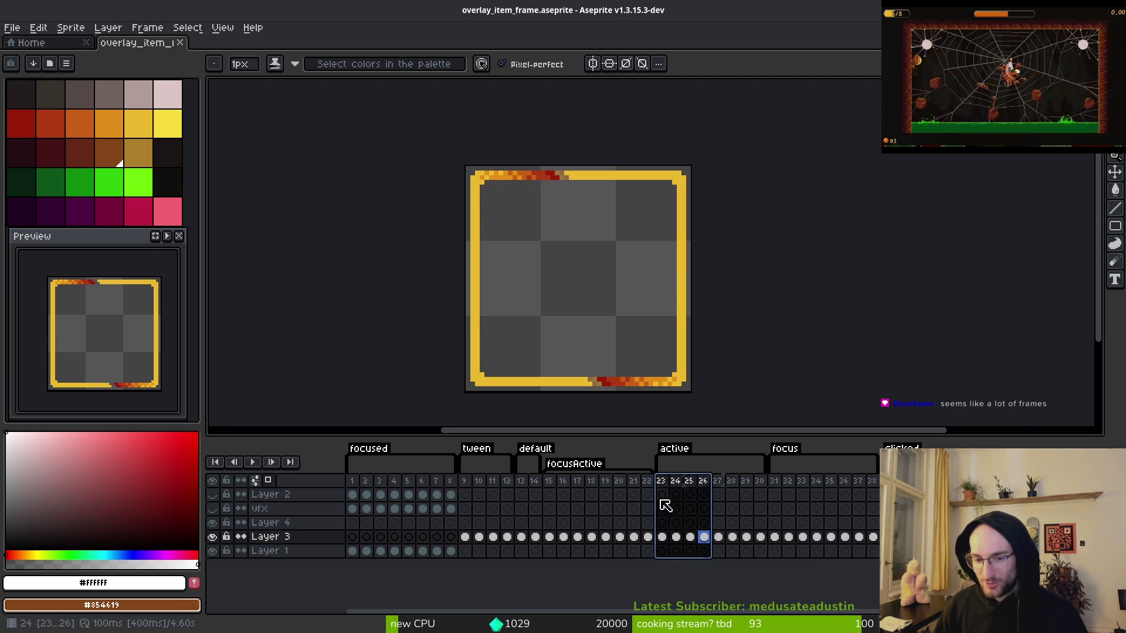
scroll(630, 348, "down", 2)
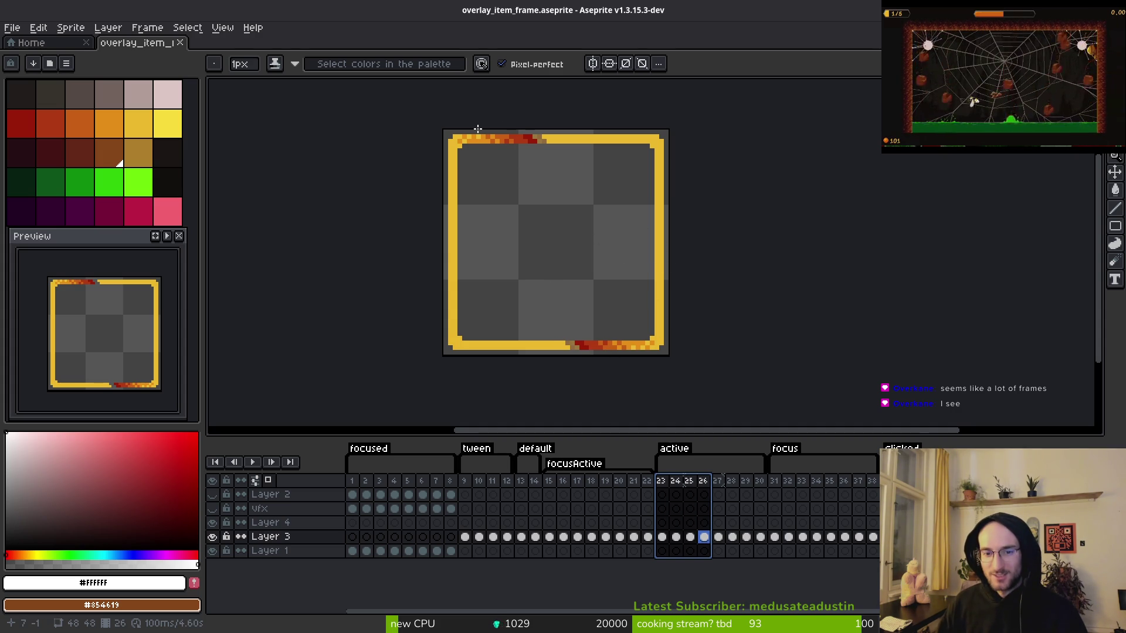
Draw and clear a rectangle selection on the canvas, then play the animation from frame 32.
key("m")
left_click_drag(529, 221, 731, 380)
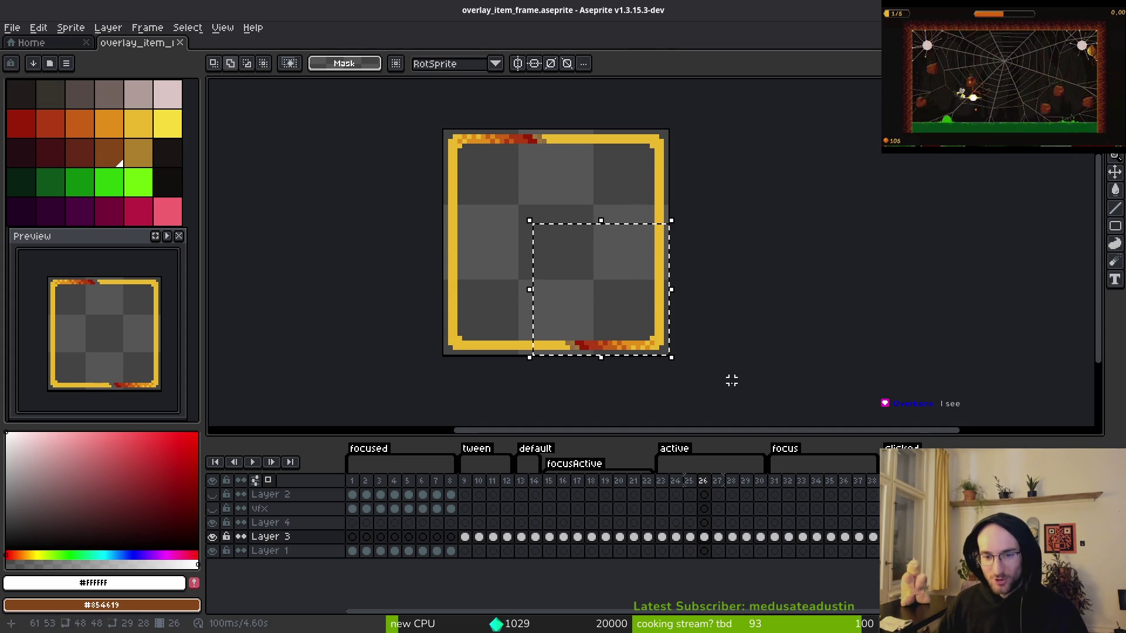
left_click(582, 298)
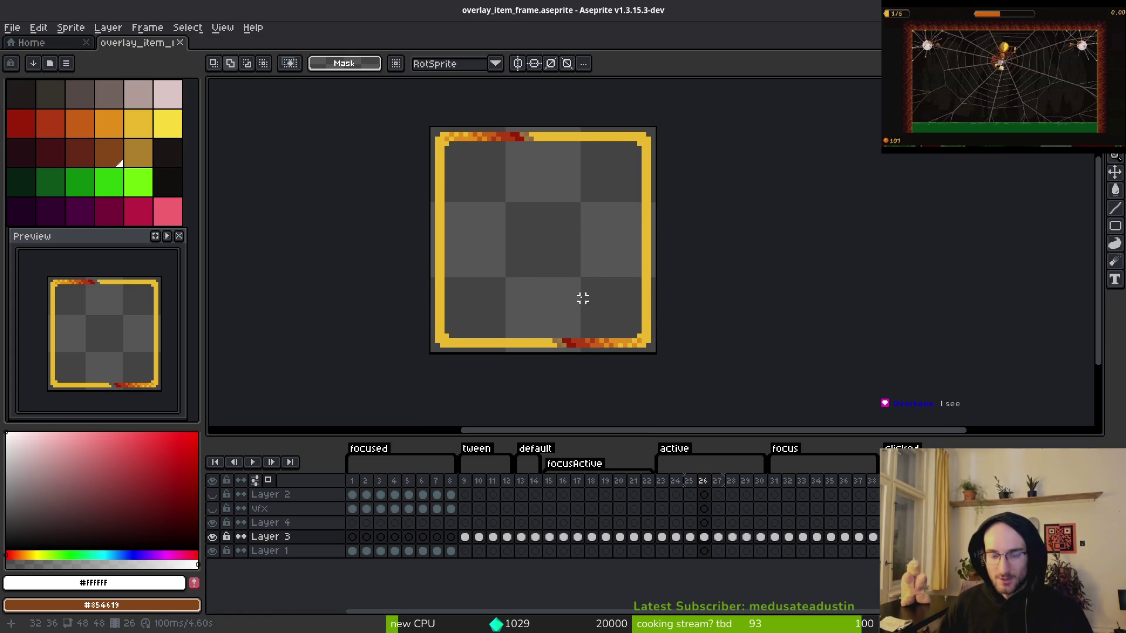
left_click(788, 509)
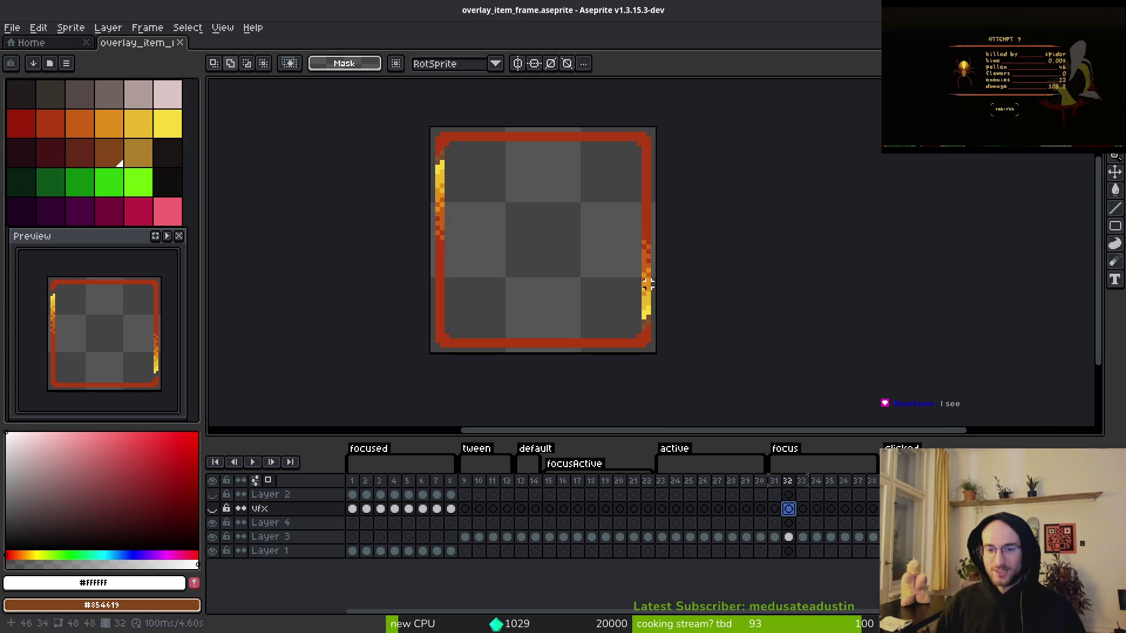
key("Return")
Step back to the red-bordered frame 14, then return to the running game.
key("i")
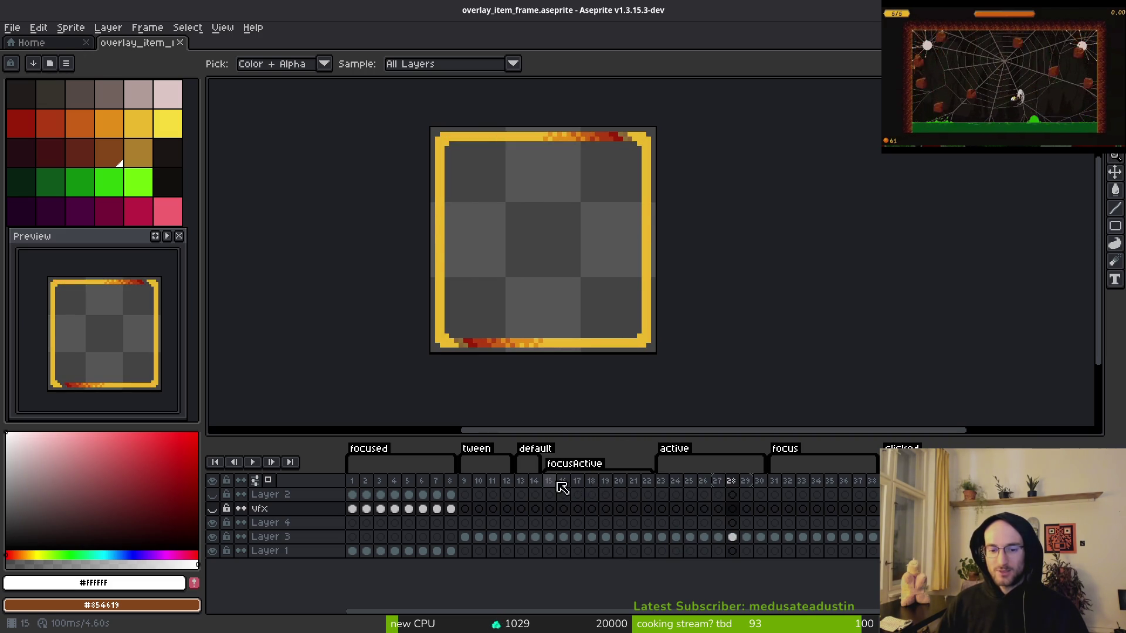
left_click(674, 495)
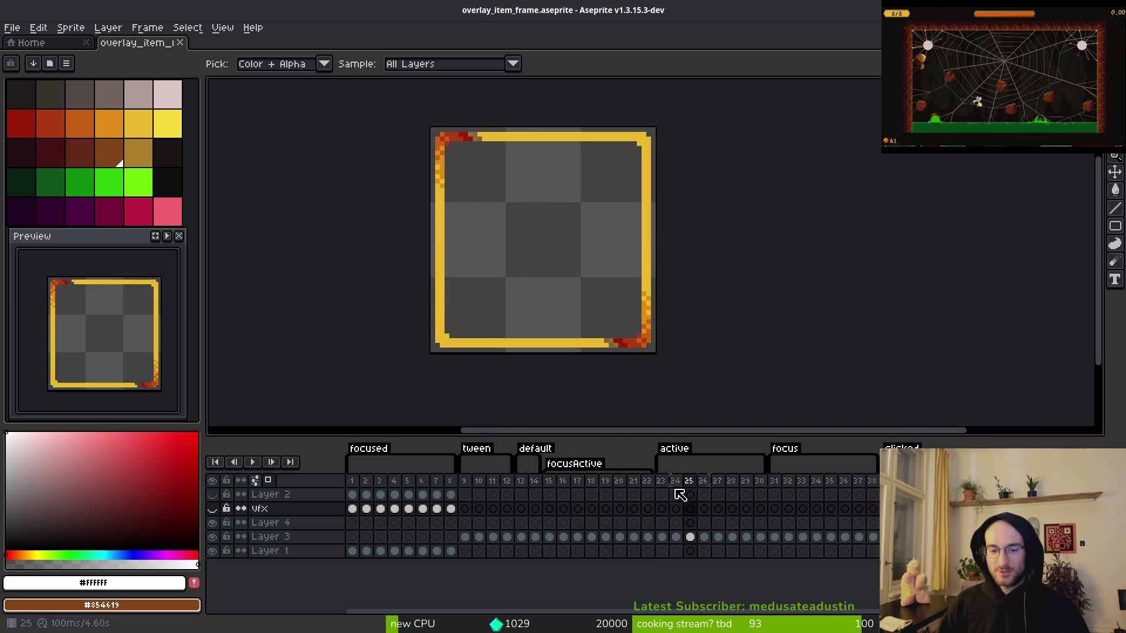
left_click(520, 494)
left_click(532, 492)
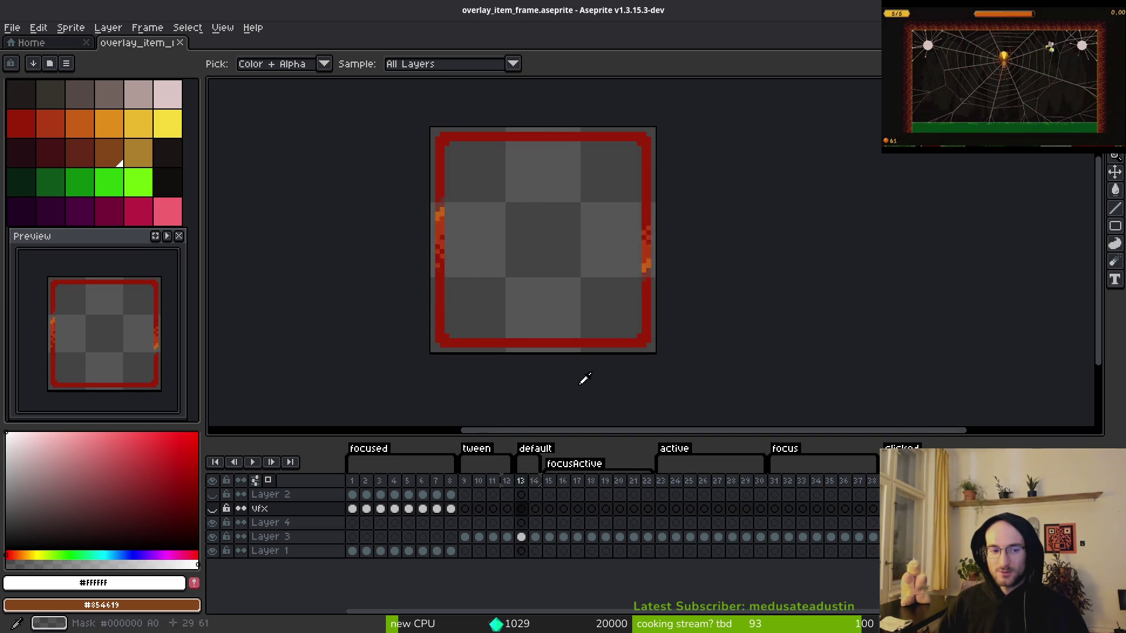
key("m")
key("alt+Tab")
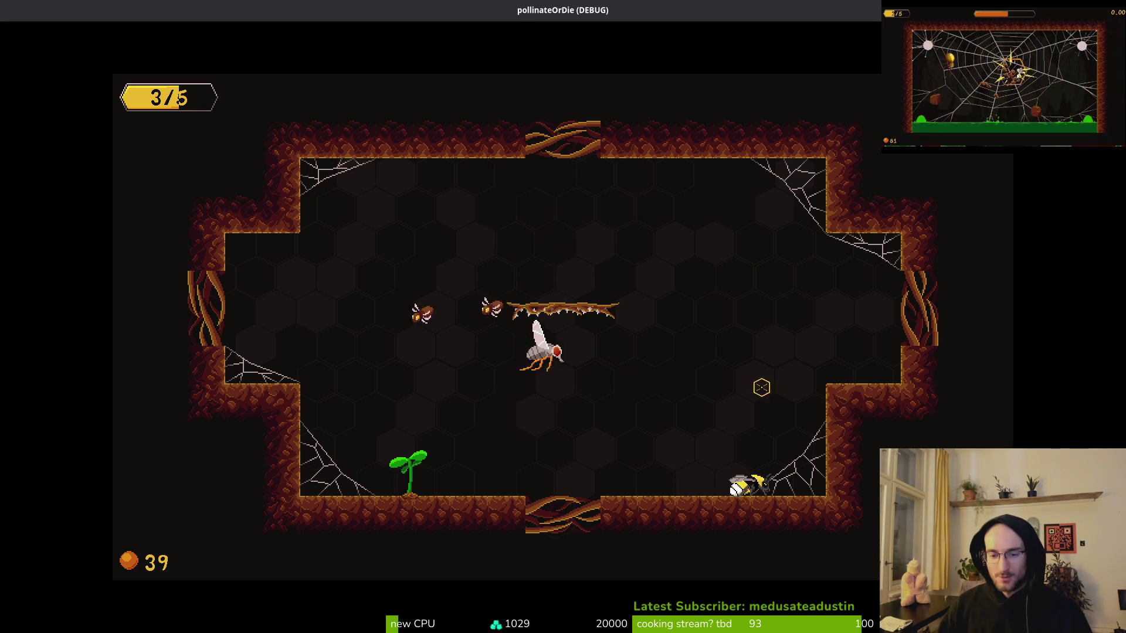
Pause the bee cave level, confirm quitting to the main menu, and close the game window.
key("Escape")
left_click(568, 368)
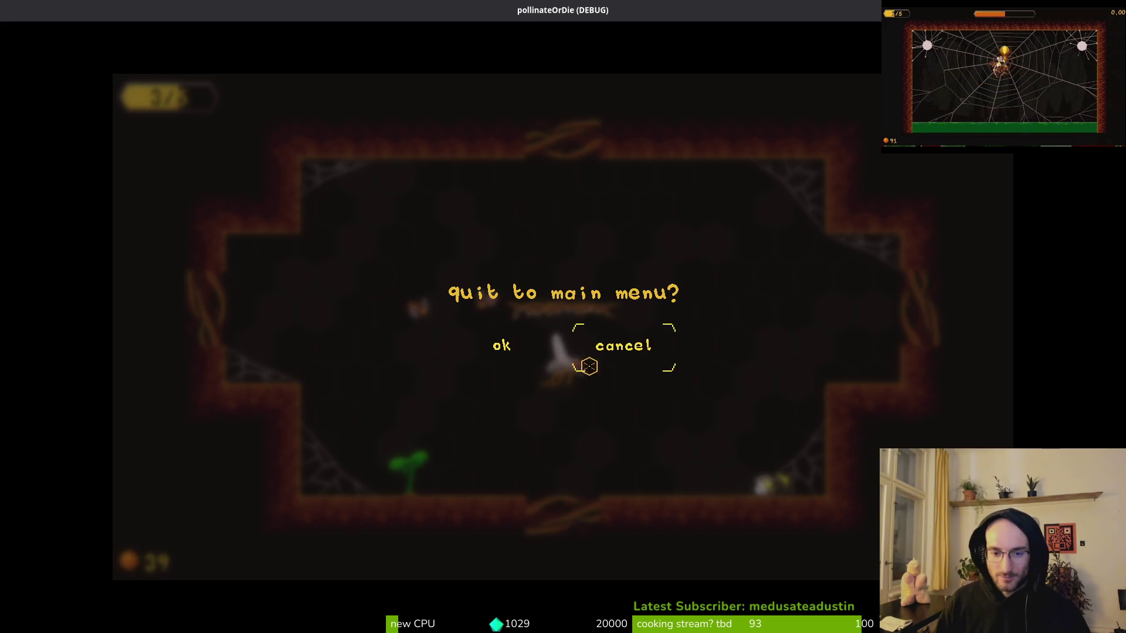
left_click(518, 355)
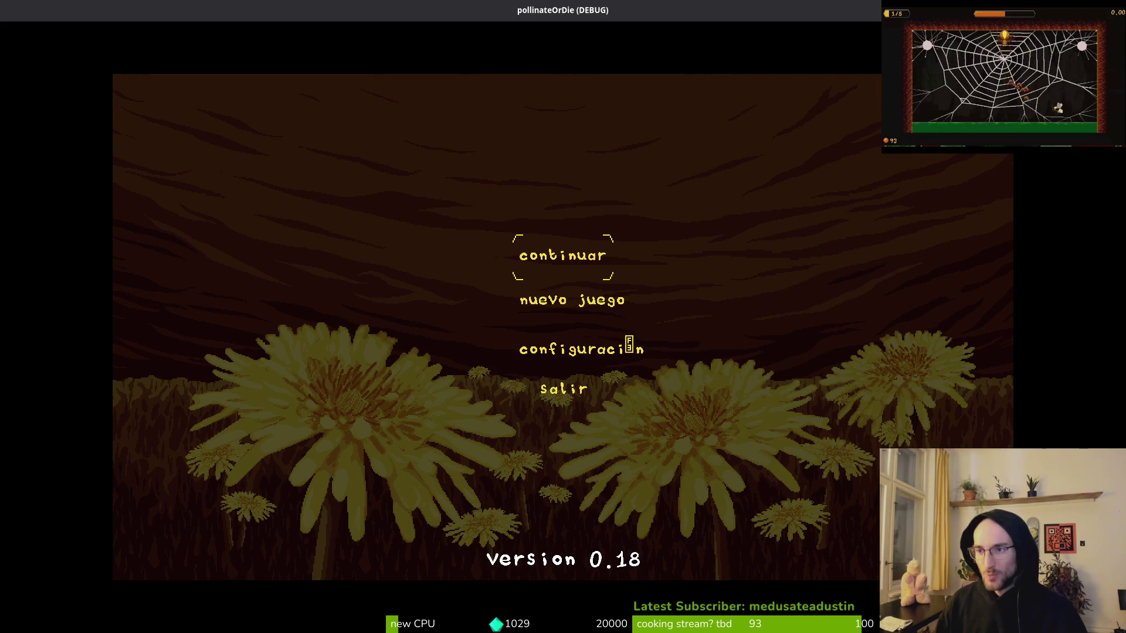
key("alt+F4")
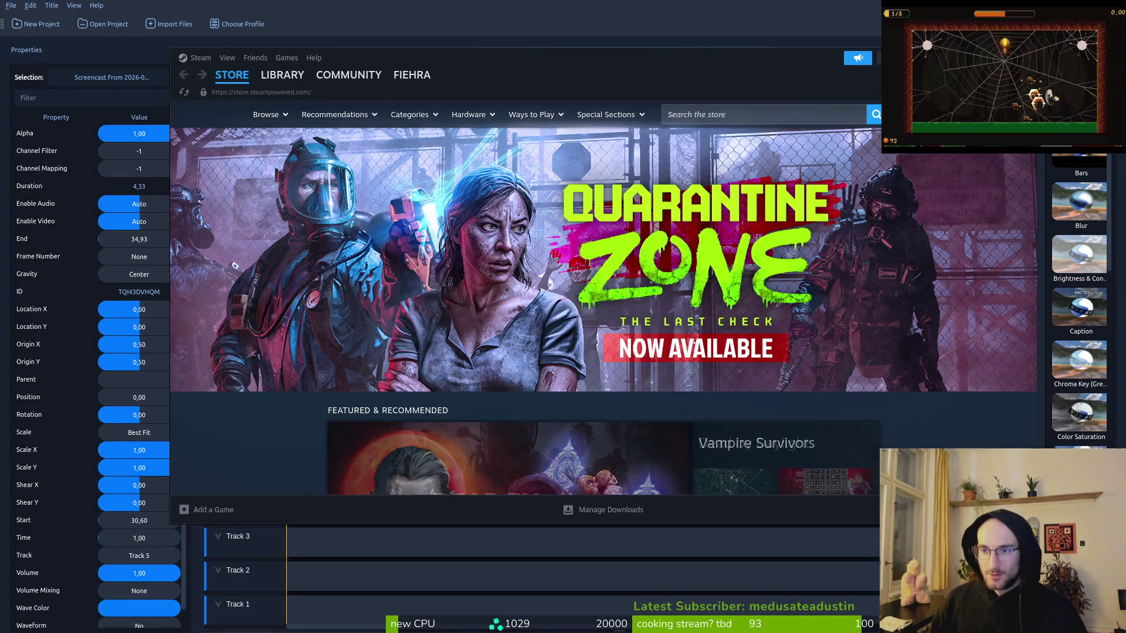
Set Downloads as the export folder and export the bossSlash video as MP4 to completion.
key("alt+F4")
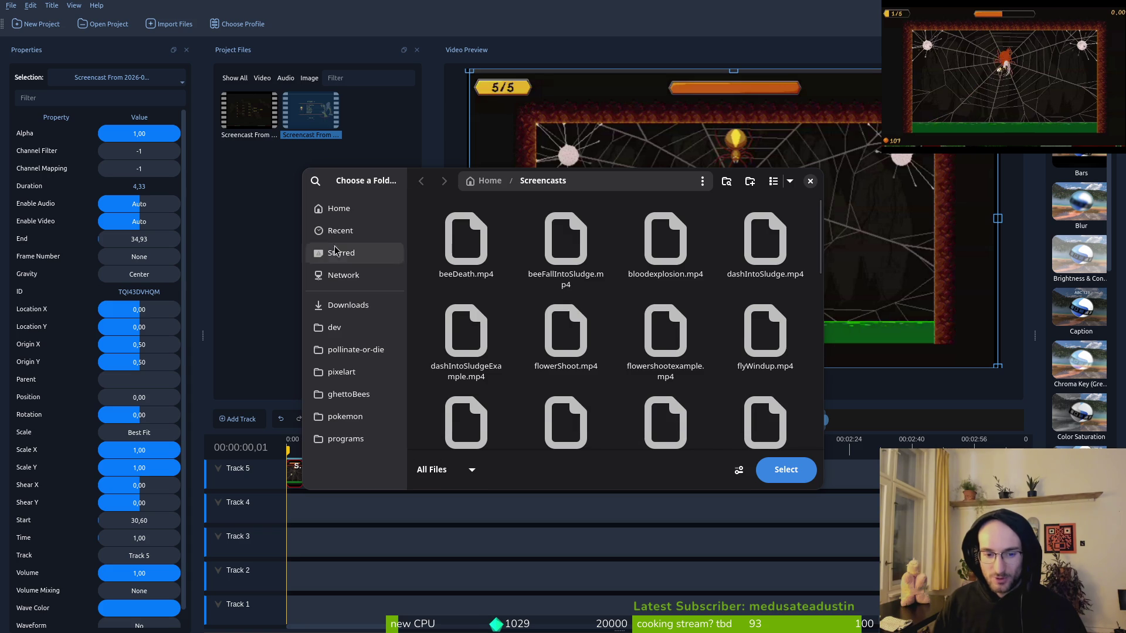
left_click(352, 312)
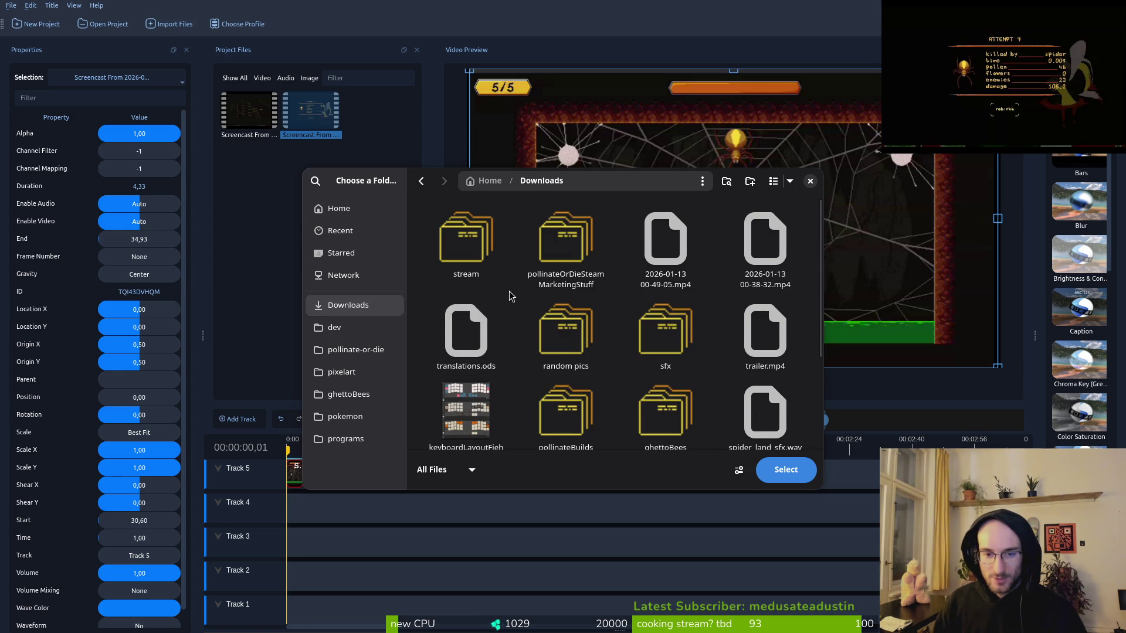
left_click(788, 471)
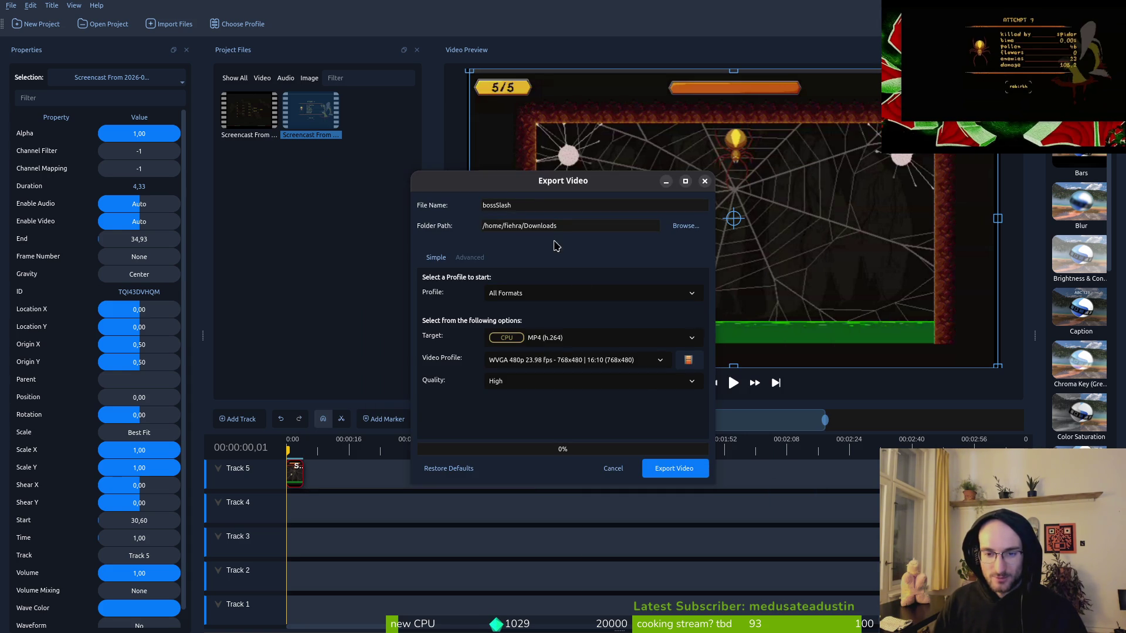
left_click(688, 472)
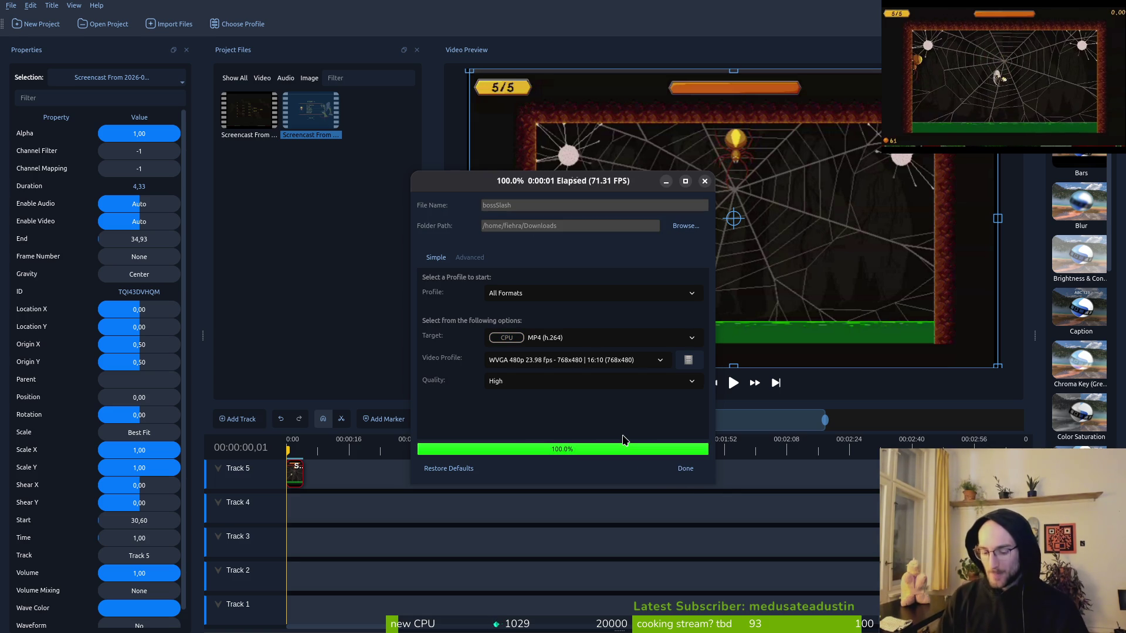
left_click(683, 468)
key("super")
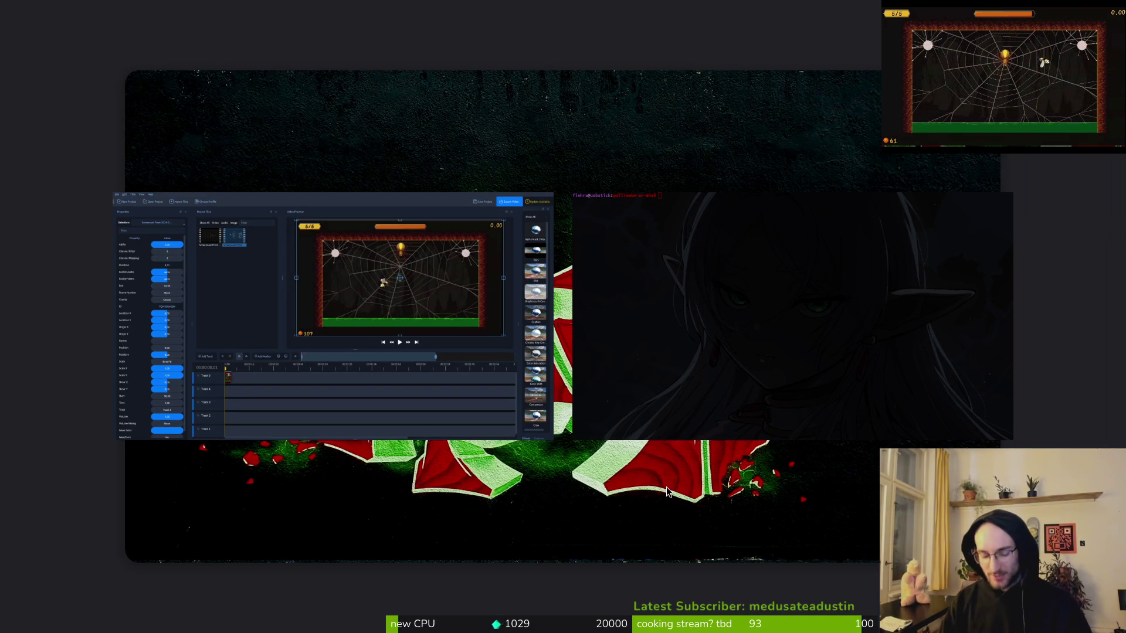
Deselect the second OpenShot clip, then open Files on the home folder from the terminal workspace.
key("super")
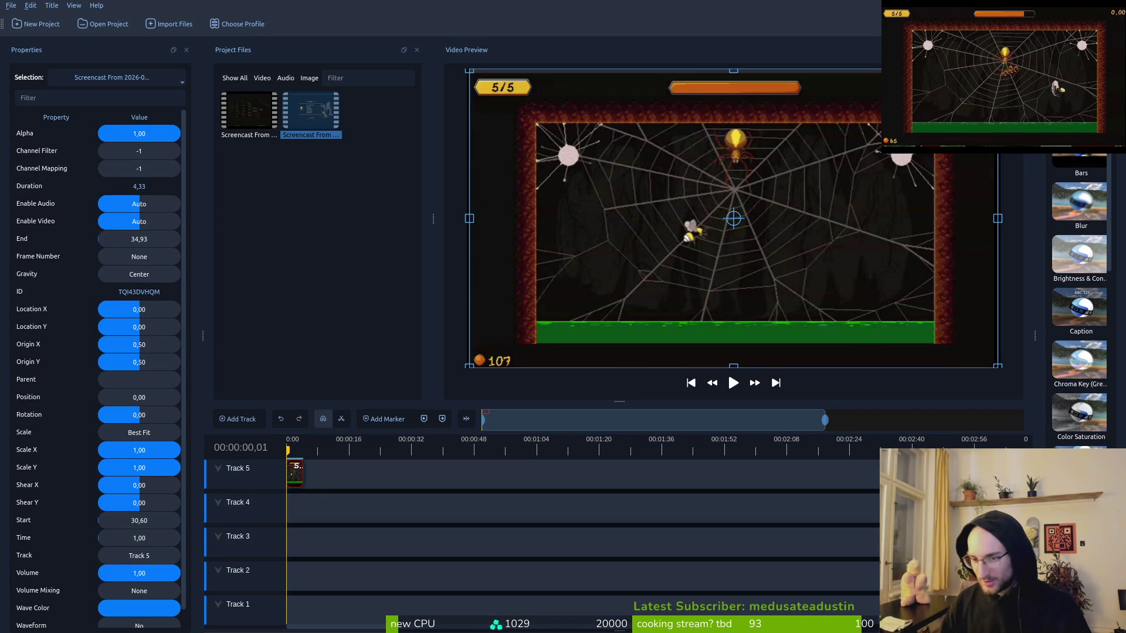
left_click(327, 188)
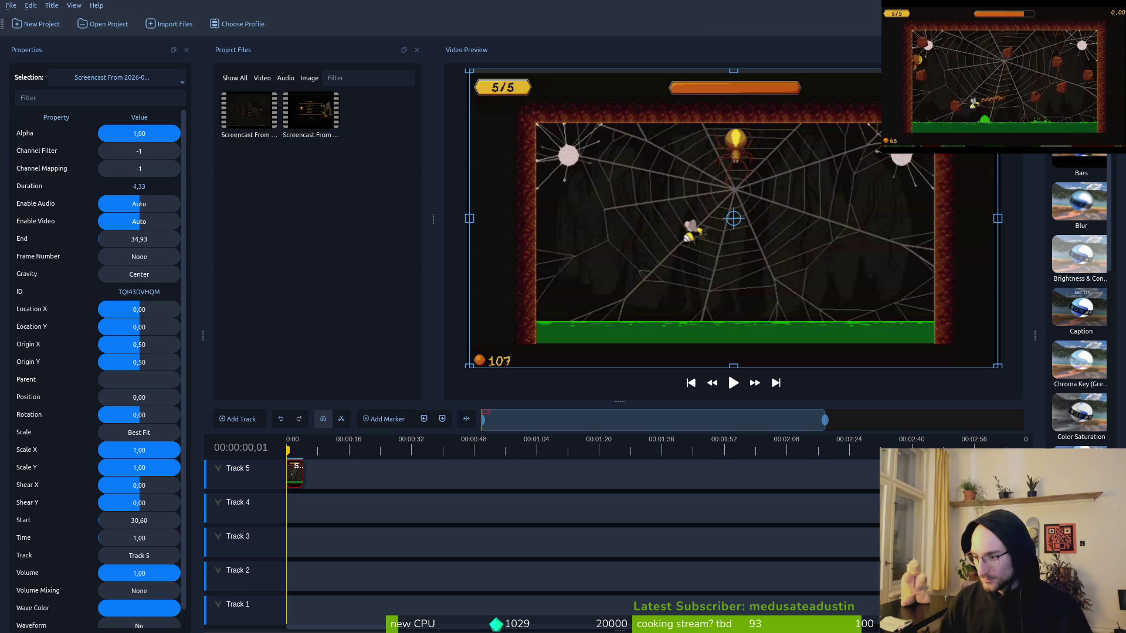
key("super+1")
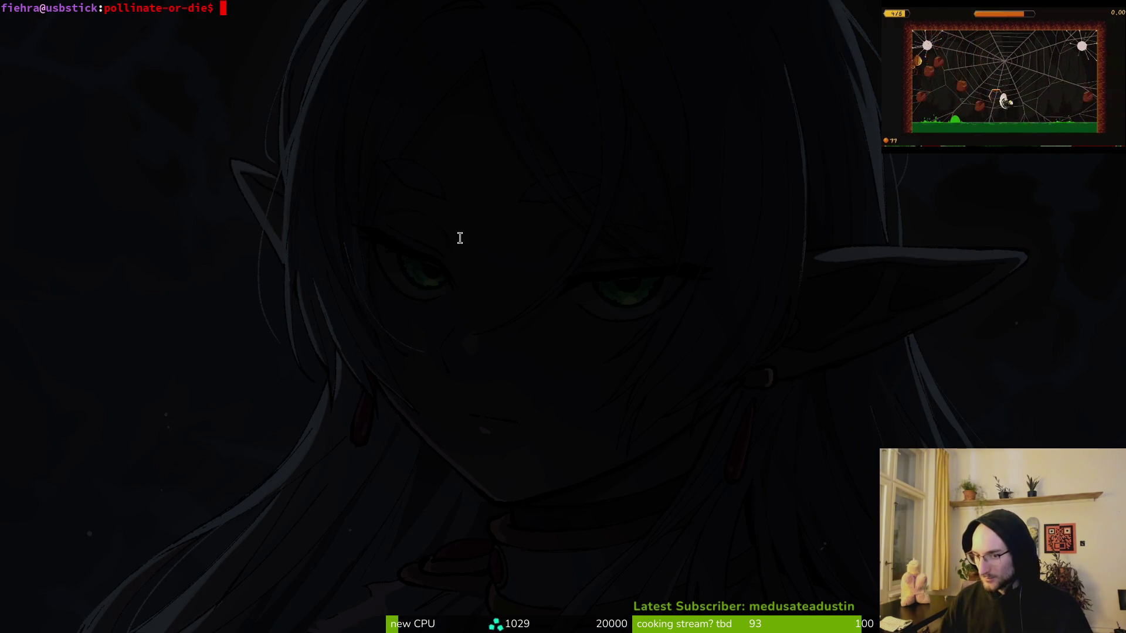
key("super")
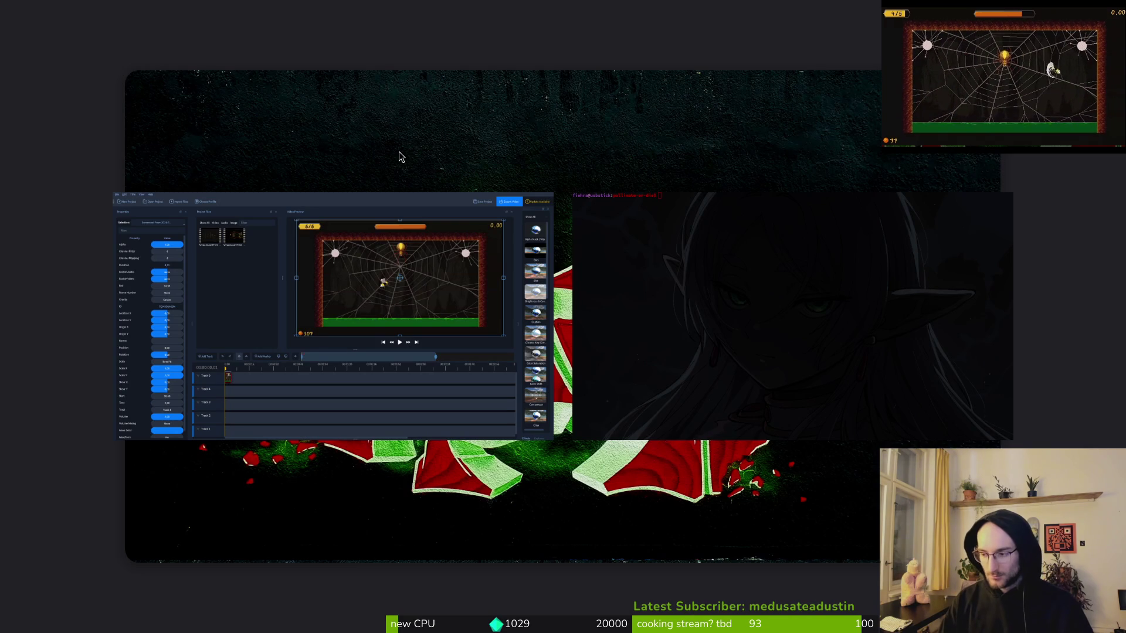
key("super")
key("super+e")
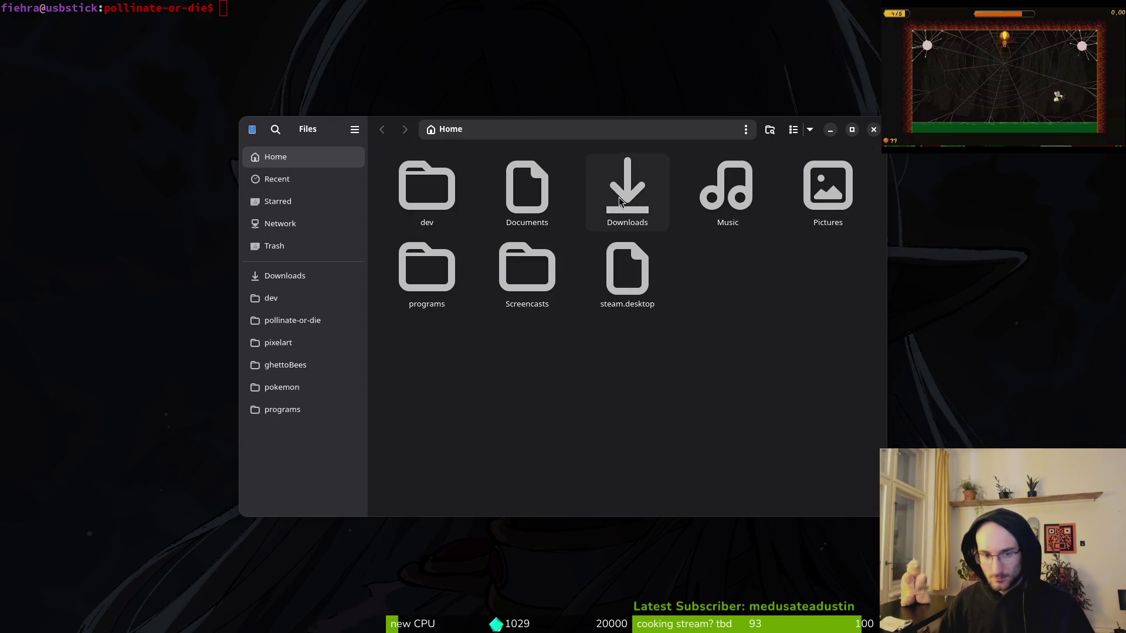
Cut bossSlash.mp4 from Downloads and paste it into the pollinateOrDieSteamMarketingStuff videos folder.
left_click(650, 218)
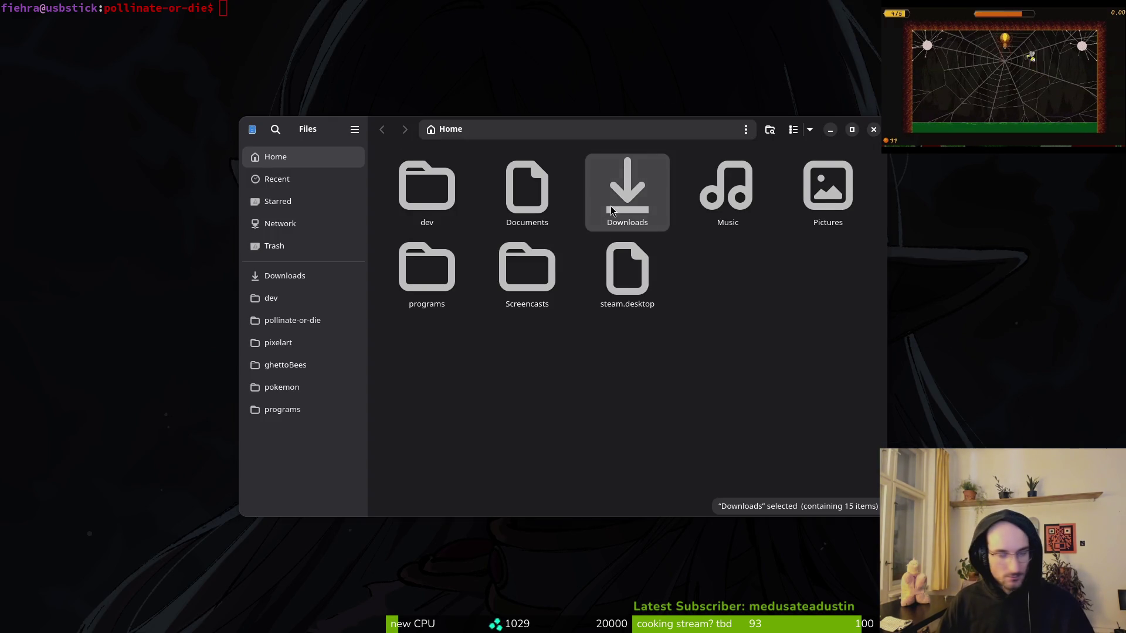
double_click(611, 211)
left_click(448, 231)
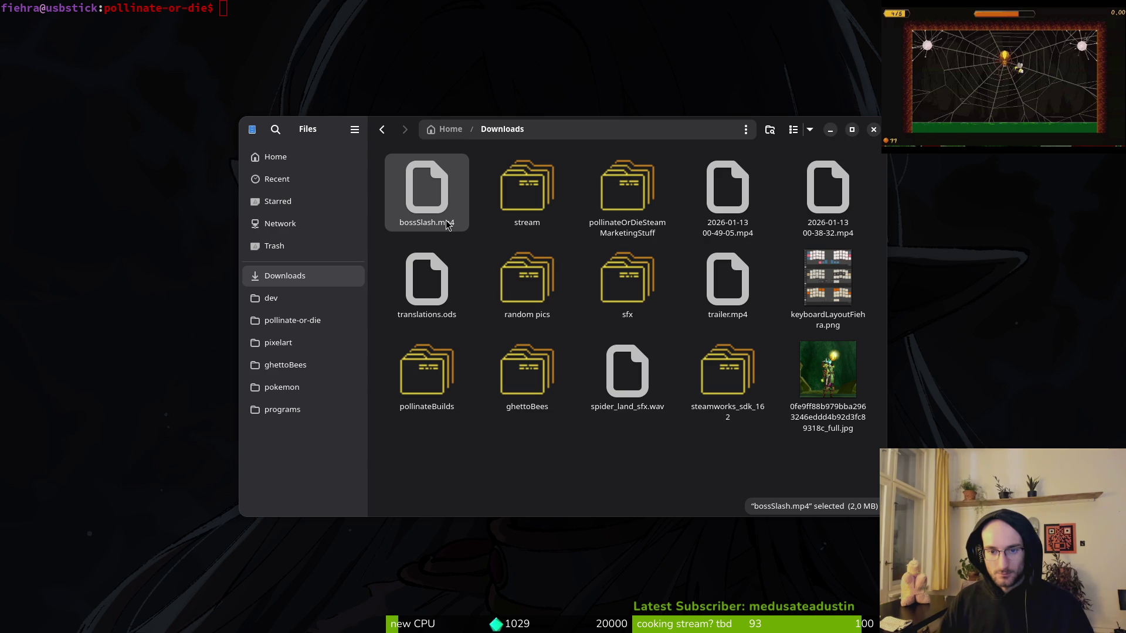
key("ctrl+x")
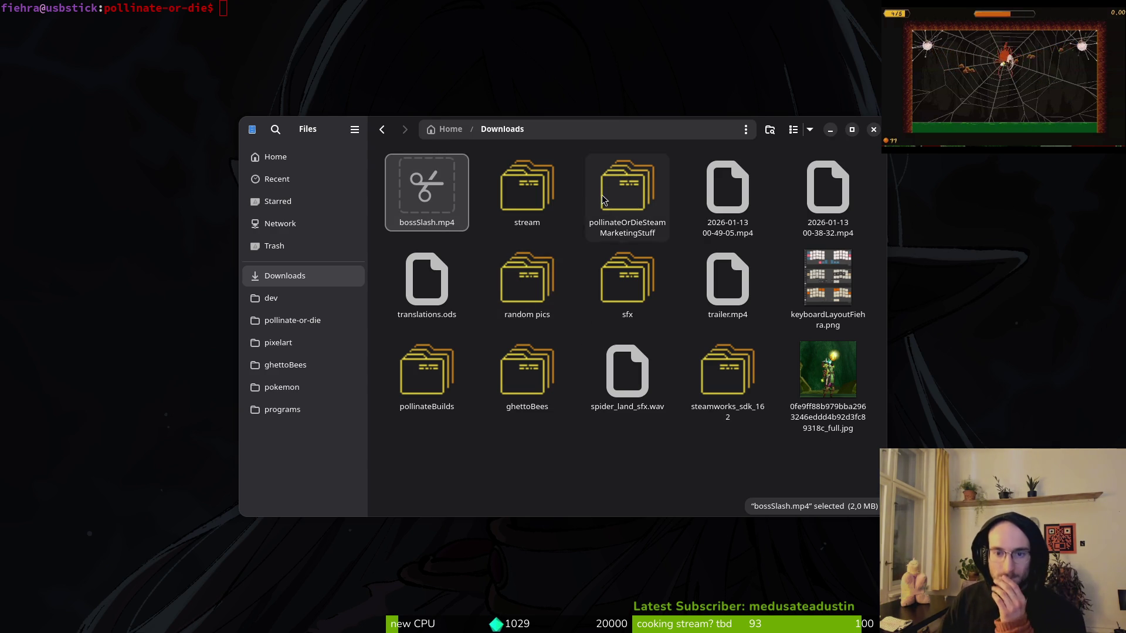
double_click(621, 193)
double_click(527, 371)
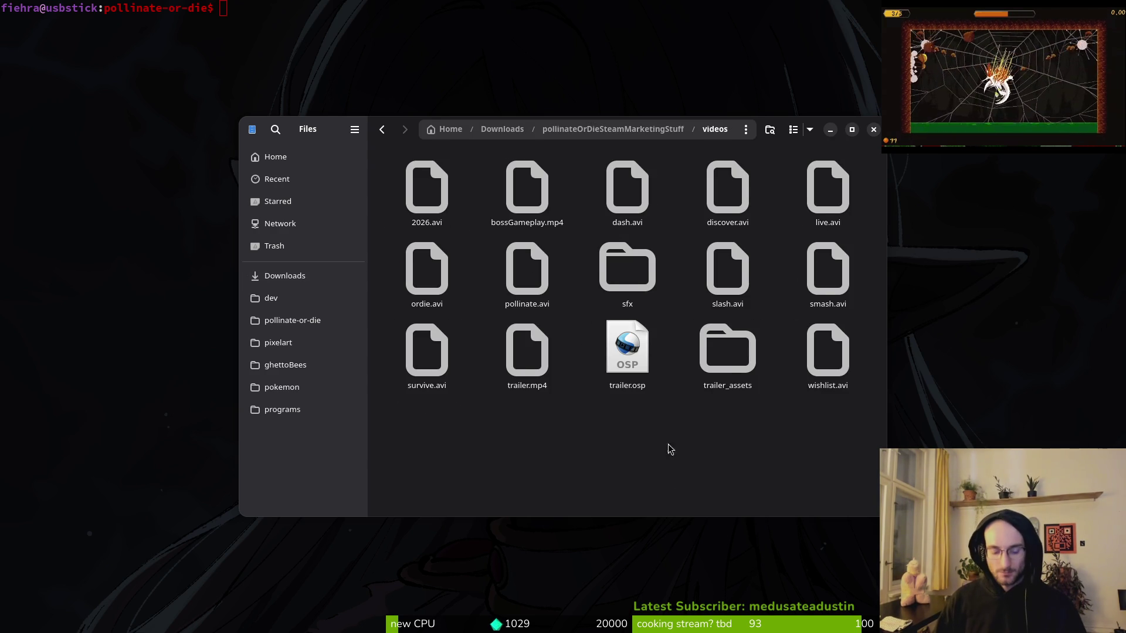
key("ctrl+v")
Paste bossSlash.mp4 into the Downloads/sfx/sfxvideos folder.
key("alt+Left")
key("alt+Left")
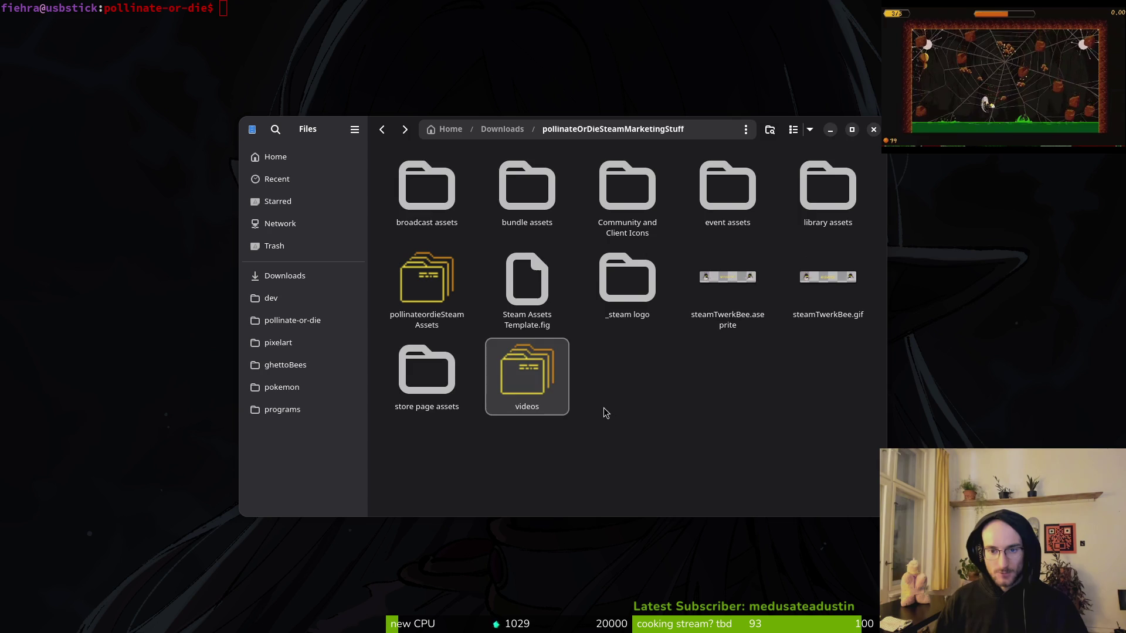
double_click(507, 286)
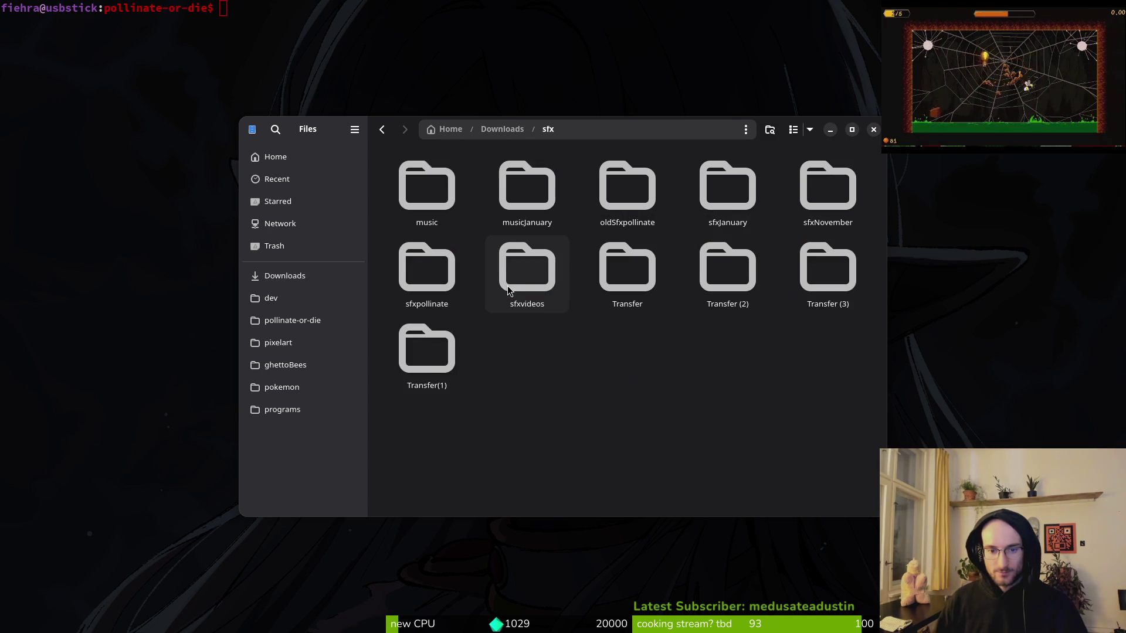
double_click(508, 286)
key("ctrl+v")
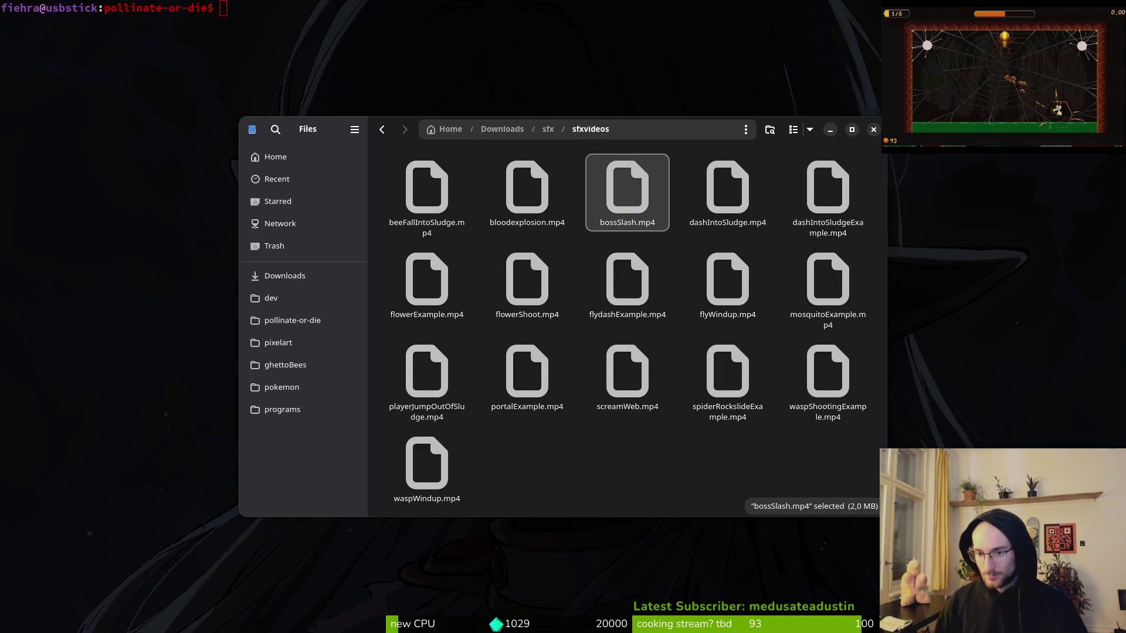
key("alt+Tab")
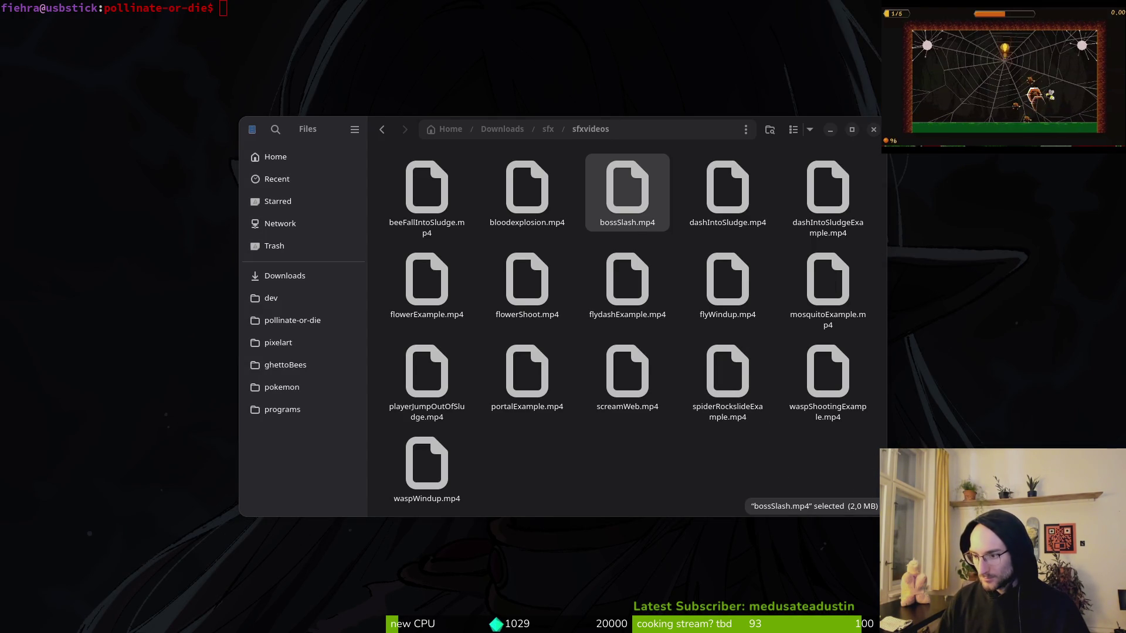
left_click(623, 200)
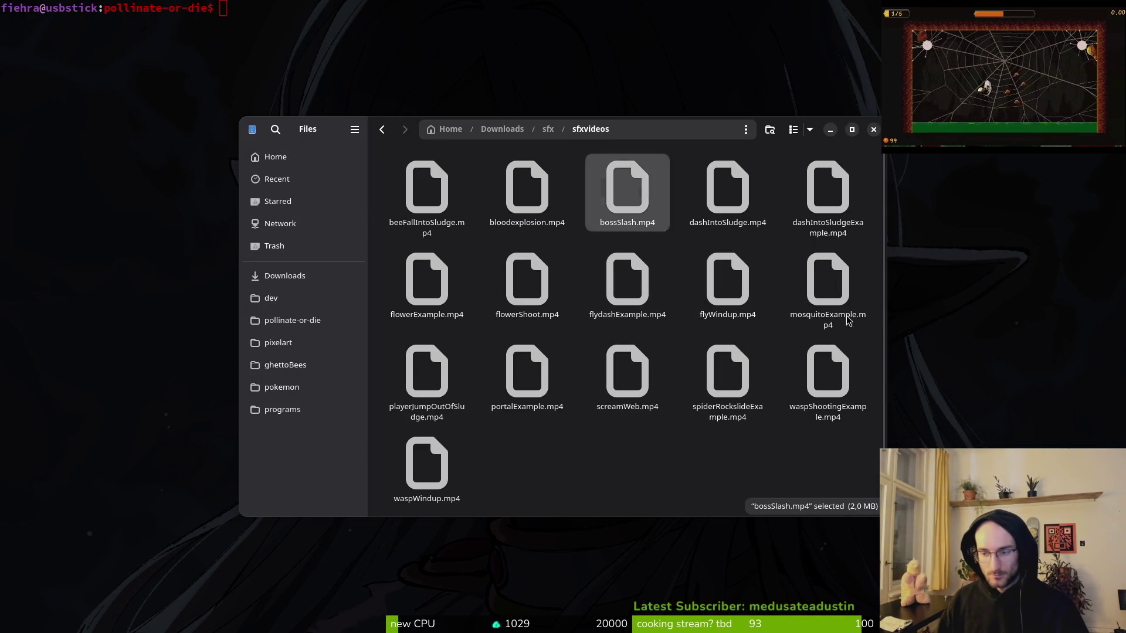
Close the sfxvideos Files window with Ctrl+W.
key("alt+Tab")
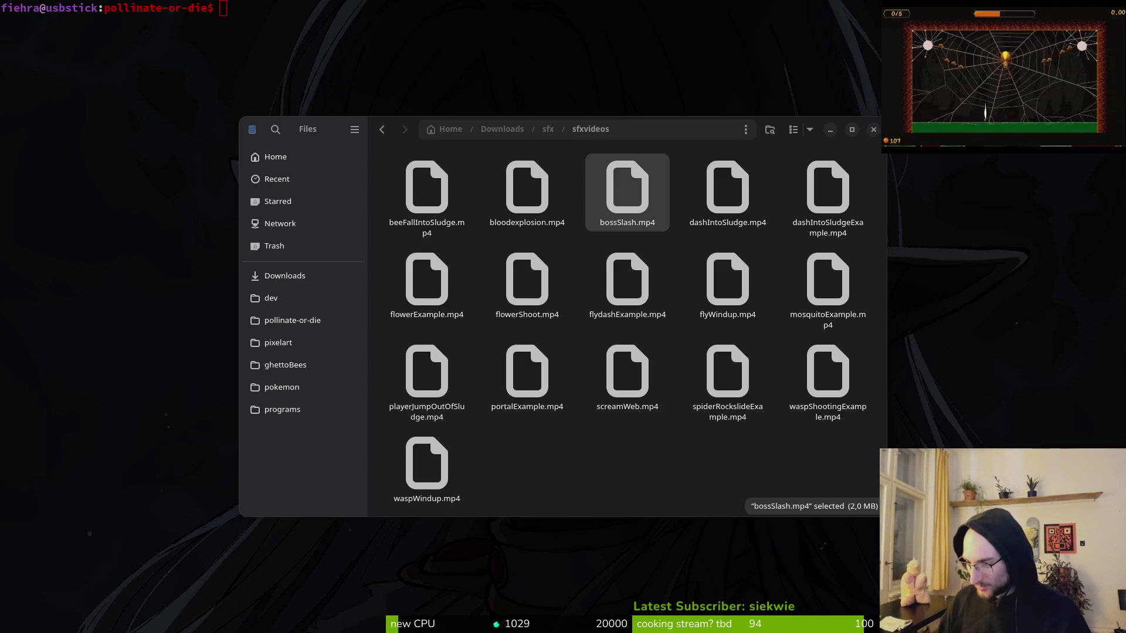
key("ctrl+w")
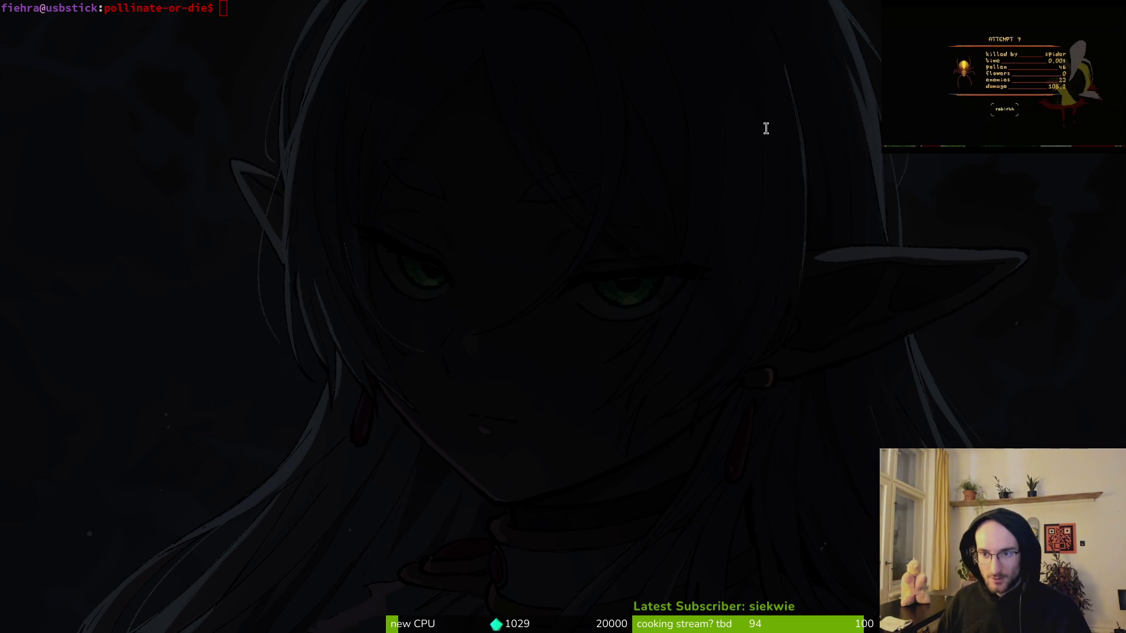
Switch from the terminal to the OpenShot Video Editor window.
key("alt+Tab")
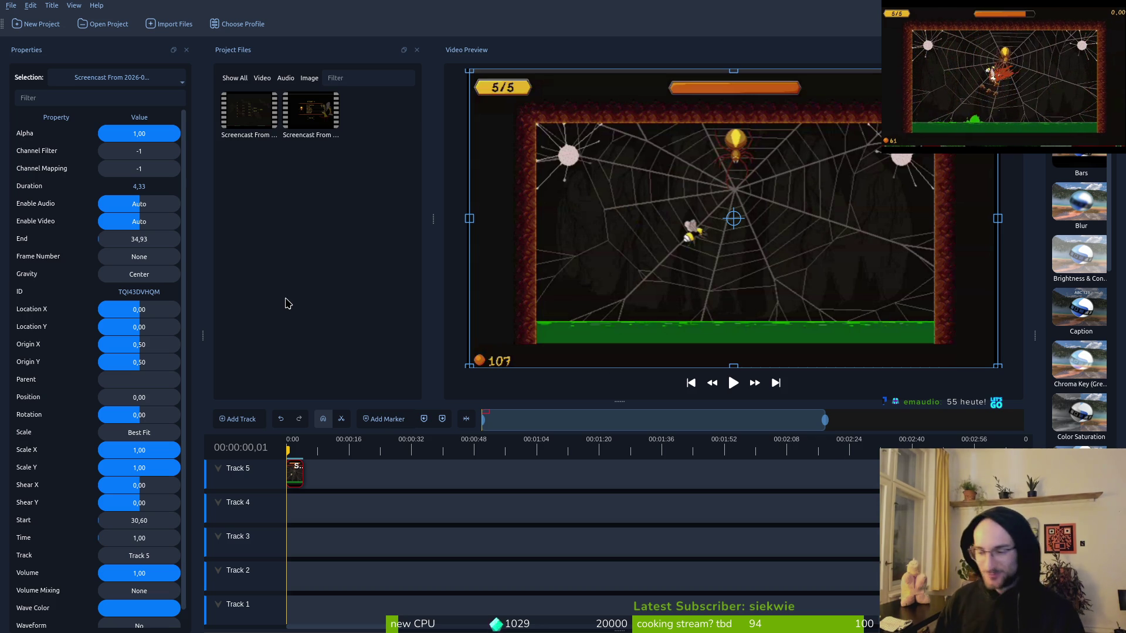
Select the second screencast clip, then quit OpenShot after one cancelled attempt and return to the terminal.
left_click(343, 320)
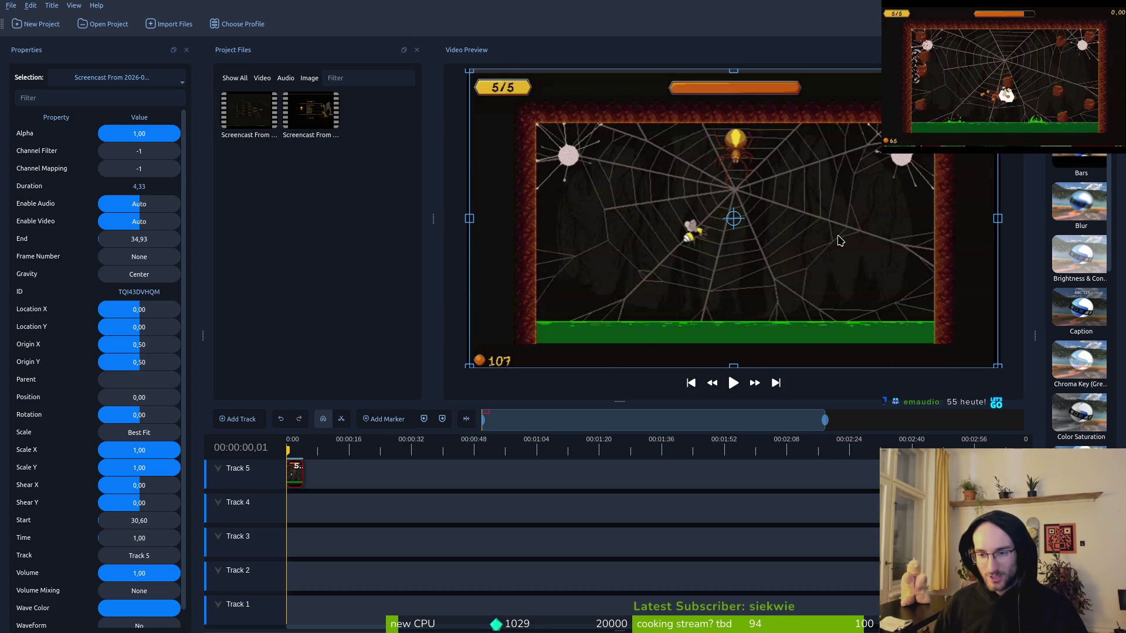
key("ctrl+q")
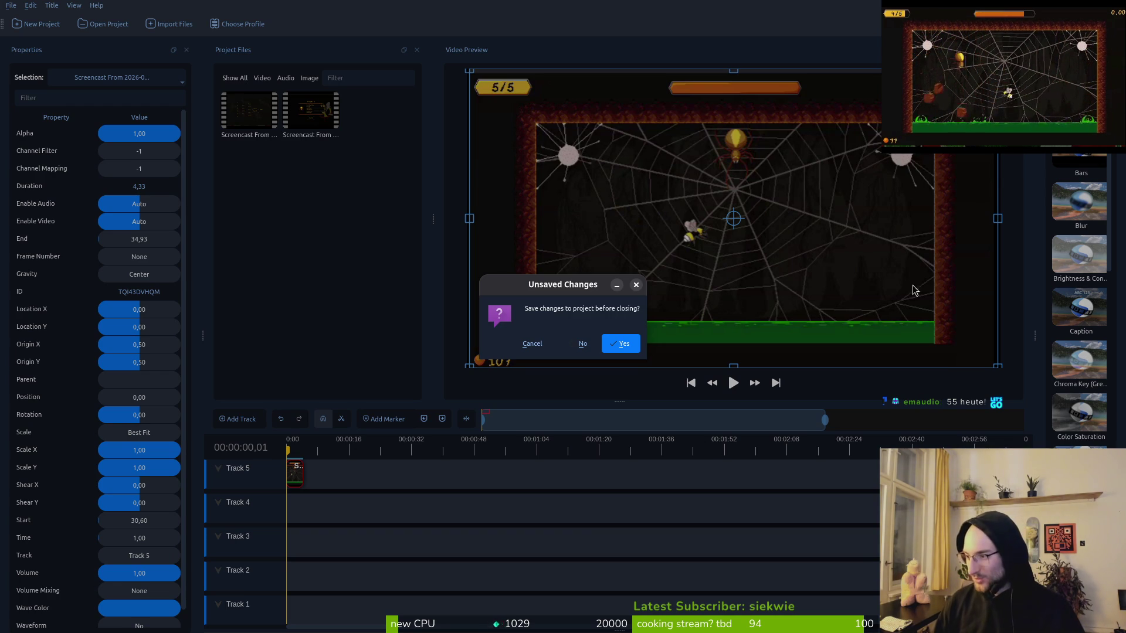
left_click(532, 344)
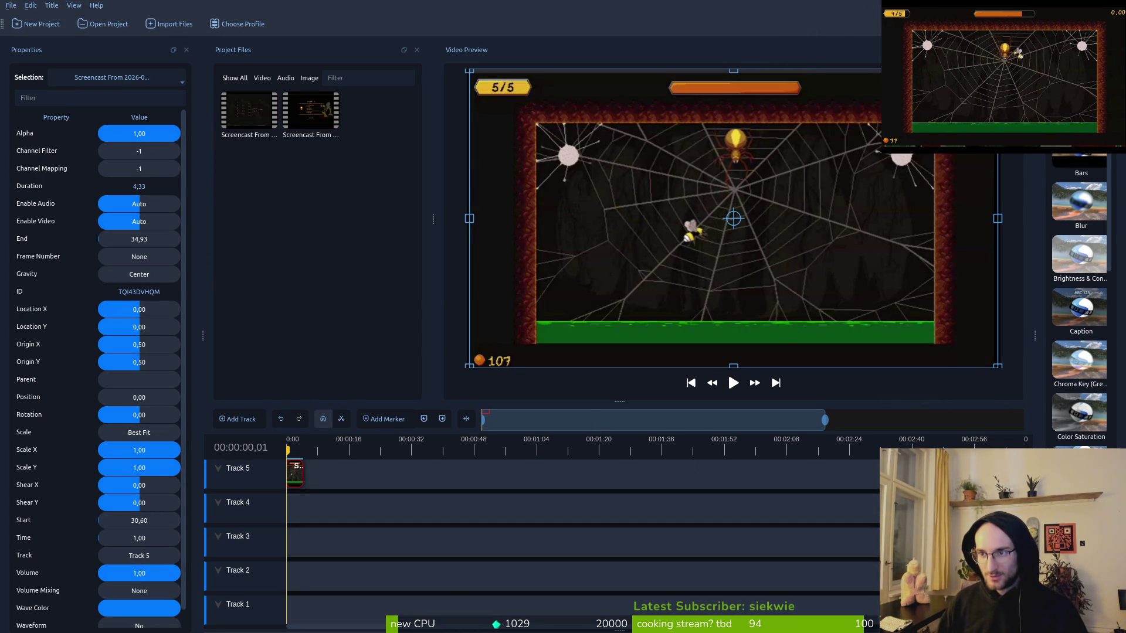
key("ctrl+n")
left_click(616, 344)
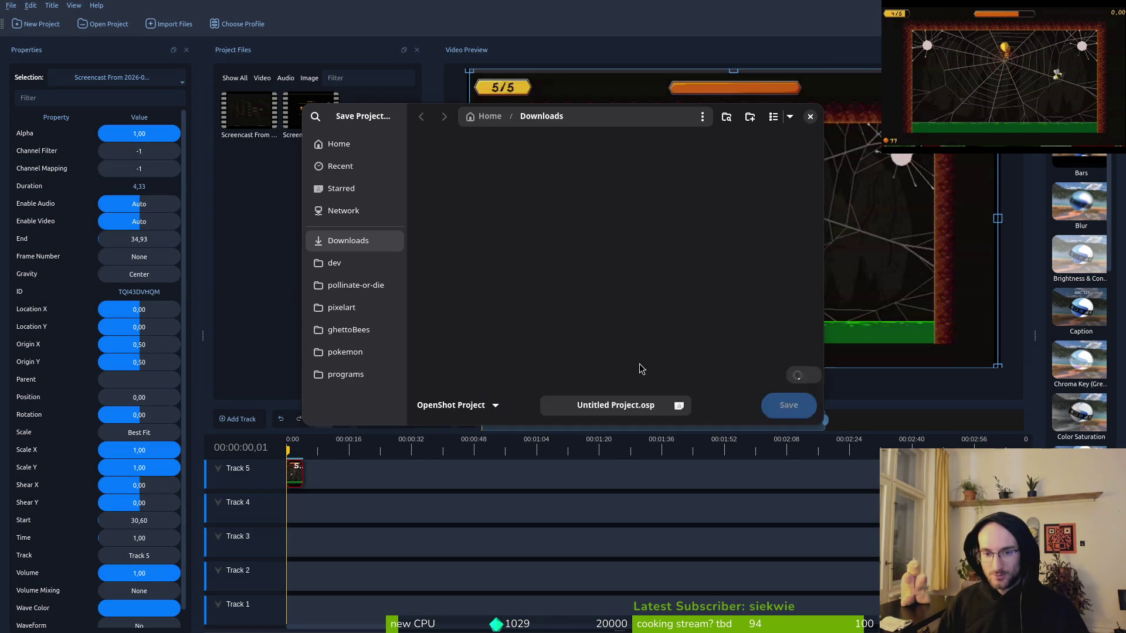
key("Escape")
key("super+1")
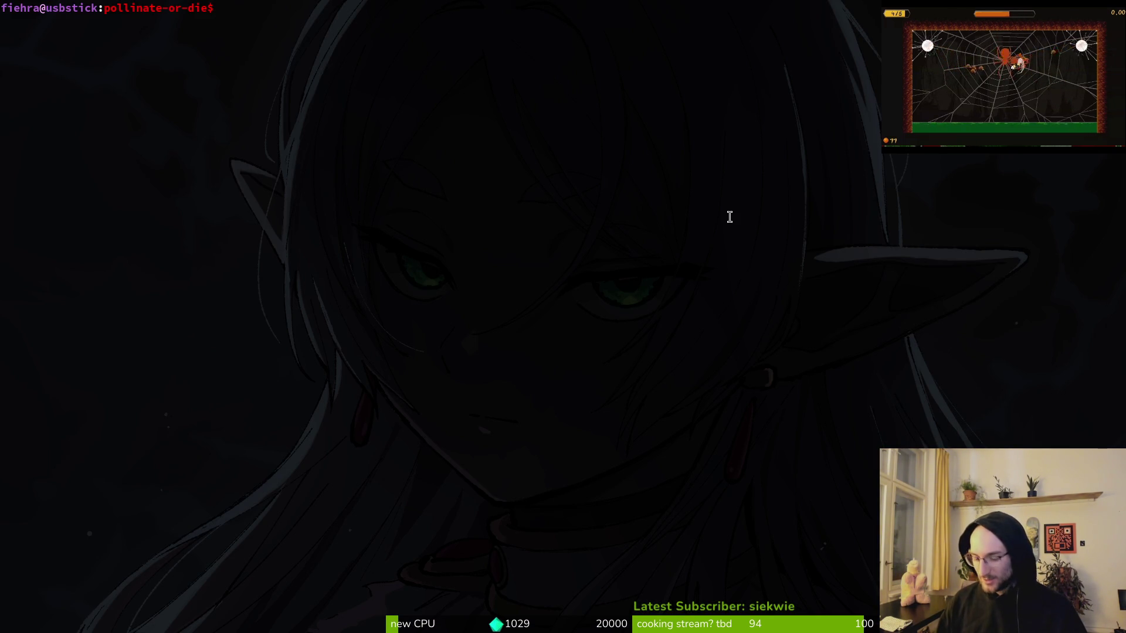
Launch pollinate.x86_64 from Downloads/pollinateBuilds/linux in Files and move its window top-left.
key("super+f")
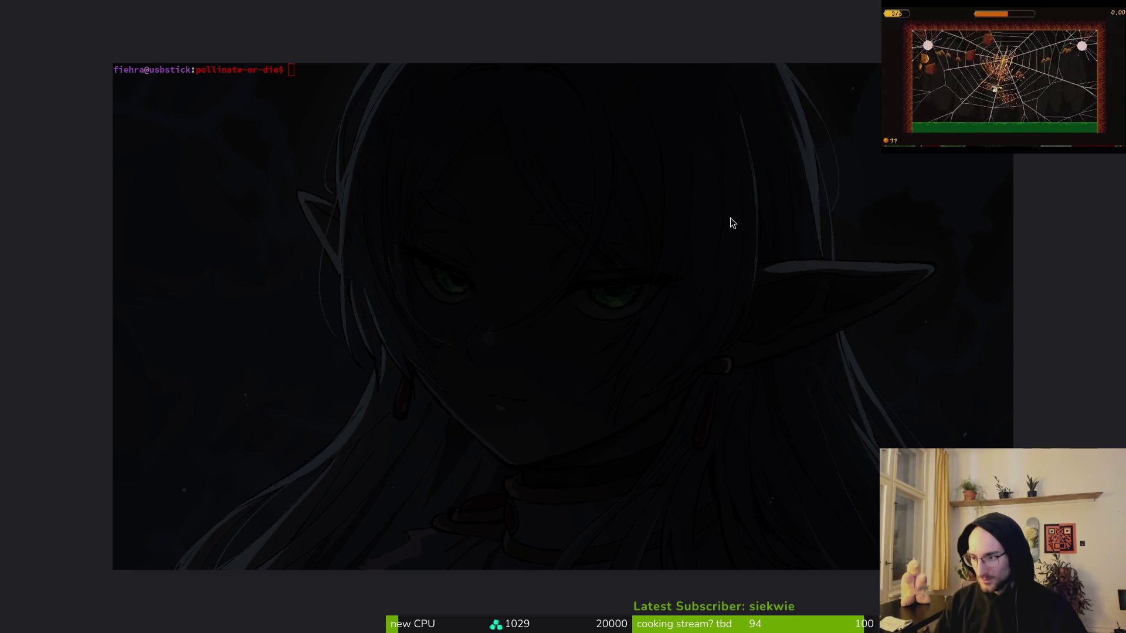
key("super+f")
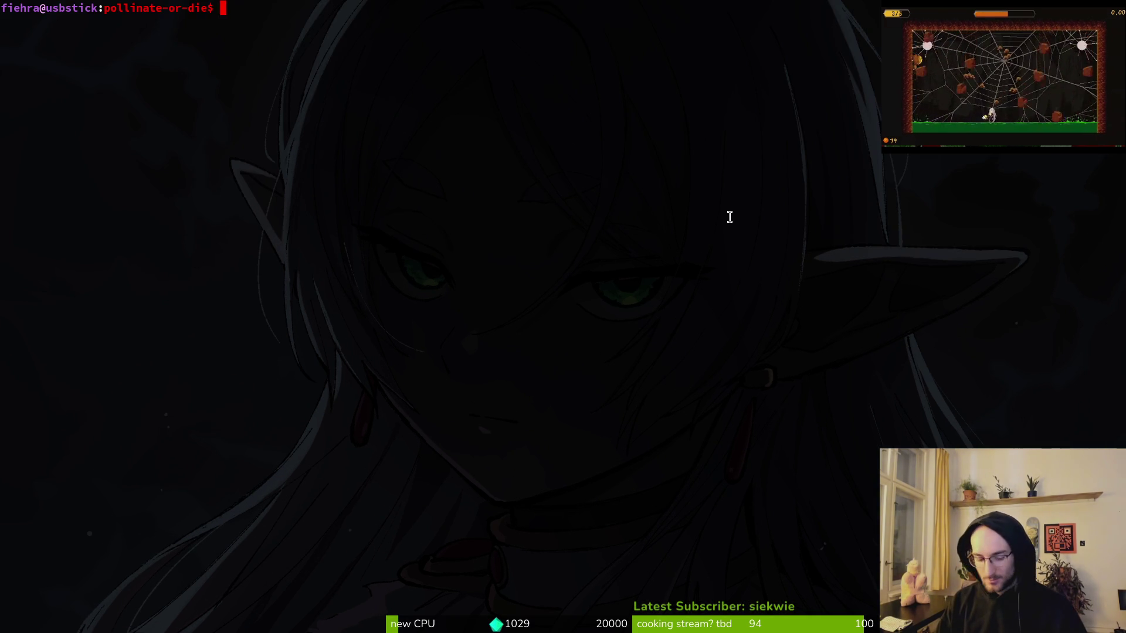
key("super+e")
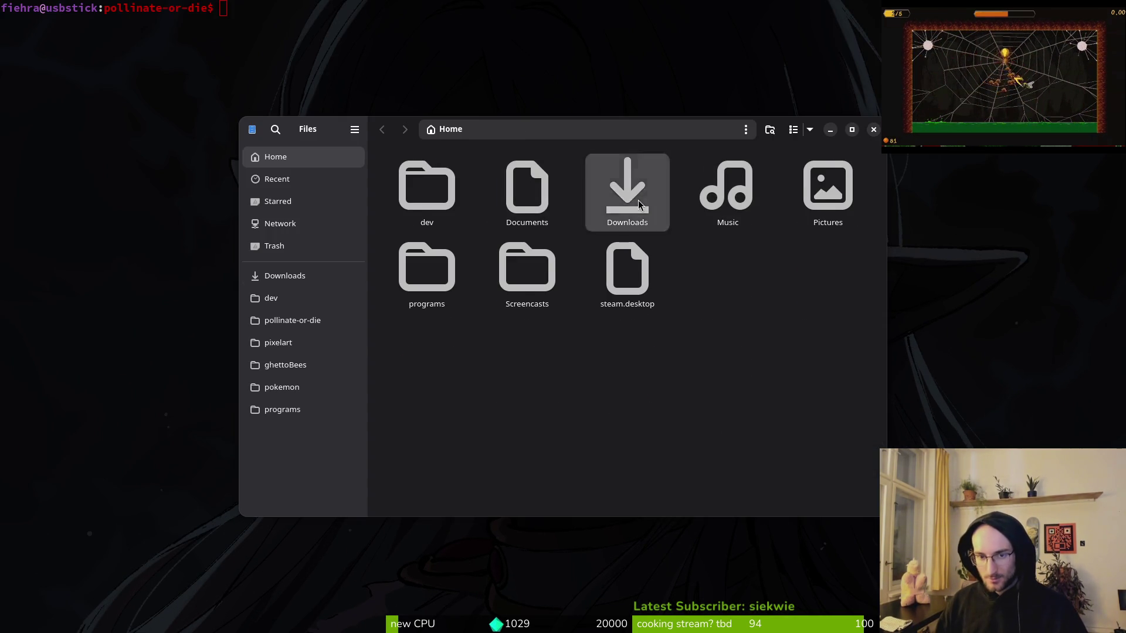
double_click(639, 204)
double_click(818, 287)
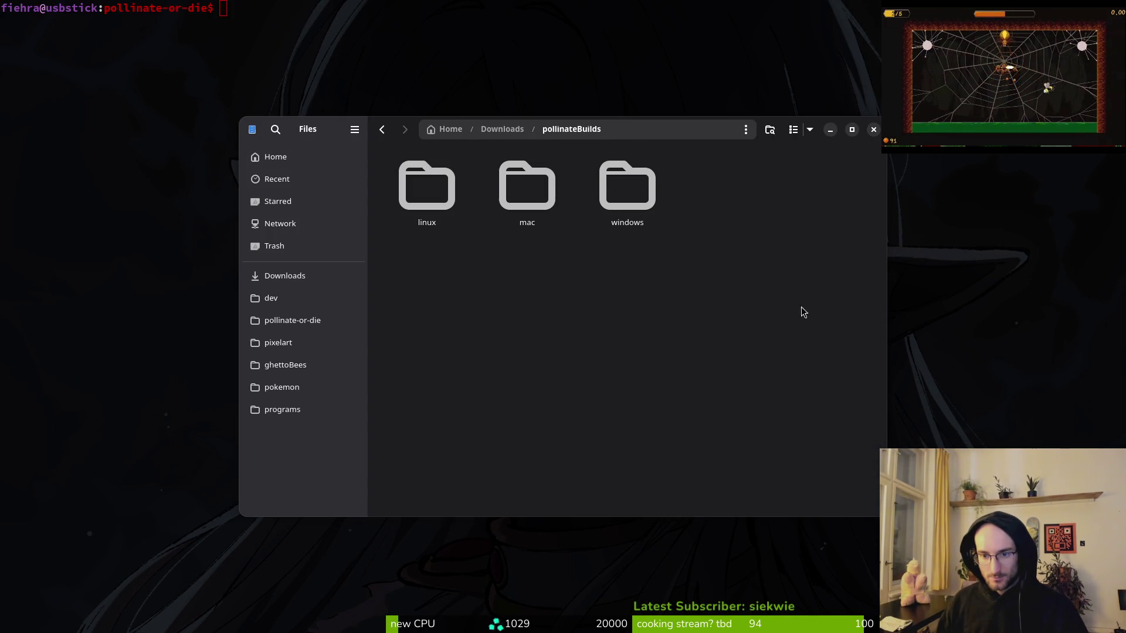
double_click(415, 214)
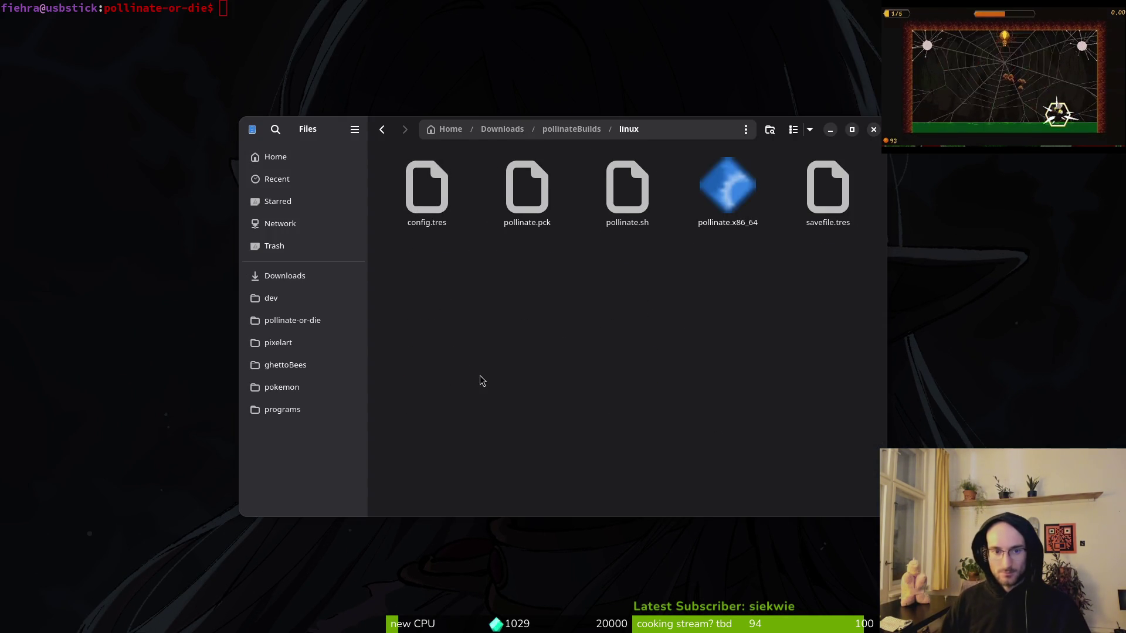
double_click(729, 205)
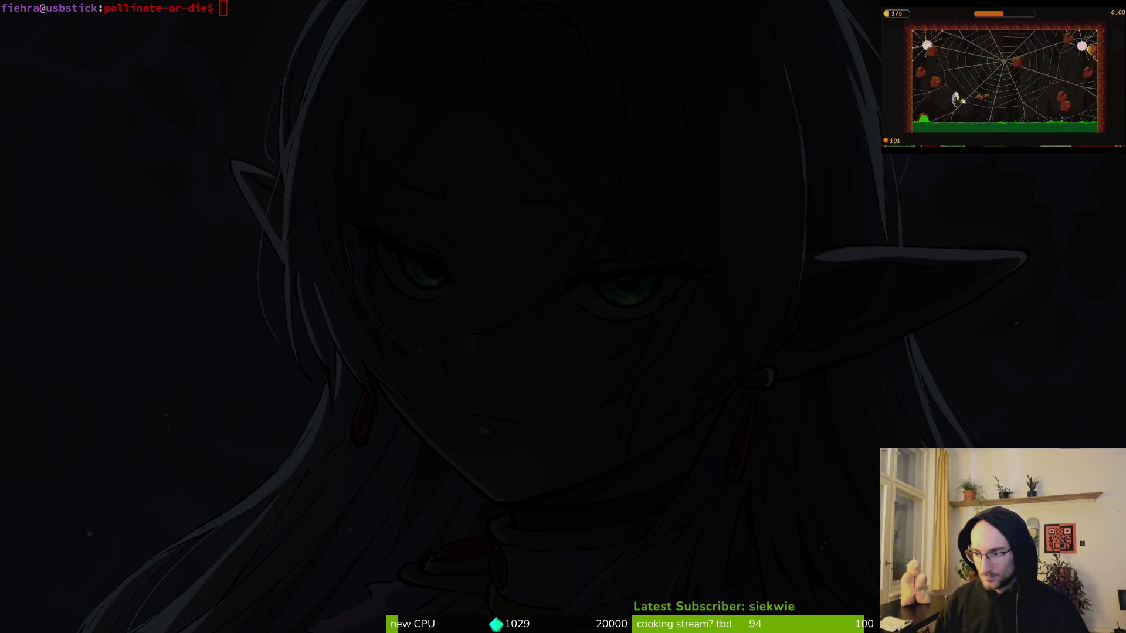
mouse_move(361, 150)
left_mouse_down()
mouse_move(404, 133)
mouse_move(187, 22)
mouse_move(141, 18)
left_mouse_up()
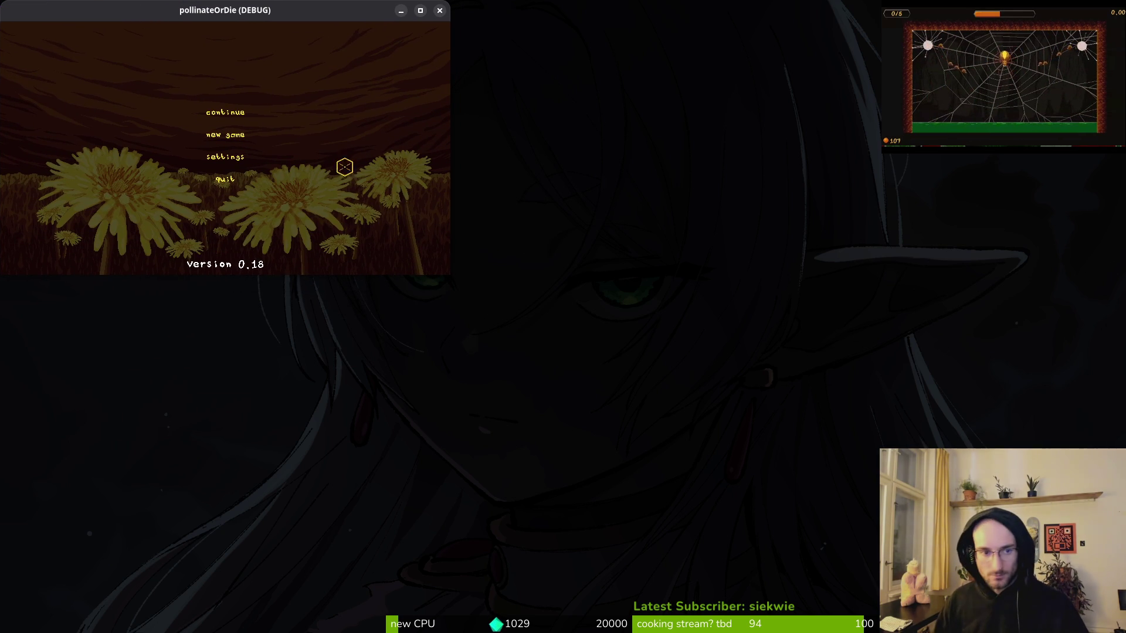
Turn the in-game music volume down to minimum and return to the main menu.
left_click(235, 159)
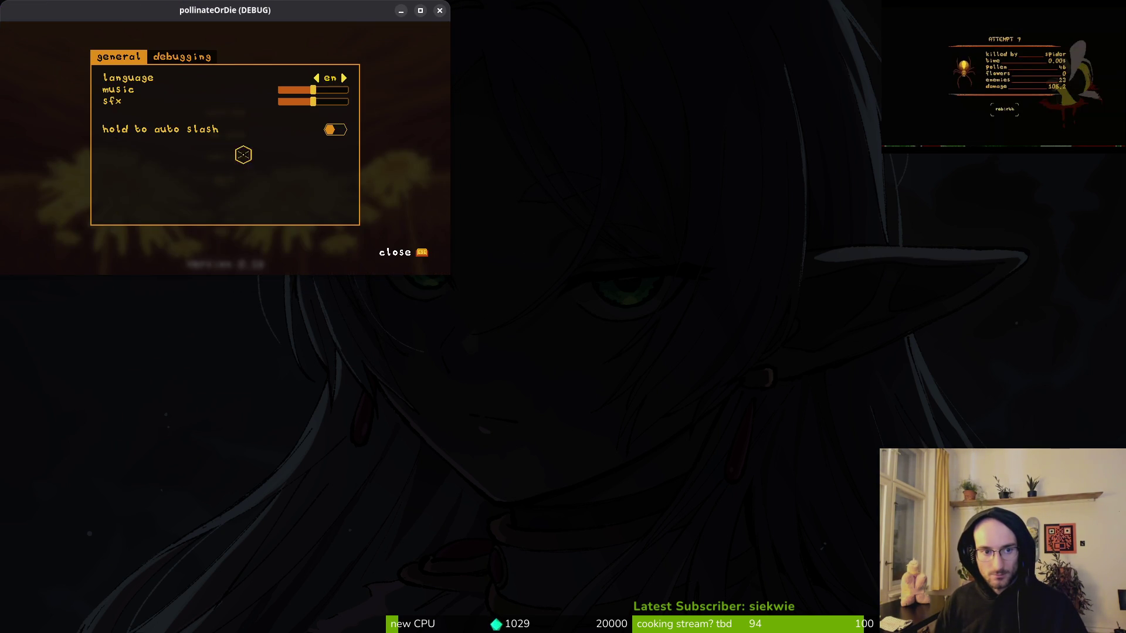
mouse_move(314, 91)
left_mouse_down()
mouse_move(276, 89)
mouse_move(325, 101)
left_mouse_up()
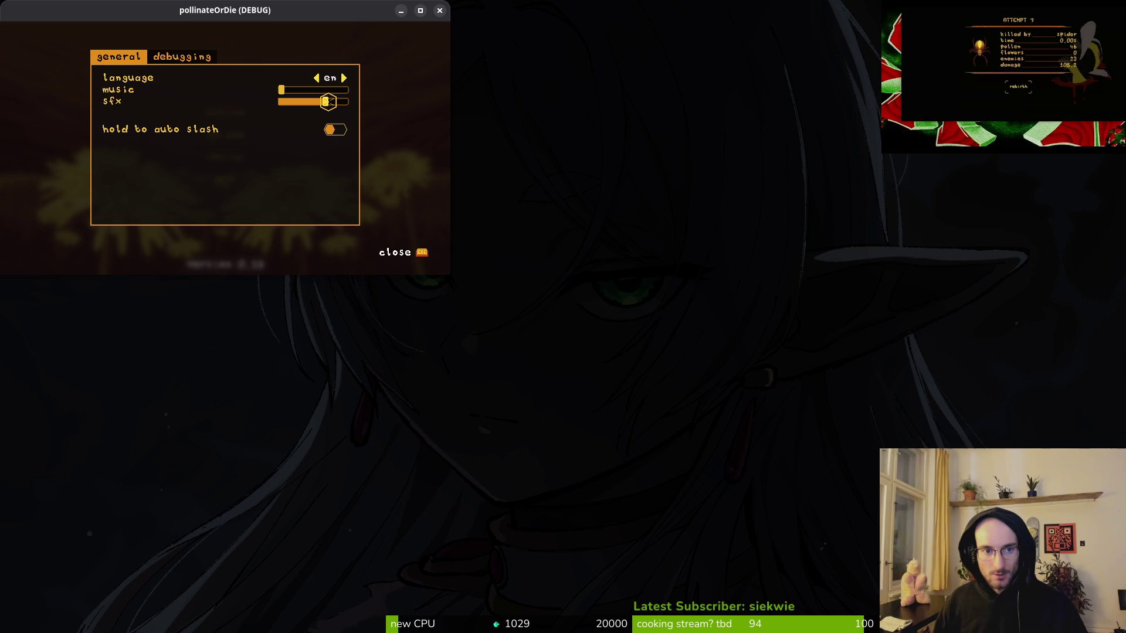
left_click_drag(287, 17, 963, 17)
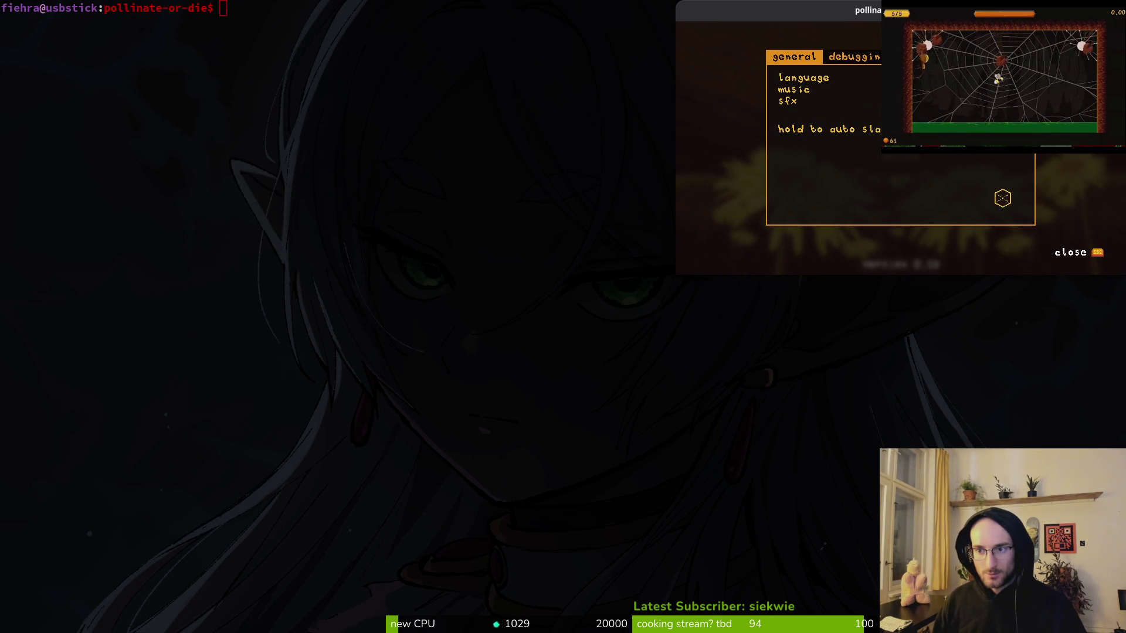
mouse_move(902, 13)
left_mouse_down()
mouse_move(509, 44)
mouse_move(562, 13)
left_mouse_up()
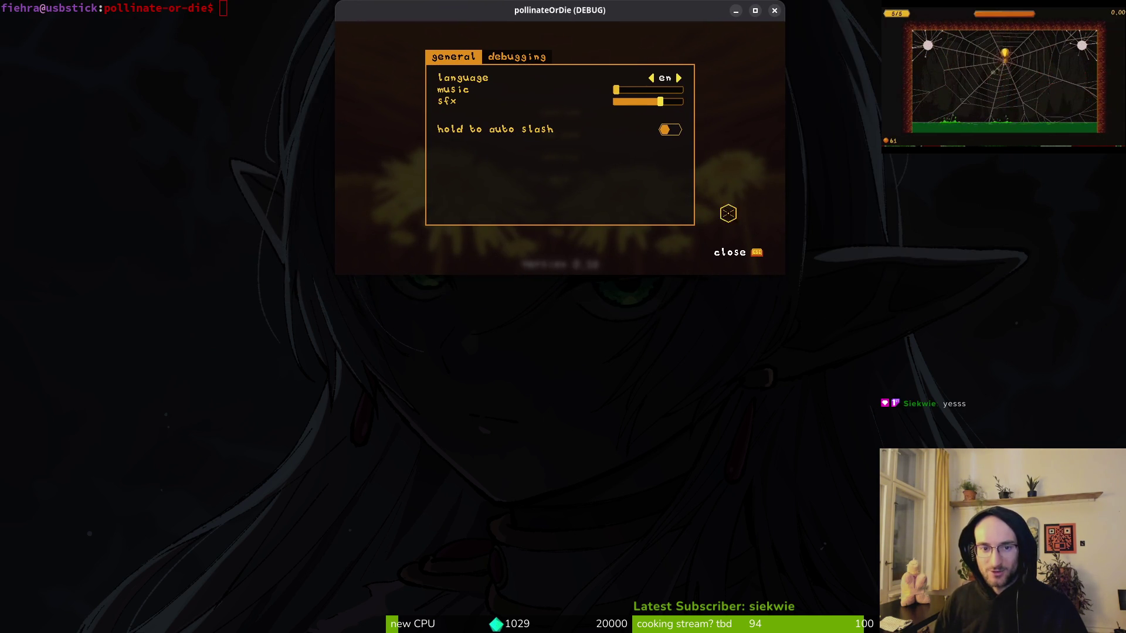
left_click(747, 252)
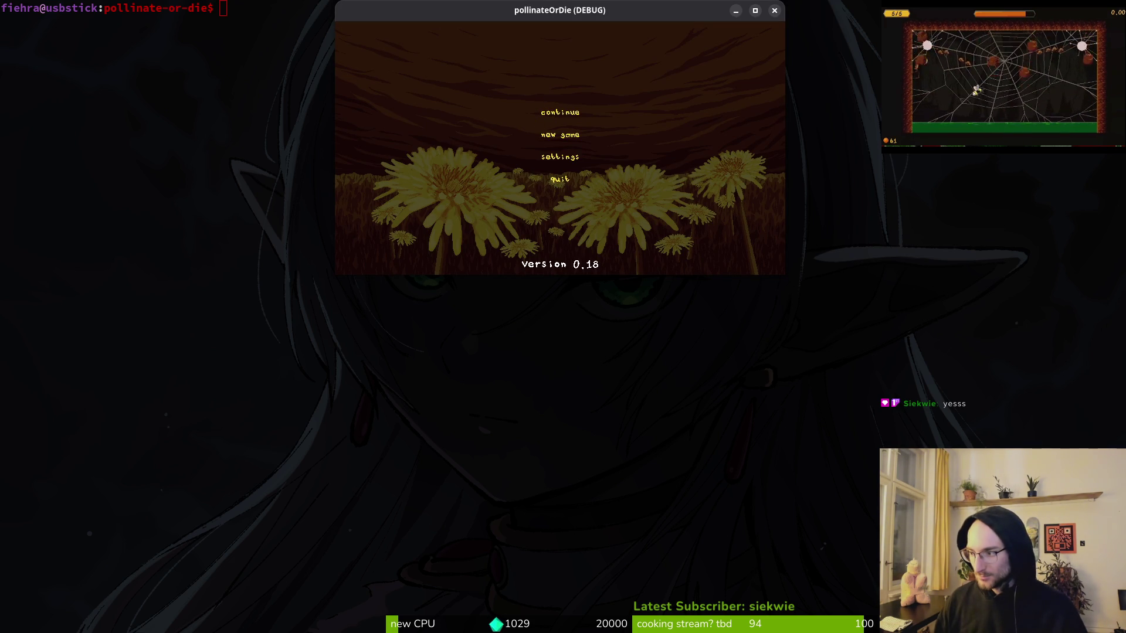
Capture a screenshot of the game window's main menu, then continue the saved game.
key("Print")
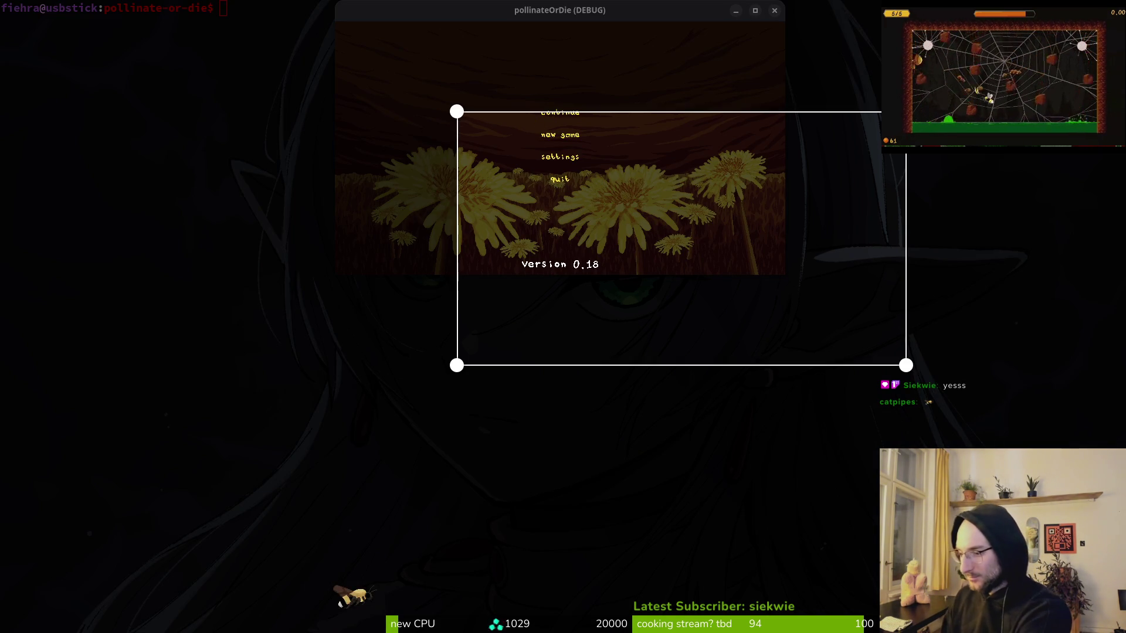
mouse_move(688, 322)
left_mouse_down()
mouse_move(646, 252)
mouse_move(586, 223)
mouse_move(575, 229)
left_mouse_up()
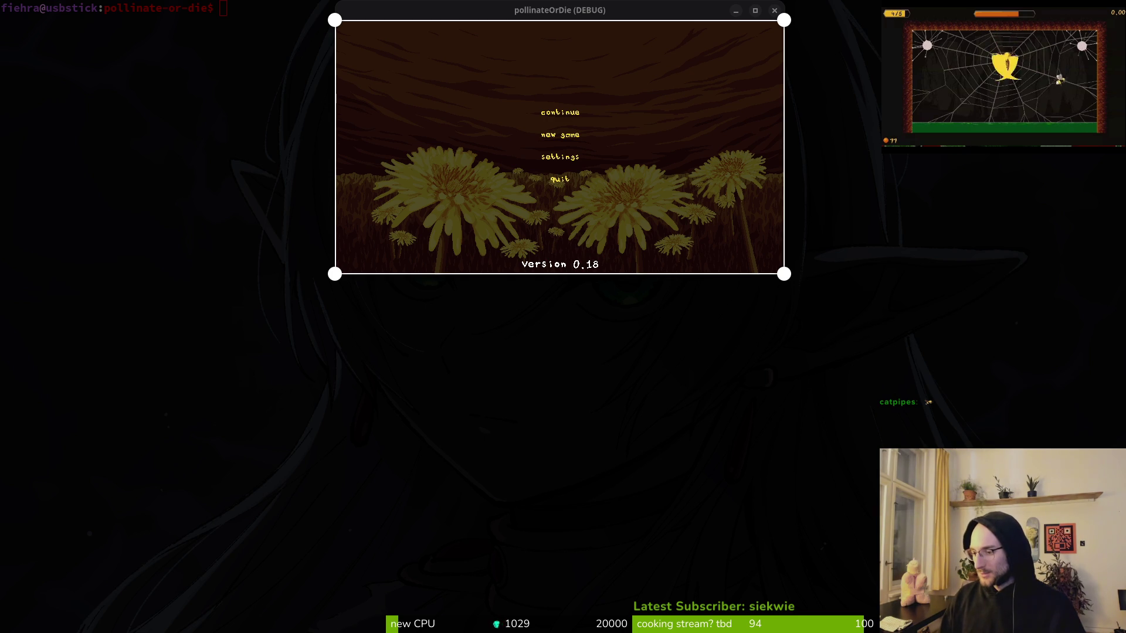
key("Return")
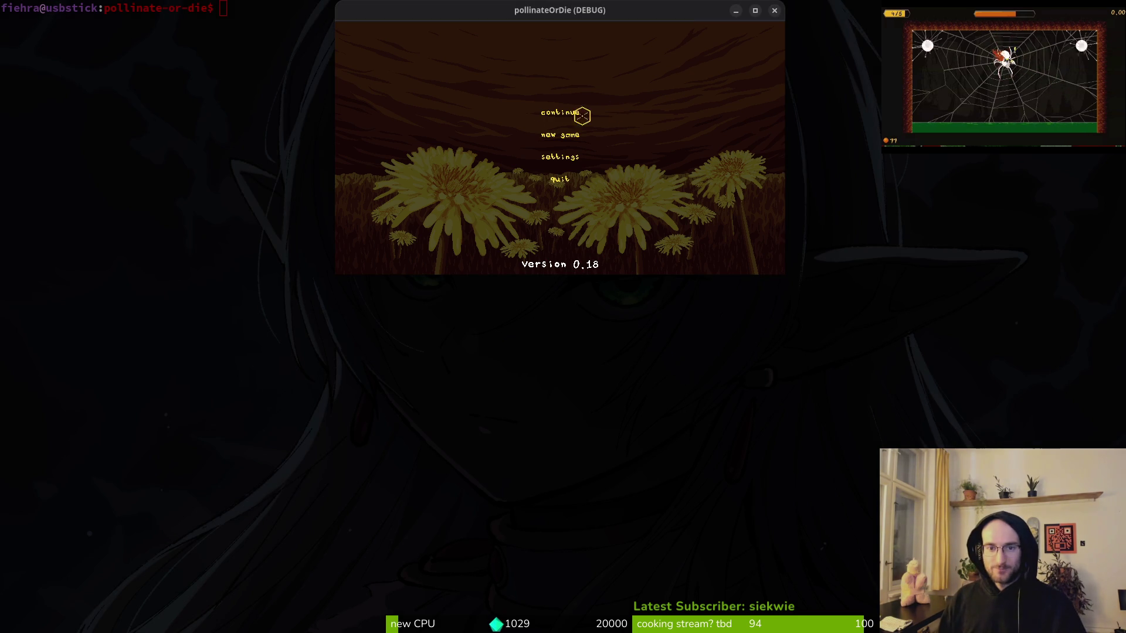
left_click(572, 120)
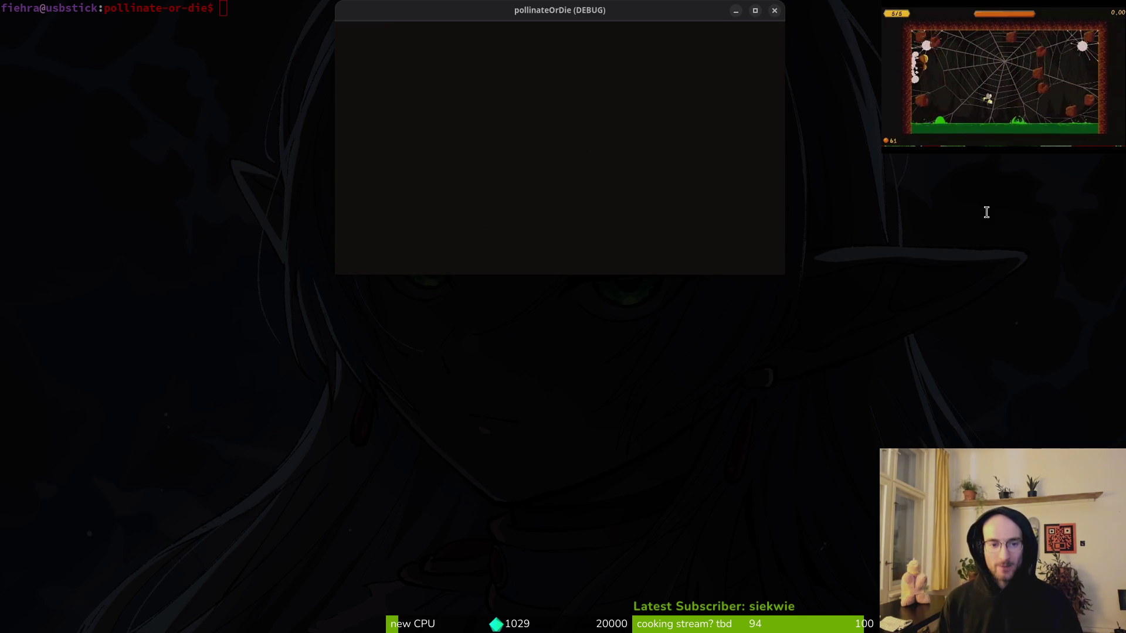
Leave the hive stats screen and browse the combobar and bonus xp upgrades.
key("Return")
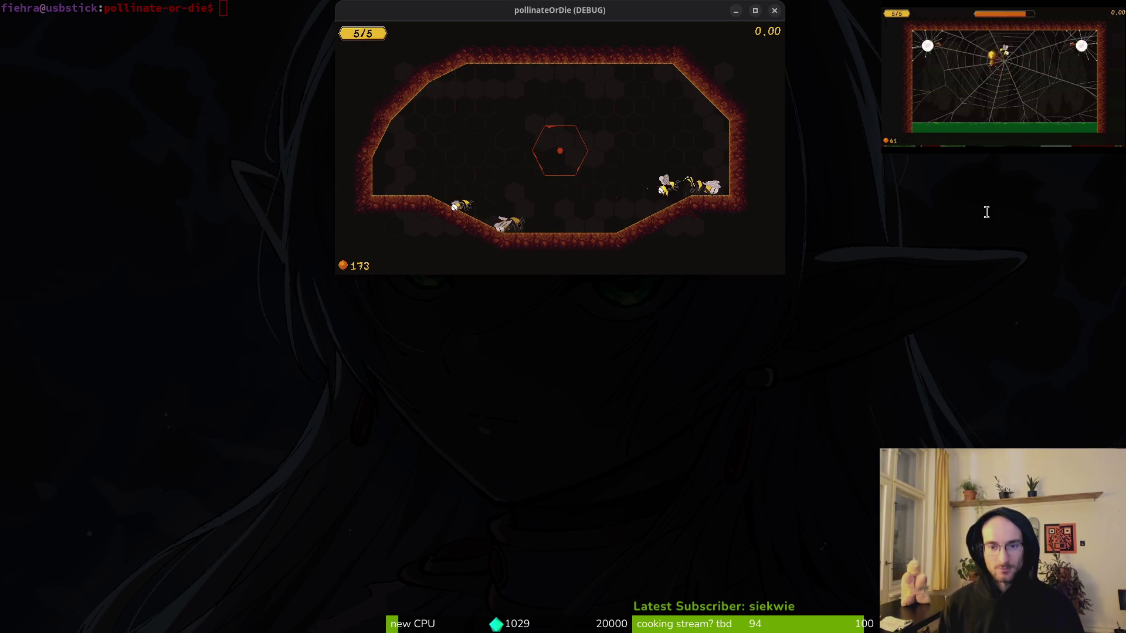
key("Return")
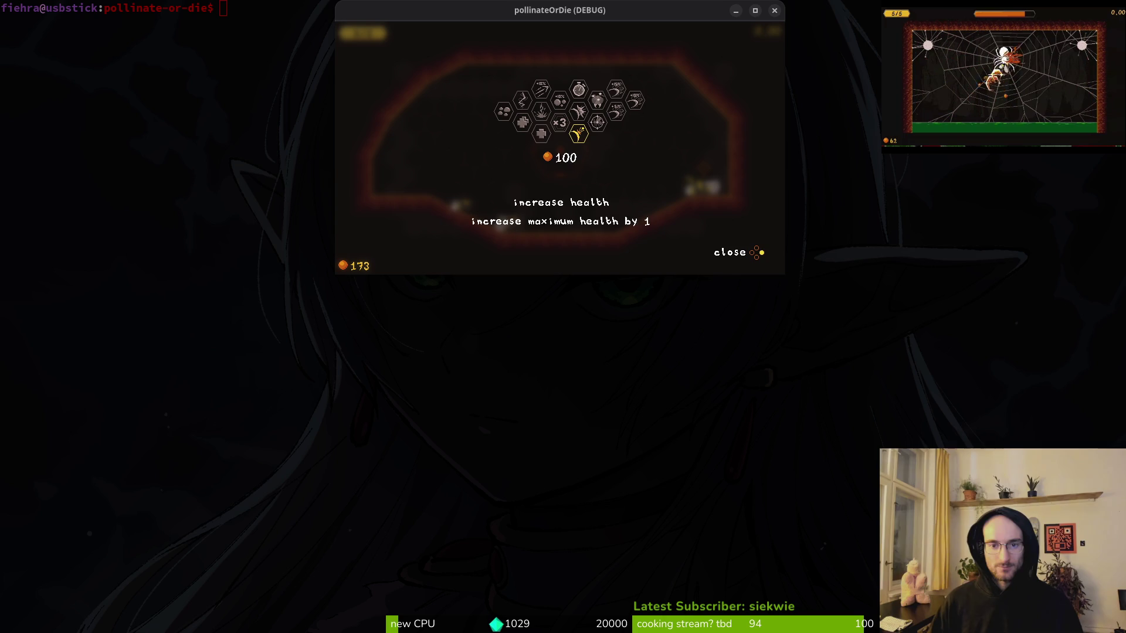
key("Right")
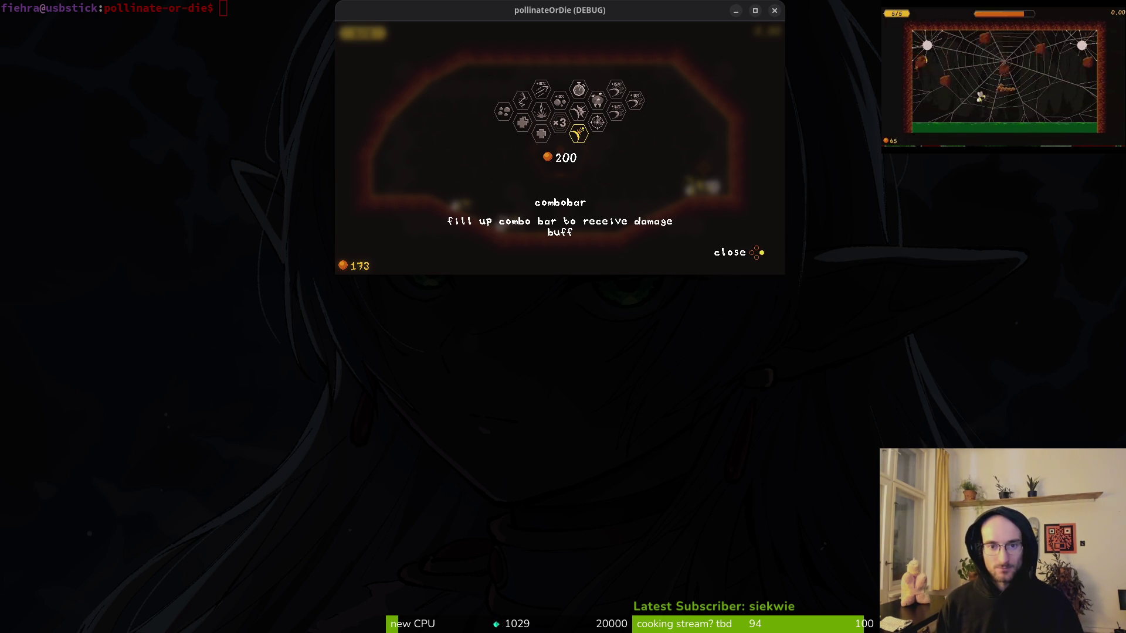
key("Escape")
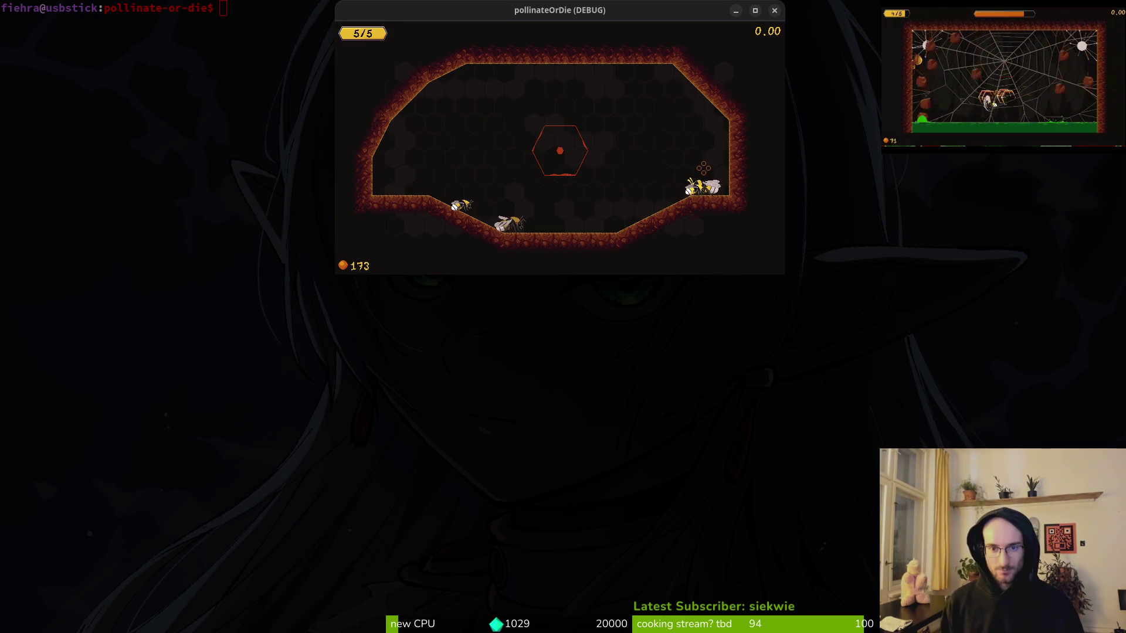
key("Escape")
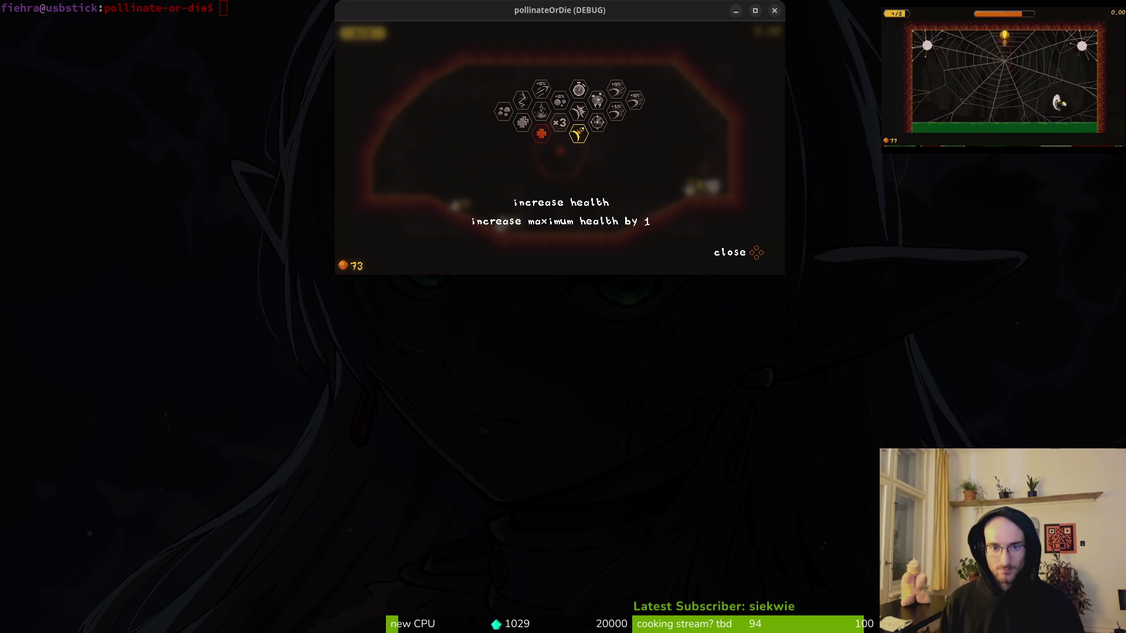
key("Right")
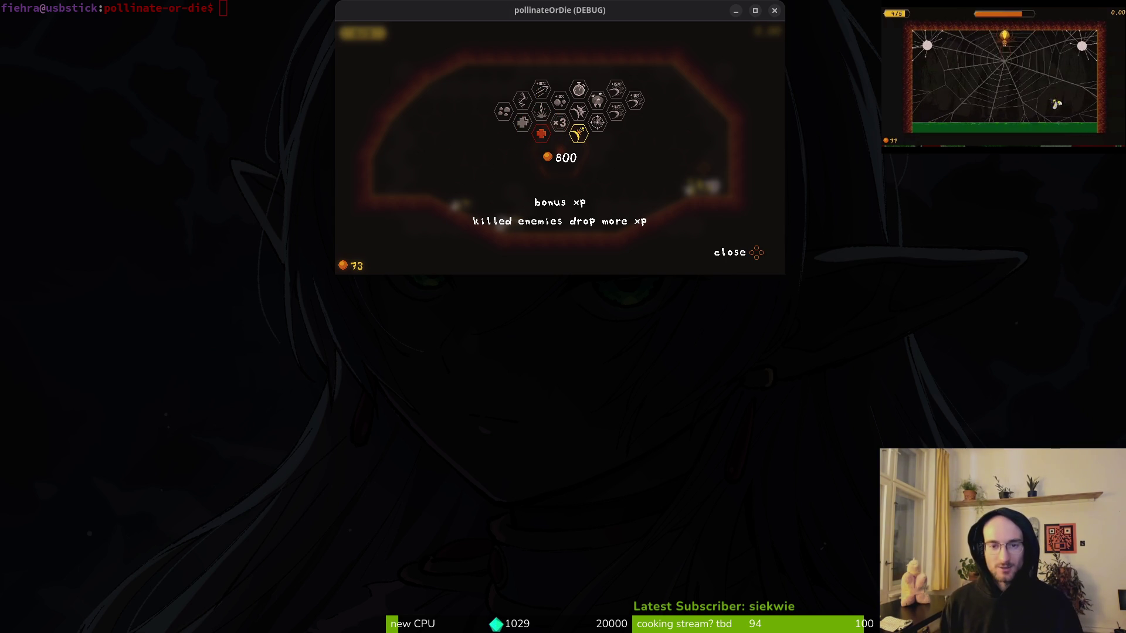
key("Escape")
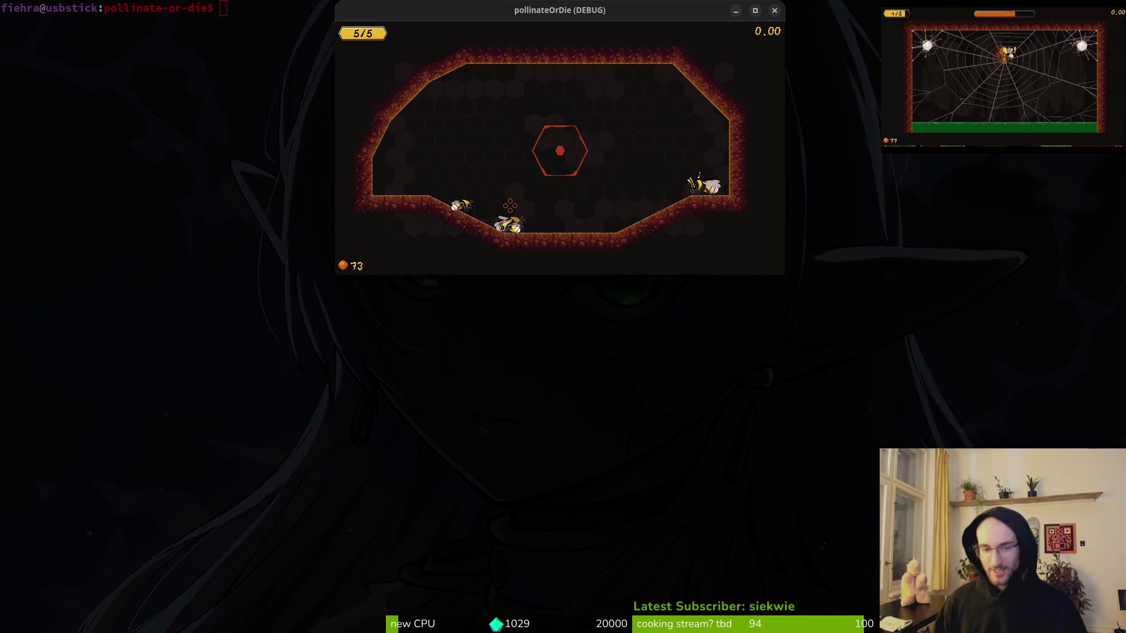
Pause and resume the game, then close the game window and exit terminal fullscreen.
key("Escape")
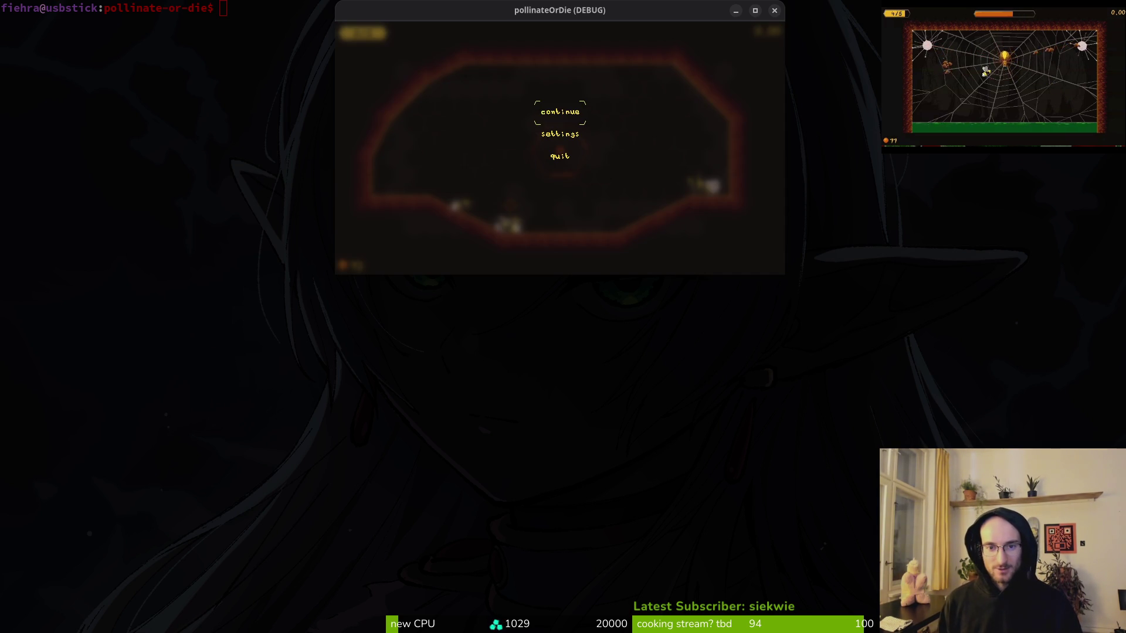
key("Return")
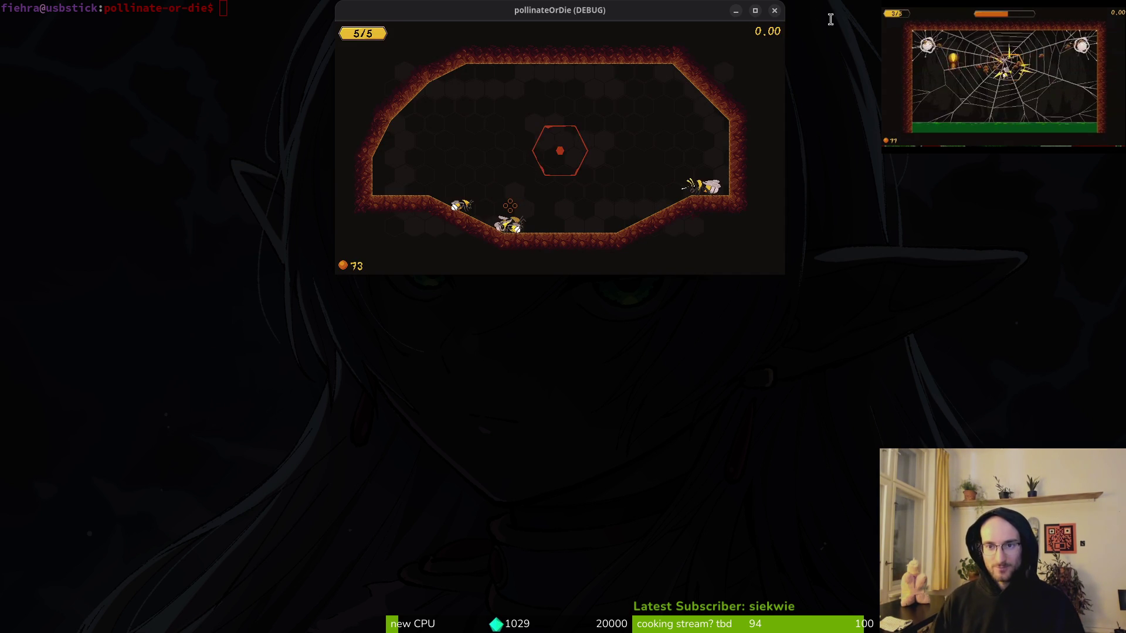
left_click(774, 11)
key("super+f")
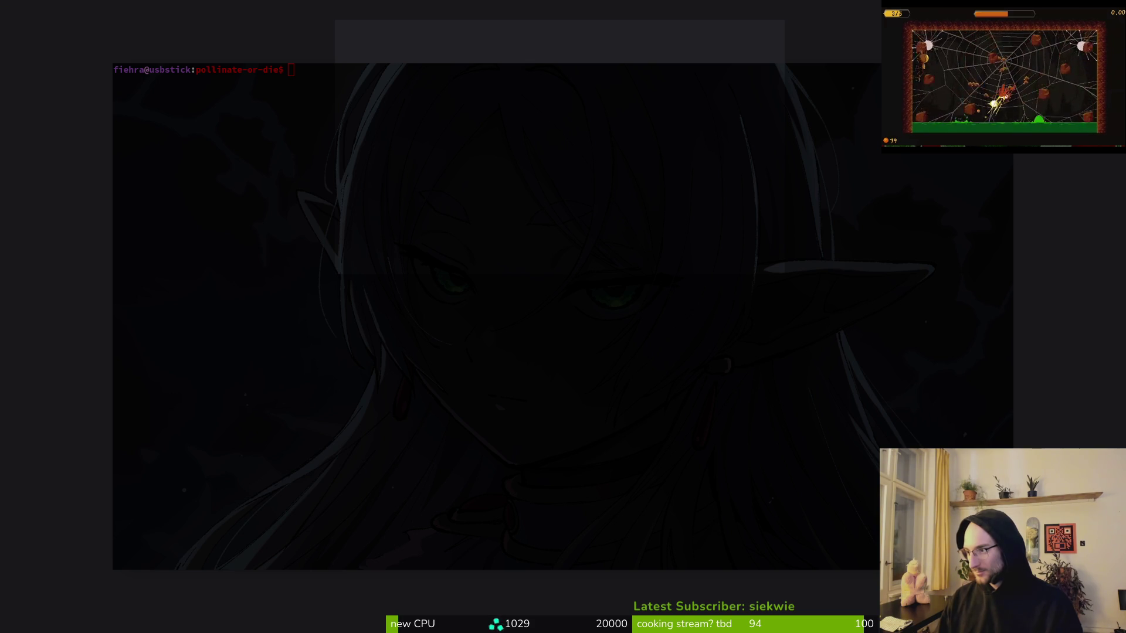
Open game.controller.gd with Telescope and jump to the reset_stats match in player.manager.gd.
key("super+f")
type("cd")
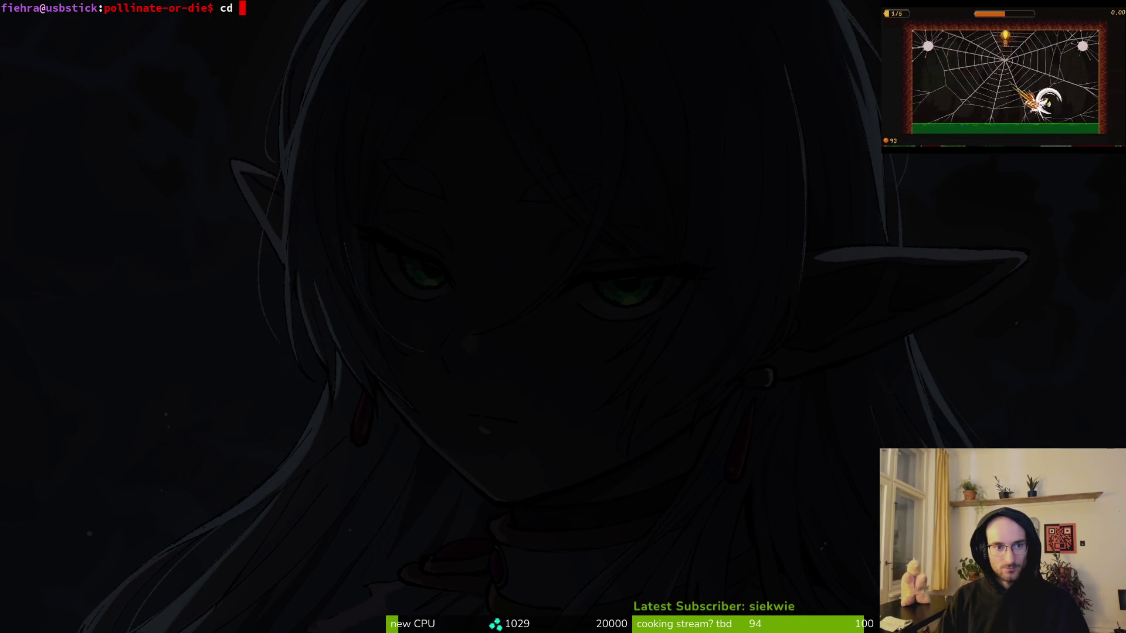
key("Return")
type("gam")
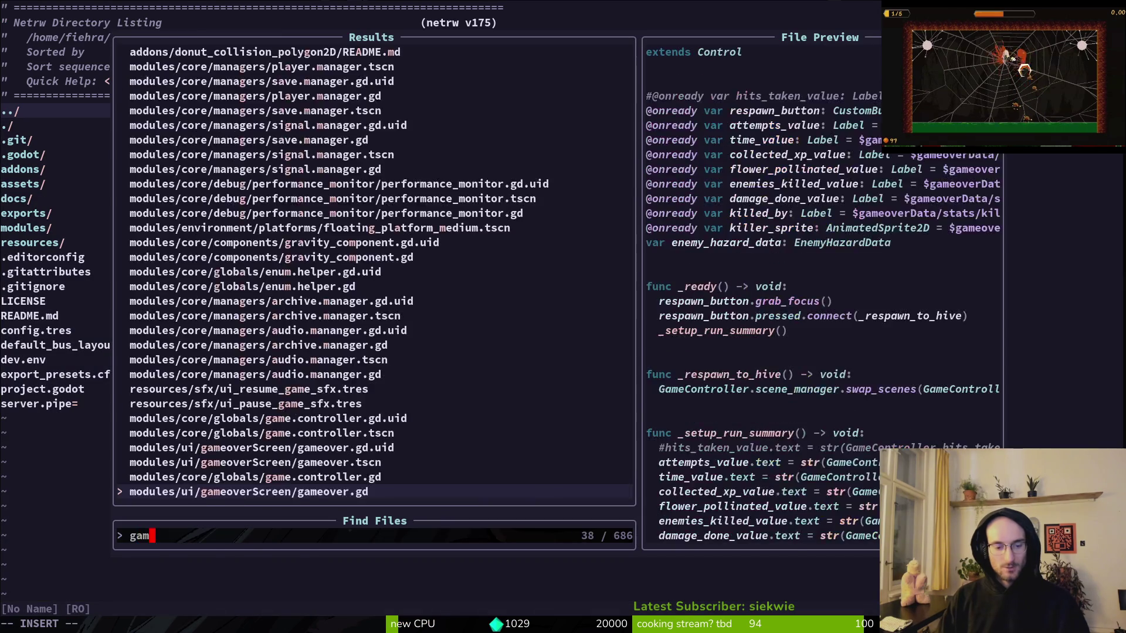
key("Return")
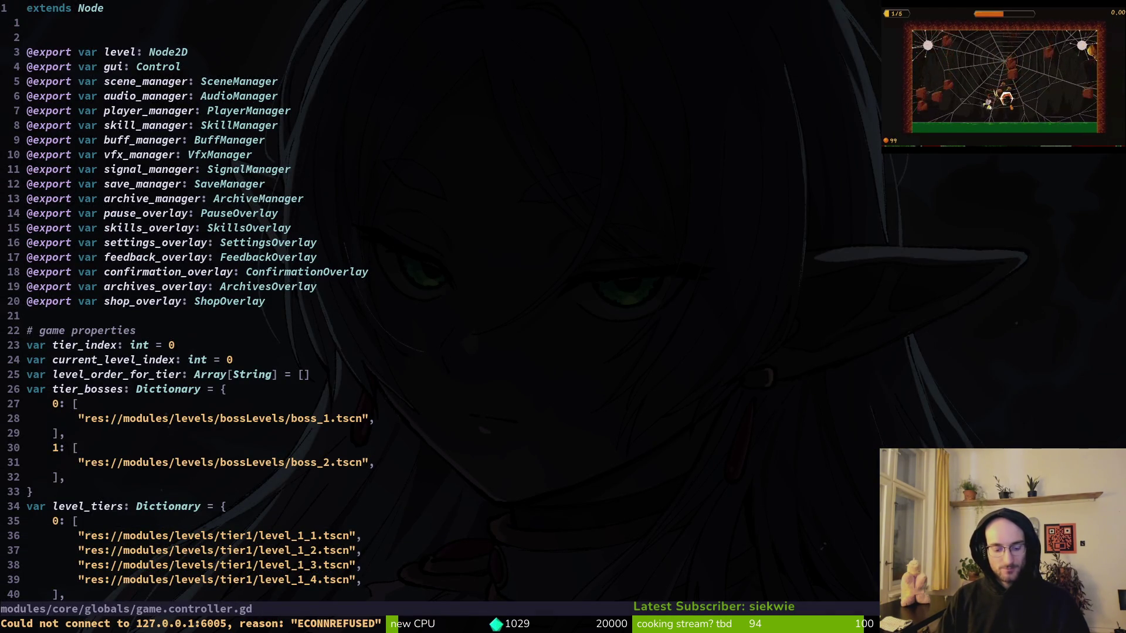
type(":")
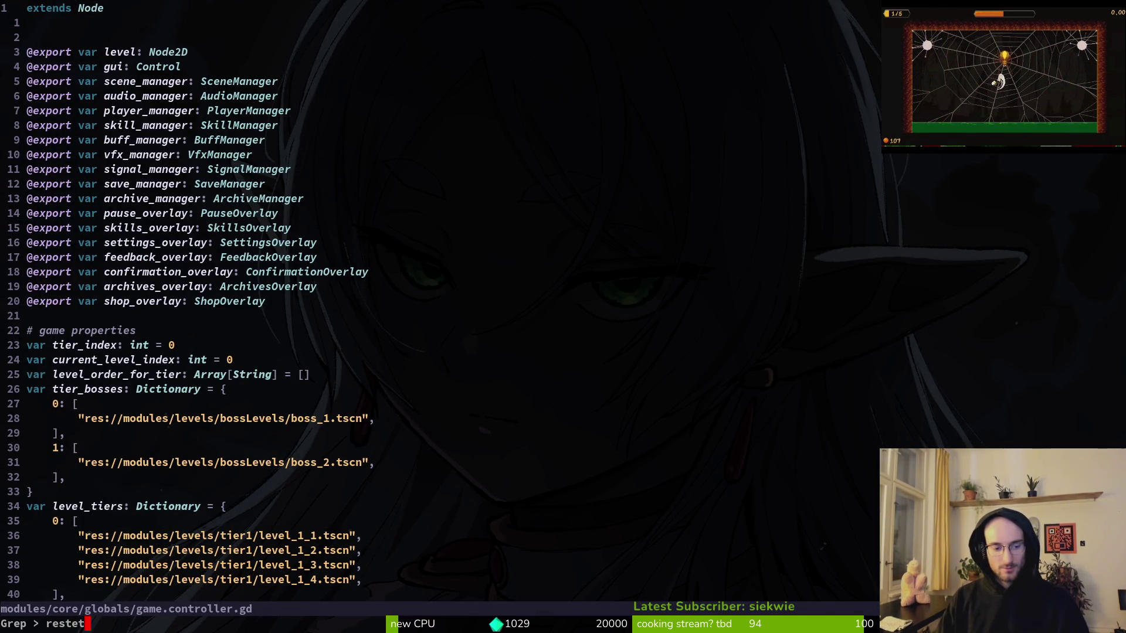
key("Return")
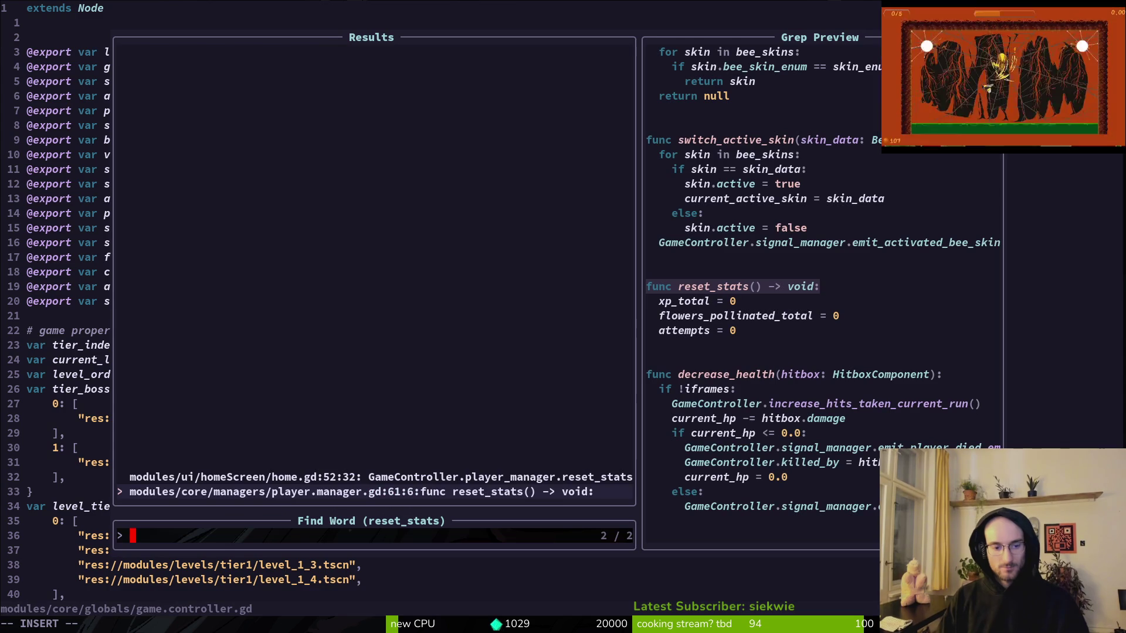
key("Return")
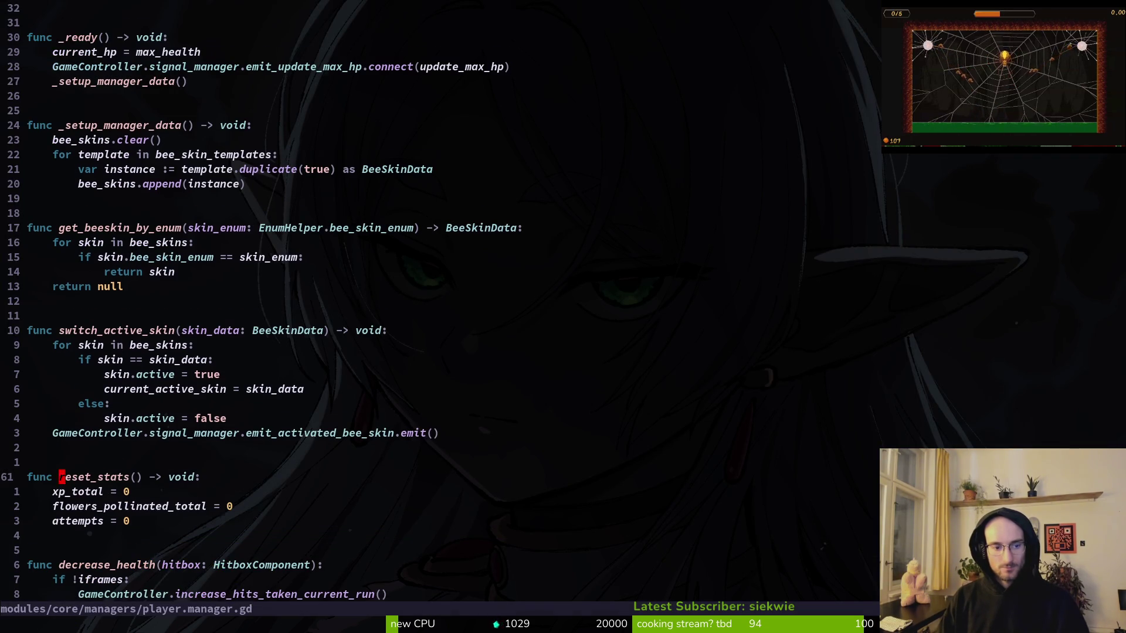
Change xp_total from 0 to 420 in reset_stats, save with :w and quit Neovim.
key("j")
key("$")
key("i")
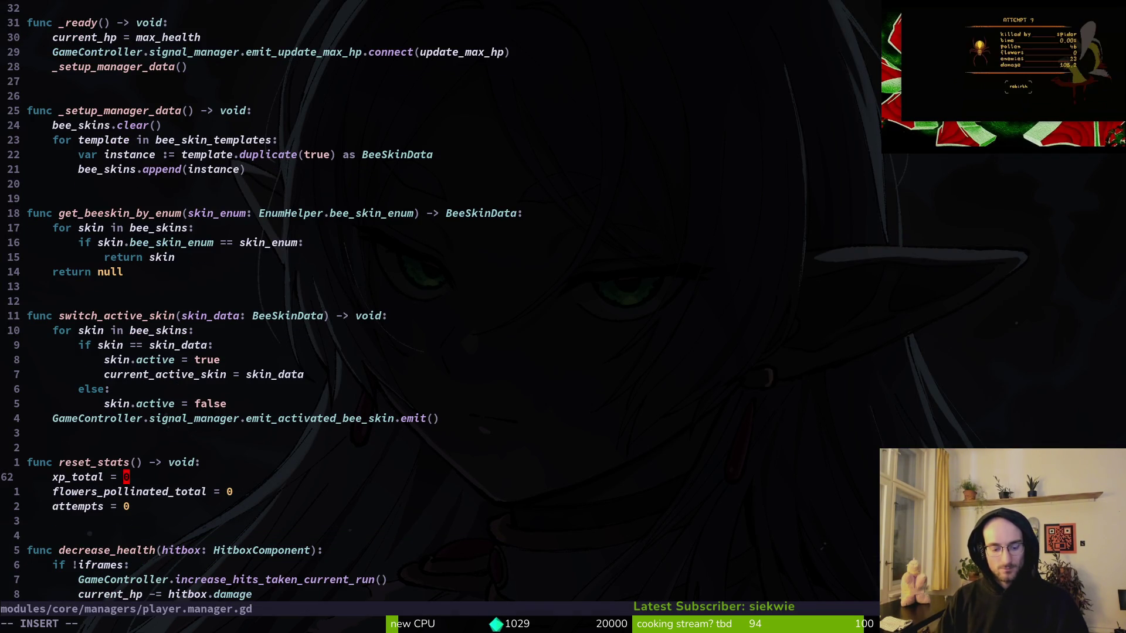
type("200")
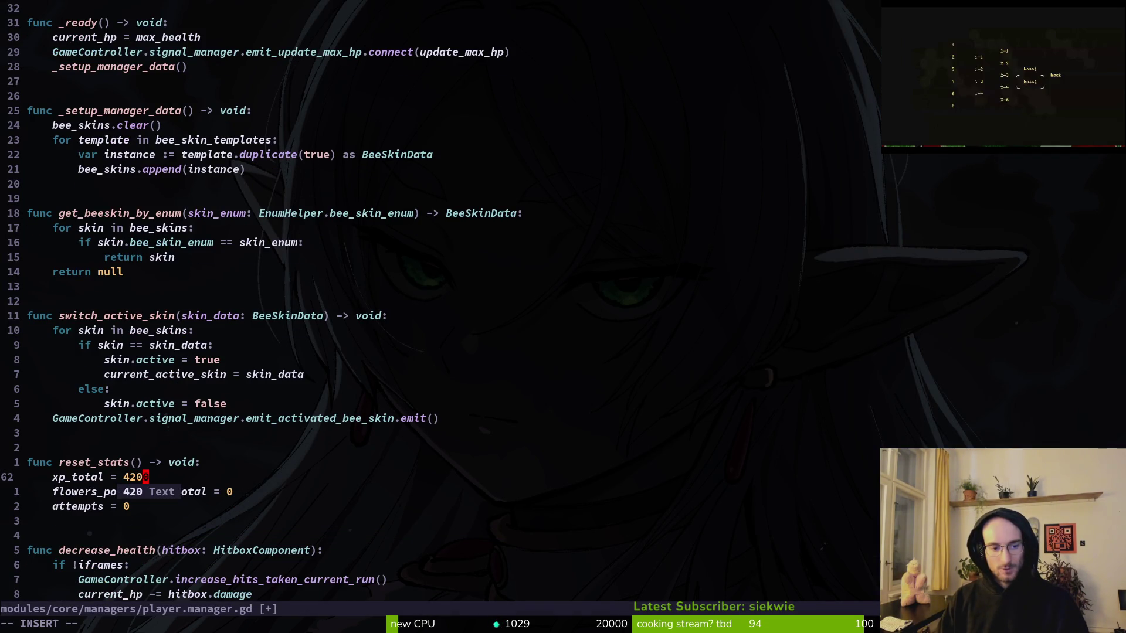
key("Escape")
type(":w")
key("Return")
type(":q")
key("Return")
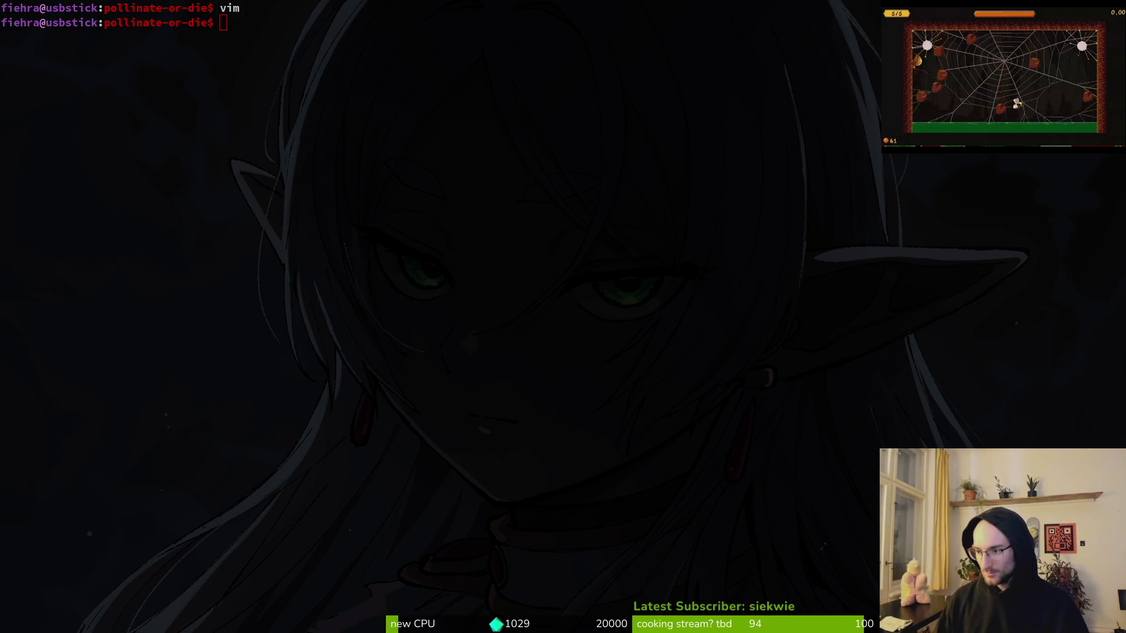
Toggle terminal fullscreen off and on, then move the newly opened Godot window into place.
key("super+f")
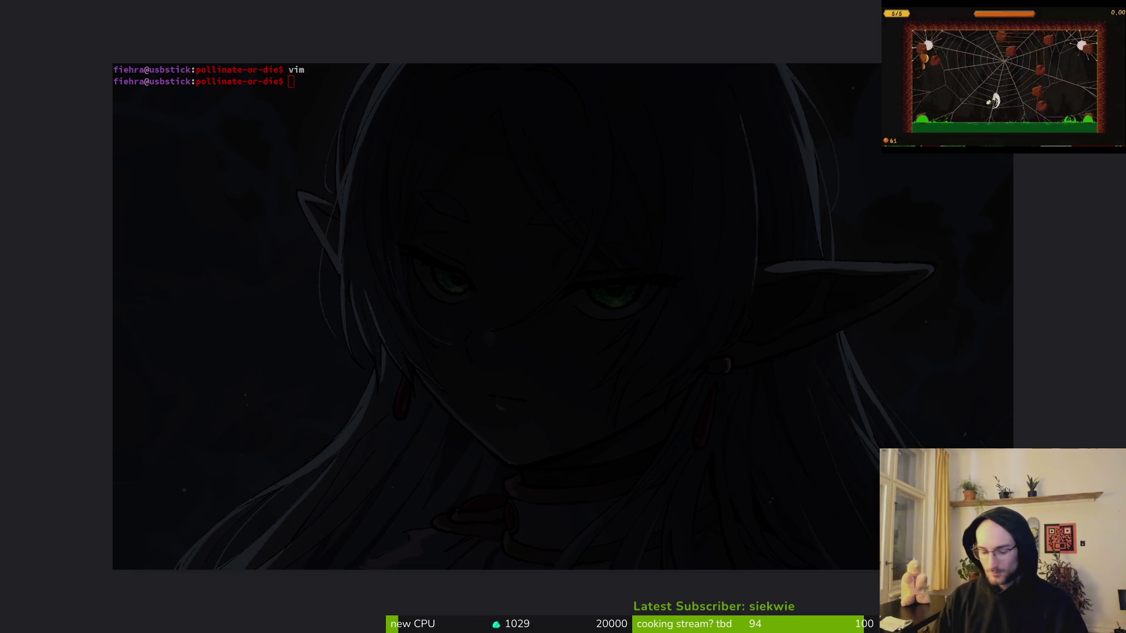
key("super+f")
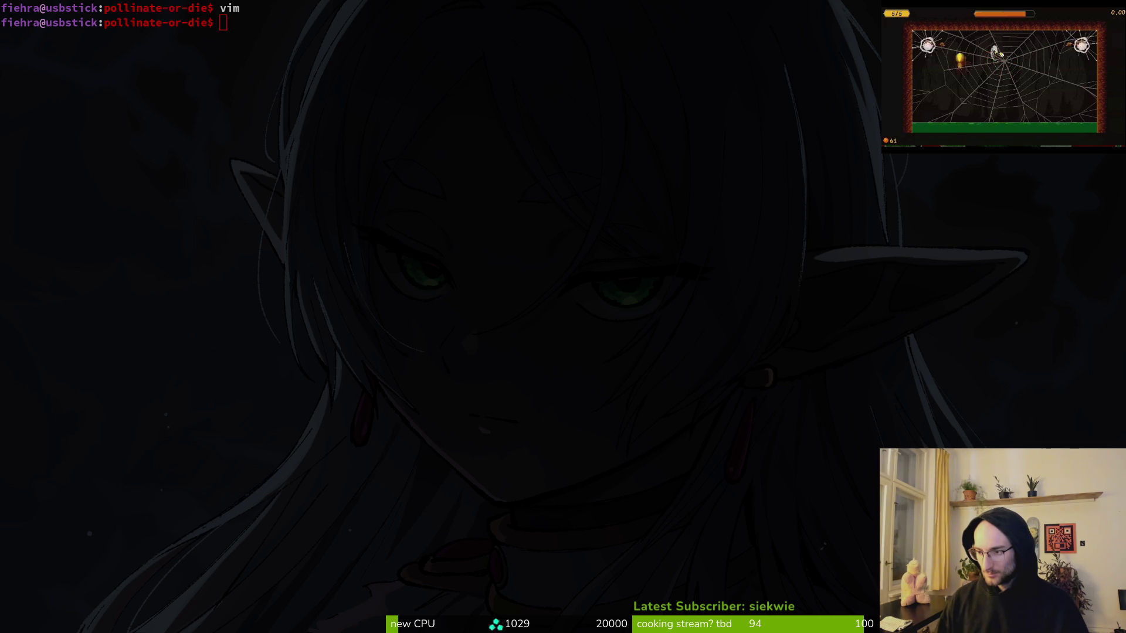
mouse_move(146, 70)
left_mouse_down()
mouse_move(287, 37)
mouse_move(343, 42)
left_mouse_up()
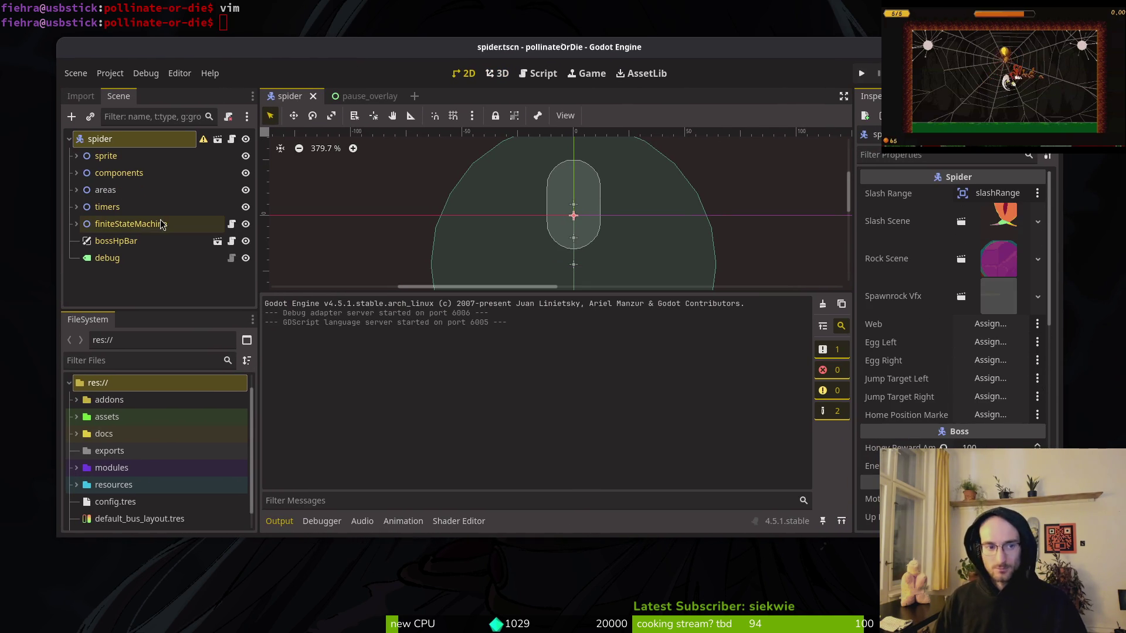
Deselect the spider node in the Scene dock and run the pollinateOrDie project.
scroll(126, 504, "down", 1)
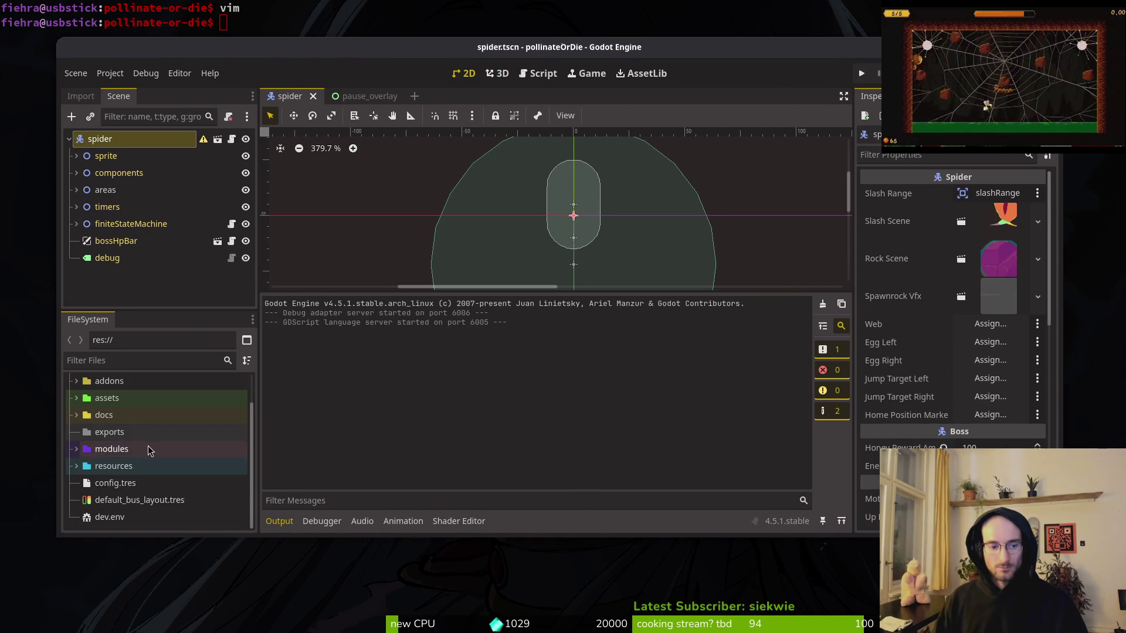
scroll(135, 487, "up", 2)
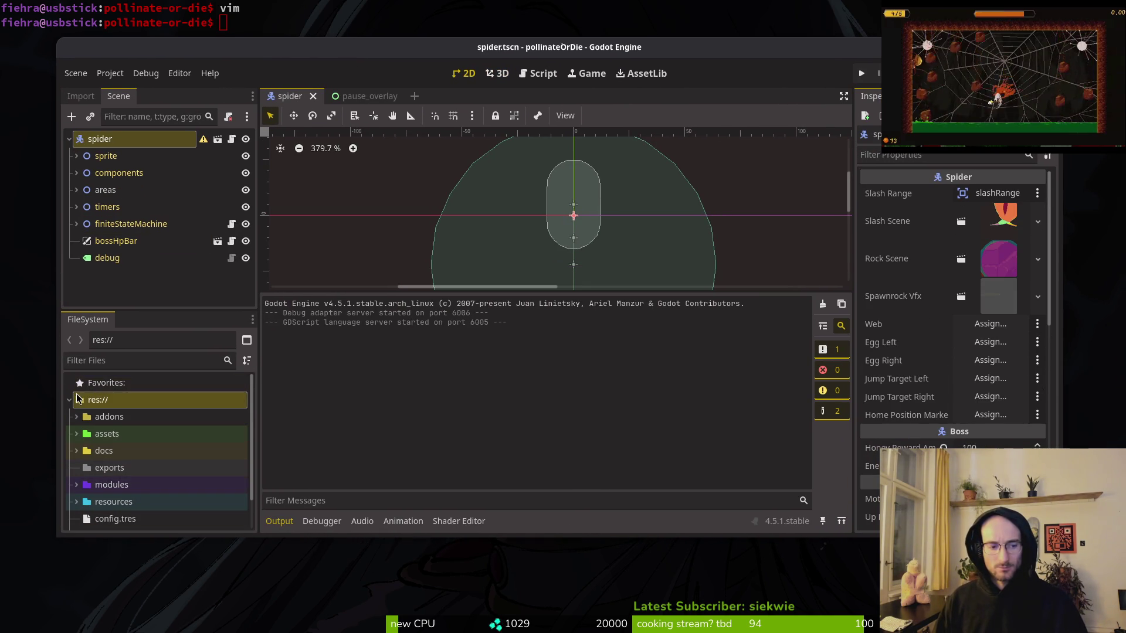
left_click(117, 298)
scroll(117, 463, "down", 2)
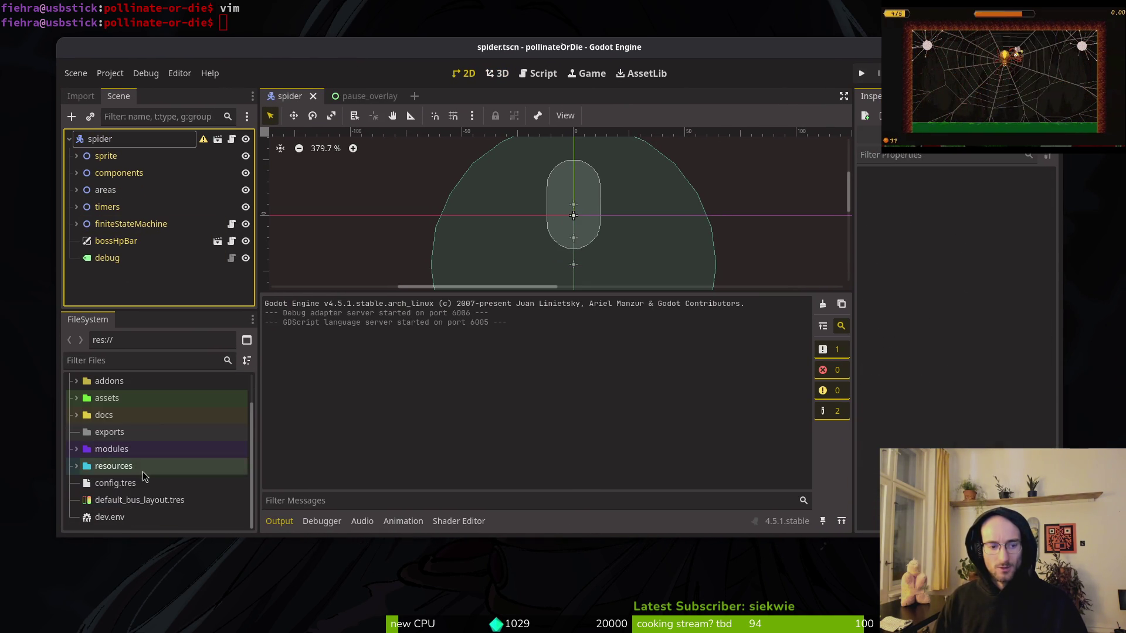
left_click(859, 75)
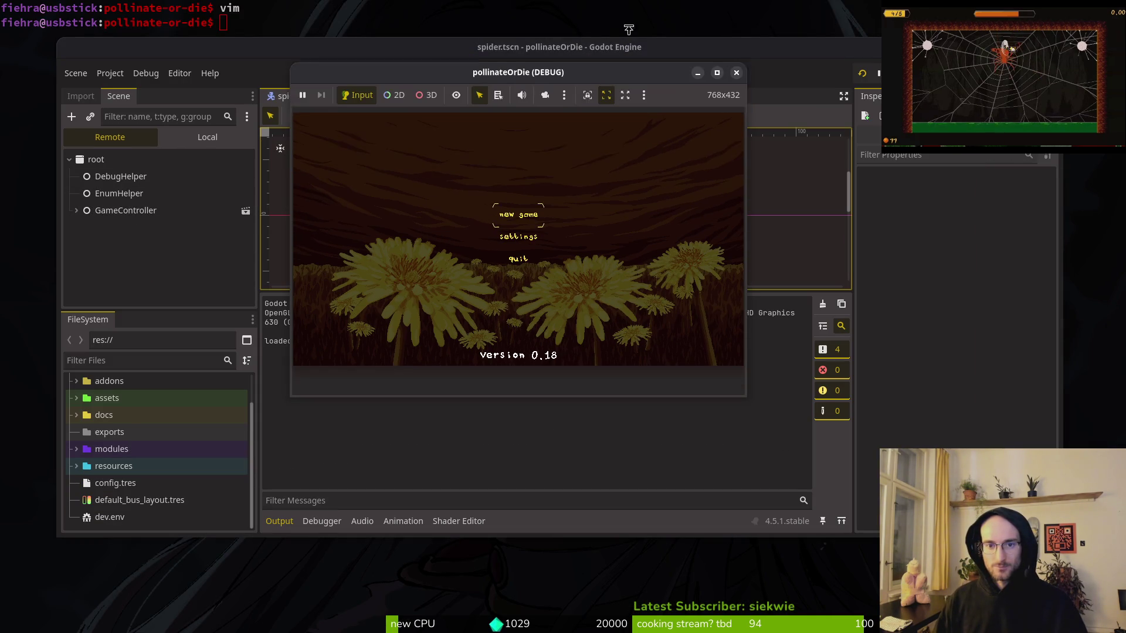
Resize, maximize and restore the debug window, then close and relaunch the game with F5.
left_click_drag(628, 29, 655, 83)
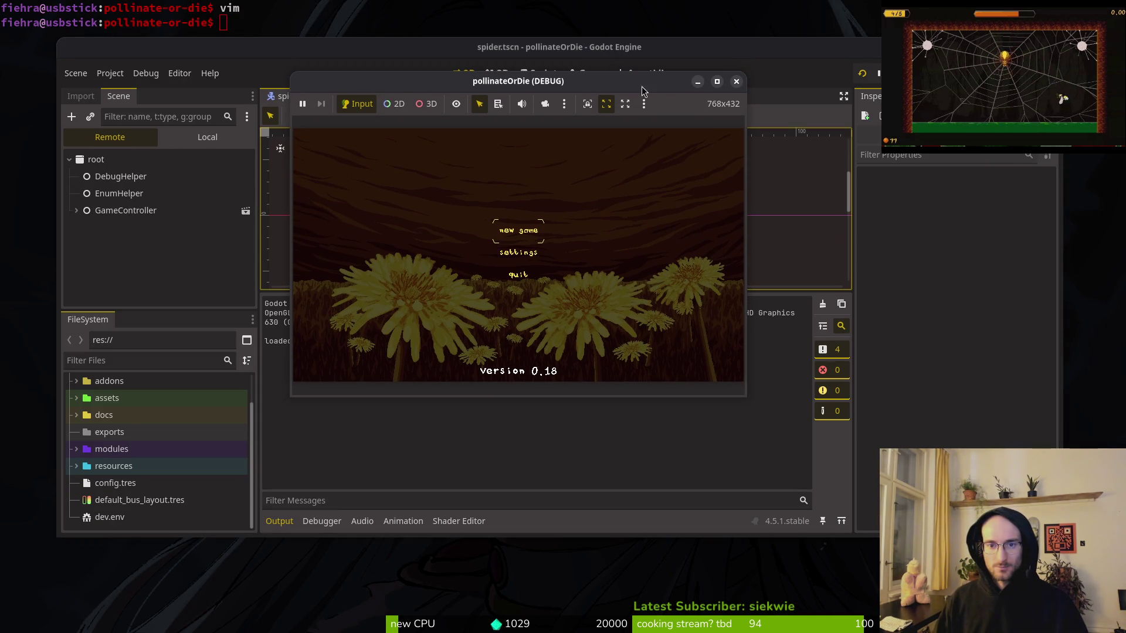
double_click(648, 88)
double_click(588, 22)
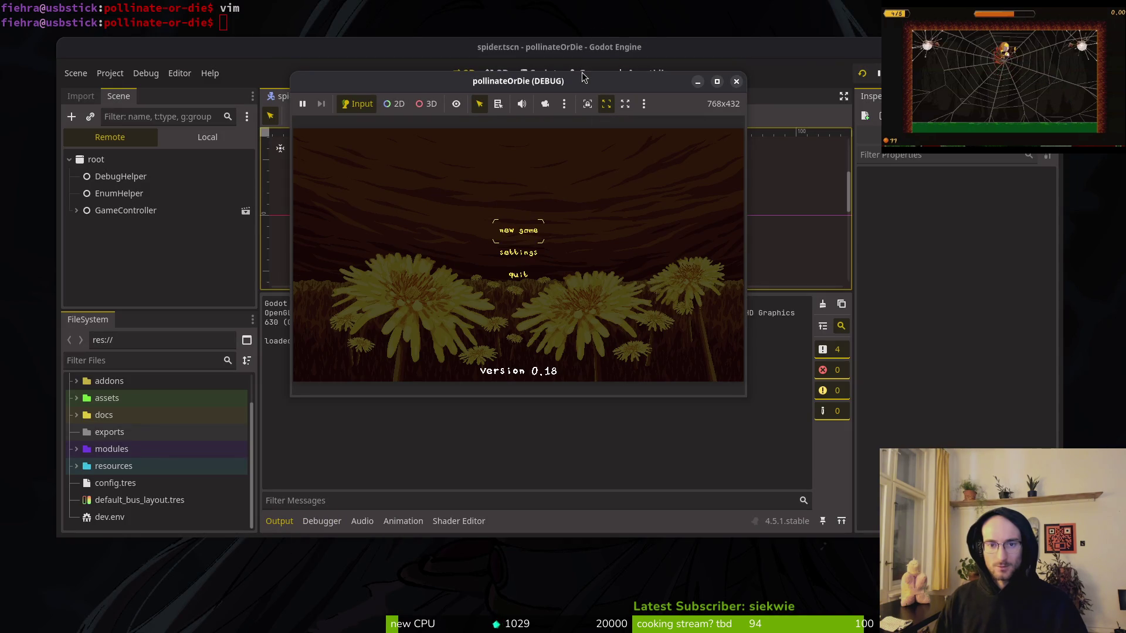
left_click(737, 82)
key("F5")
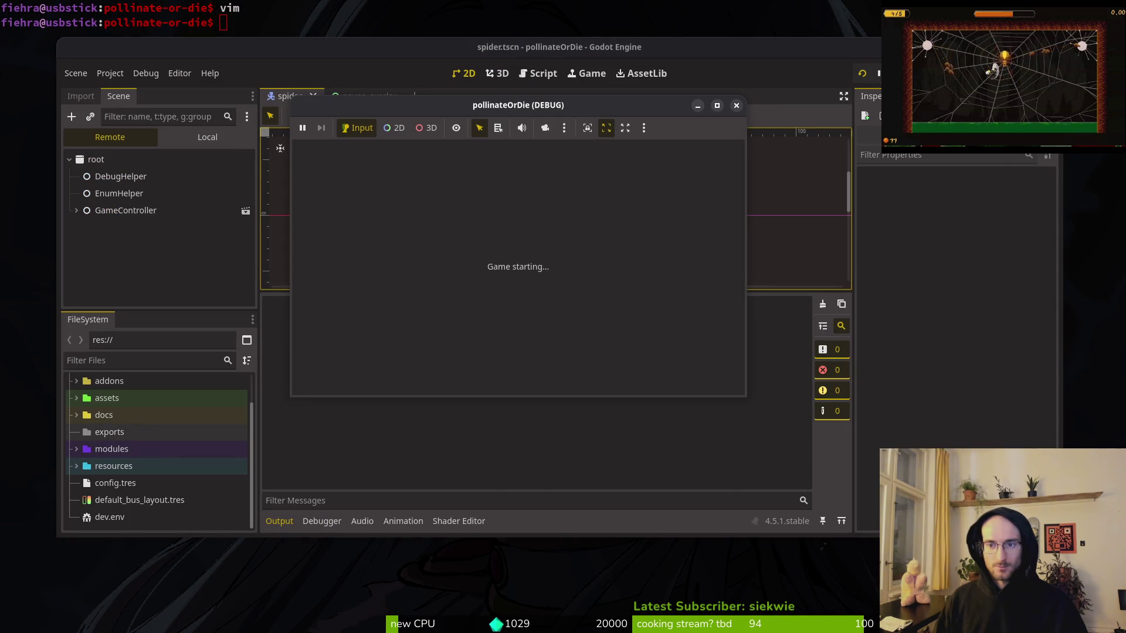
Cancel a screenshot selection, open and close the game's Settings, and start a new game.
key("Print")
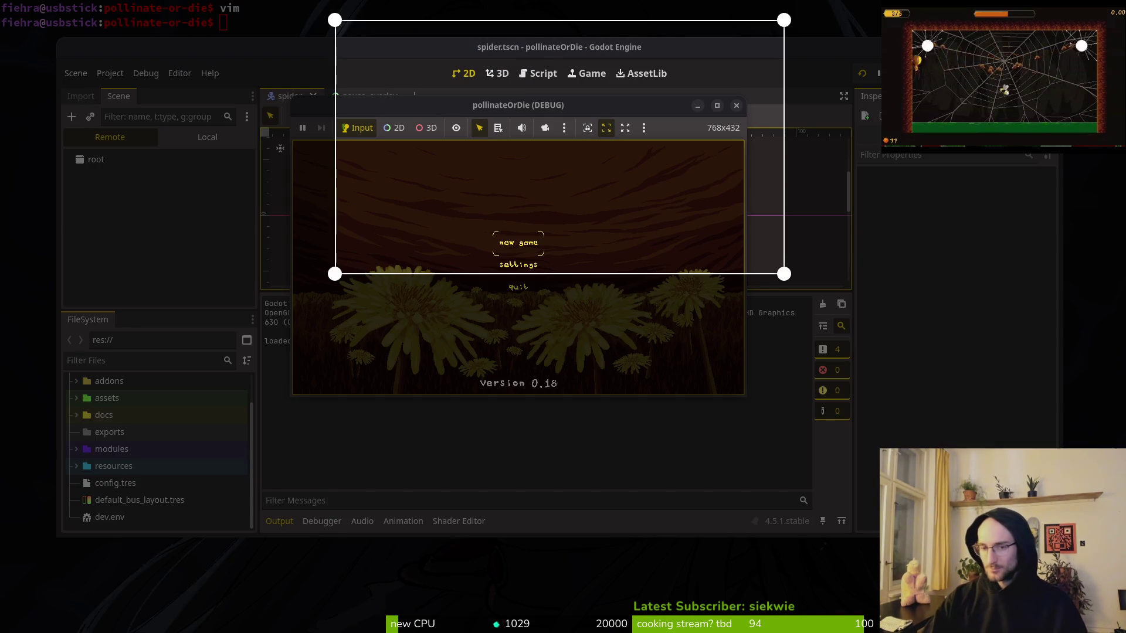
left_click_drag(672, 176, 628, 296)
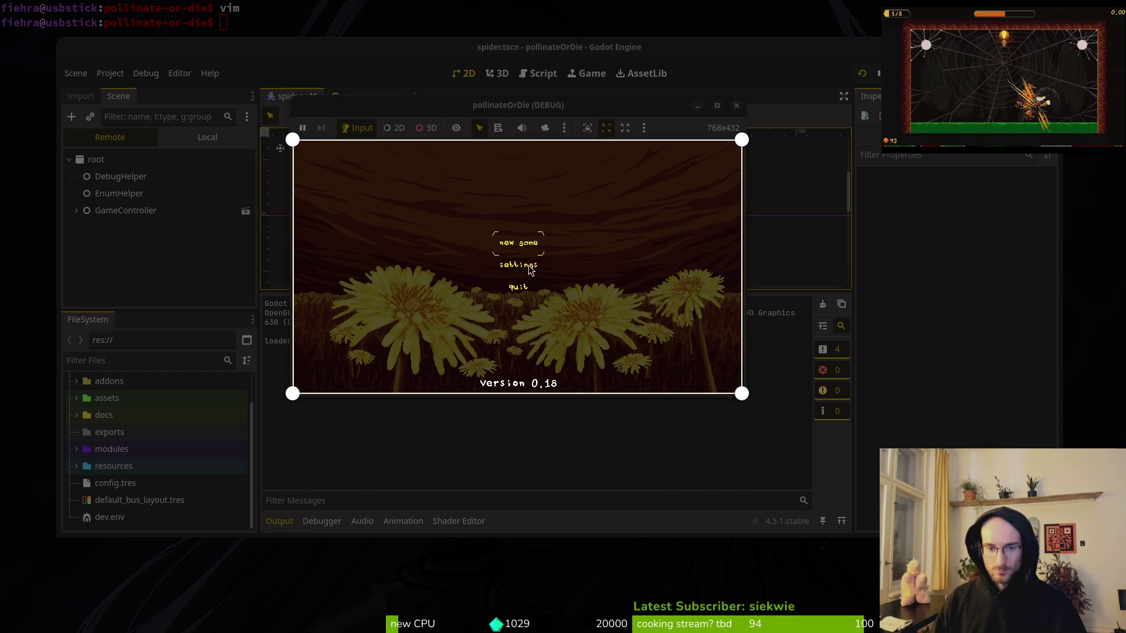
key("Return")
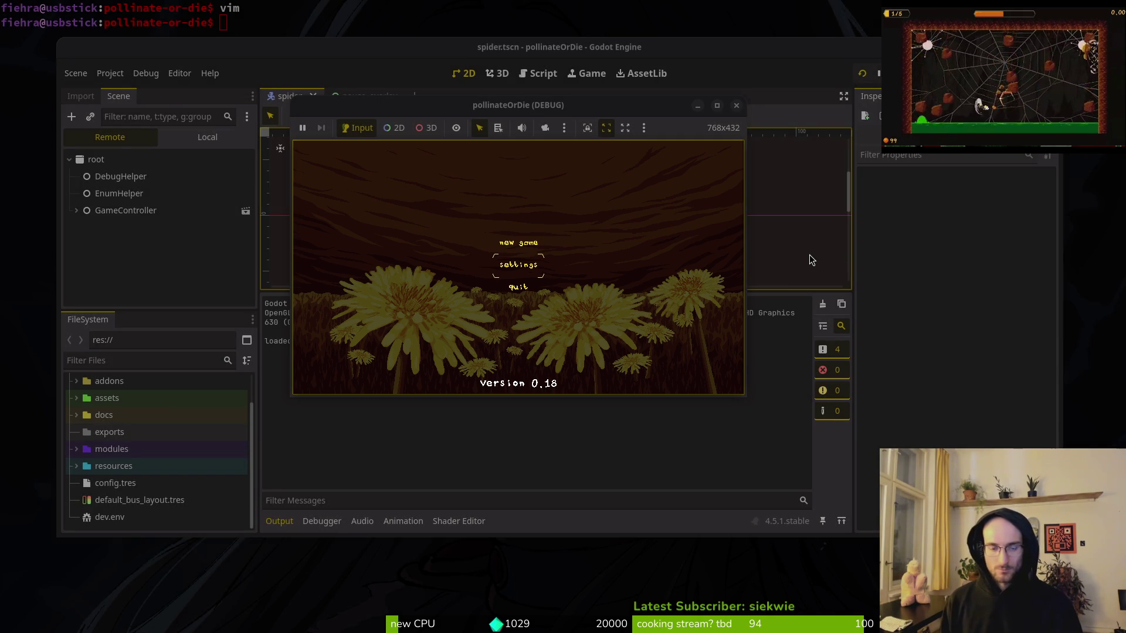
key("Return")
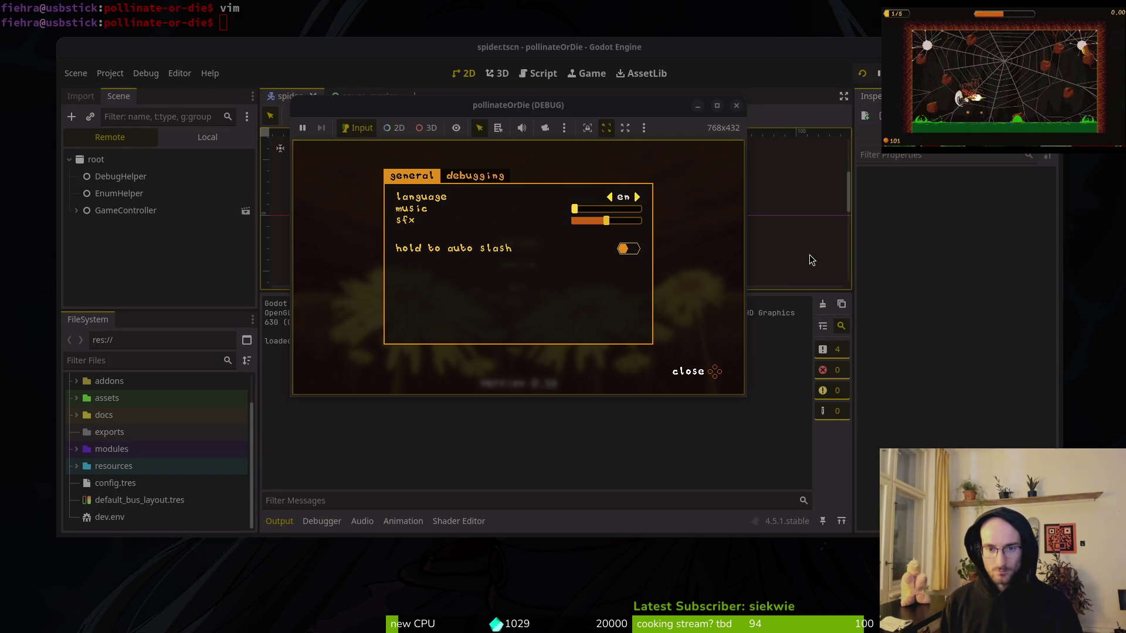
key("Escape")
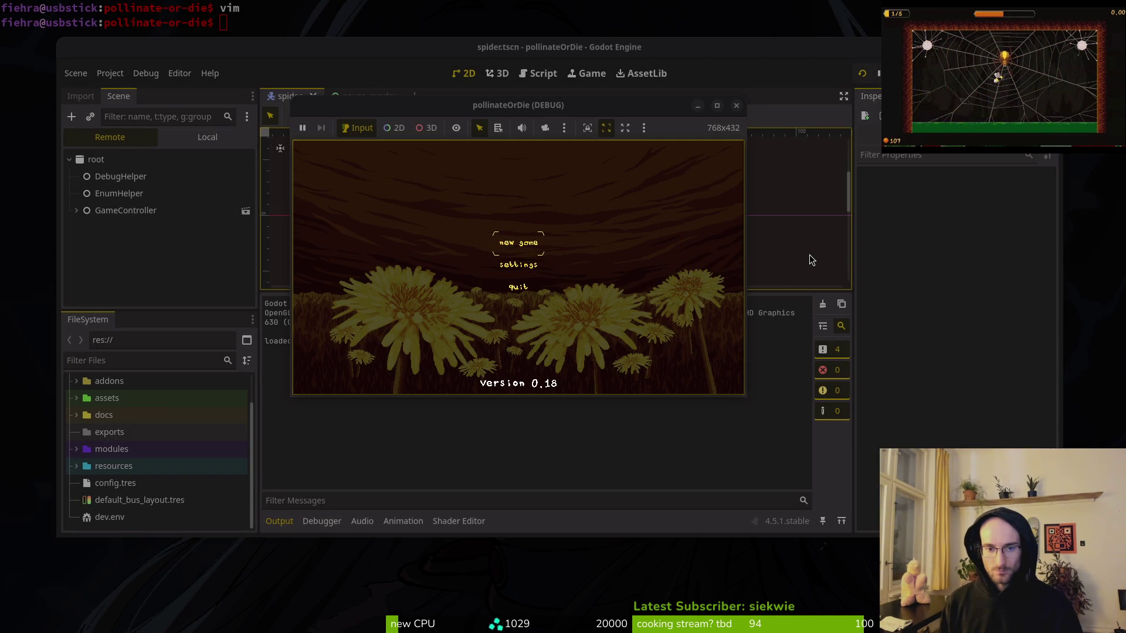
key("Return")
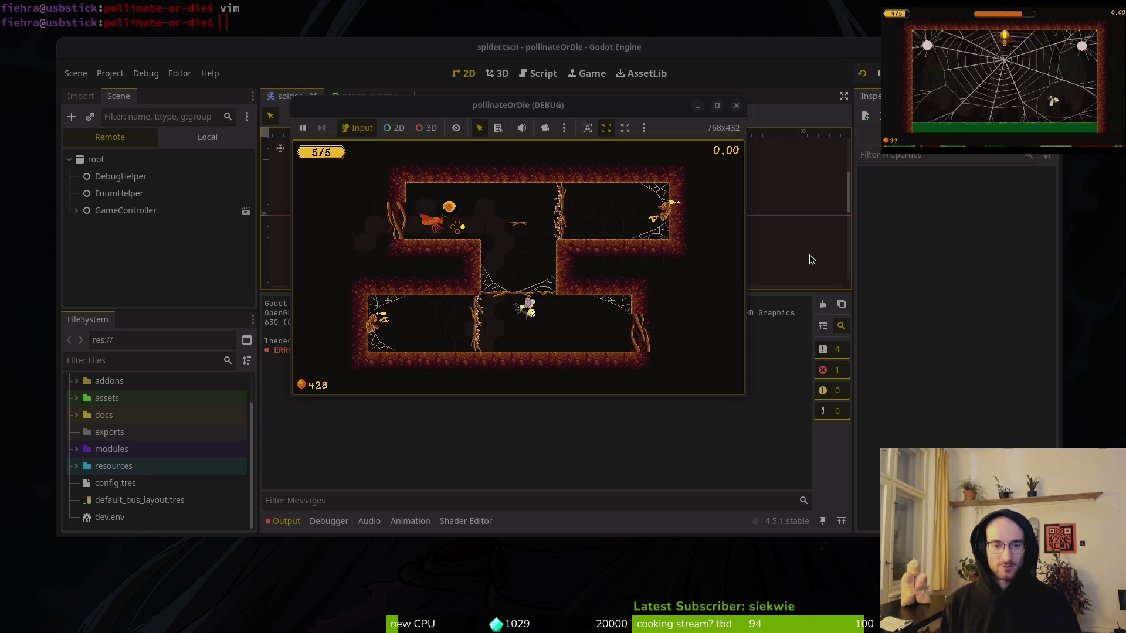
Move the bee right through the gate into the large arena room.
key("Right")
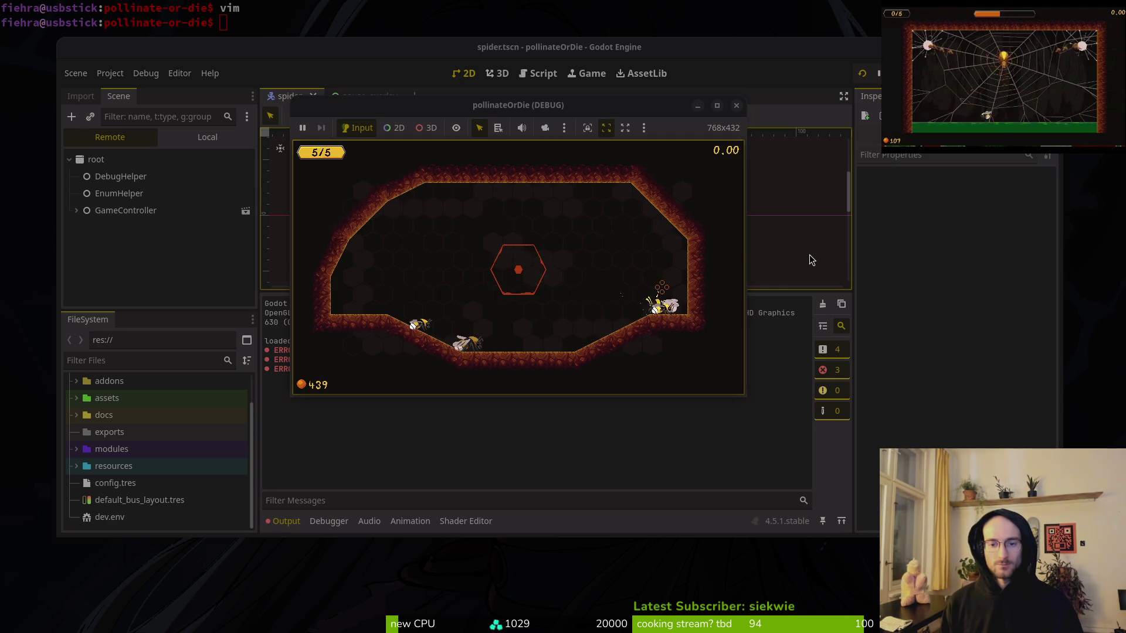
Buy the ×3 upgrade, browse reflect projectiles, bonus xp and stun duration, then resume play.
key("Right")
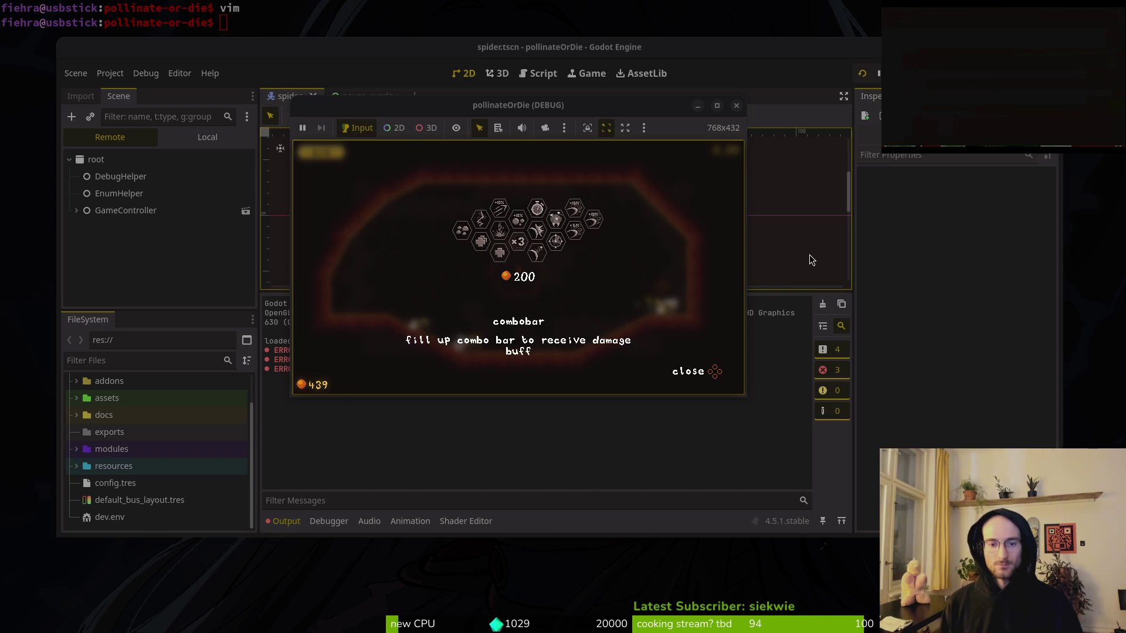
key("Return")
key("Right")
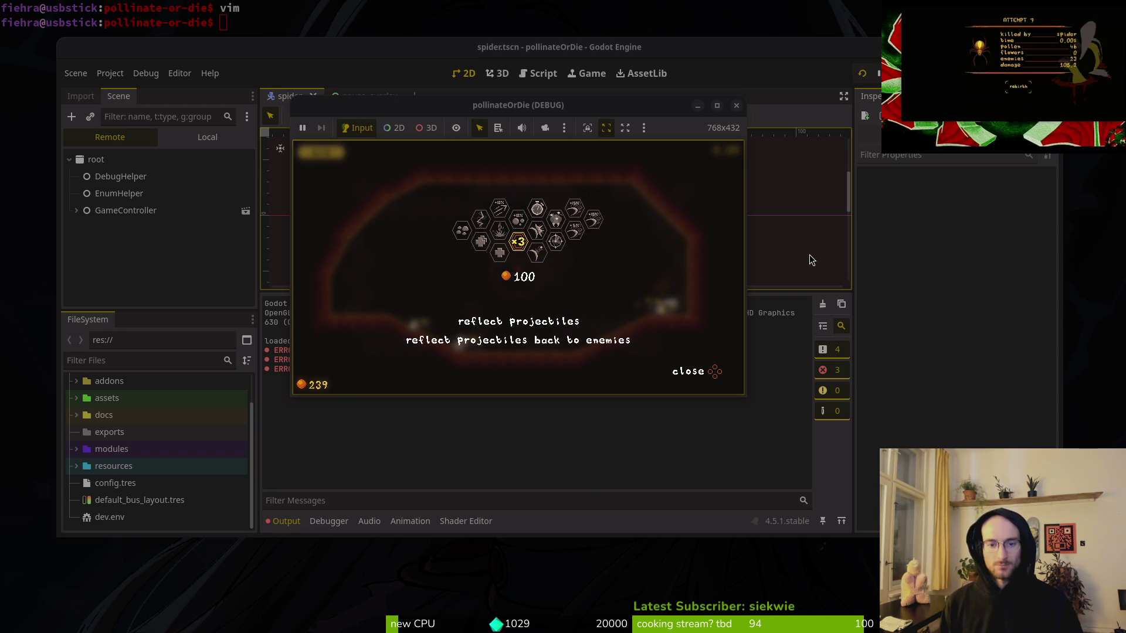
key("Right")
key("Right")
key("Right")
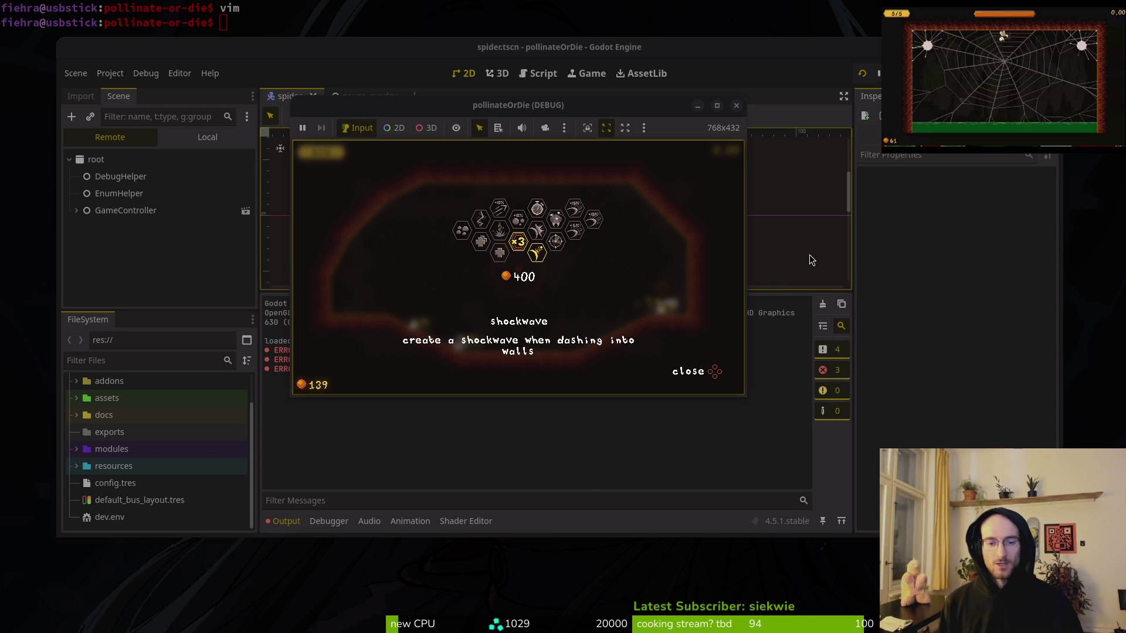
key("Left")
key("Right")
key("Escape")
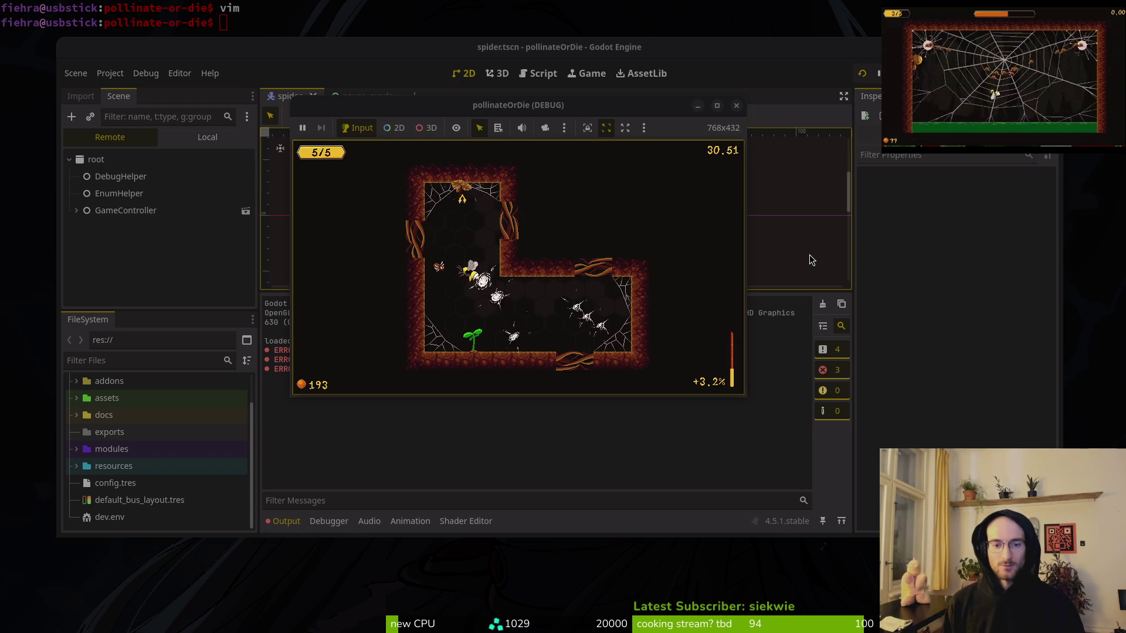
Pause and resume twice while playing, ending paused in the dandelion room.
key("Escape")
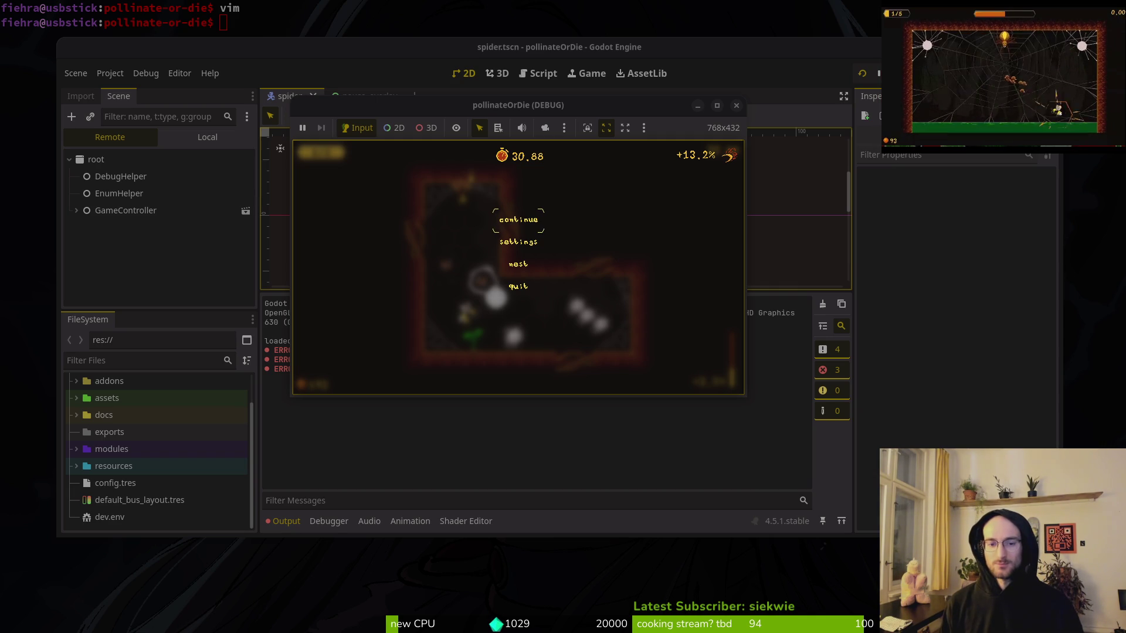
key("Escape")
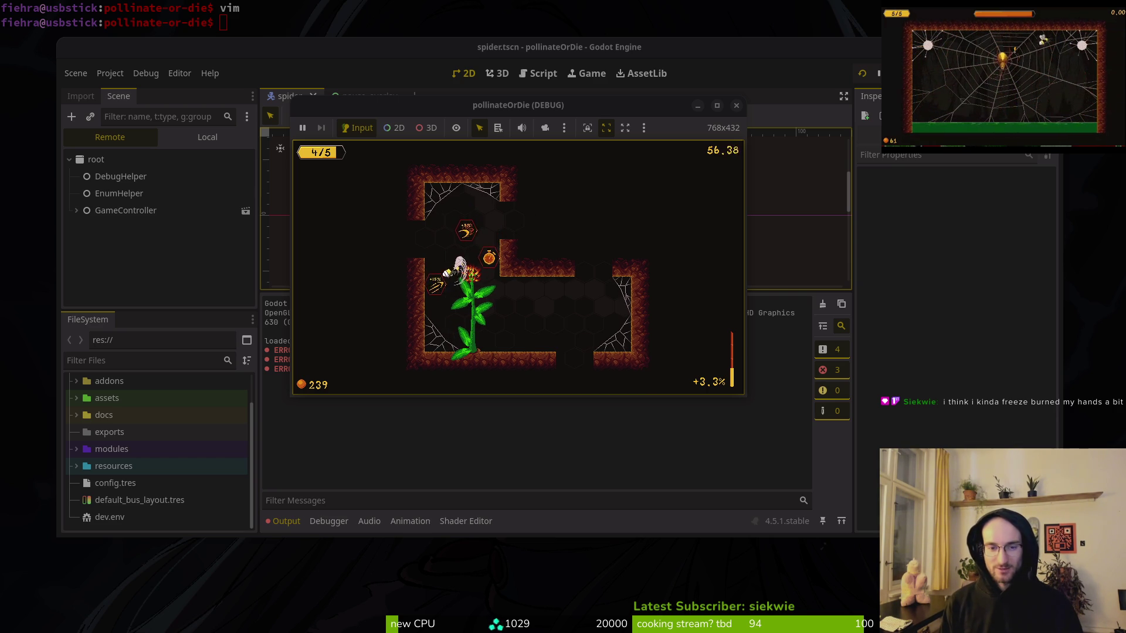
key("Escape")
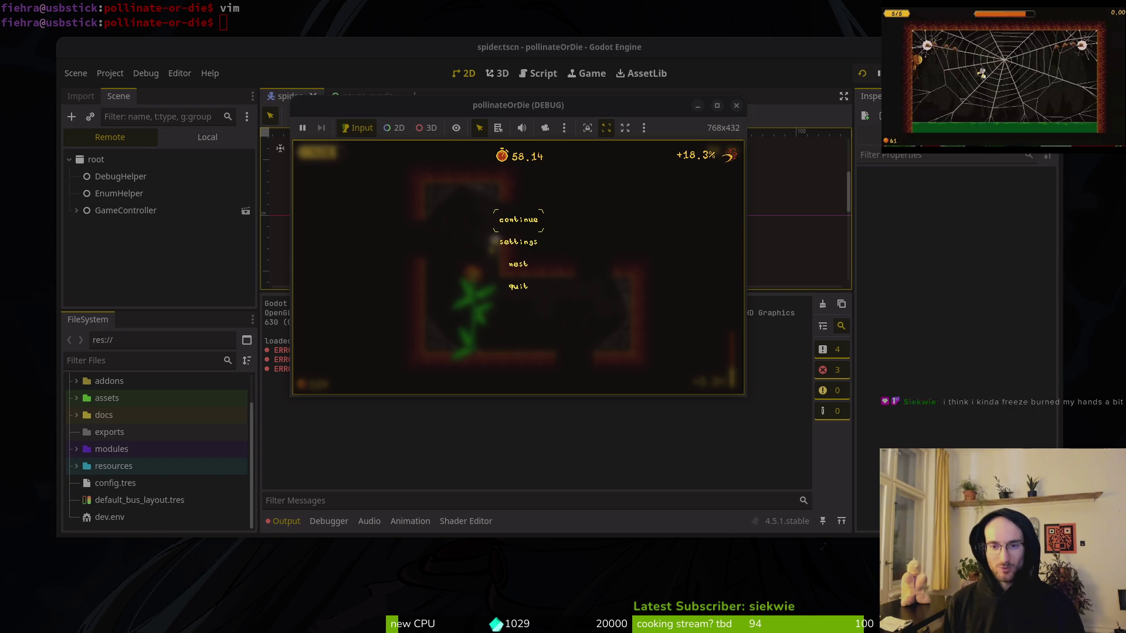
key("Escape")
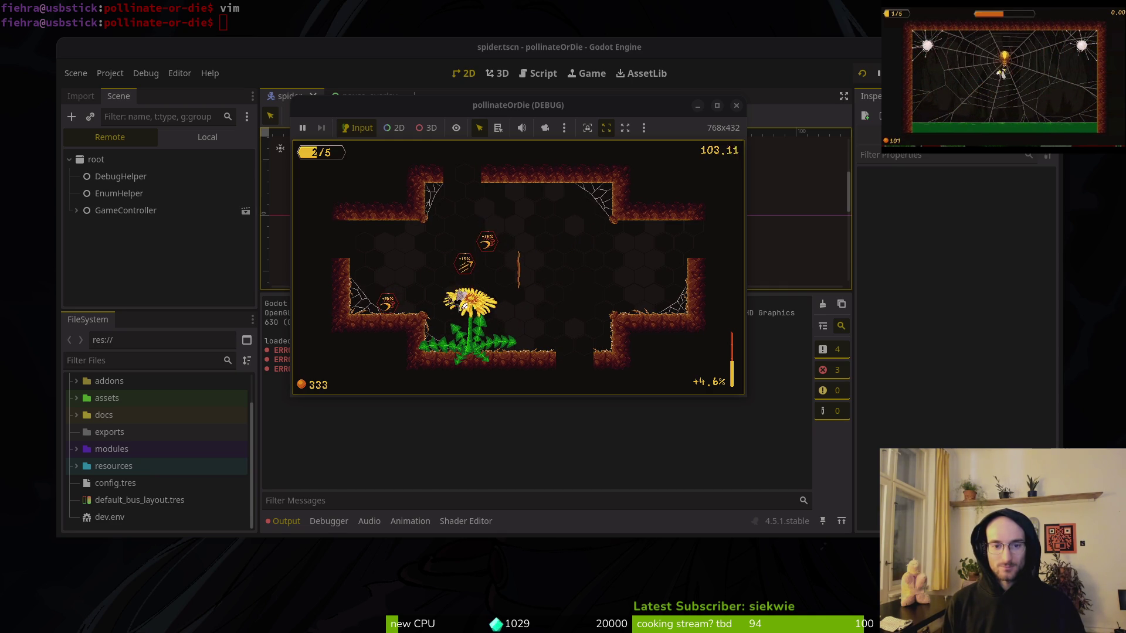
key("Escape")
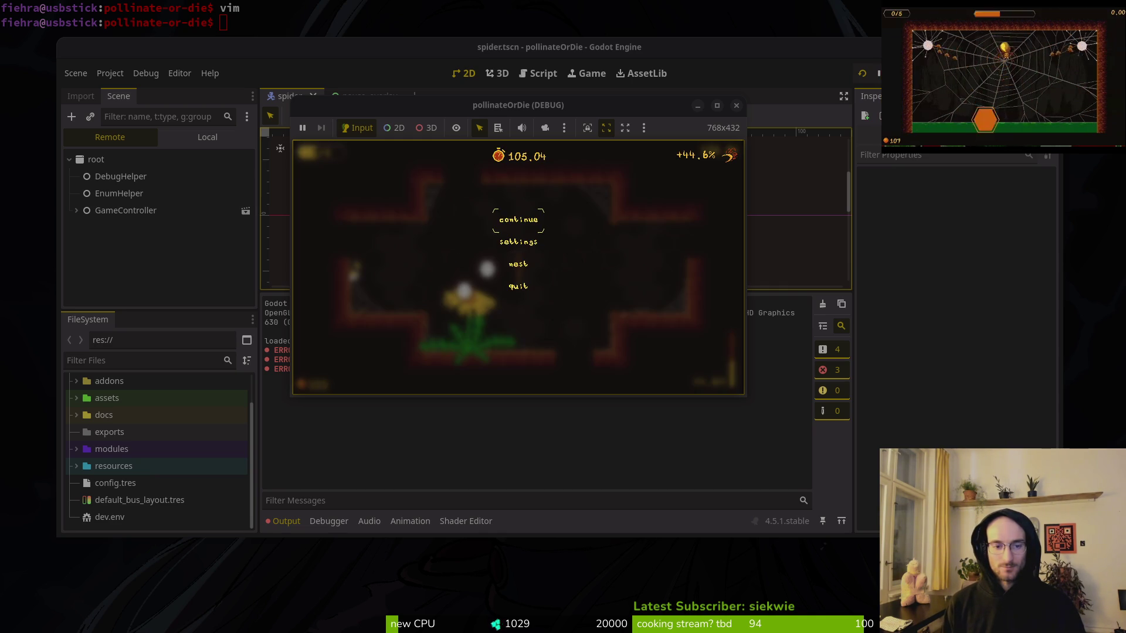
Resume play until the bee dies and the level restarts, then show the window overview.
key("Escape")
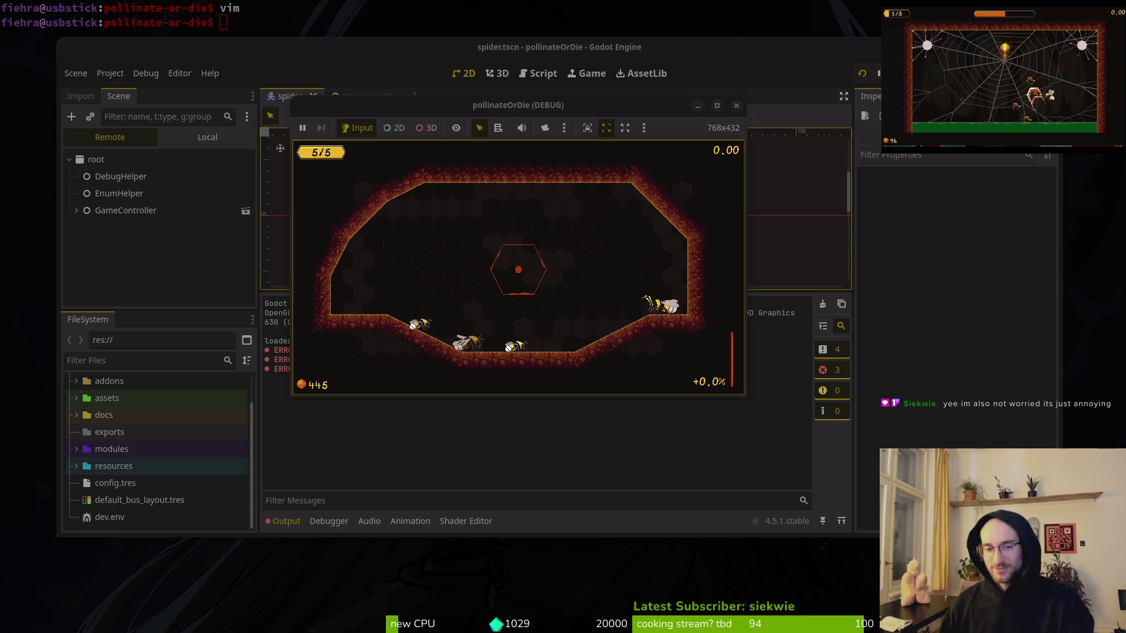
key("super")
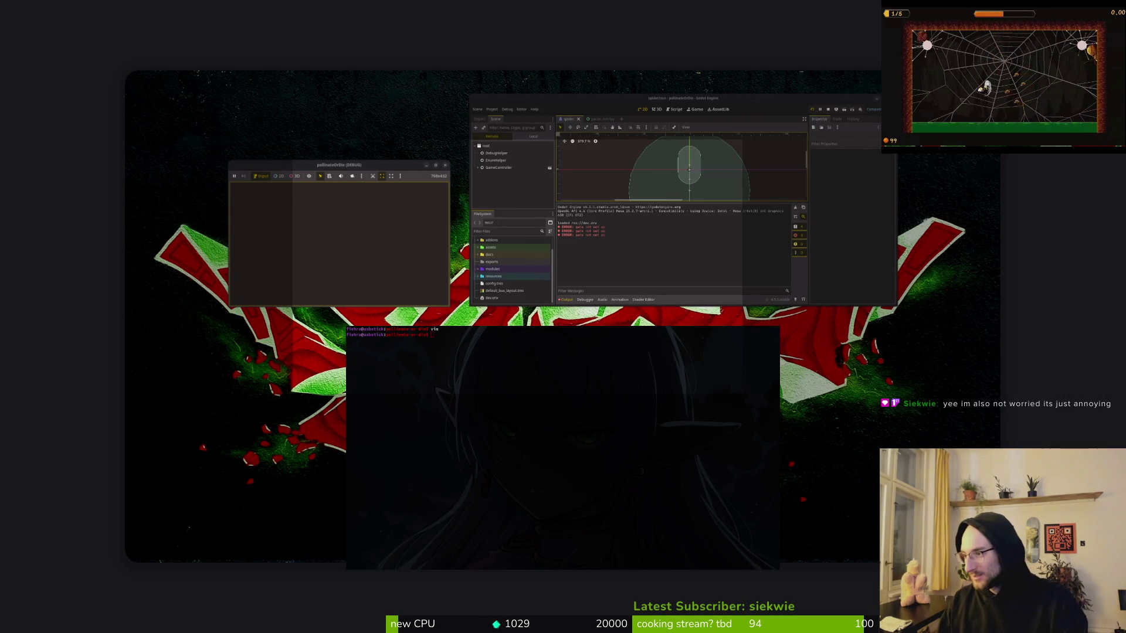
key("super")
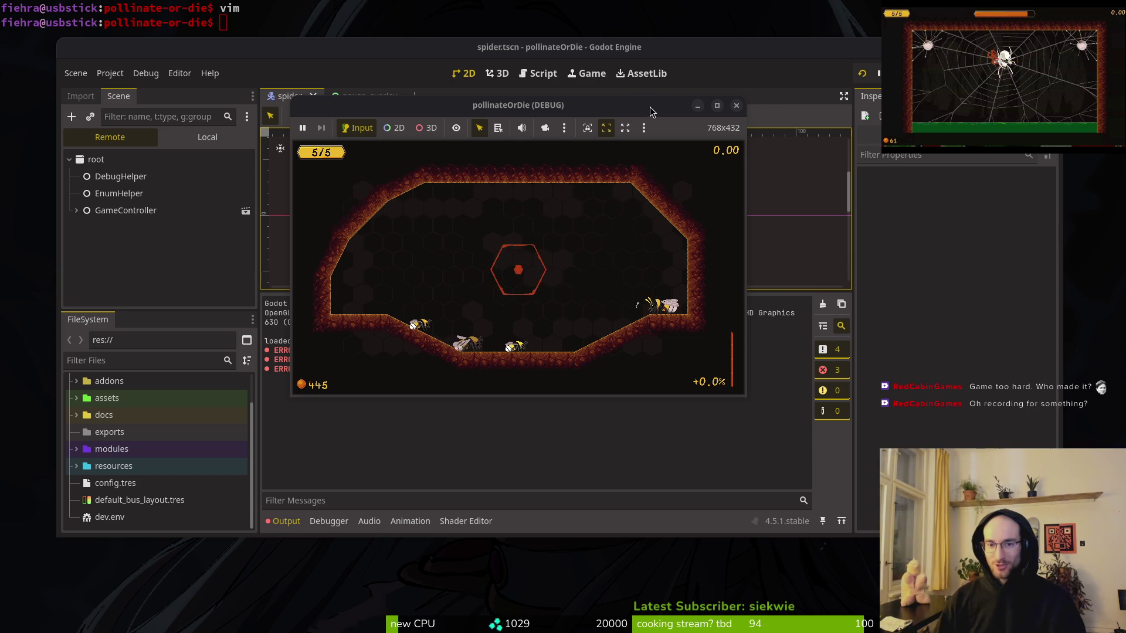
Close the pollinateOrDie (DEBUG) window to stop the running game.
left_click(737, 106)
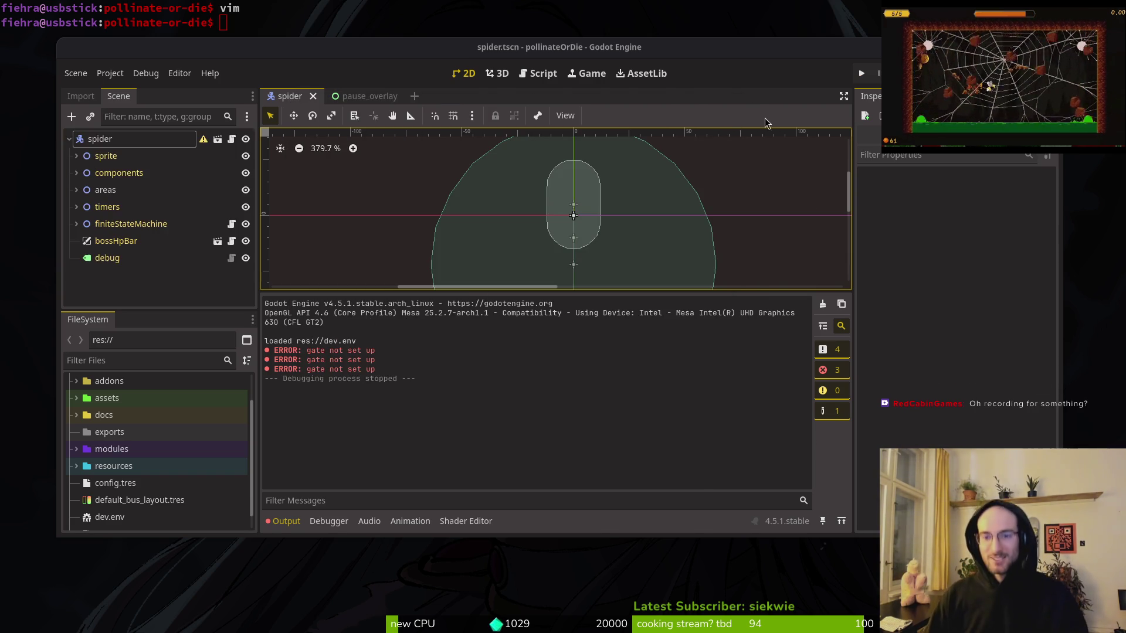
key("super")
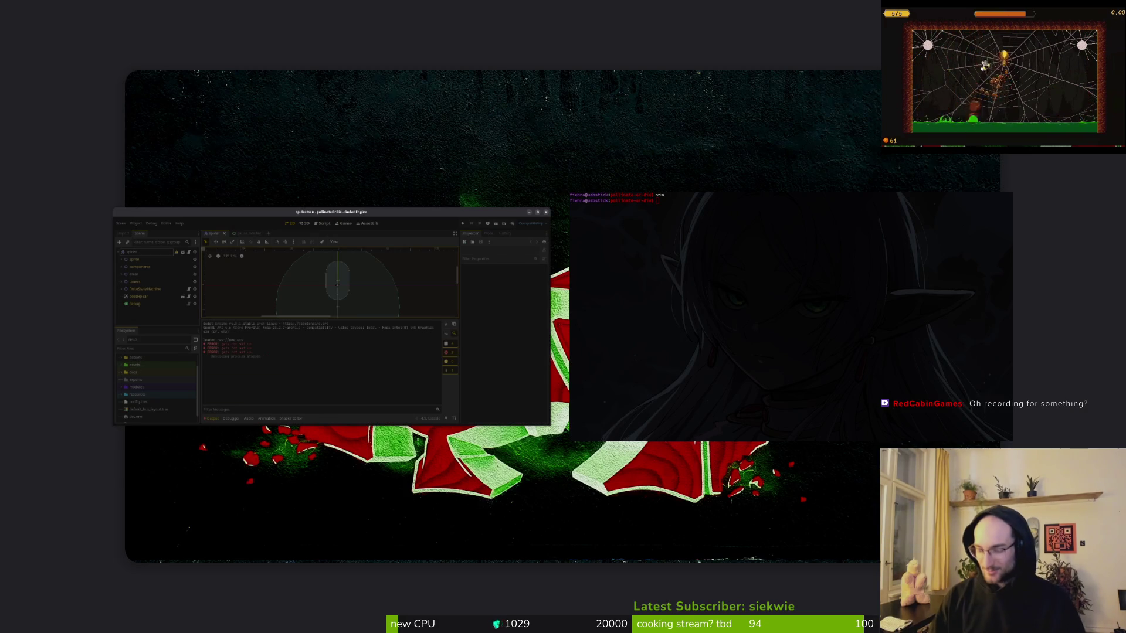
key("super+e")
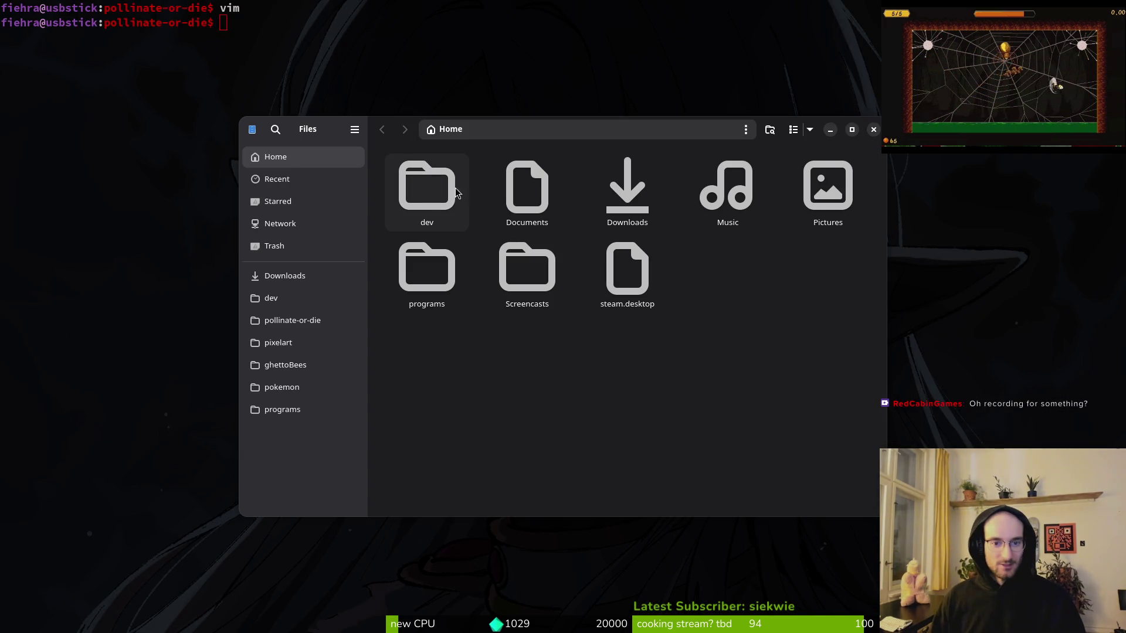
double_click(526, 270)
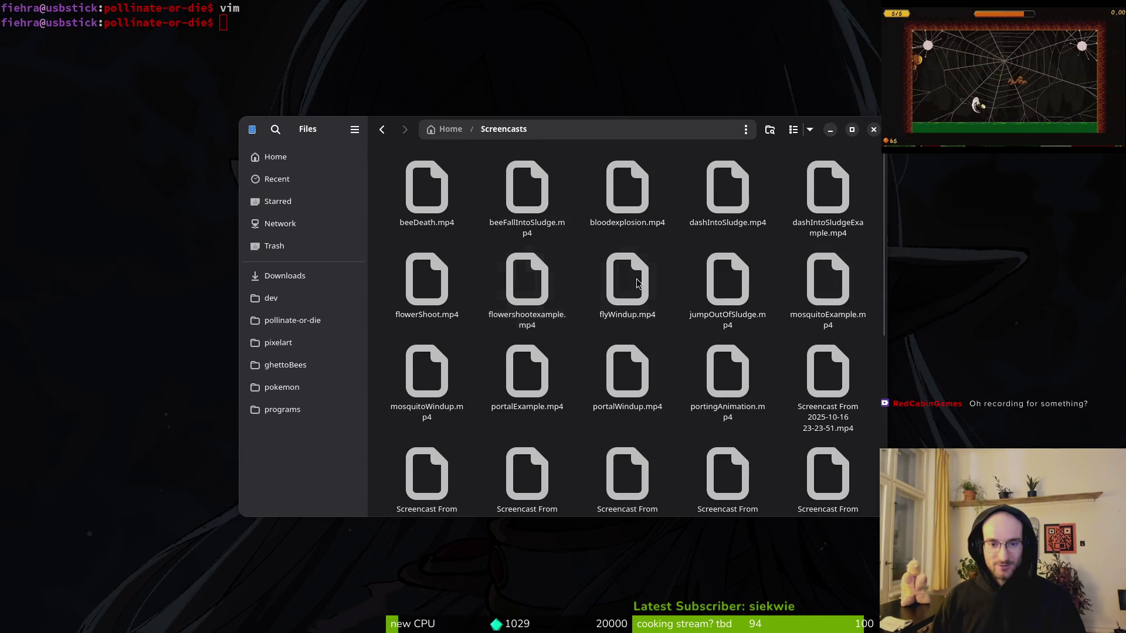
scroll(763, 492, "down", 5)
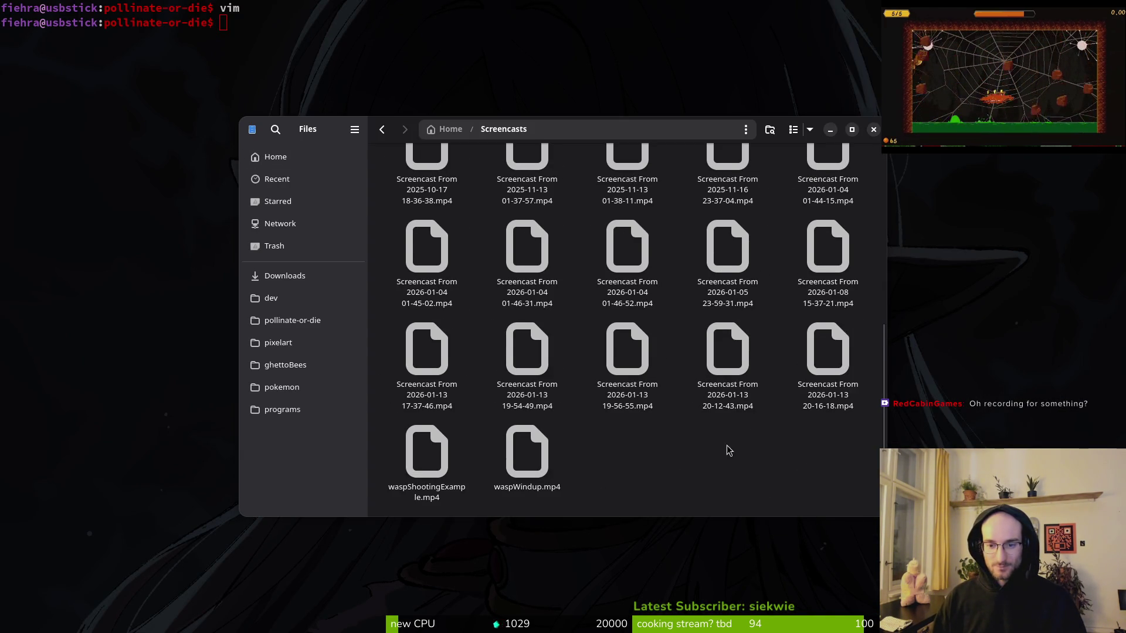
left_click(823, 368)
double_click(815, 387)
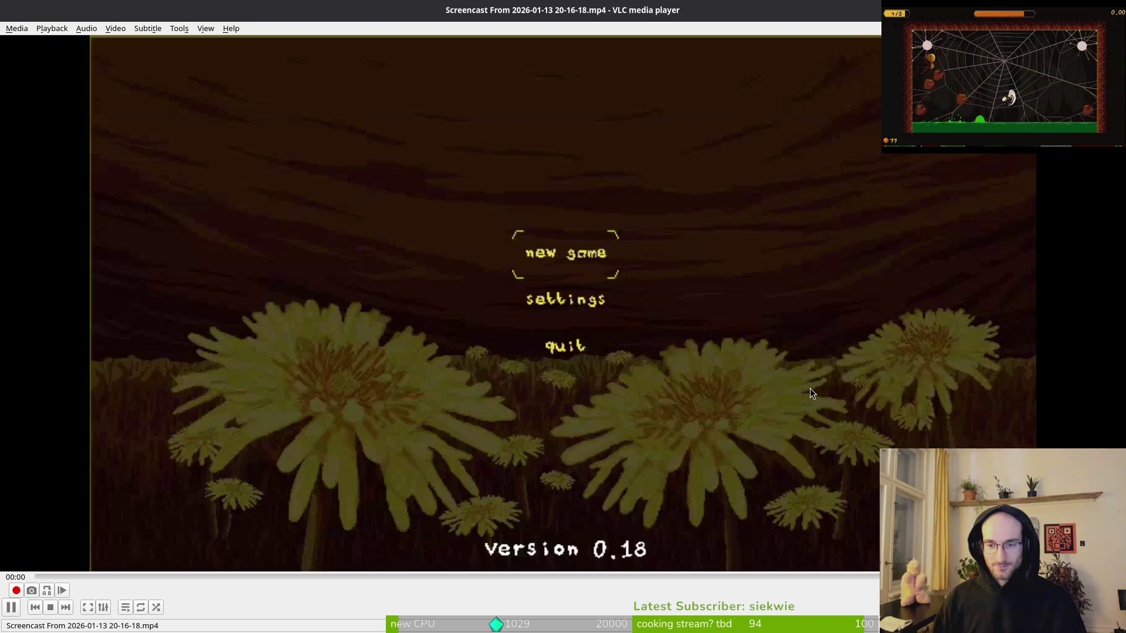
Move and restore the VLC window while previewing the footage, then quit VLC.
mouse_move(601, 12)
left_mouse_down()
mouse_move(586, 101)
mouse_move(599, 111)
mouse_move(543, 12)
left_mouse_up()
double_click(544, 13)
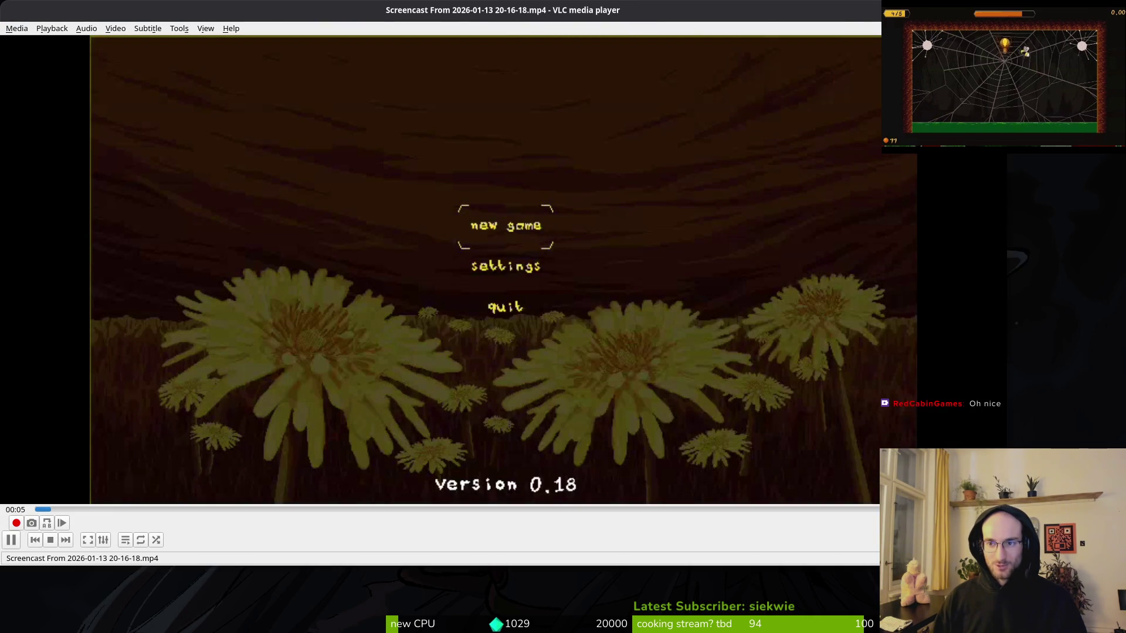
key("ctrl+q")
Rename the previewed screencast to gameplay.mp4.
left_click(756, 474)
left_click(835, 374)
key("F2")
type("gameplay.mp4")
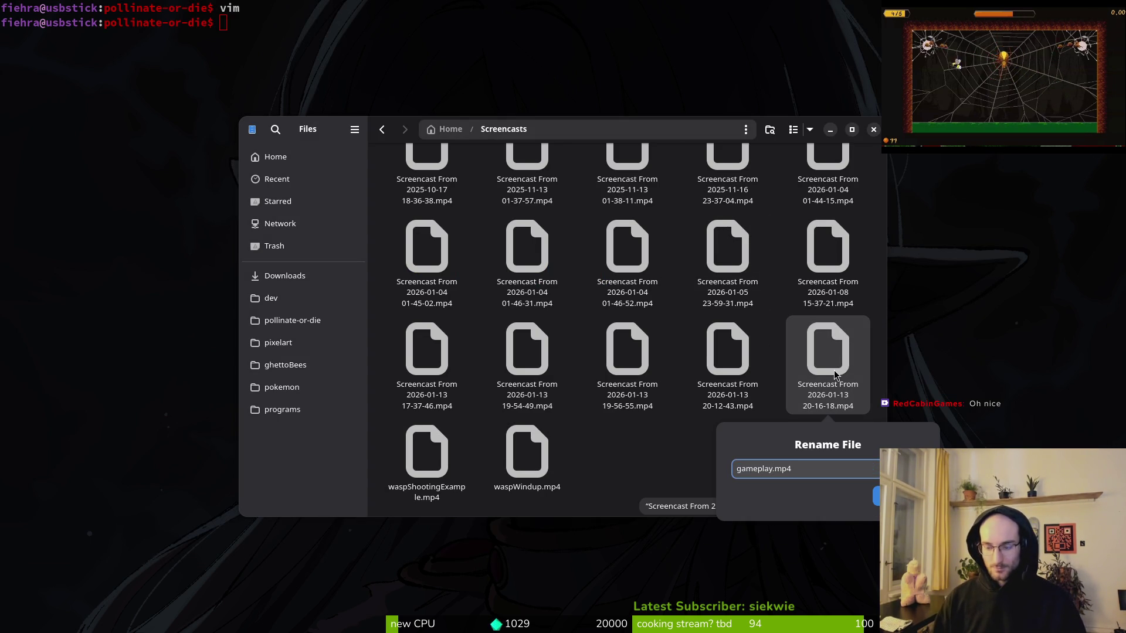
key("Return")
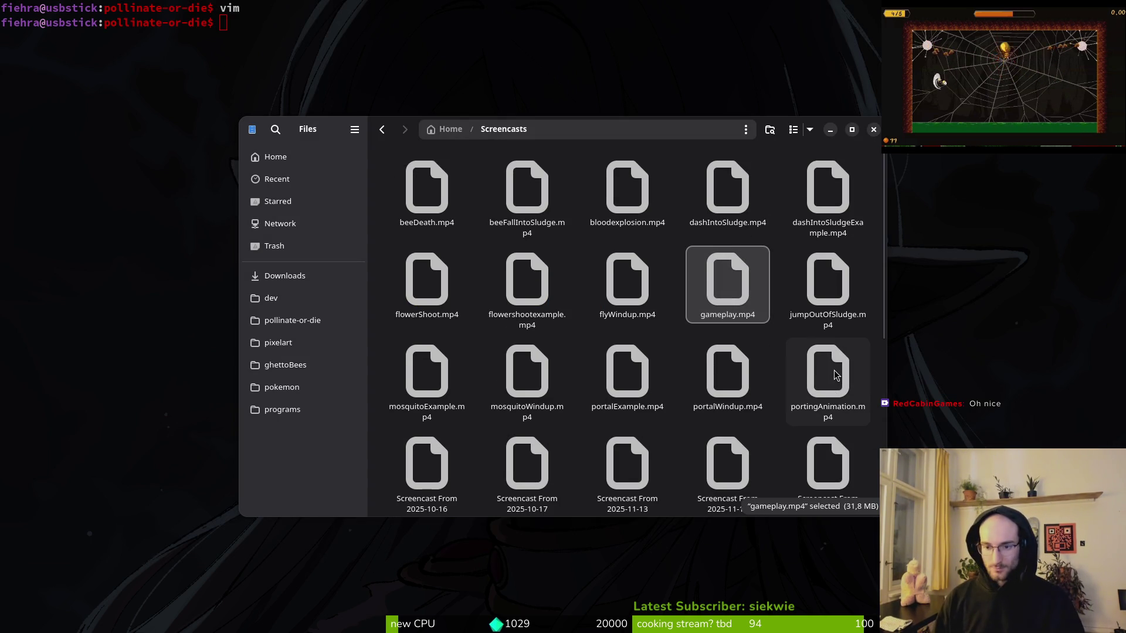
Cut gameplay.mp4, browse to Downloads/stream, then close Files and return to the terminal.
key("ctrl+x")
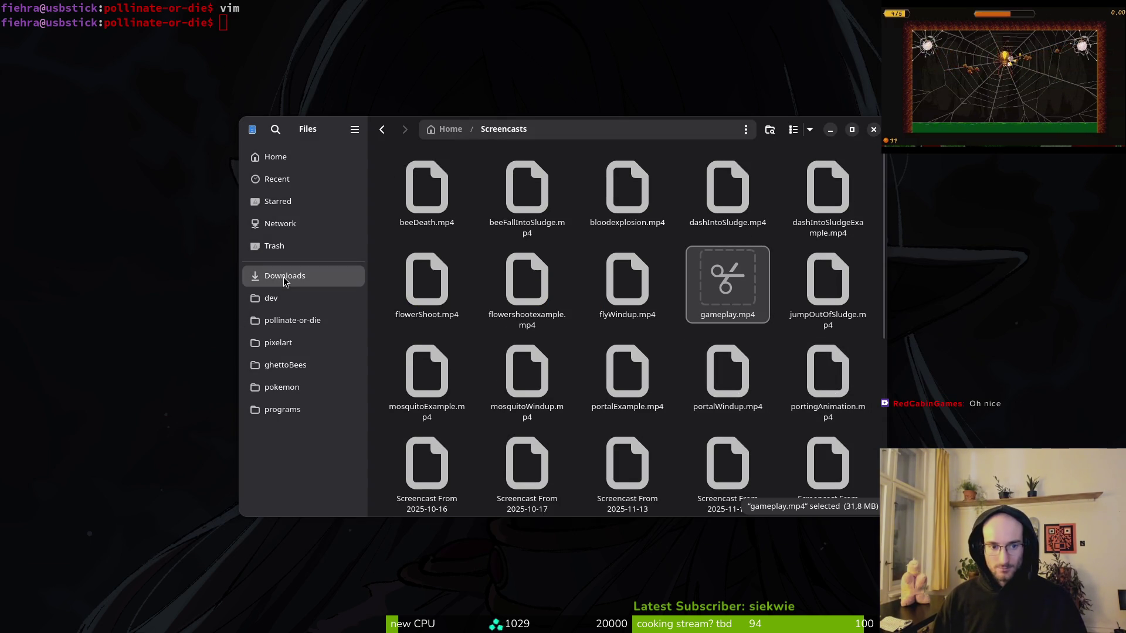
left_click(278, 282)
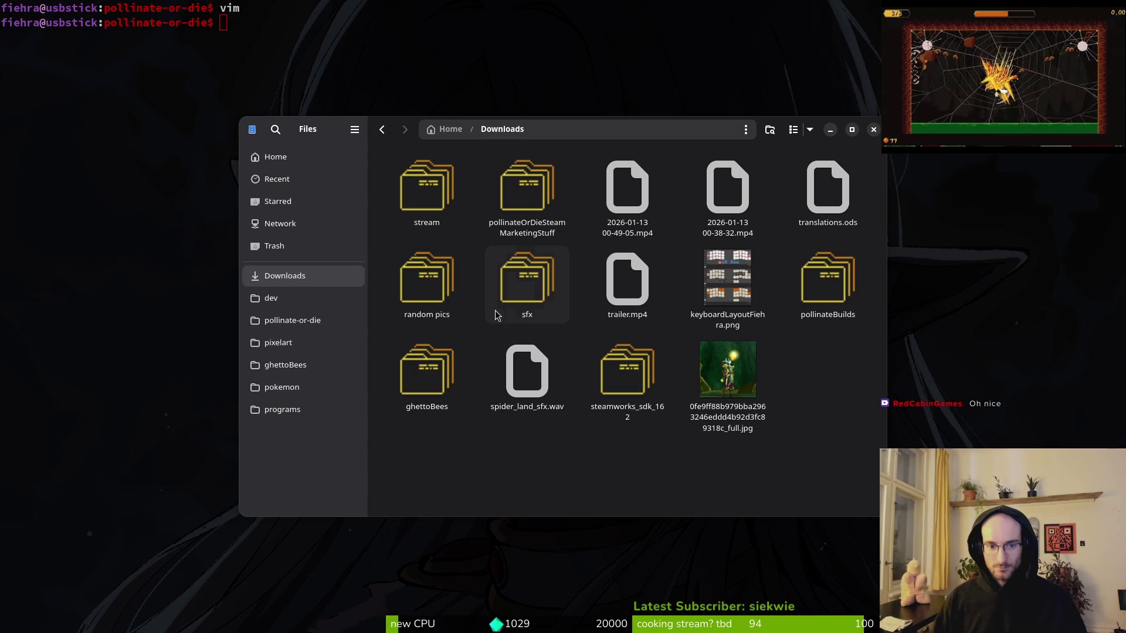
double_click(426, 187)
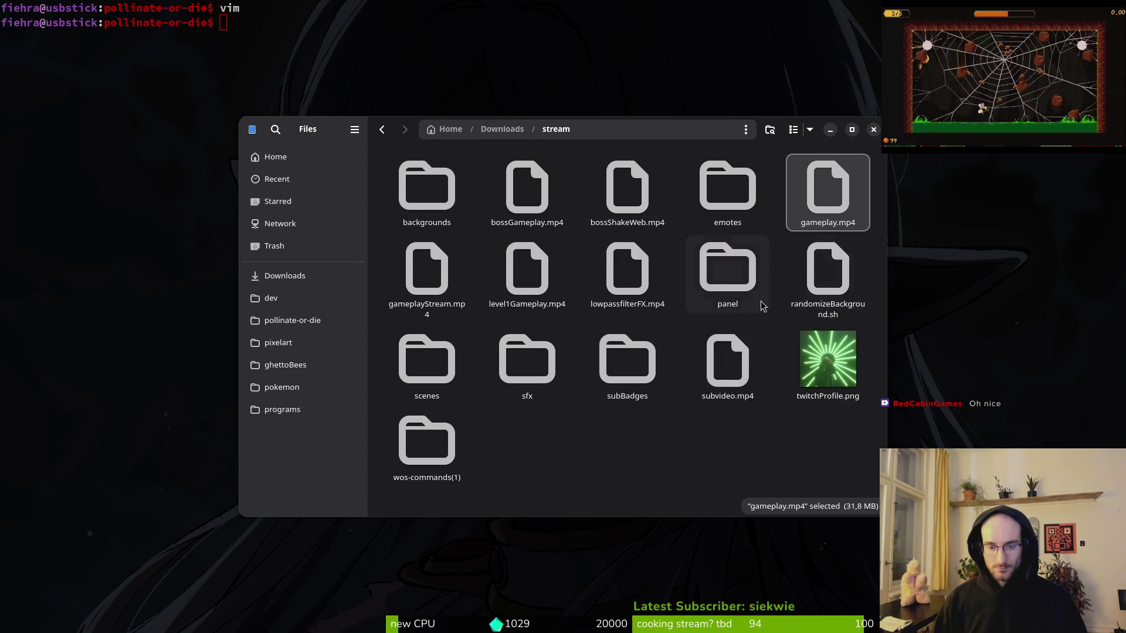
left_click(873, 129)
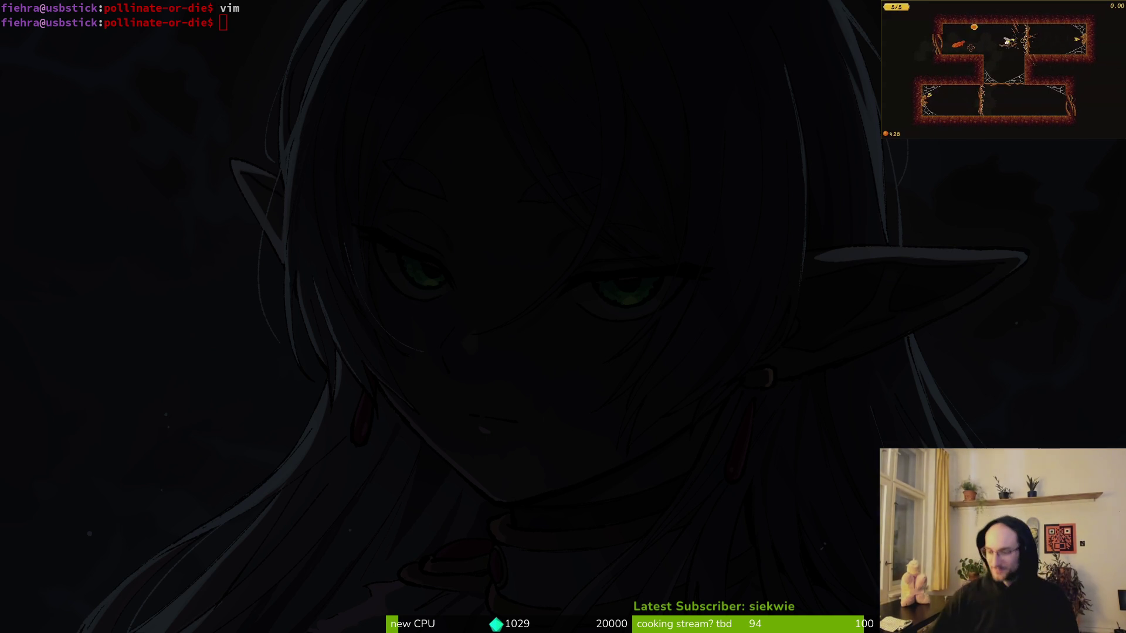
left_click(673, 82)
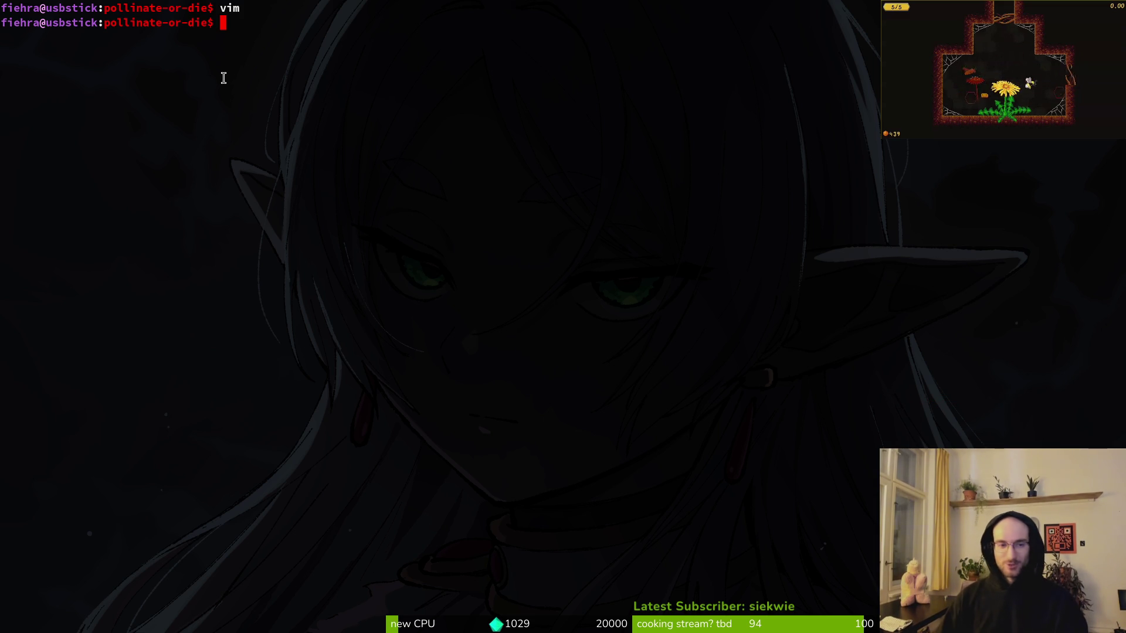
Open tig, stage player.manager.gd, and review the diffs of audio.mananger.gd and player.manager.gd.
type("tig")
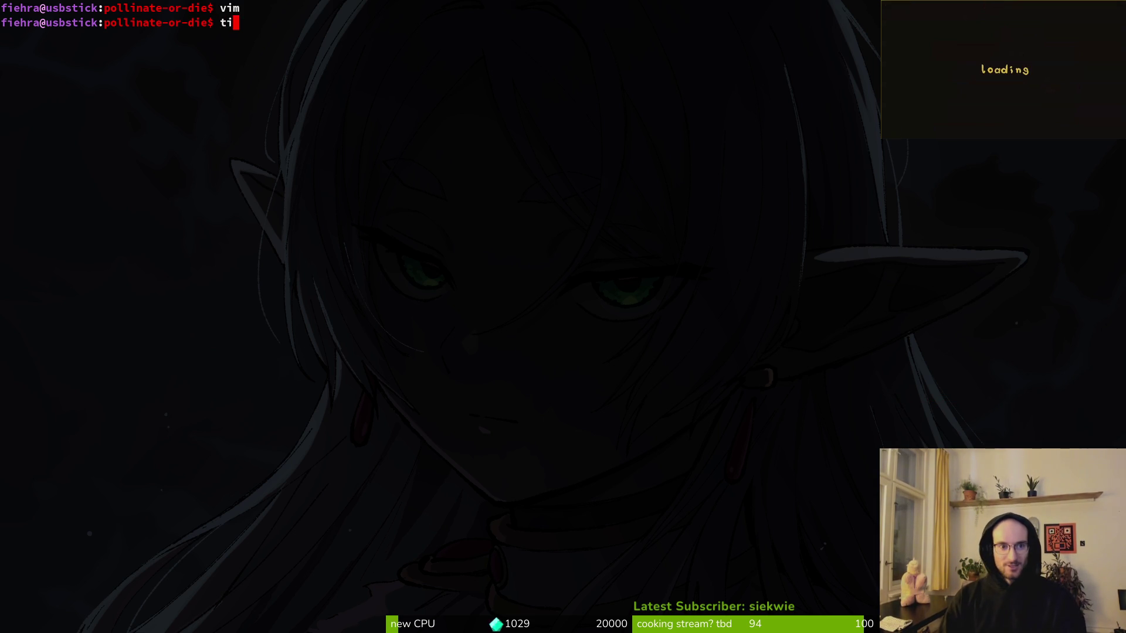
key("Return")
key("Down")
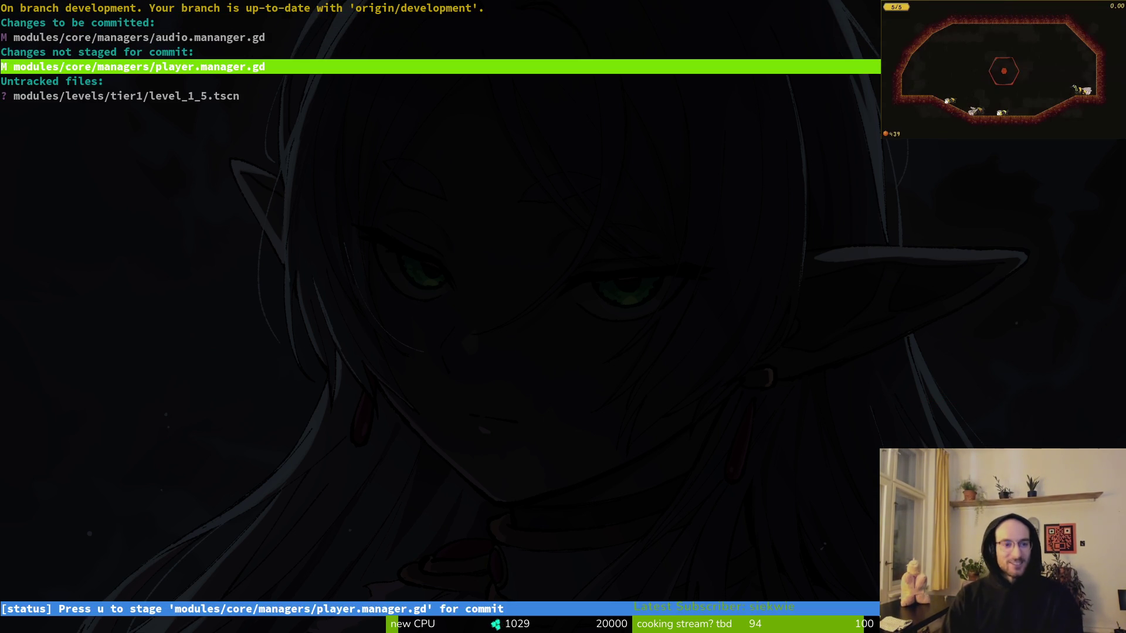
key("u")
key("Up")
key("Up")
key("Up")
key("Return")
key("q")
key("Down")
key("Return")
key("q")
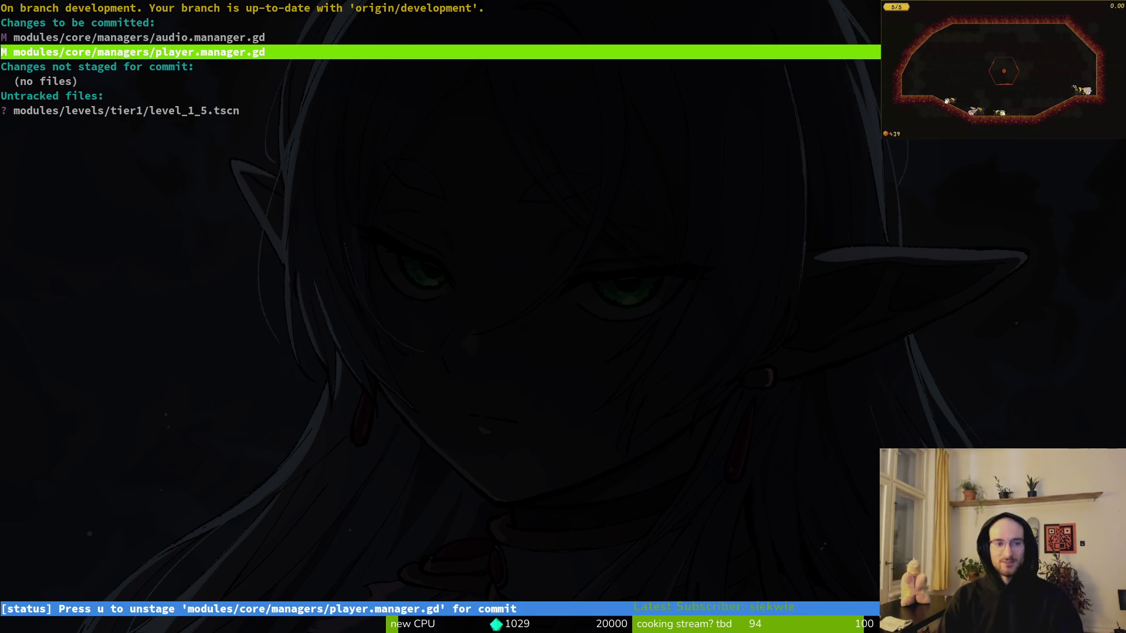
Check the stash list, unstage and discard the player.manager.gd changes, then quit tig.
key("y")
key("s")
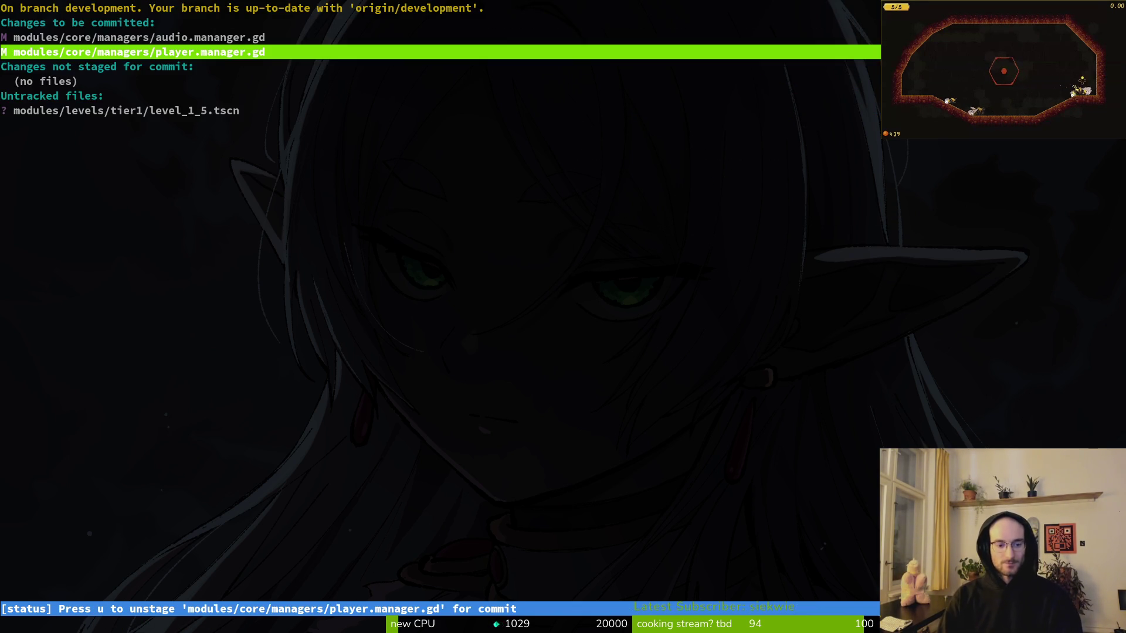
key("u")
key("u")
key("Up")
type("q")
type("mi")
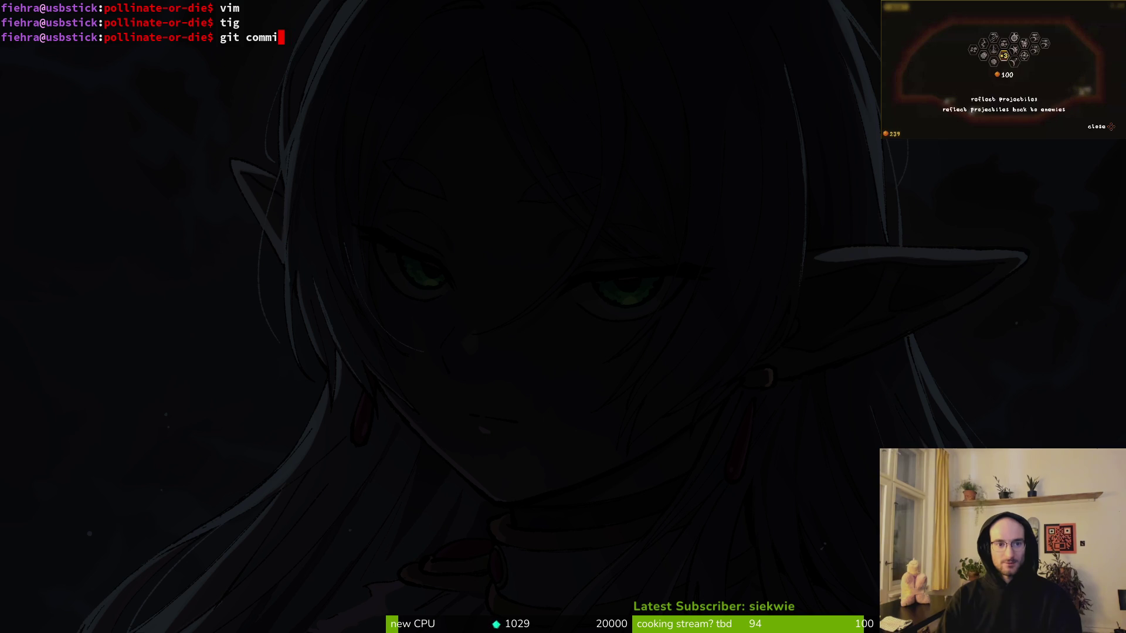
type("t -m \"turn on music by de")
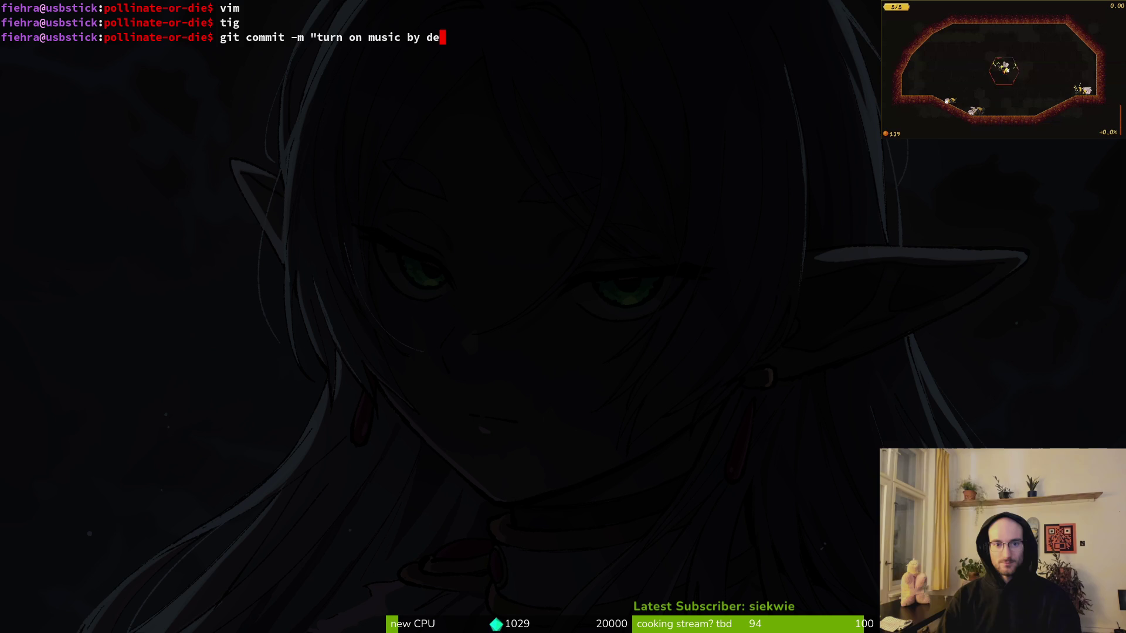
type(" \"")
Commit with message 'turn on music by default' and push it to the development branch.
key("Return")
type("git push")
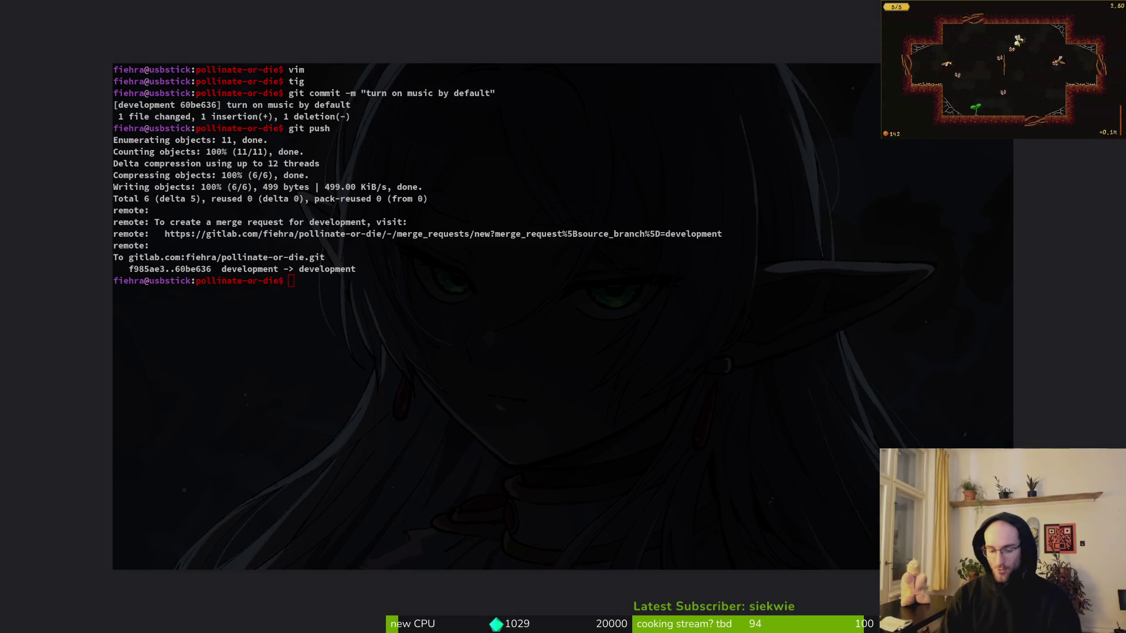
key("alt+Tab")
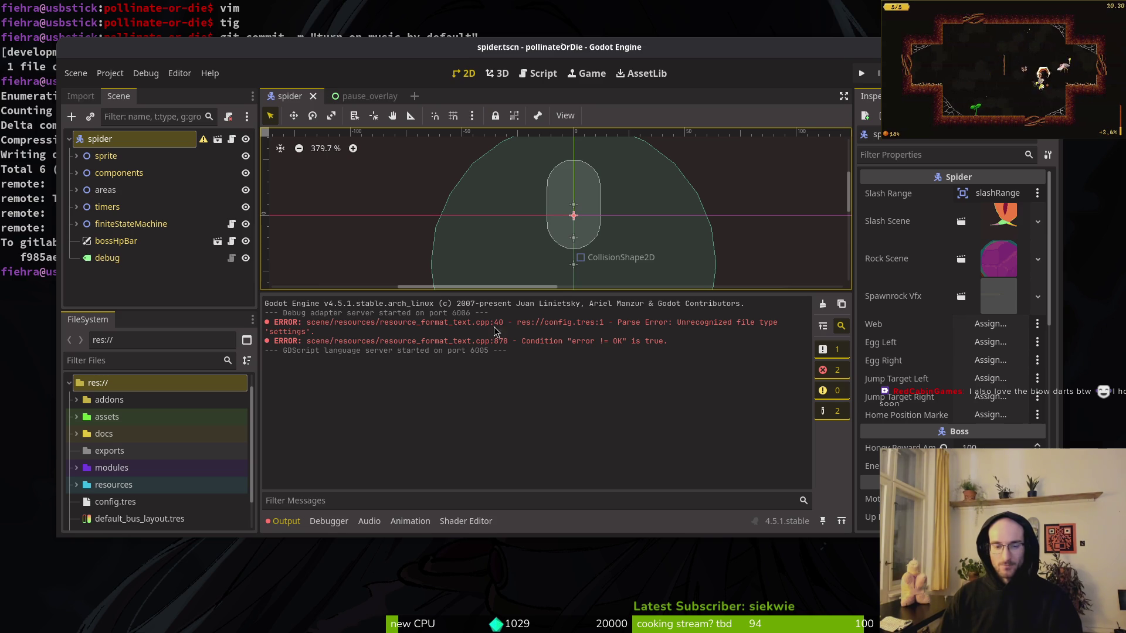
Run the game with F5, continue the saved game, then quit back to the main menu.
left_click(286, 521)
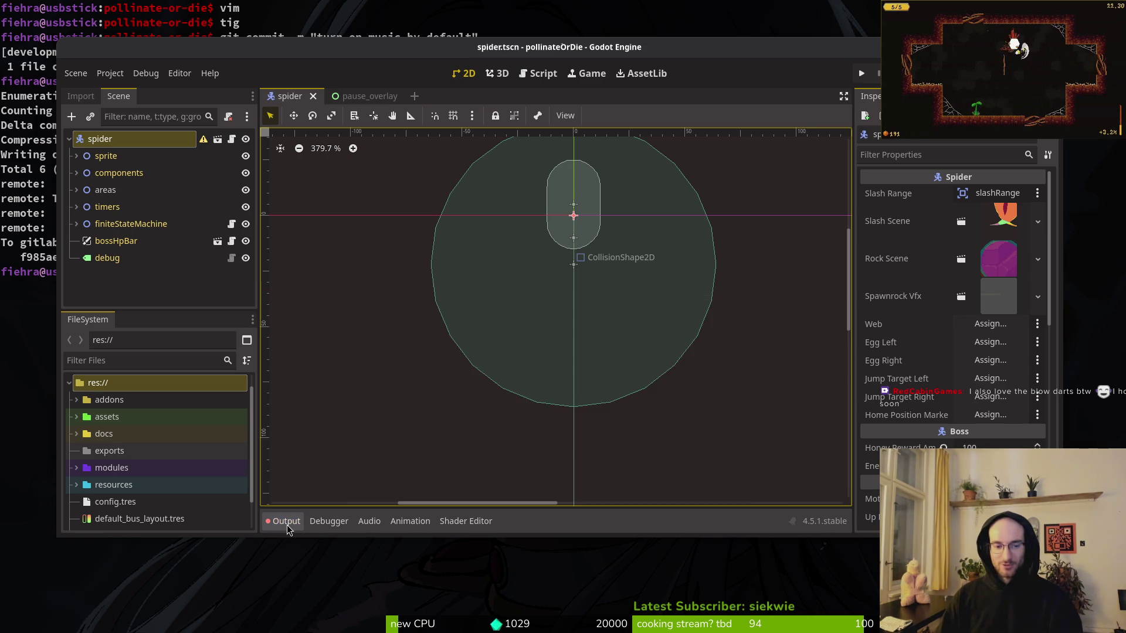
left_click(286, 522)
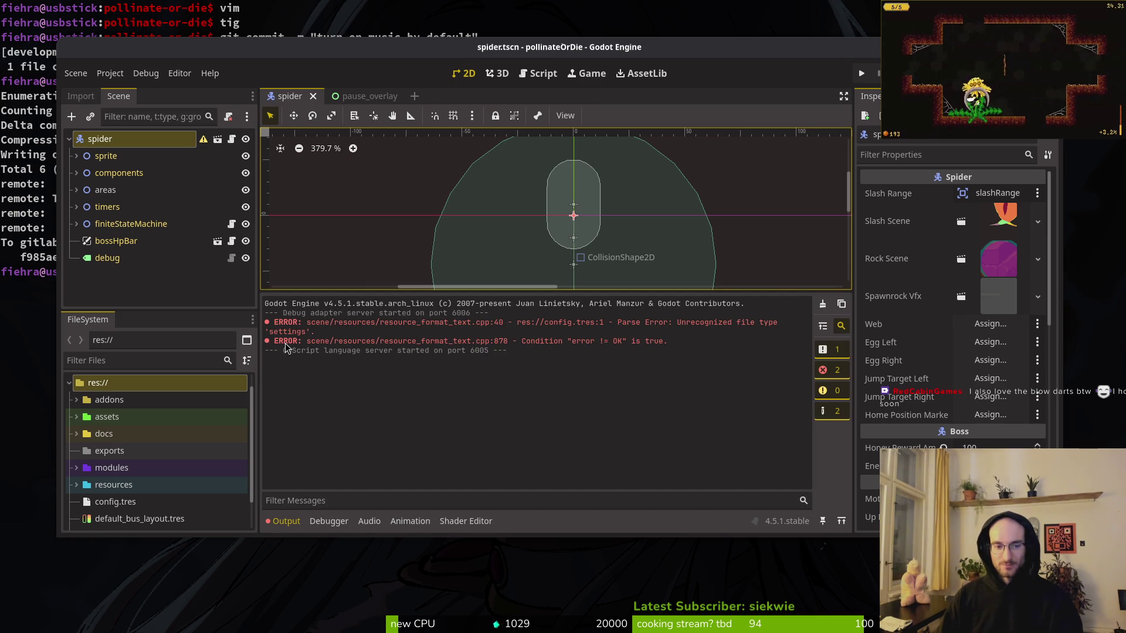
key("F5")
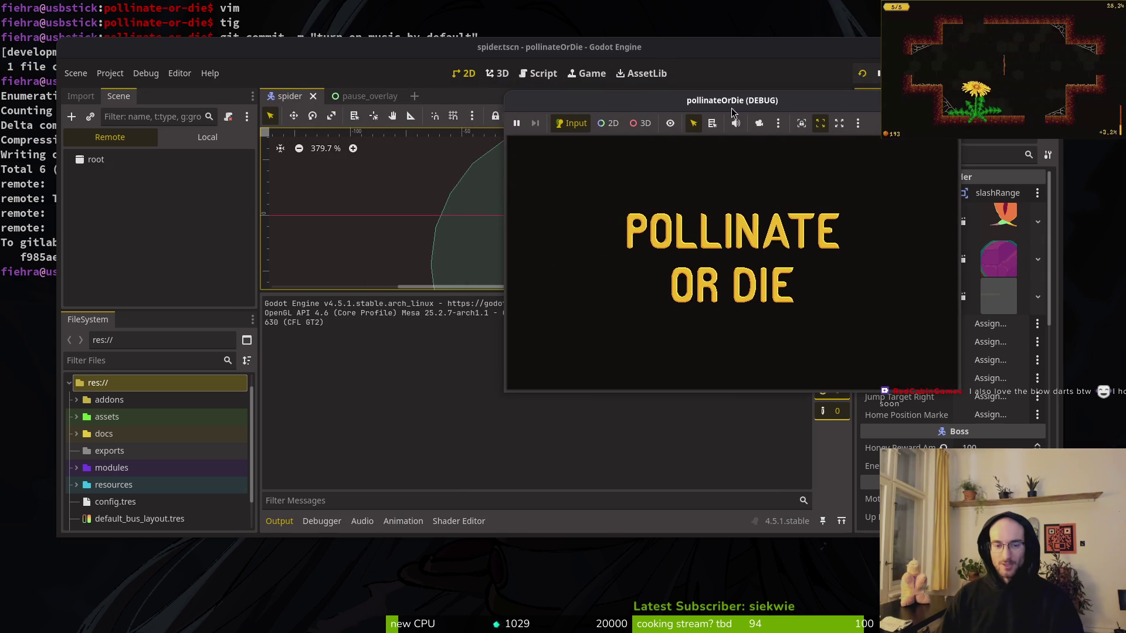
key("Return")
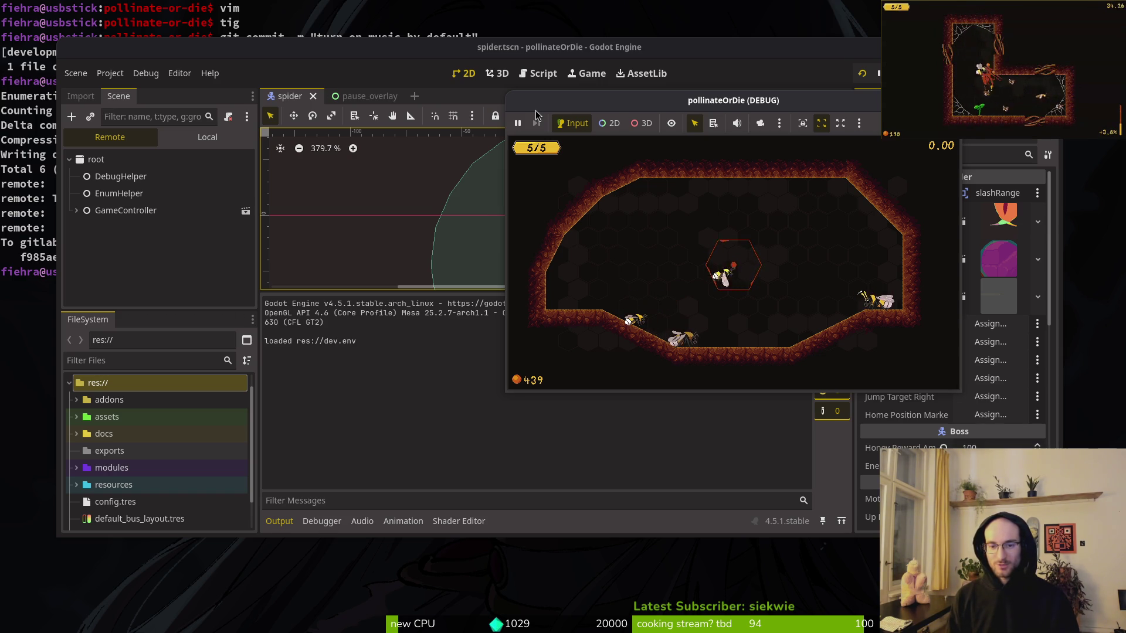
key("Escape")
key("Return")
key("Return")
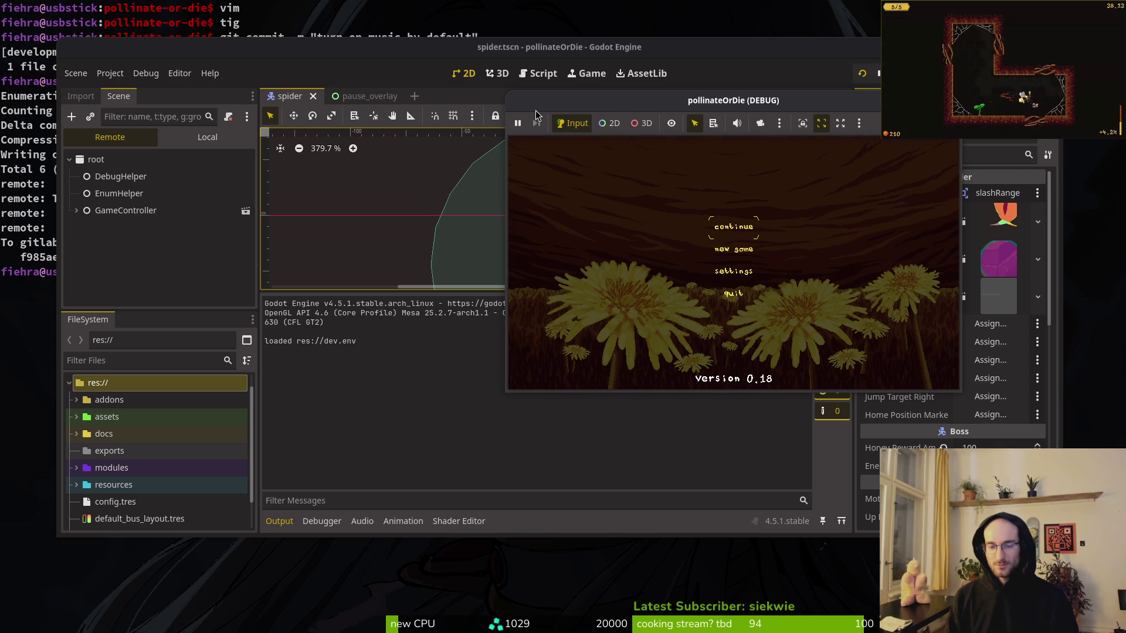
key("Return")
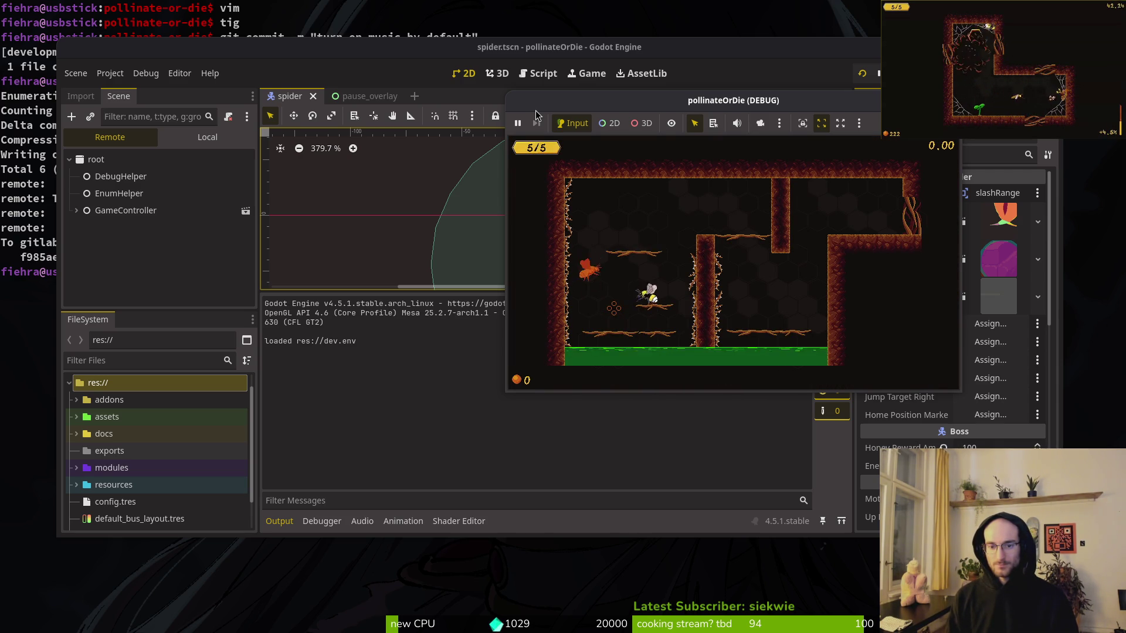
Fly the bee through the tutorial rooms and attack spiders until the gate error appears.
key("Right")
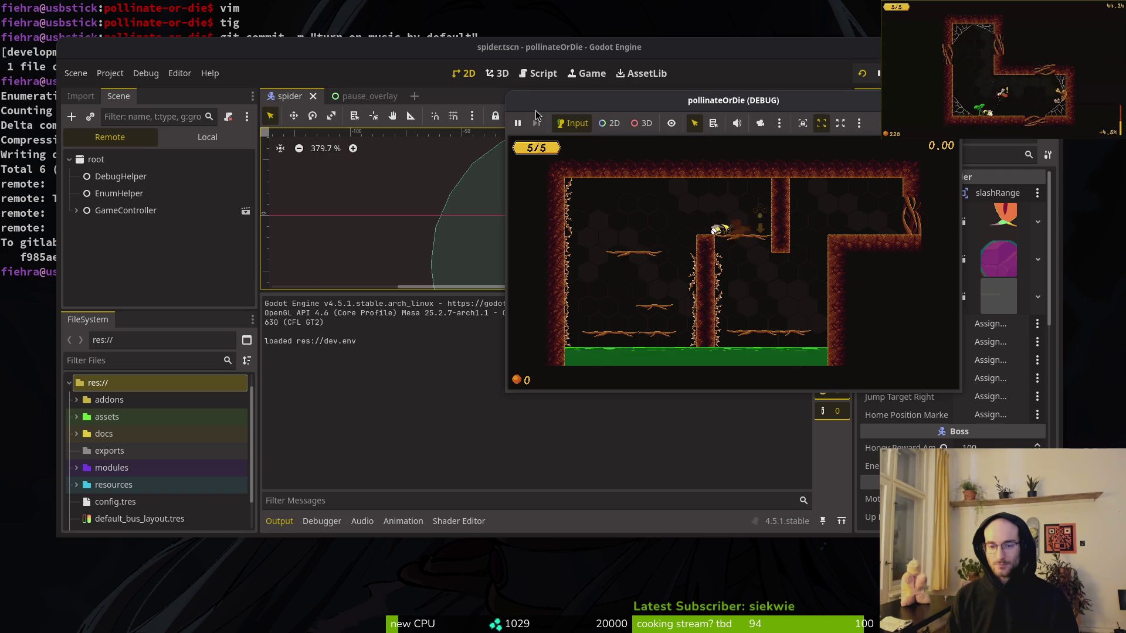
key("Right")
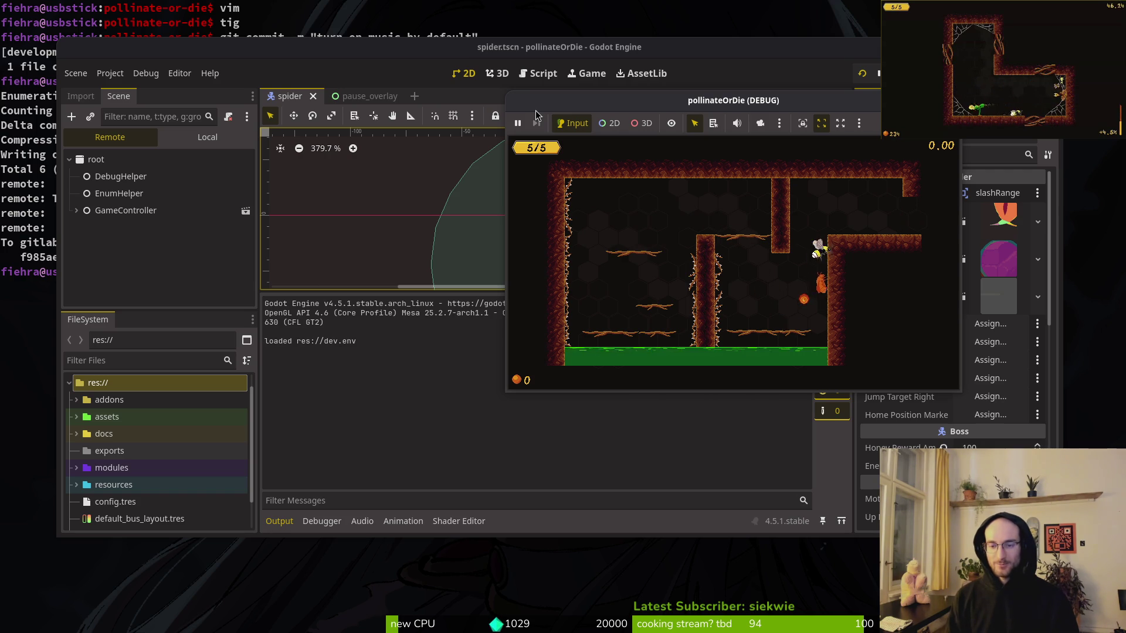
key("Right")
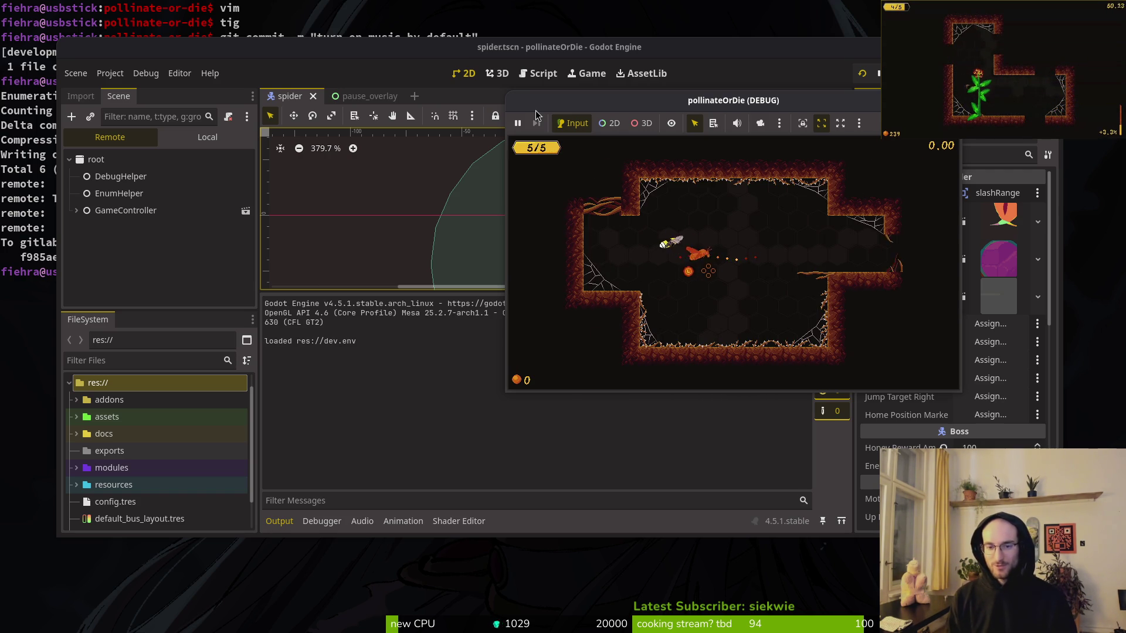
key("Right")
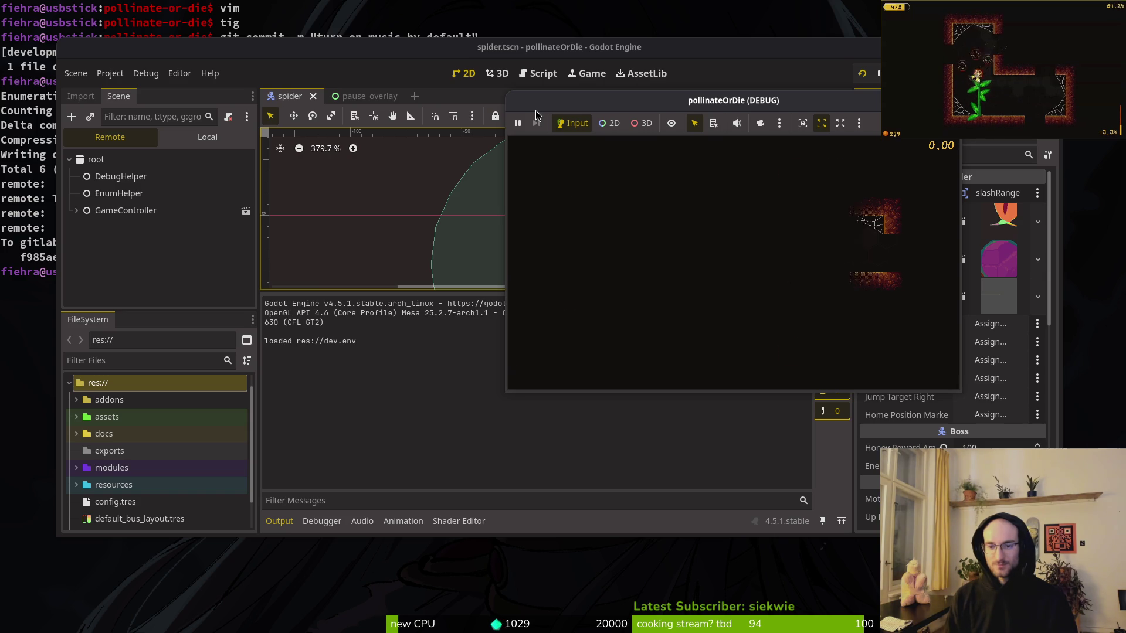
key("Right")
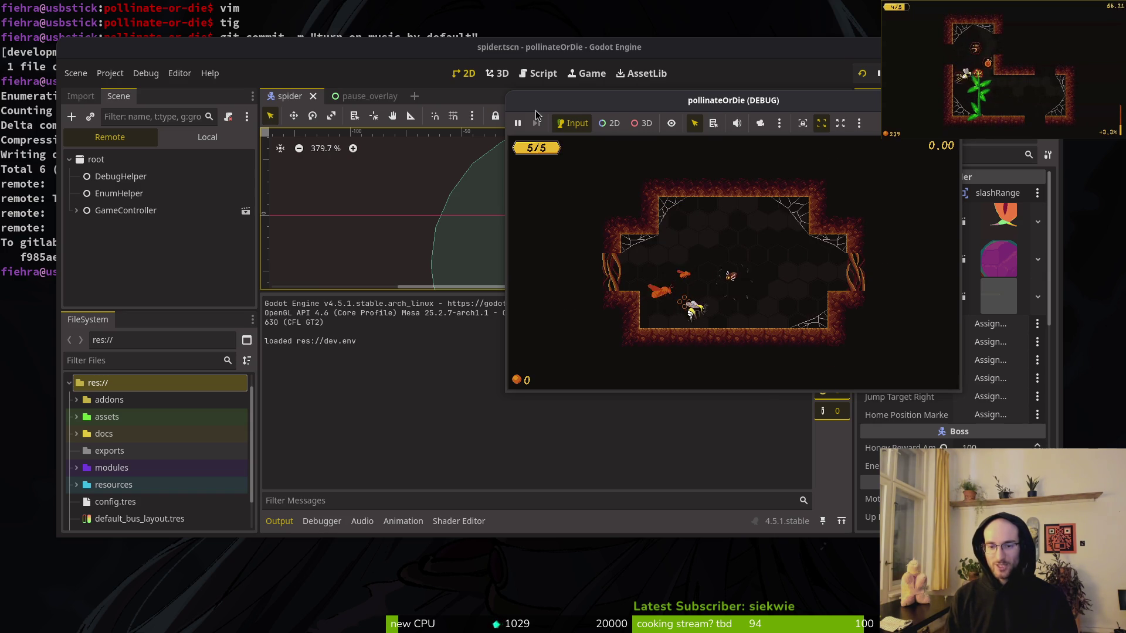
key("space")
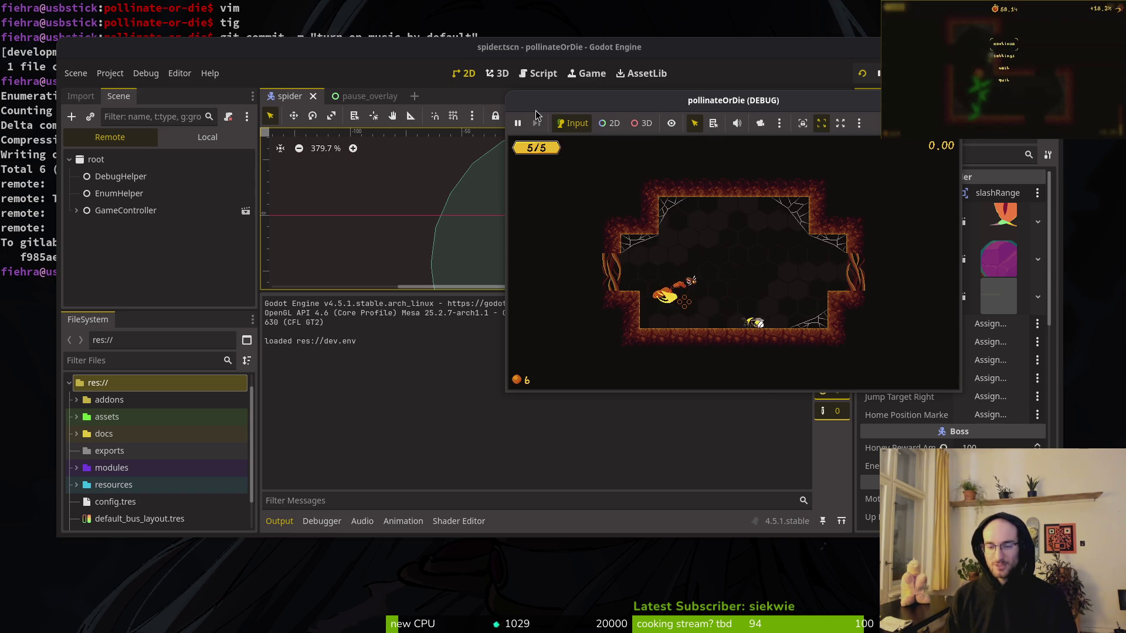
key("space")
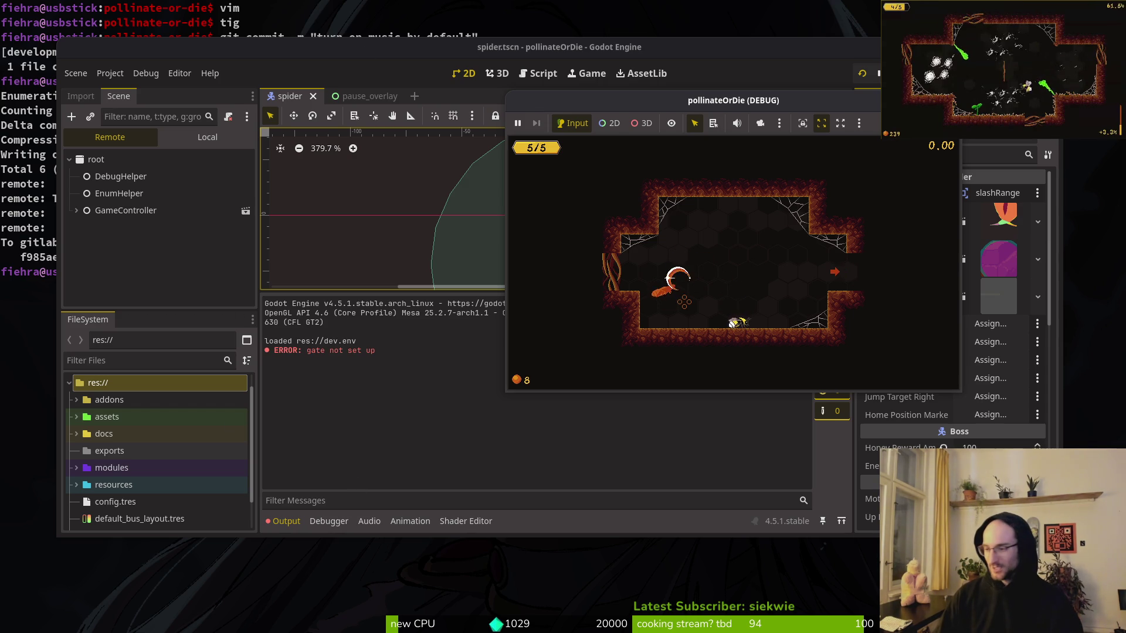
key("alt+Tab")
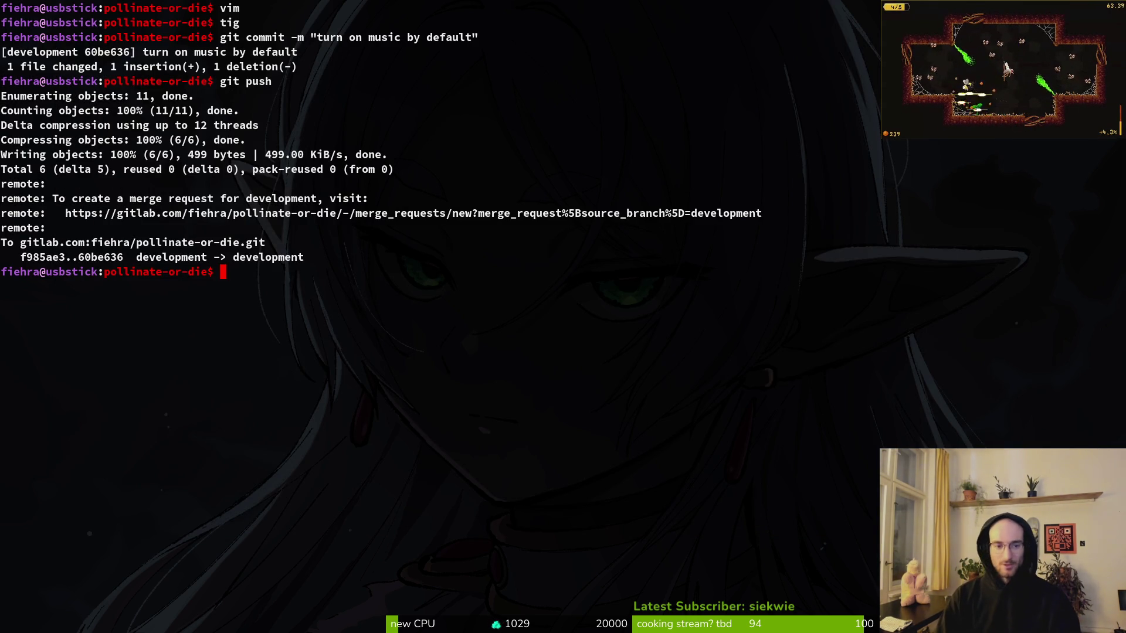
Open gate.gd in vim and select the gate_can_open check lines in open_gate.
type("vim gate")
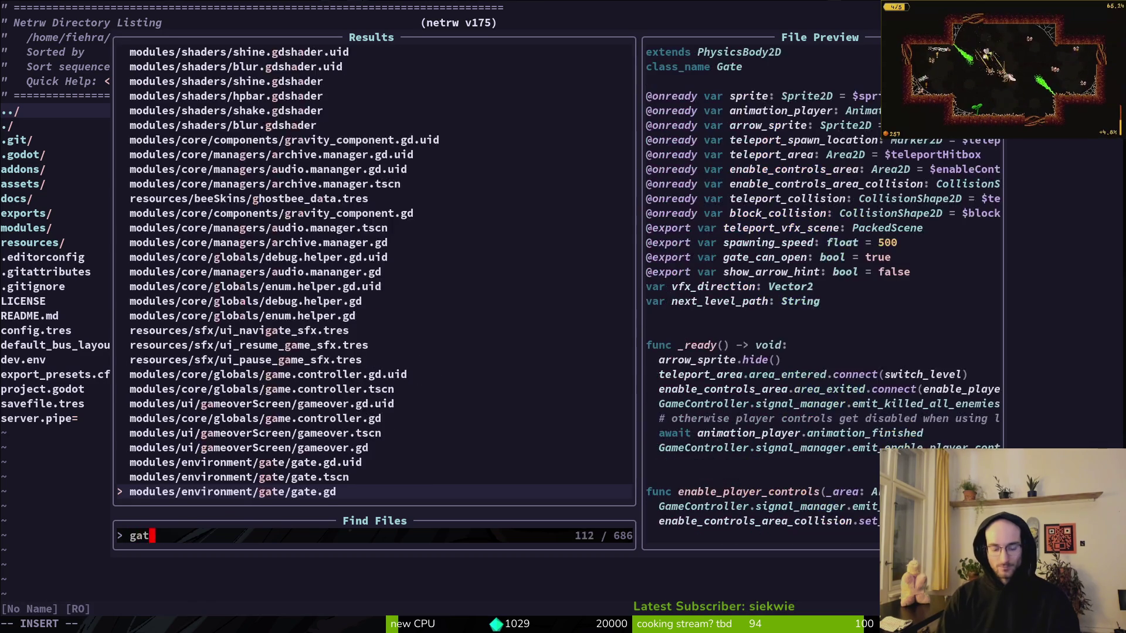
key("Return")
key("braceright")
key("braceright")
key("braceright")
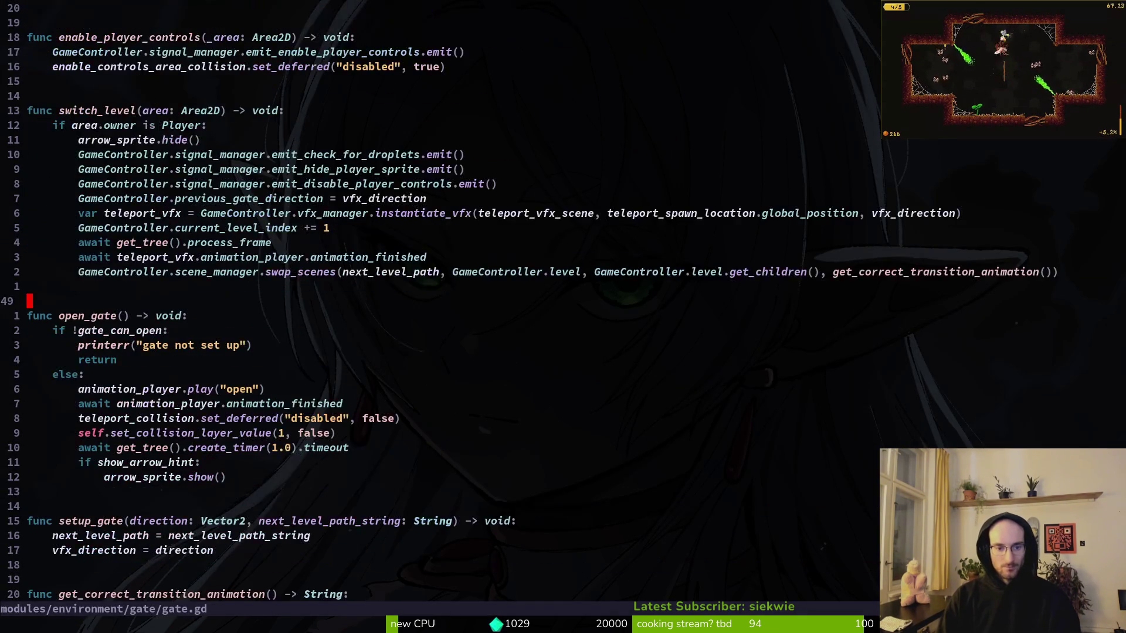
key("j")
key("j")
key("shift+v")
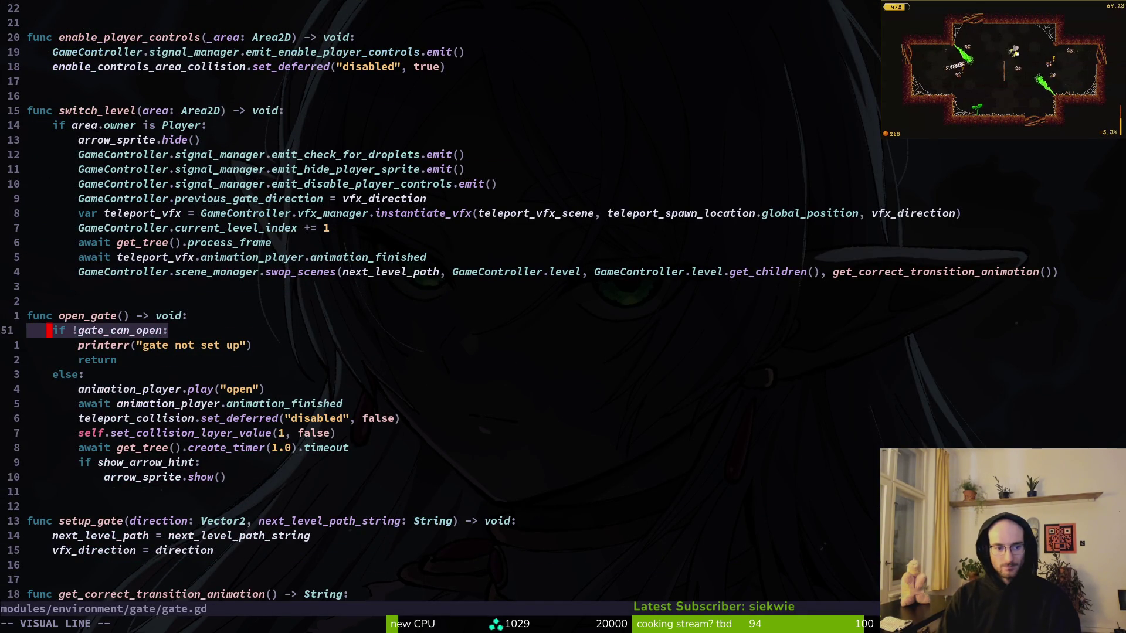
key("j")
key("j")
key("j")
key("k")
key("k")
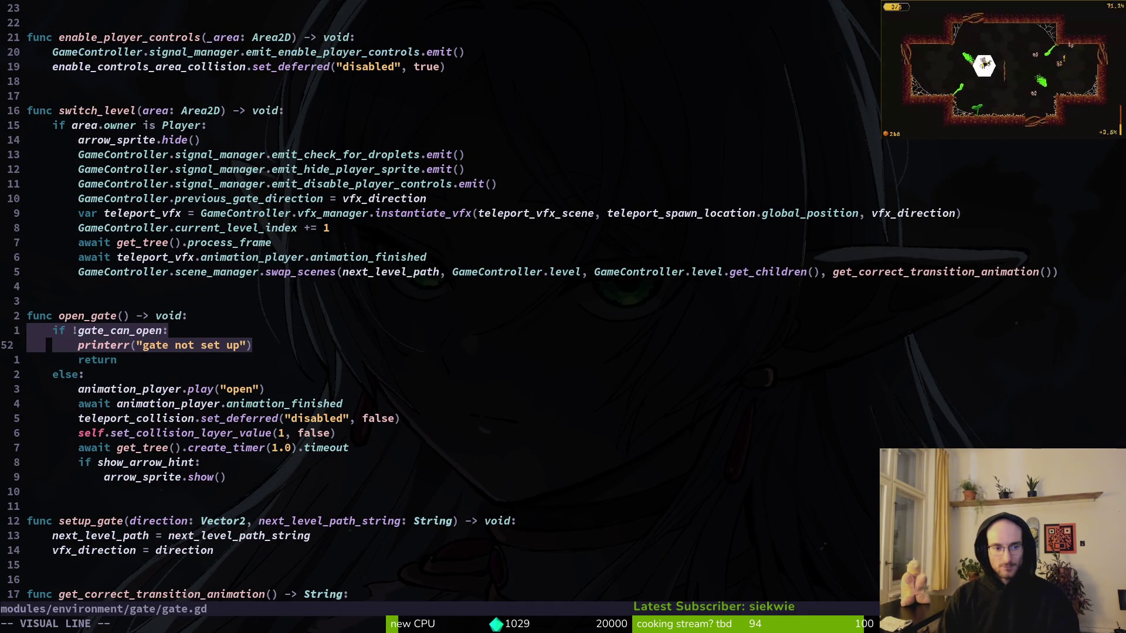
key("Escape")
key("k")
key("shift+v")
key("j")
key("y")
Grep the project for gate_can_open with Telescope, preview tutorial_6, then jump to gate.gd's check.
key("w")
key("w")
key("space")
key("f")
key("w")
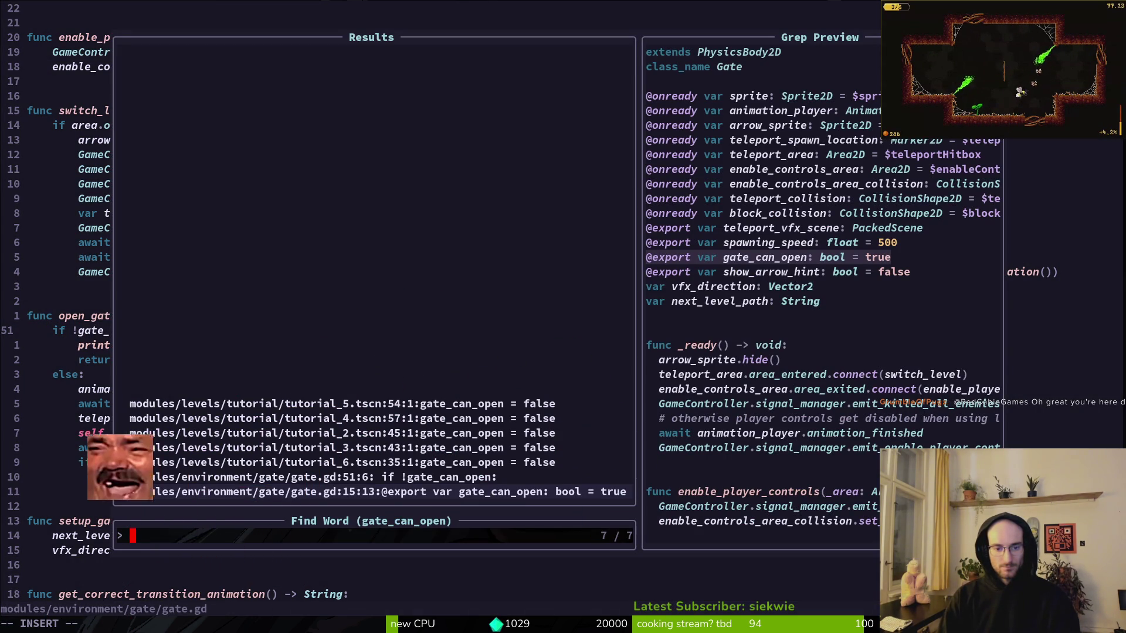
key("ctrl+n")
key("ctrl+n")
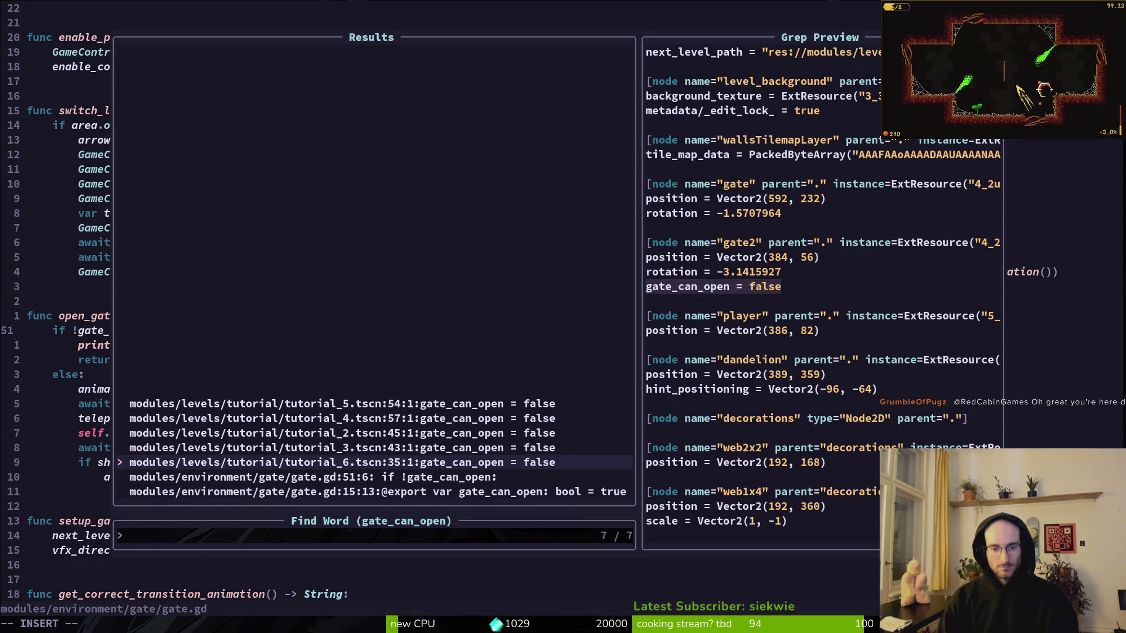
key("ctrl+p")
key("ctrl+p")
key("ctrl+n")
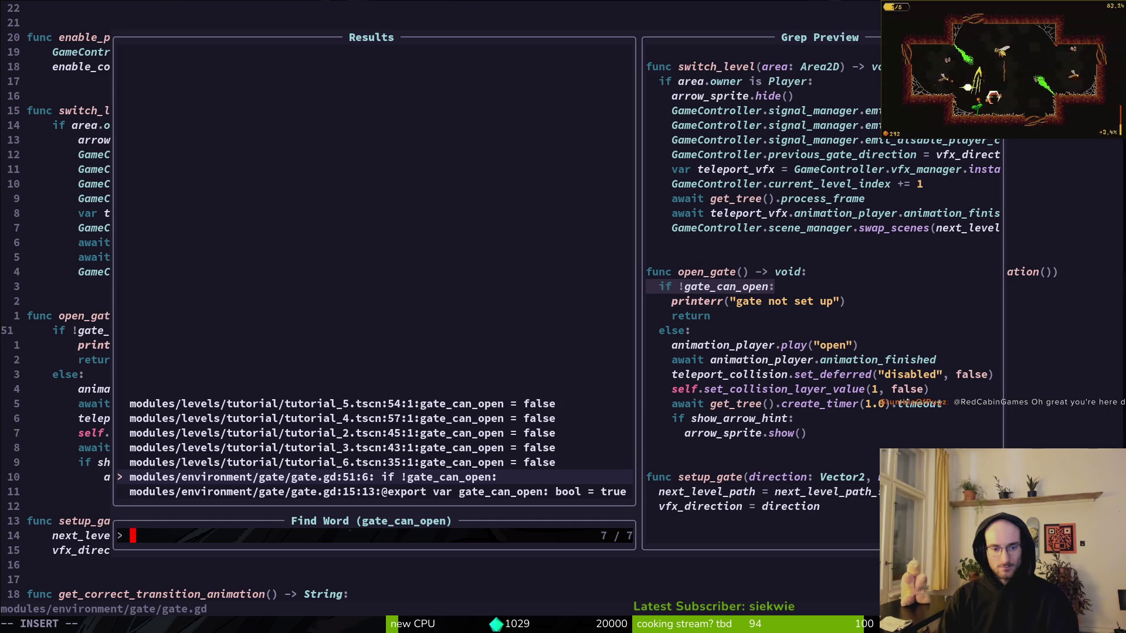
key("Return")
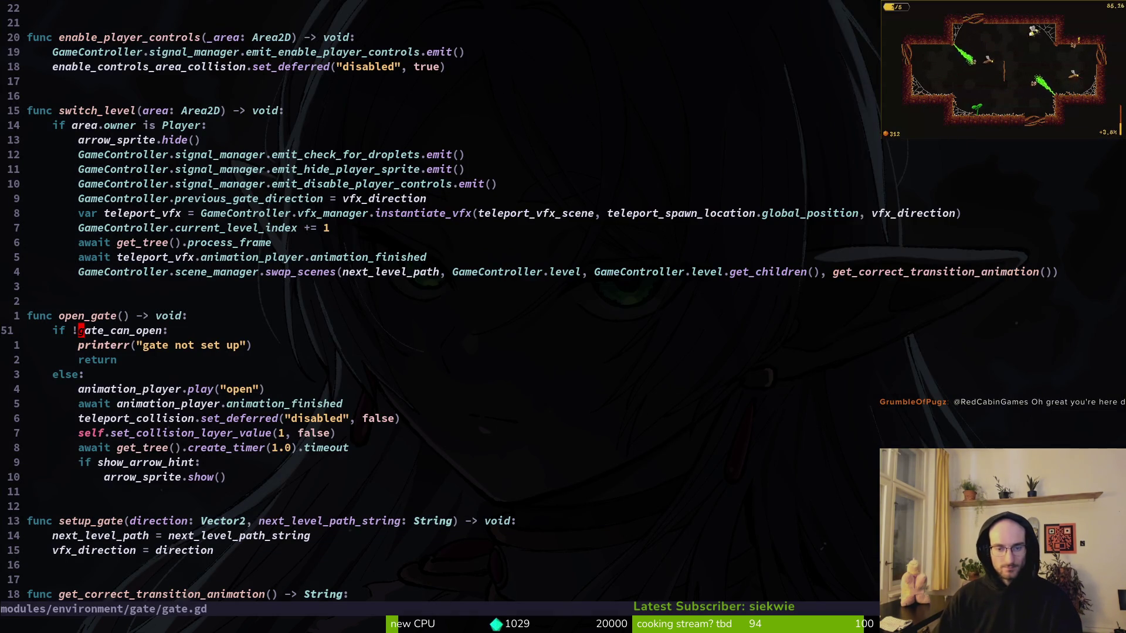
Compare Godot's 'gate not set up' error with the code, re-list gate_can_open uses, and rerun the game.
key("alt+Tab")
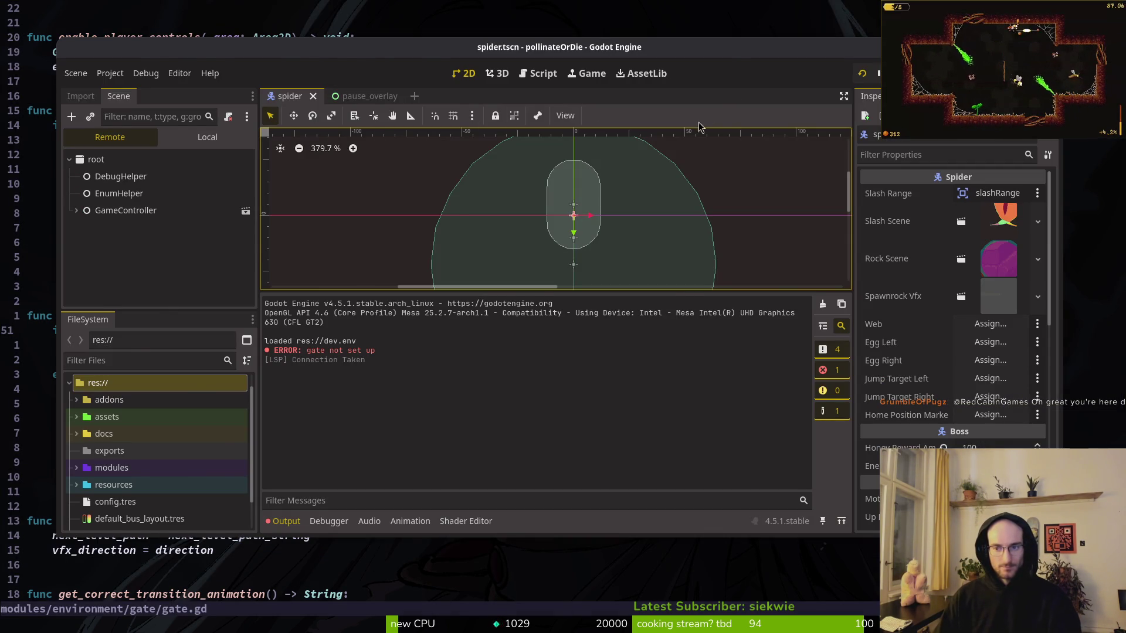
key("alt+Tab")
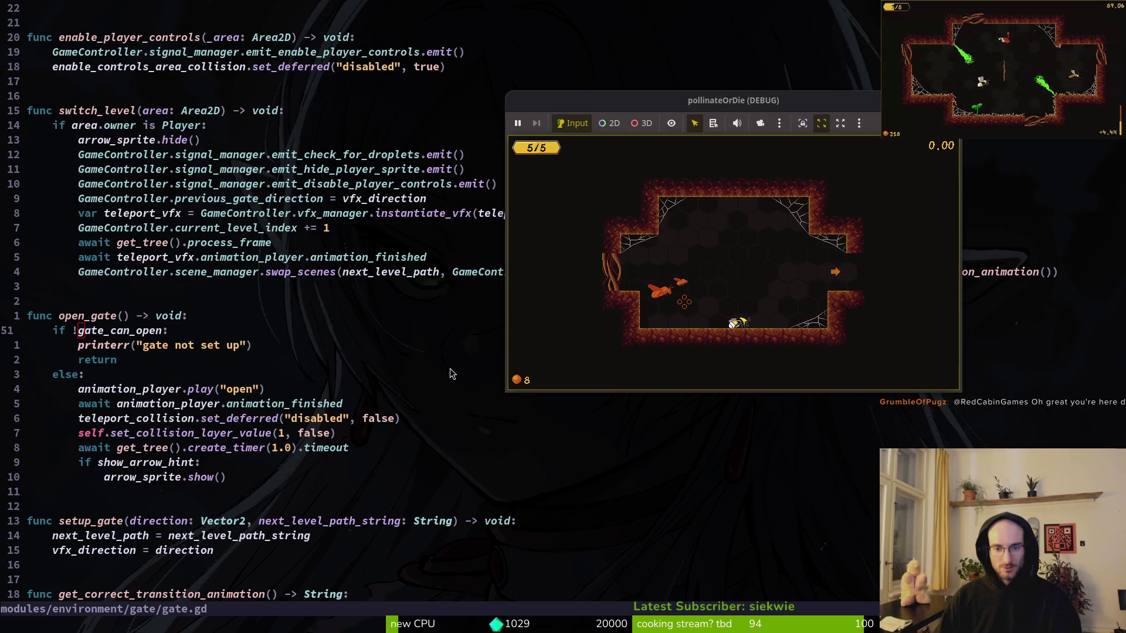
key("alt+Tab")
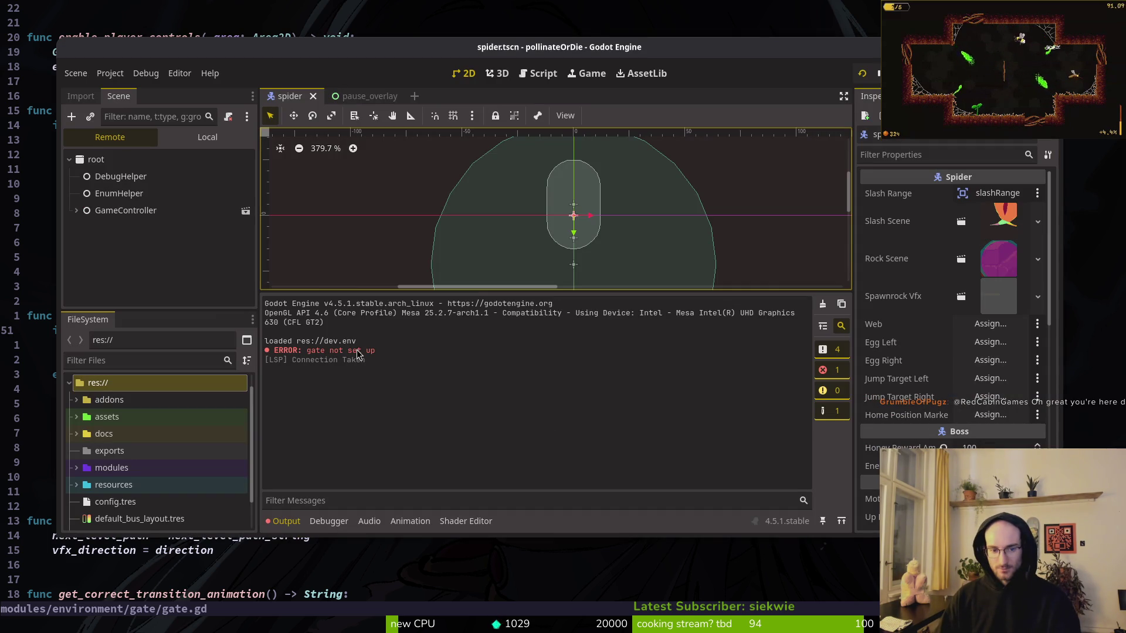
key("alt+Tab")
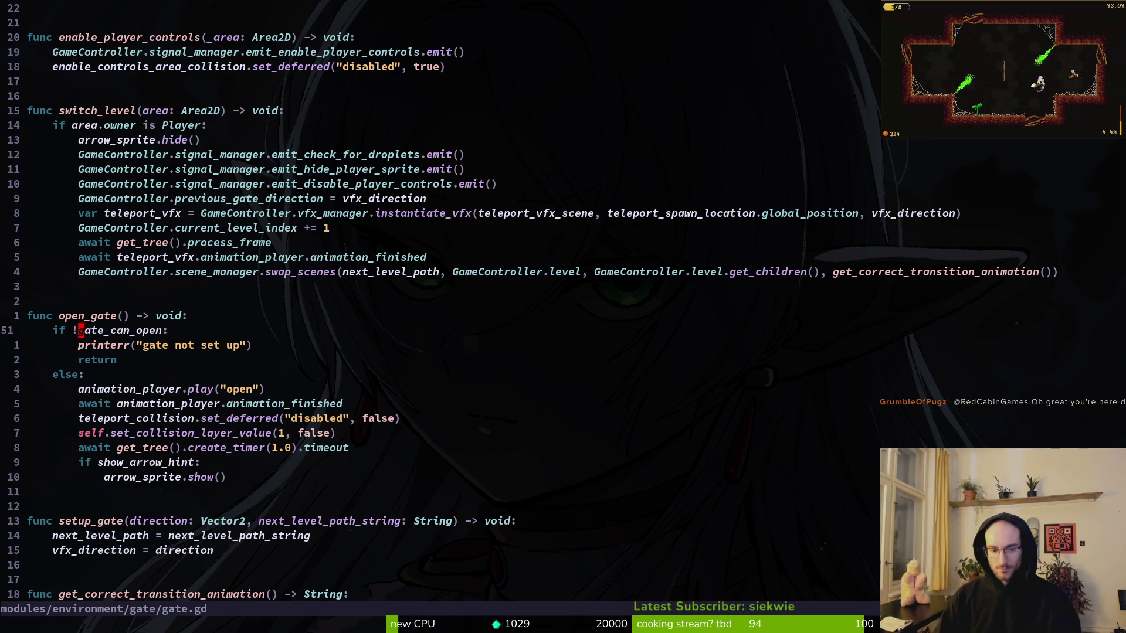
key("space")
key("f")
key("w")
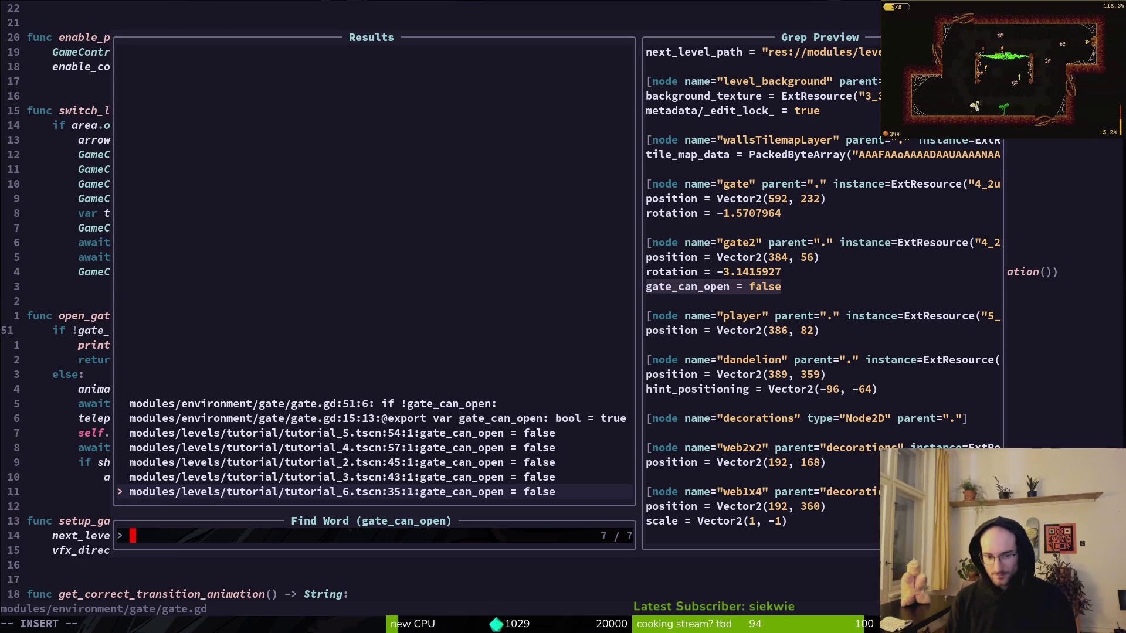
key("alt+Tab")
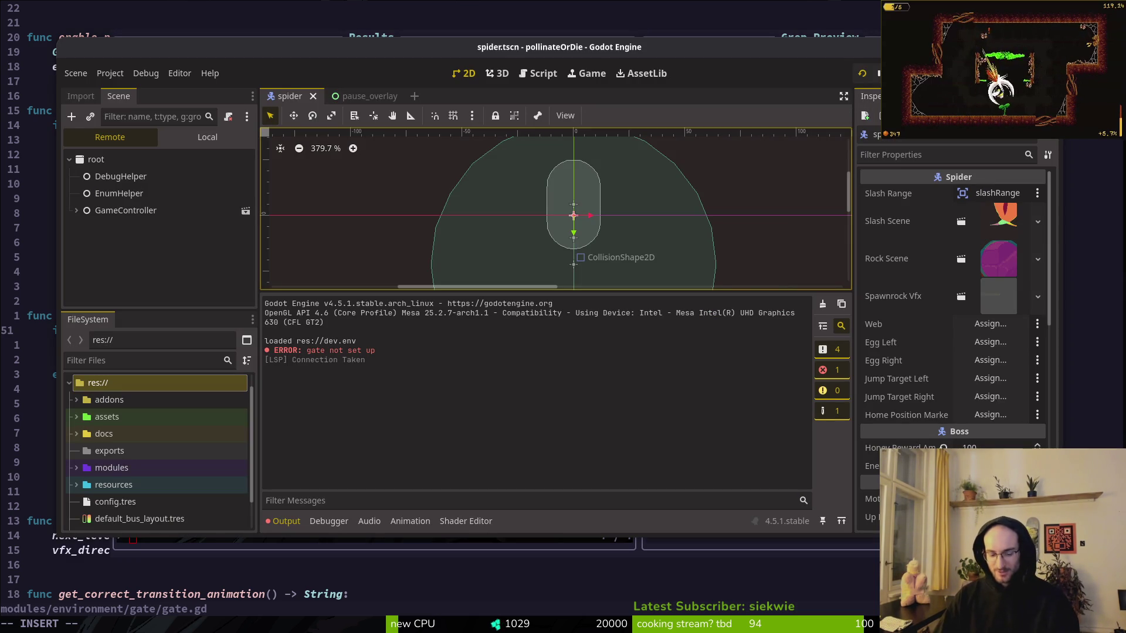
key("F5")
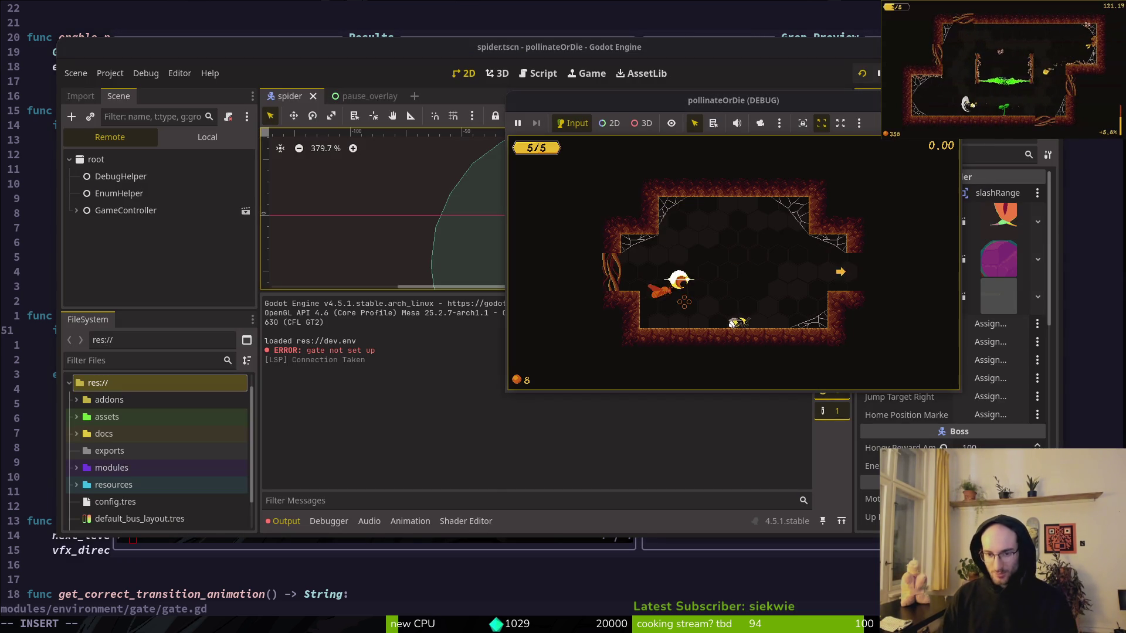
Fly through the exit into the upper and lower rooms, slash the wall, then return to the editor.
key("d")
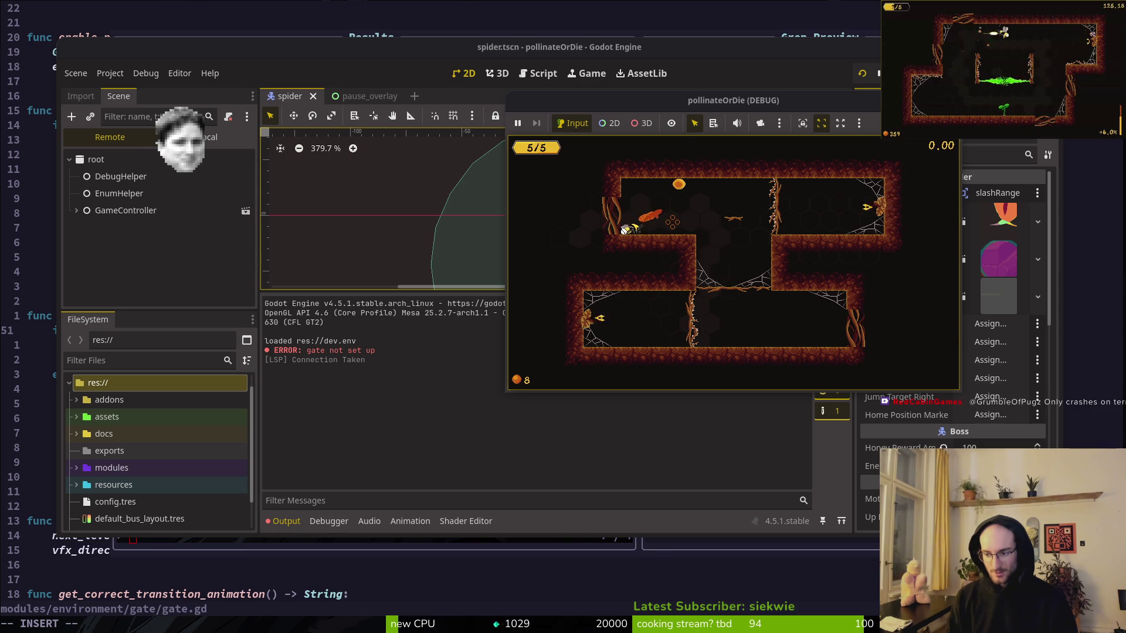
key("d")
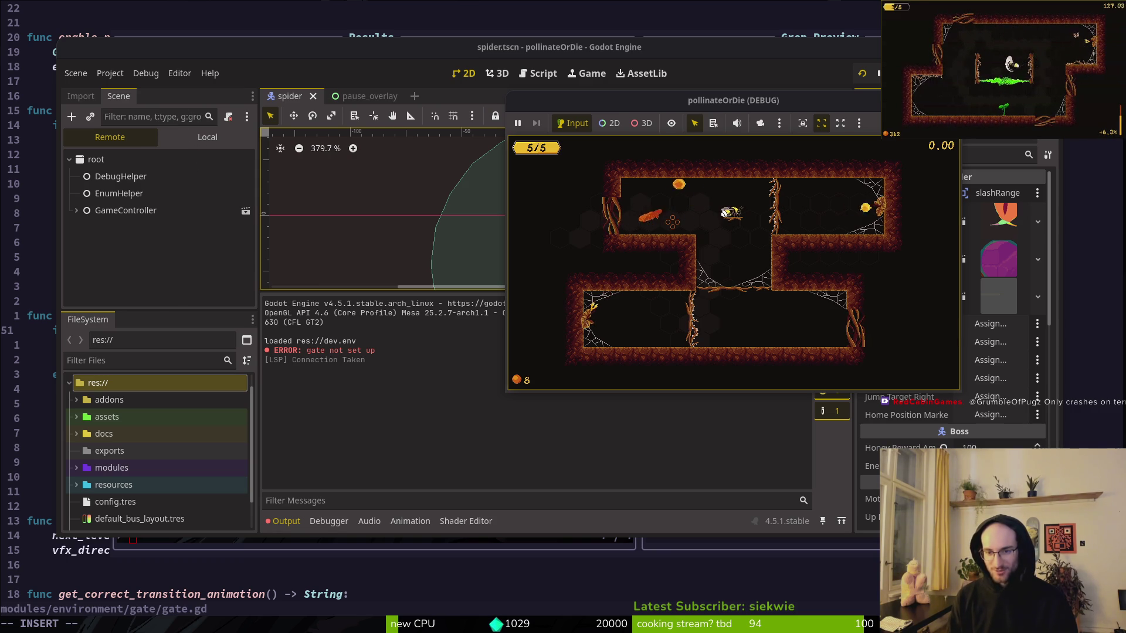
key("s")
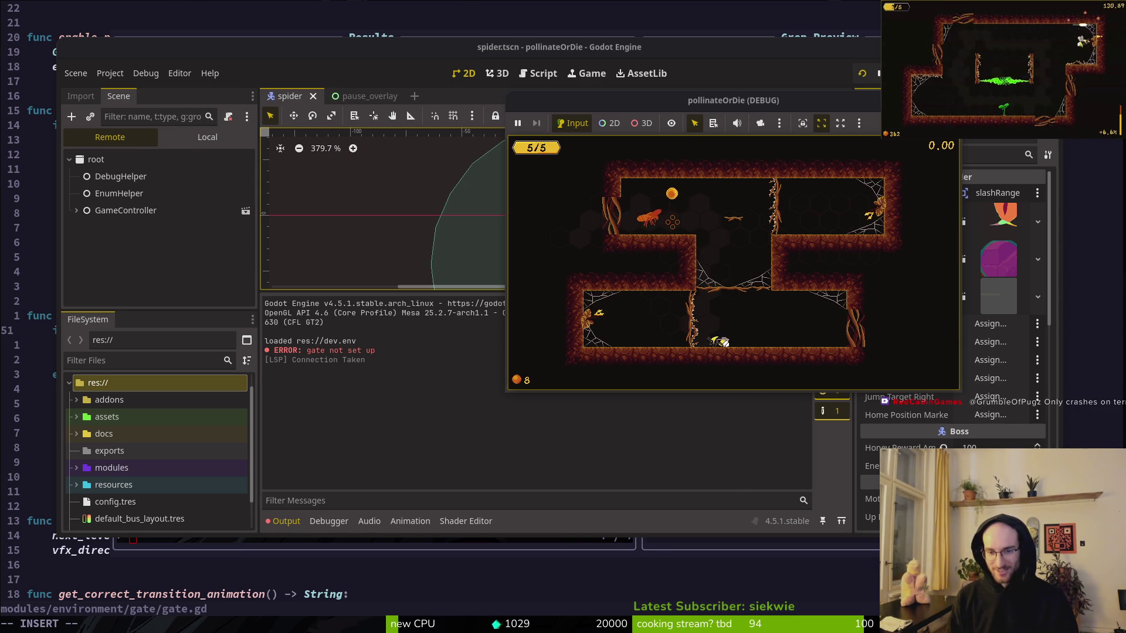
key("j")
key("d")
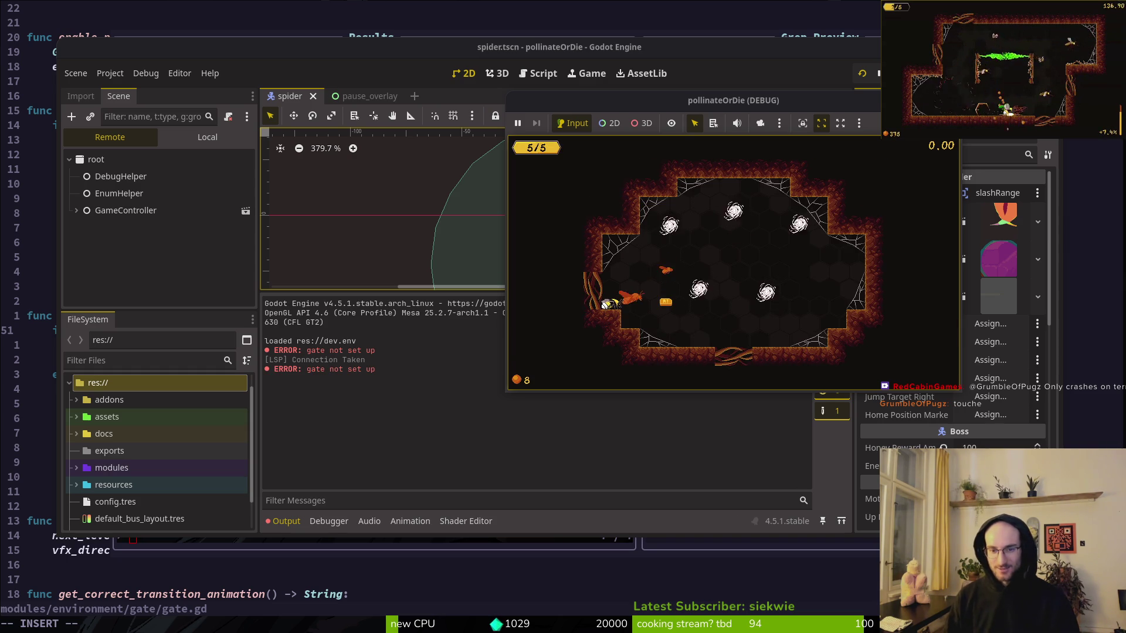
left_click(443, 433)
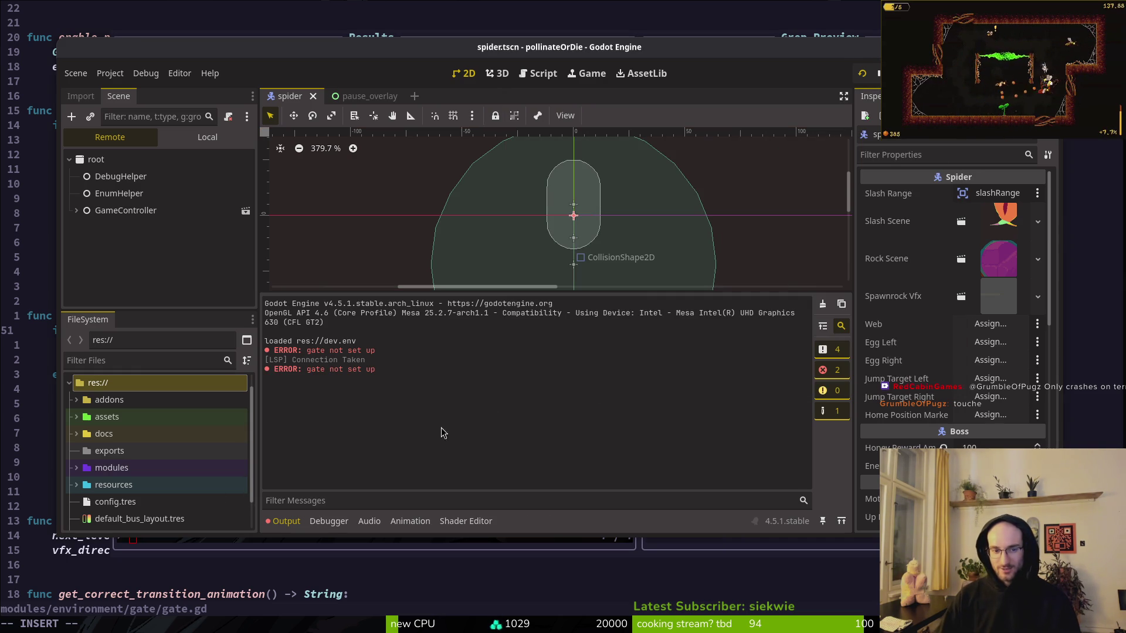
left_click(824, 305)
Restart the game, stop it with F8, relaunch it, then open the project quick search.
key("F5")
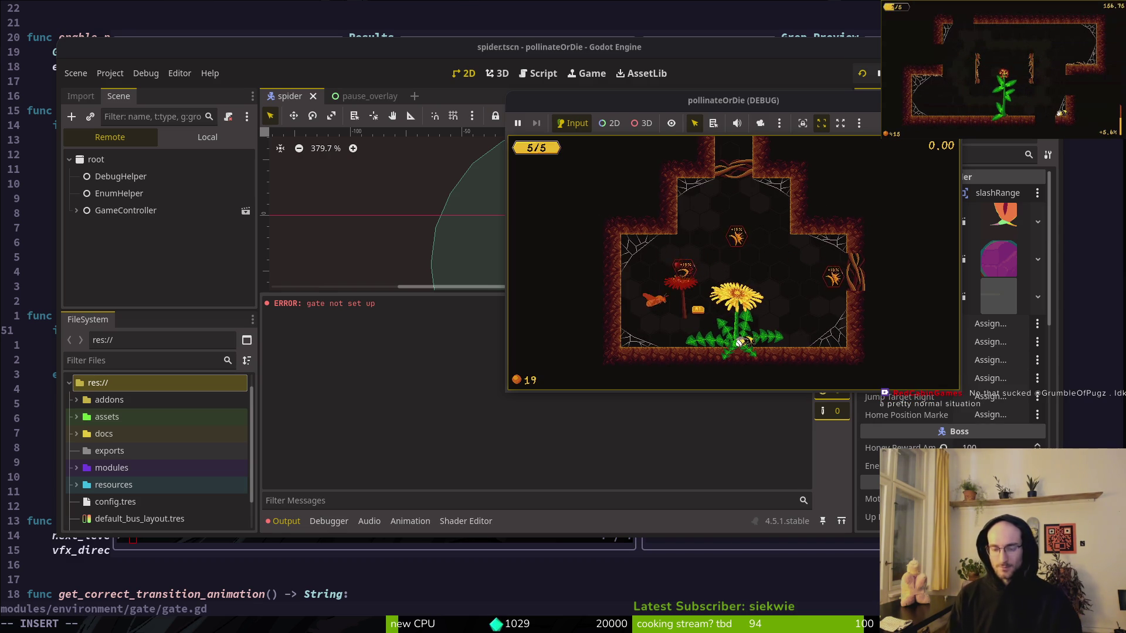
key("F8")
key("F5")
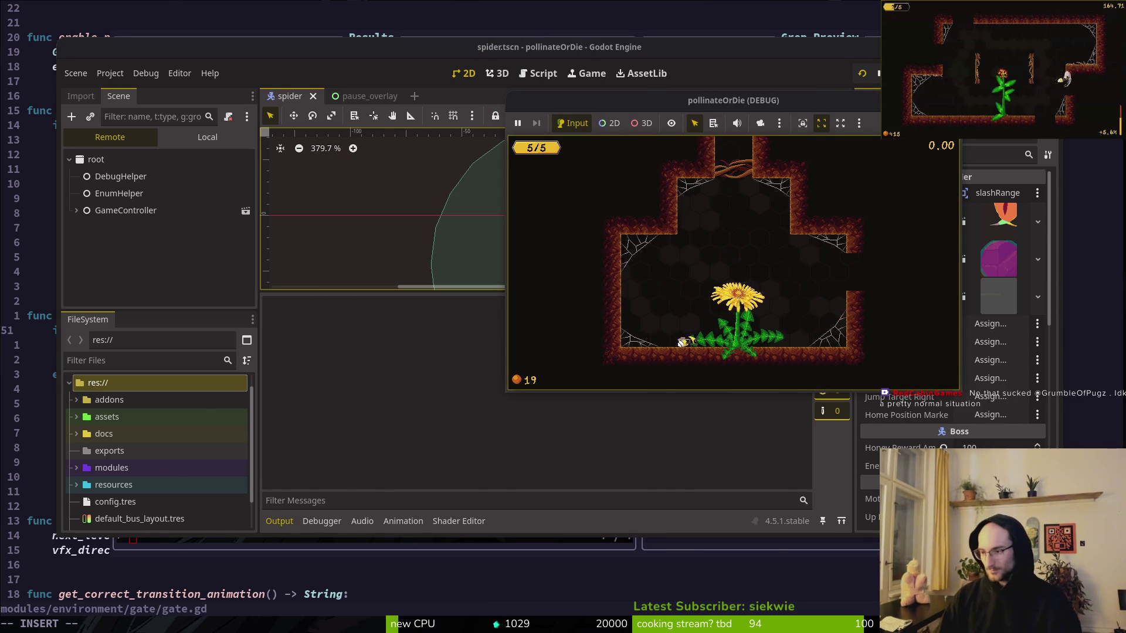
key("alt+Tab")
key("alt+Tab")
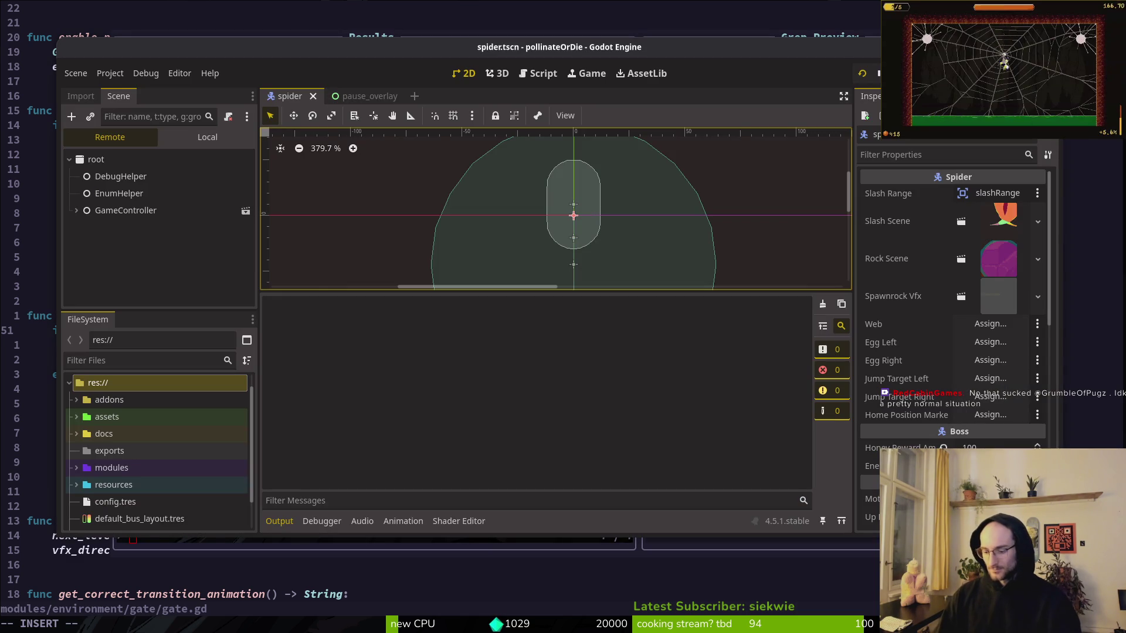
key("shift+alt+o")
Quick-open the tutorial_6.tscn level scene by searching 'tut6'.
type("tut6")
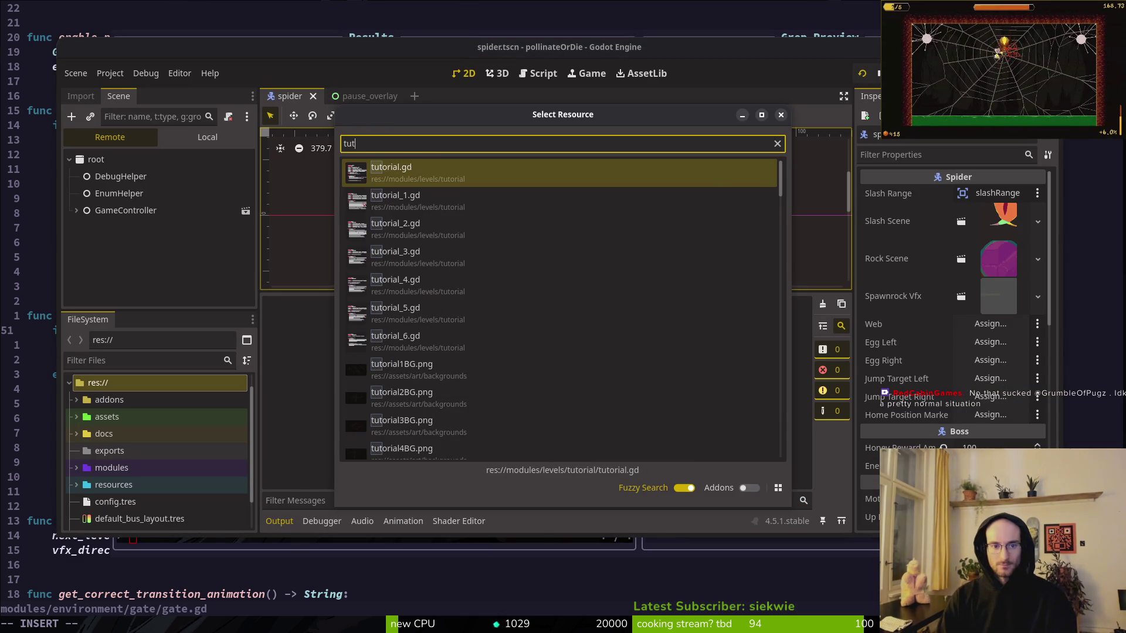
key("Down")
key("Return")
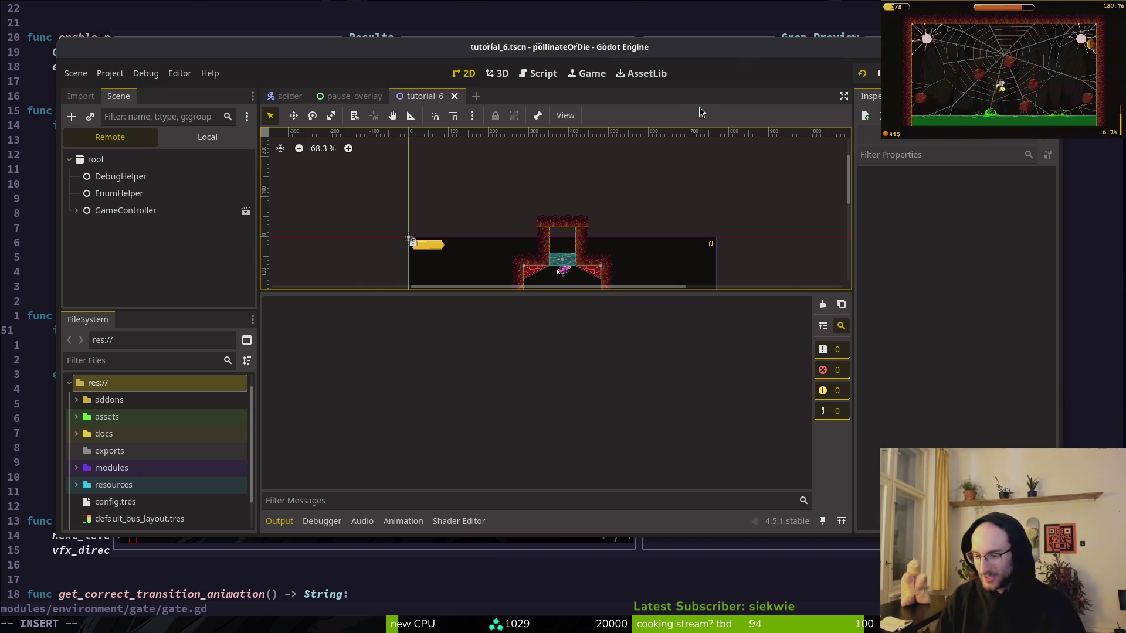
Maximize the editor, shrink the Output panel for a larger level view, and show the local scene tree.
double_click(699, 50)
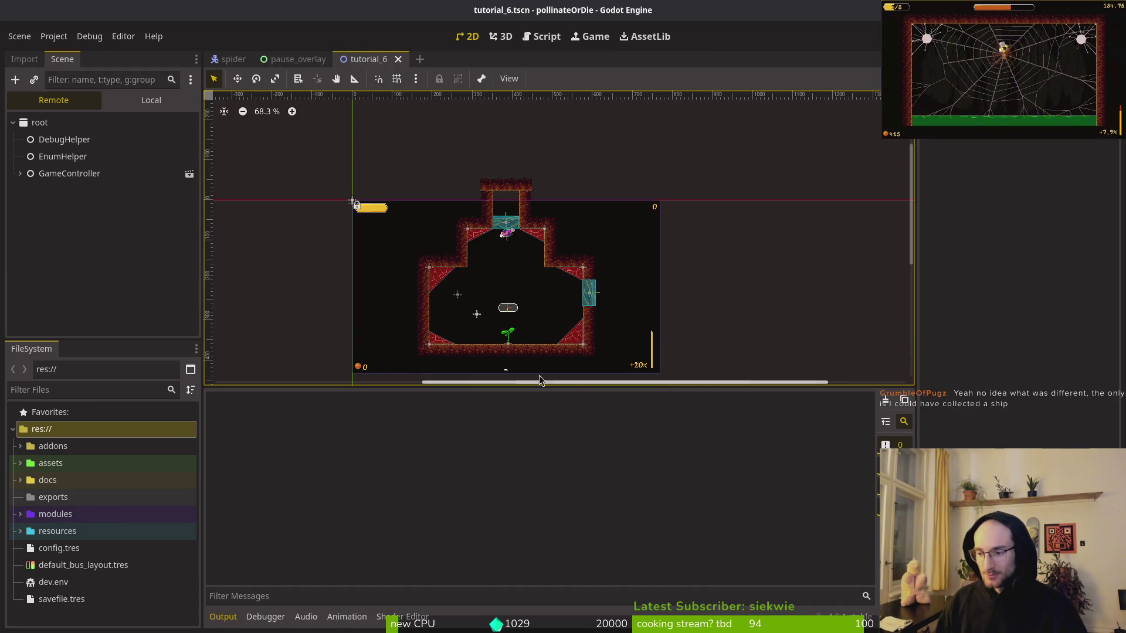
left_click_drag(566, 386, 591, 502)
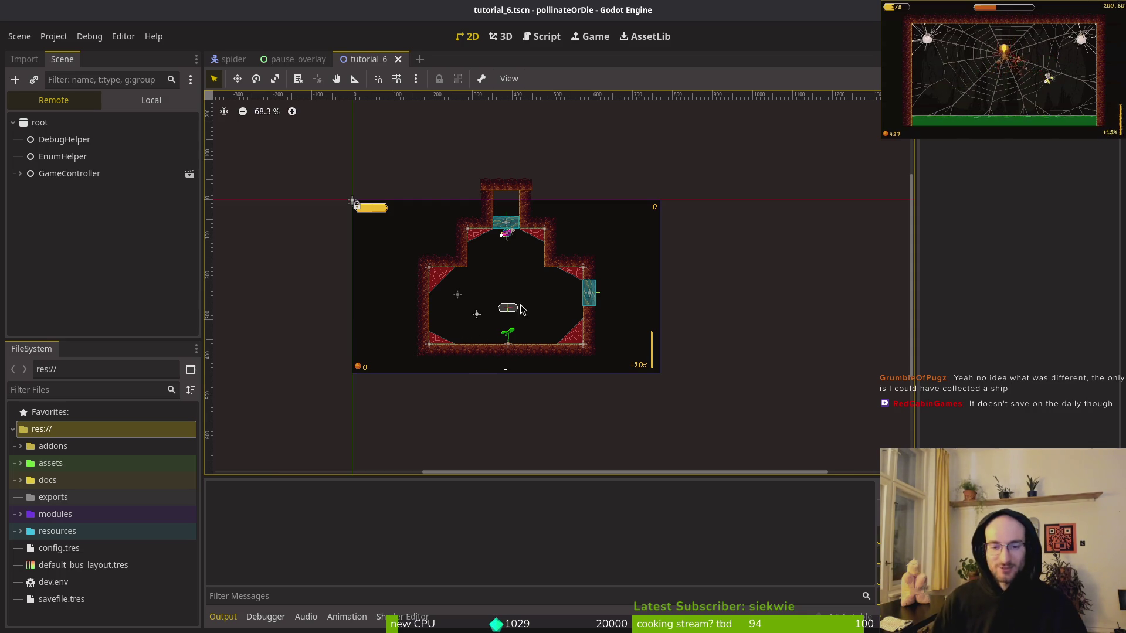
left_click(147, 101)
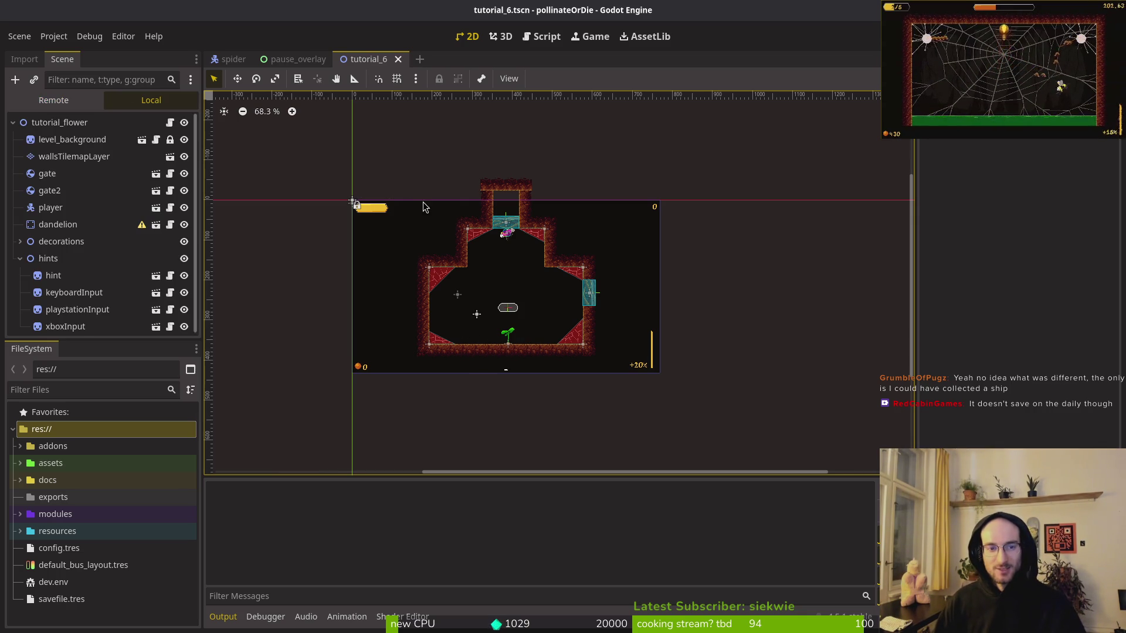
Review gate and gate2 in the Inspector, then start a quick-open search for 'tut1'.
left_click(50, 174)
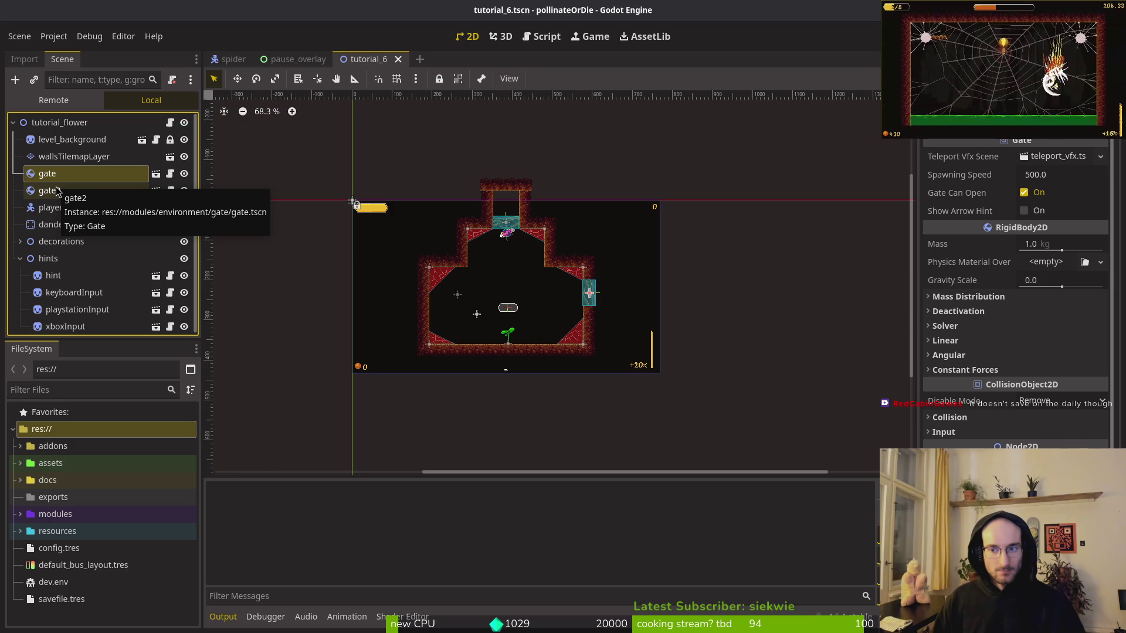
left_click(58, 191)
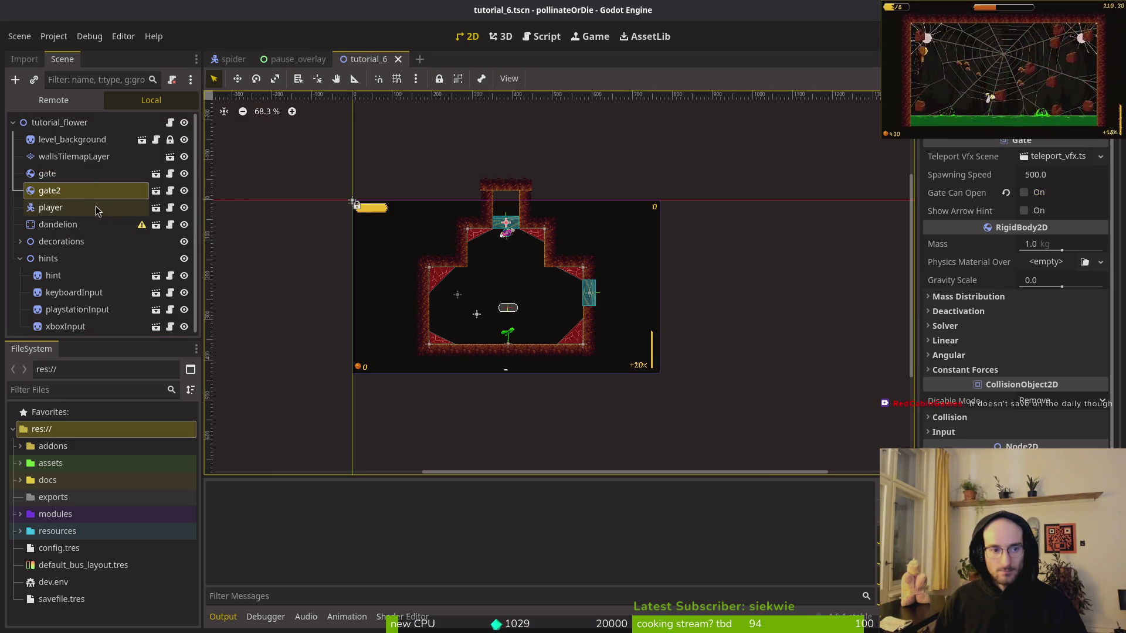
key("alt+shift+o")
type("tut1")
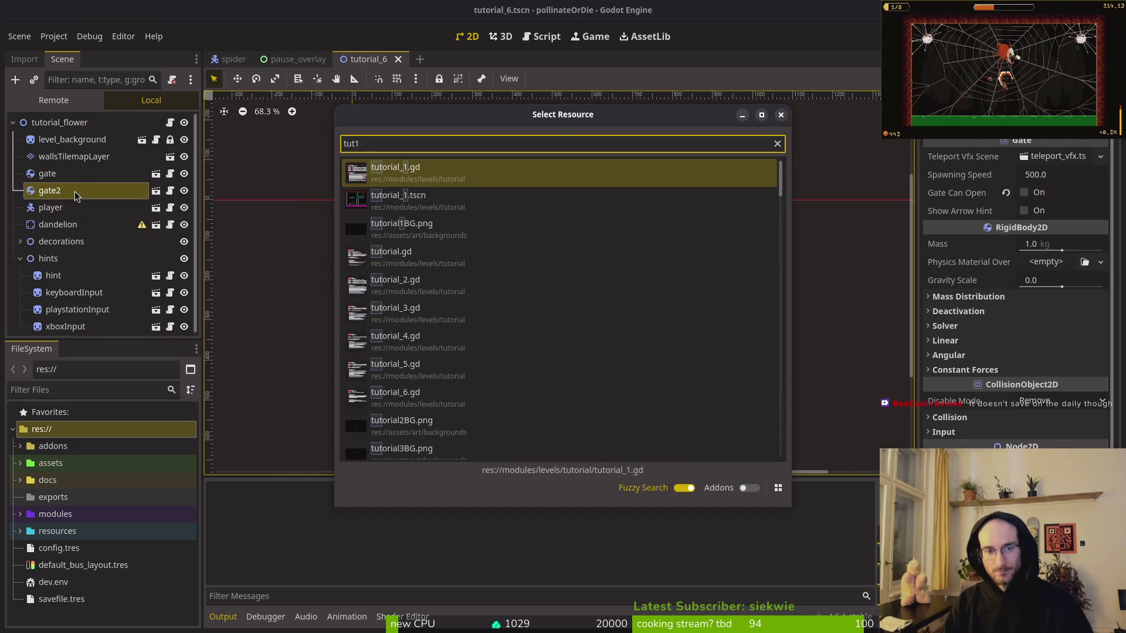
Open tutorial_2.tscn and review its gate and entry gate, leaving the entry gate unable to open.
key("BackSpace")
type("2ts")
key("Return")
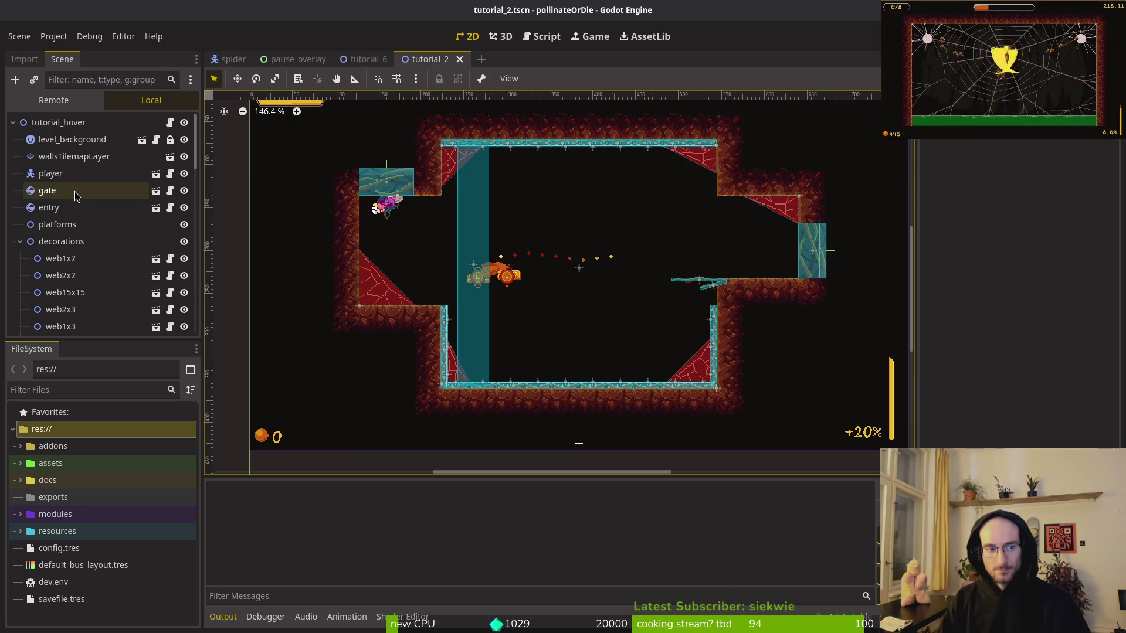
left_click(76, 191)
left_click(21, 243)
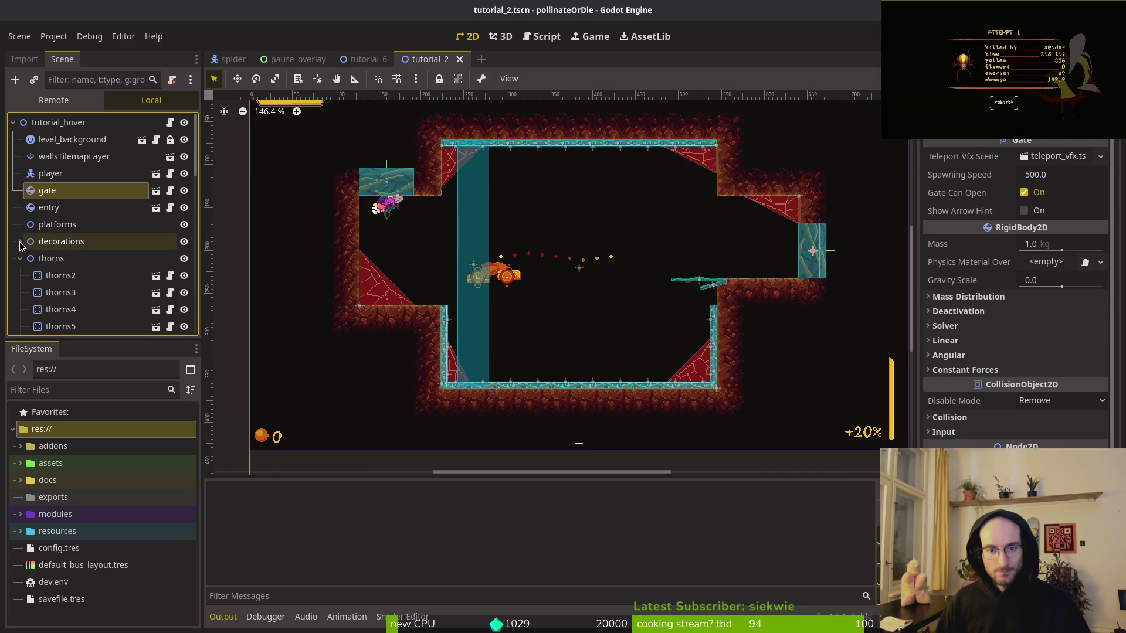
left_click(61, 209)
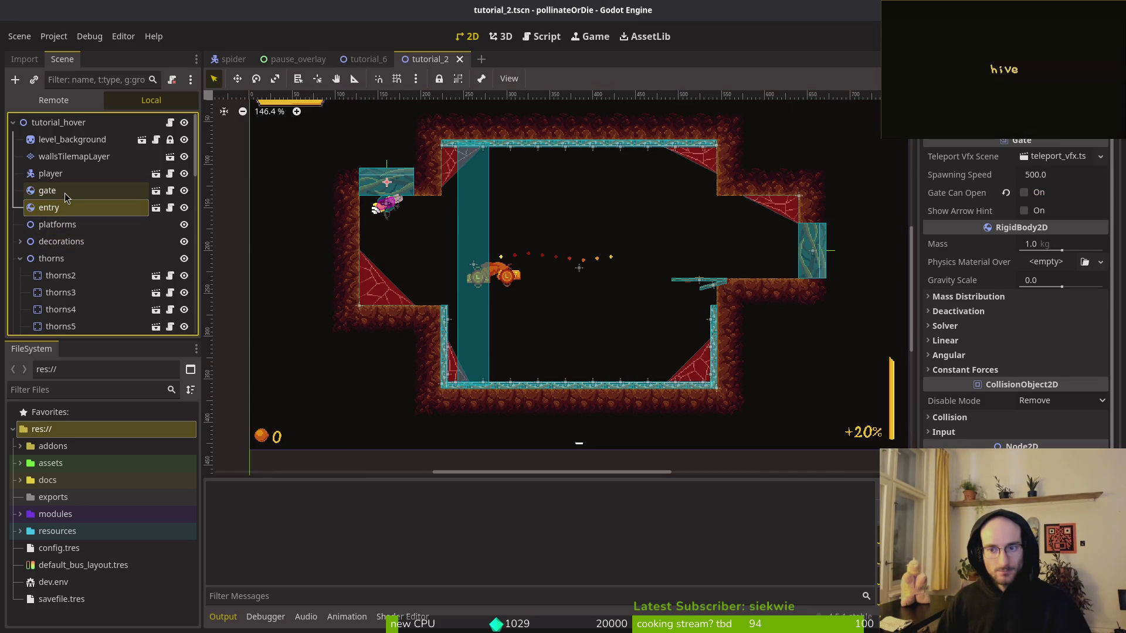
key("ctrl+z")
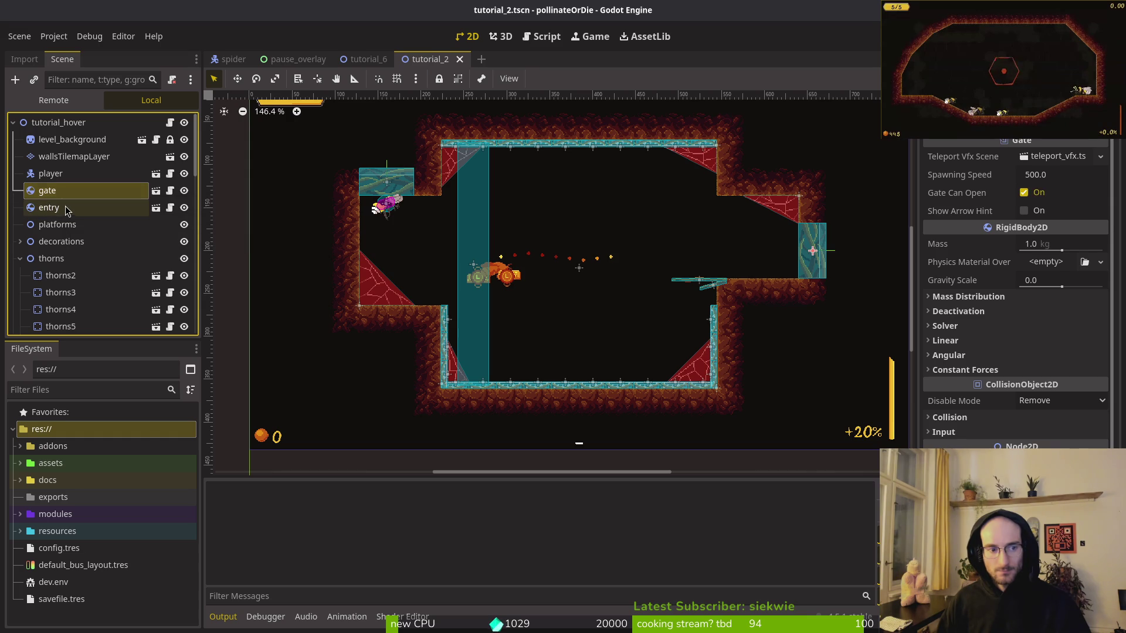
key("ctrl+shift+z")
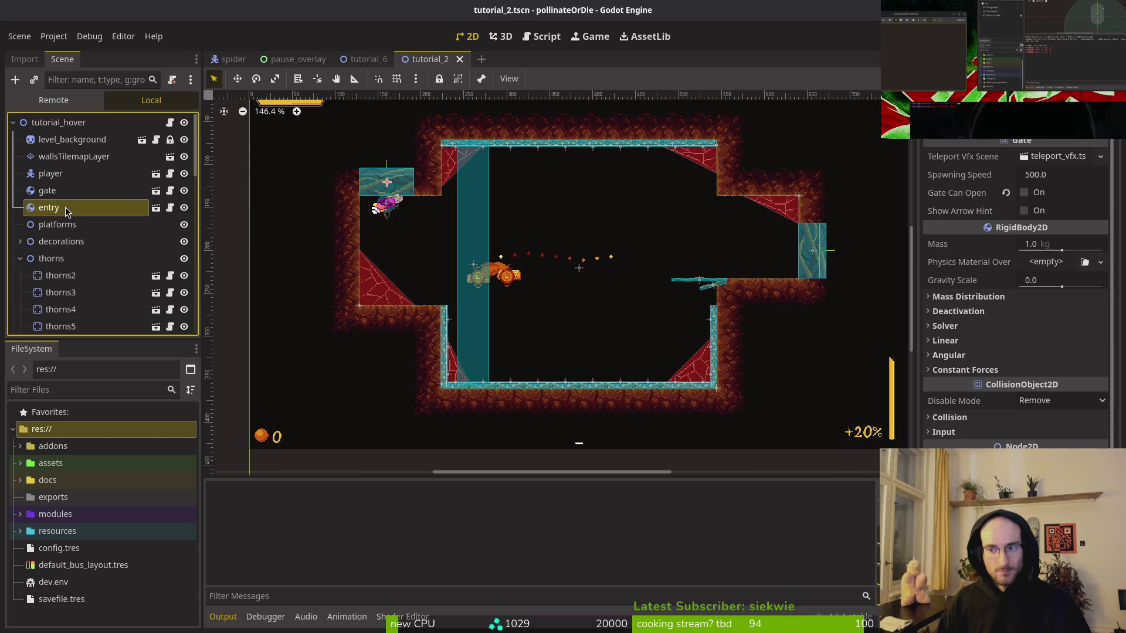
Compare with tutorial_6's first gate, then open tutorial_3.tscn and select its gate2.
left_click(369, 59)
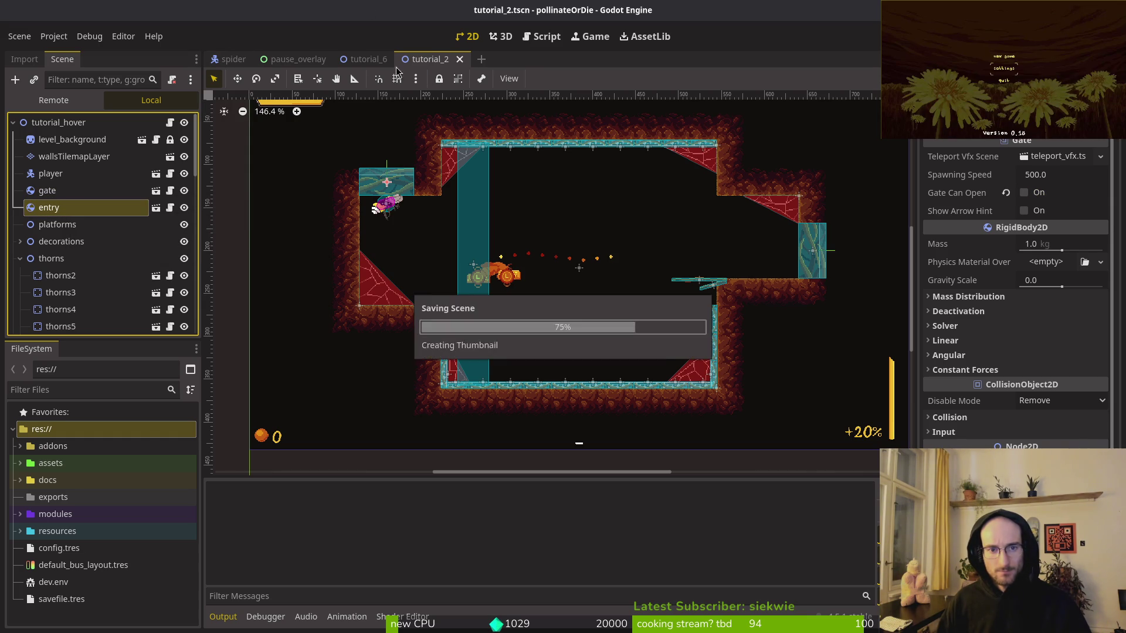
left_click(57, 179)
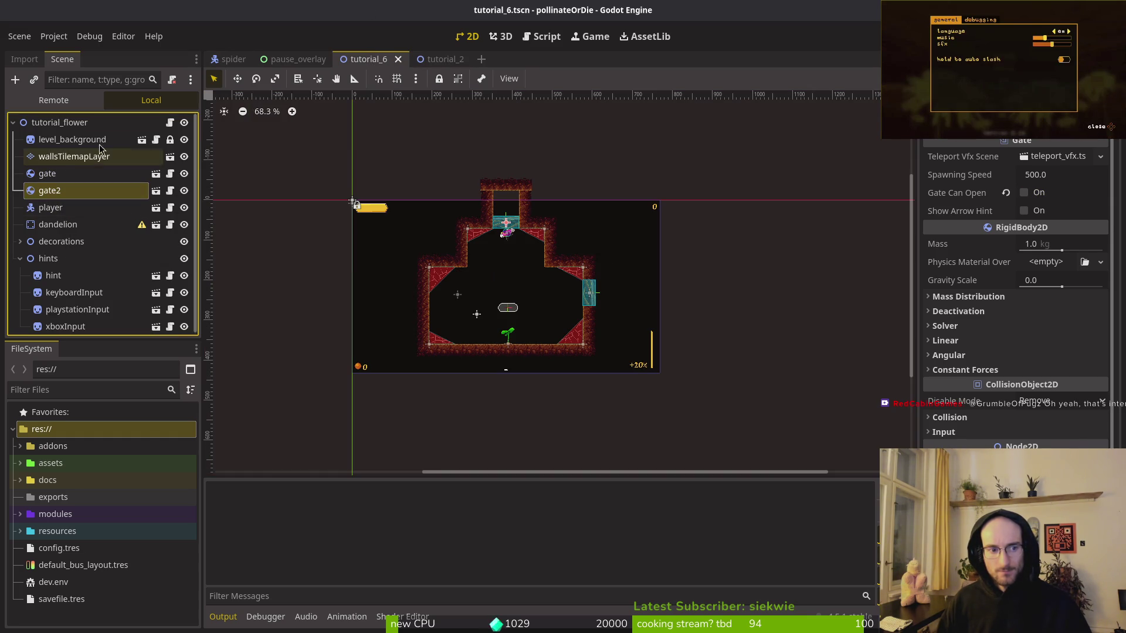
left_click(433, 59)
key("ctrl+shift+o")
type("tut3ts")
key("Return")
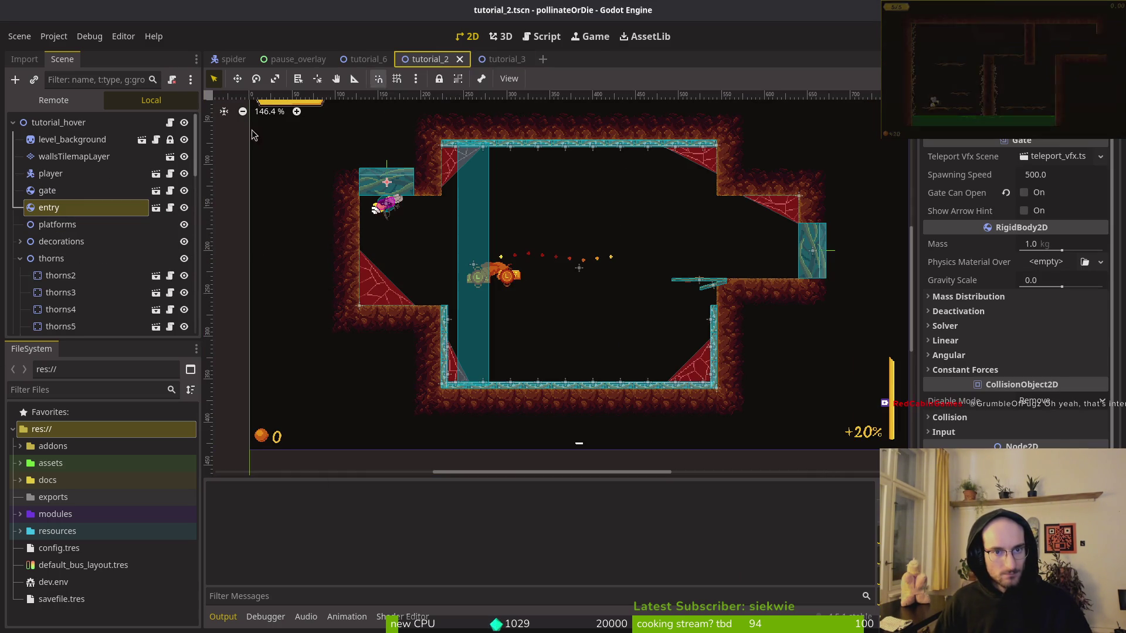
left_click(68, 211)
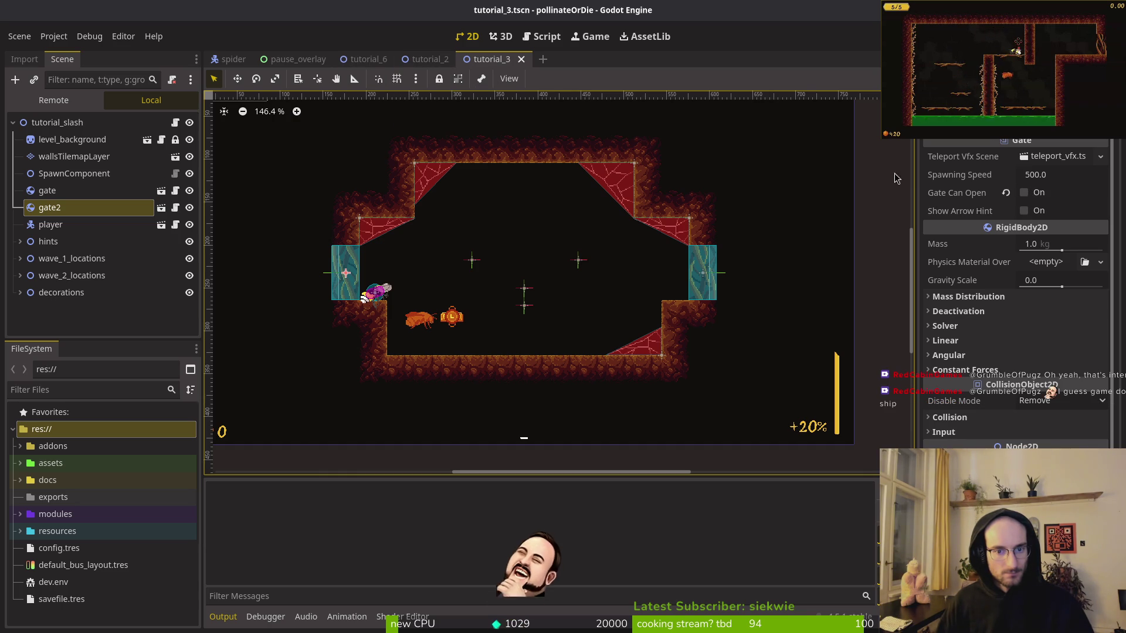
Enable Show Arrow Hint on tutorial_3's gate2 and save, then disable it and save again.
left_click(1024, 211)
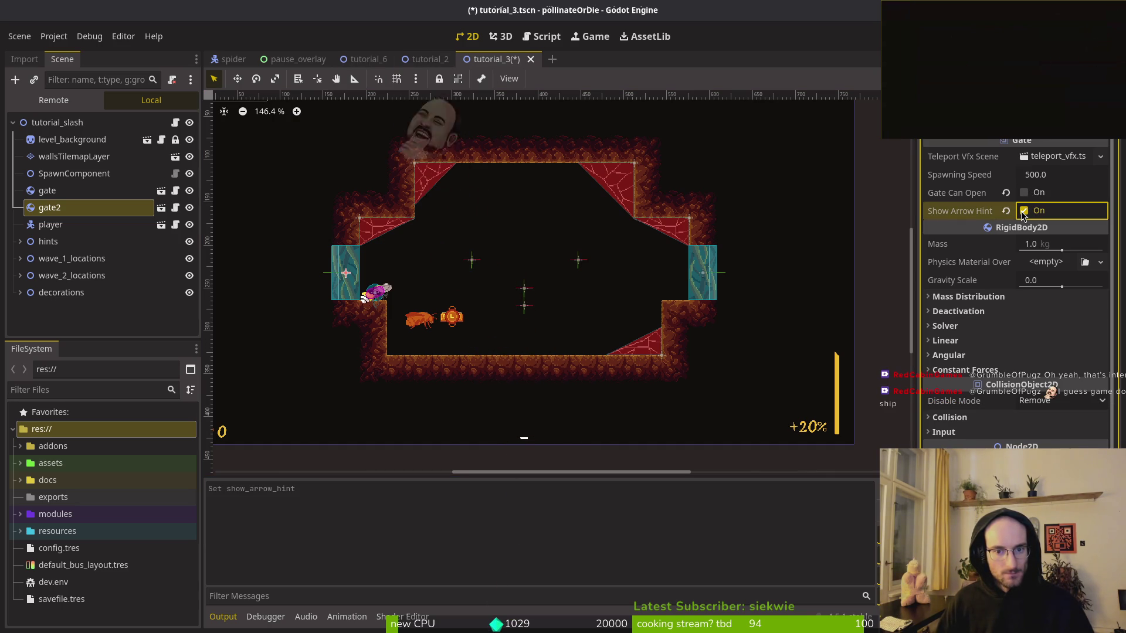
key("ctrl+s")
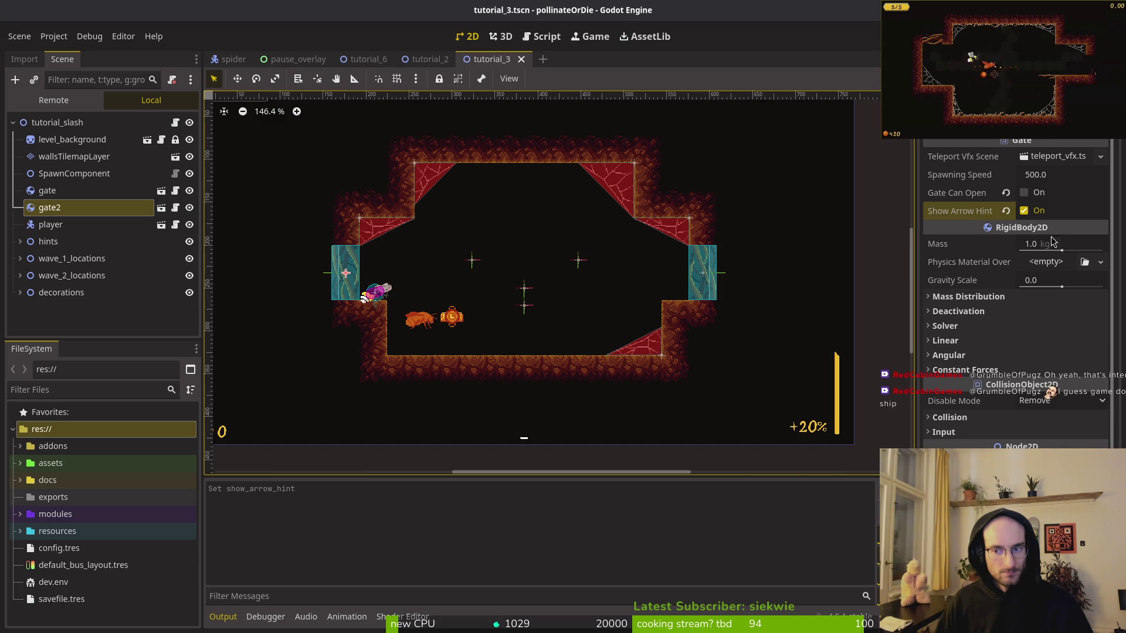
left_click(1023, 211)
key("ctrl+s")
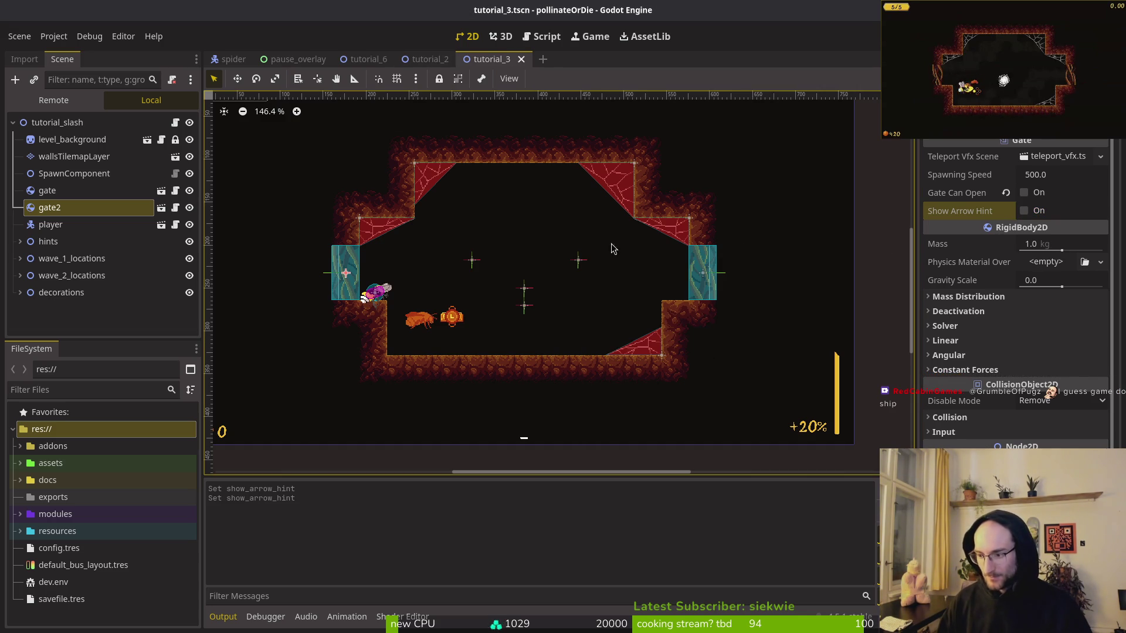
Return to the tutorial_2 scene and run the game with F5.
mouse_move(434, 62)
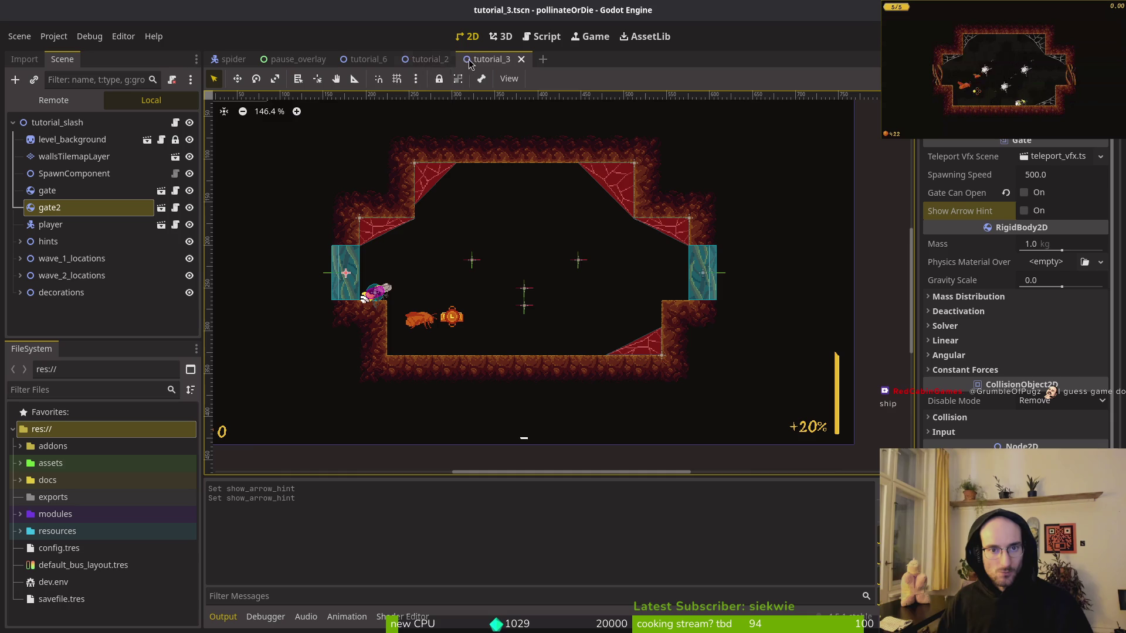
left_click(416, 59)
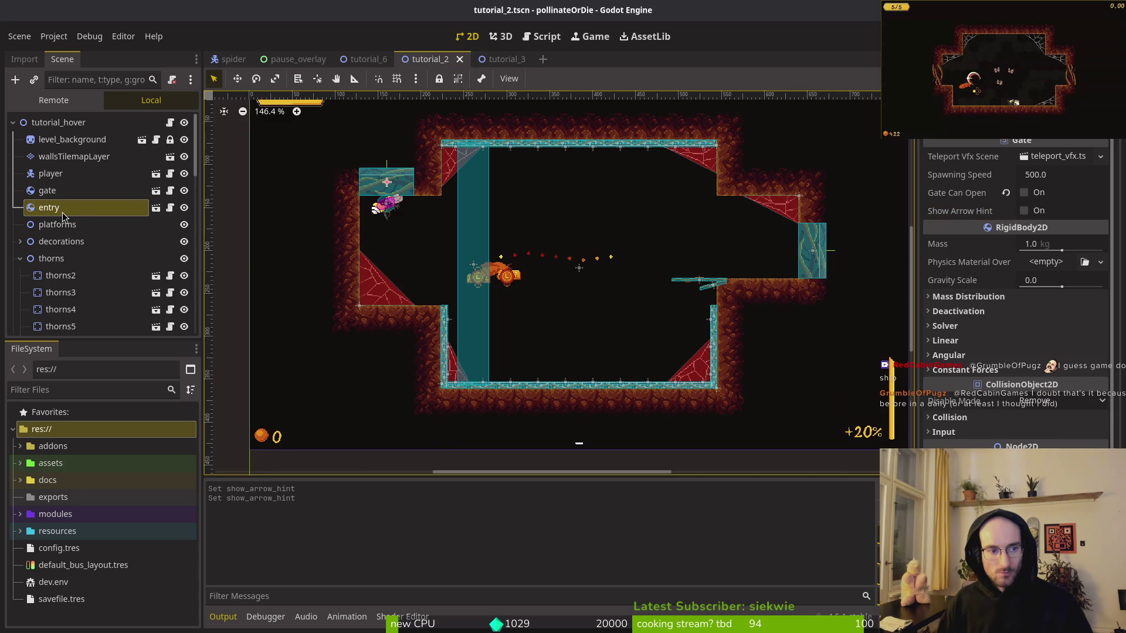
key("F5")
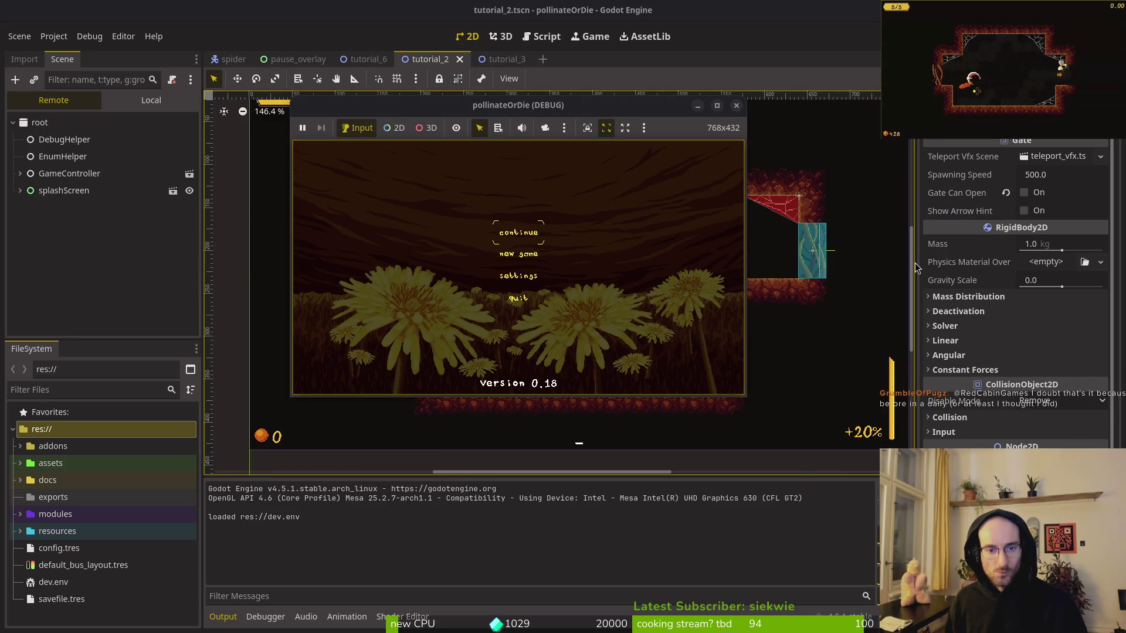
Relaunch the game and start a New Game from the main menu.
key("Return")
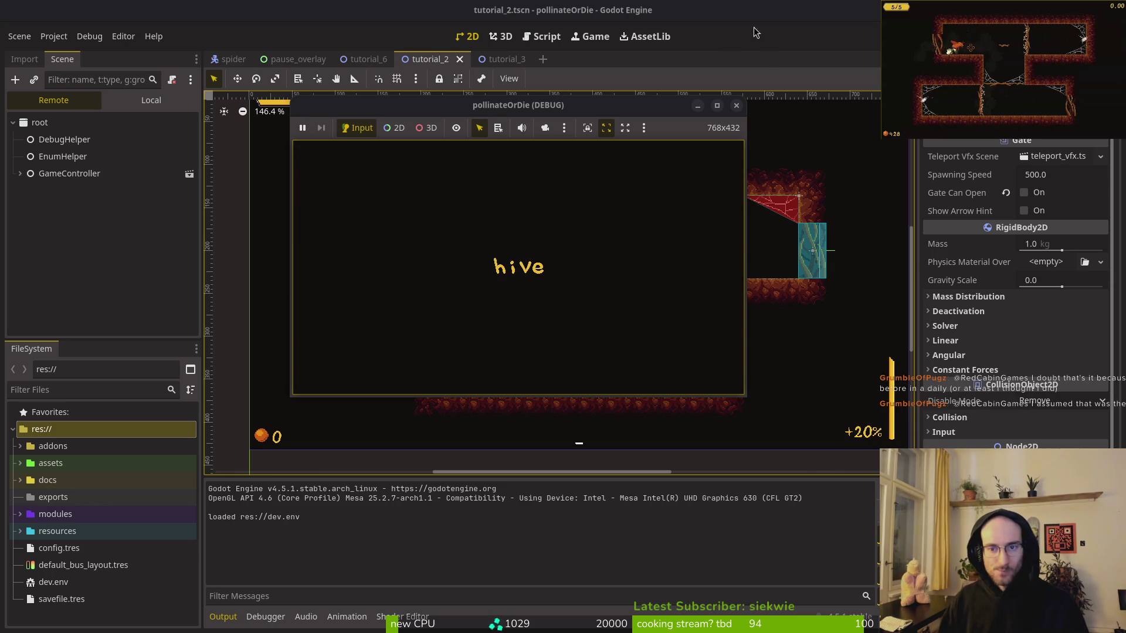
key("F5")
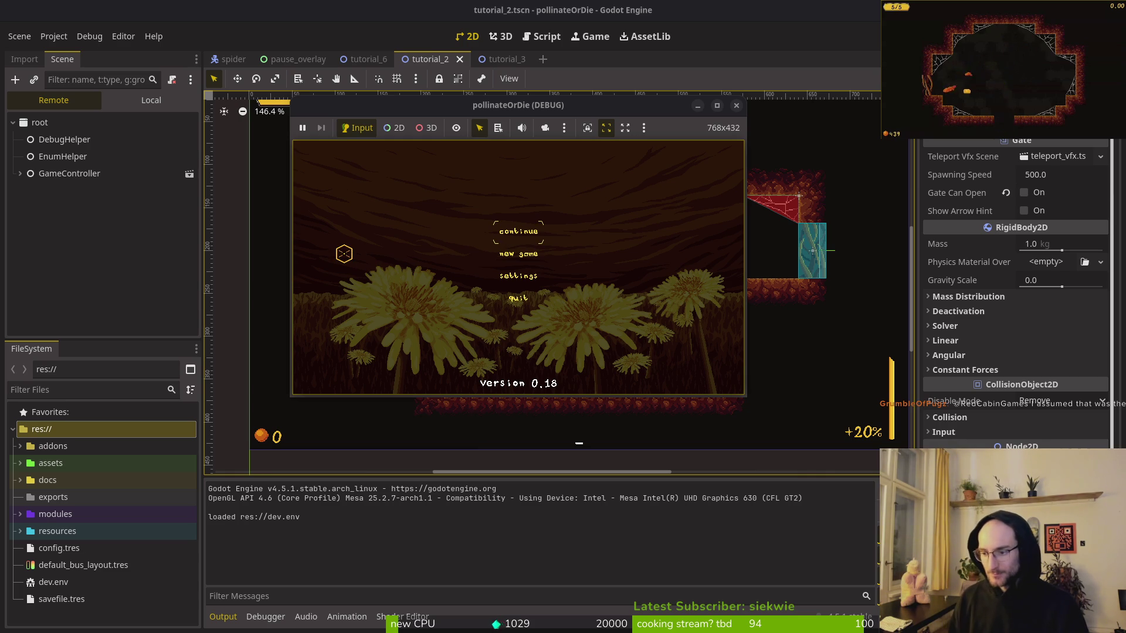
key("Down")
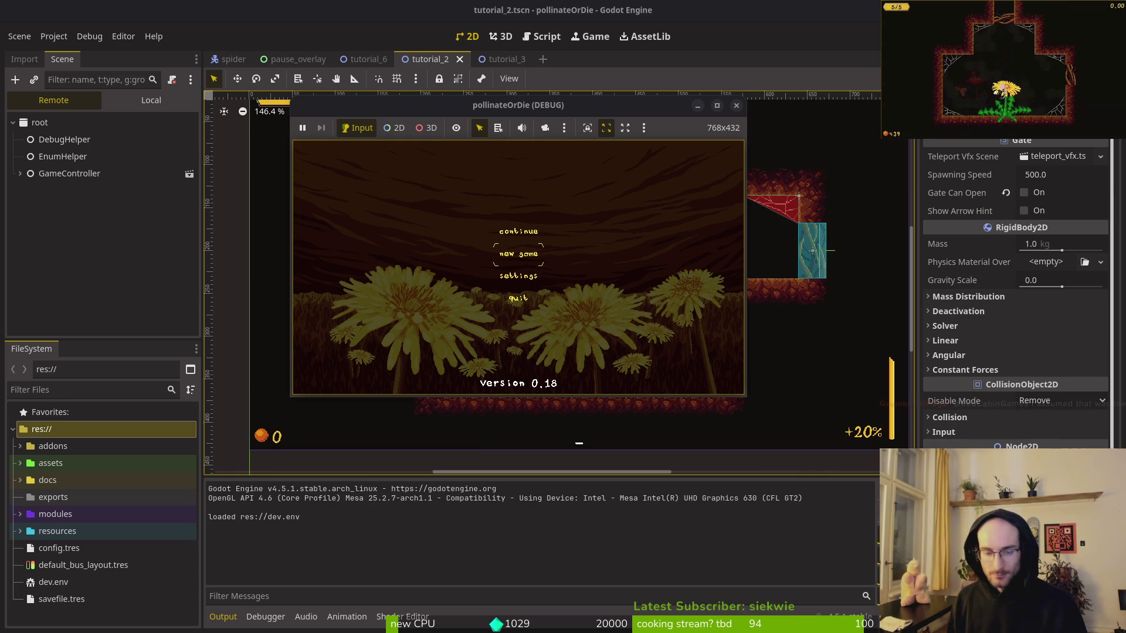
key("Return")
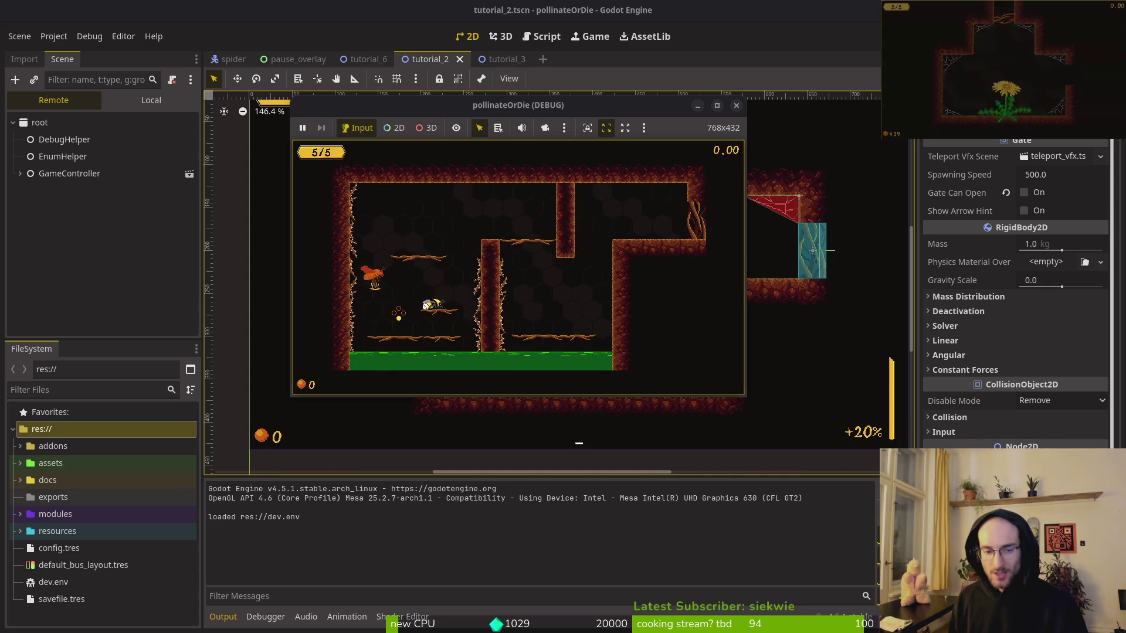
Fly the bee through the tutorial room, dropping the orange creature, toward the next gate.
key("Up")
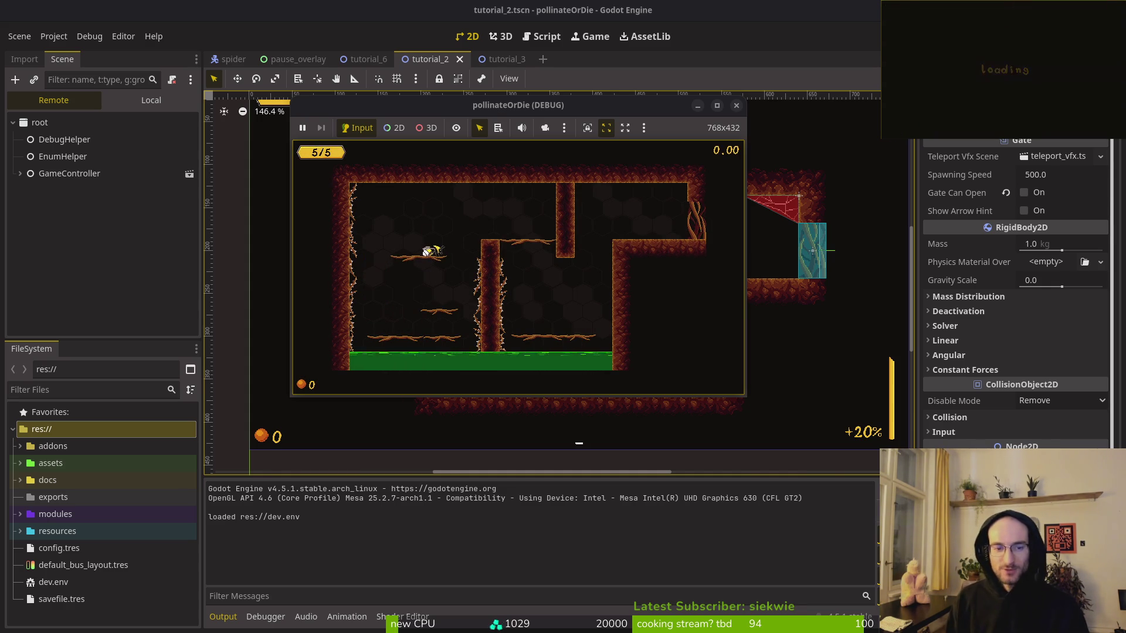
key("Right")
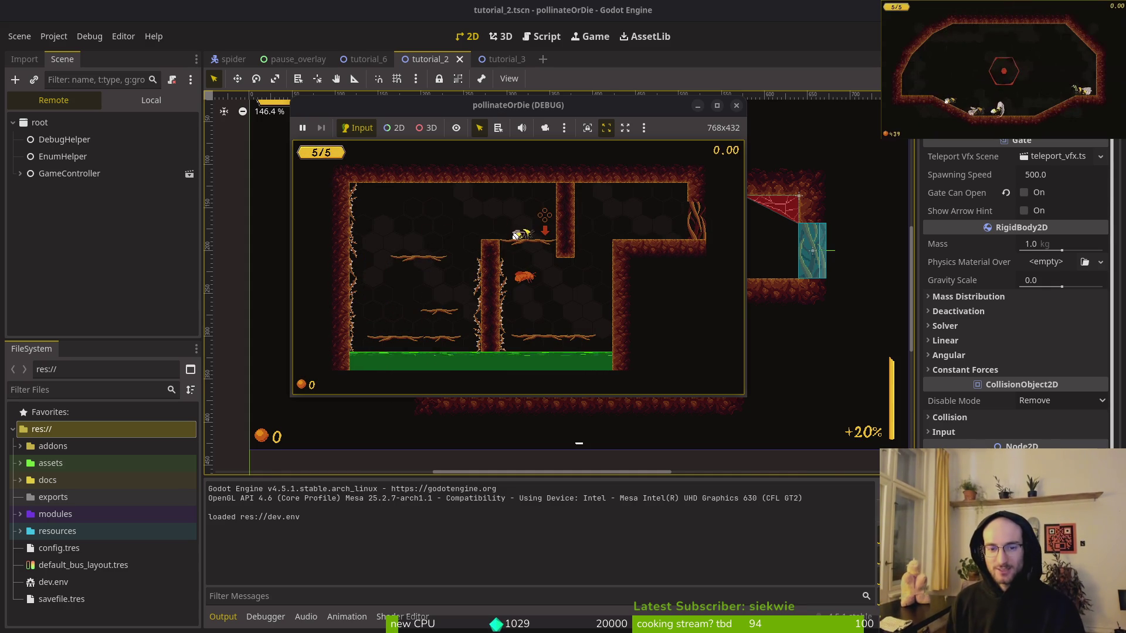
key("Down")
key("Down")
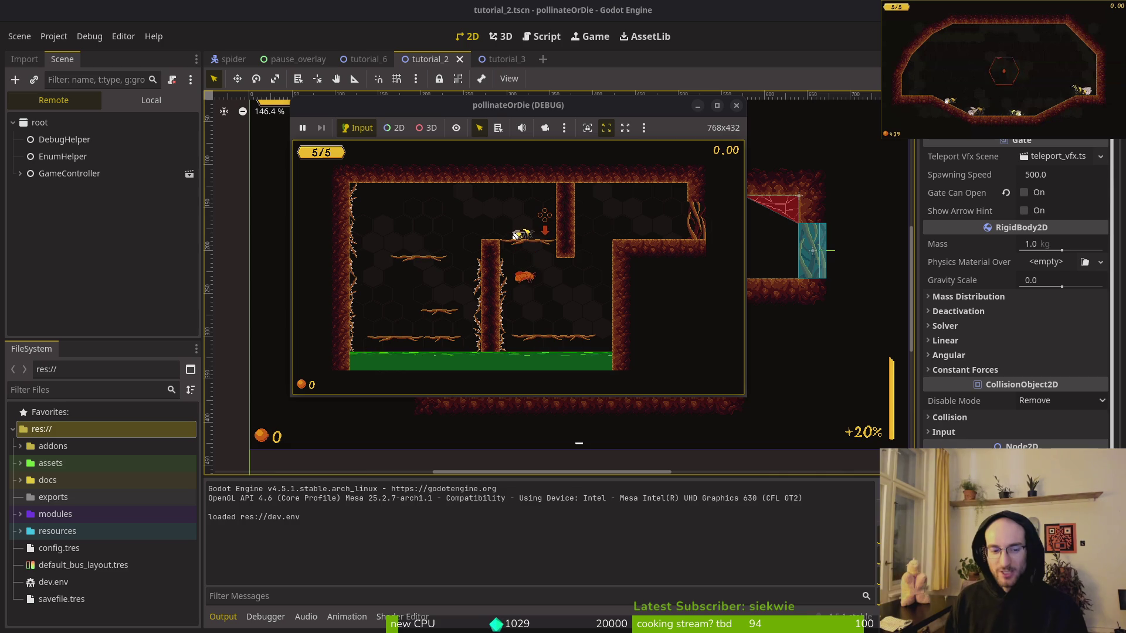
key("Down")
key("Down")
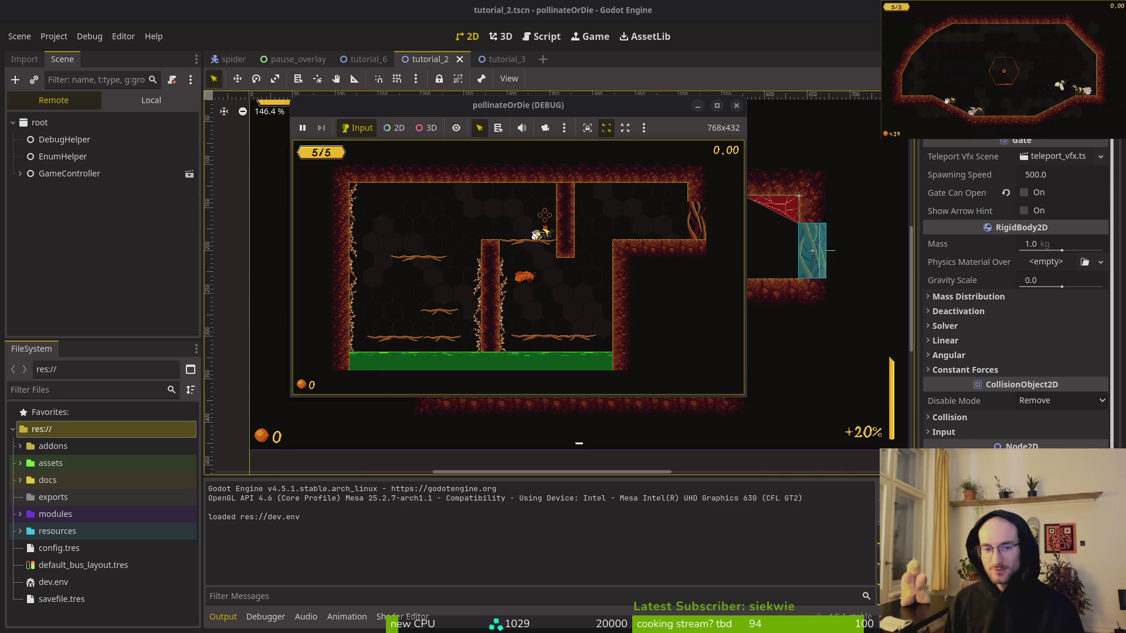
key("Down")
key("Down")
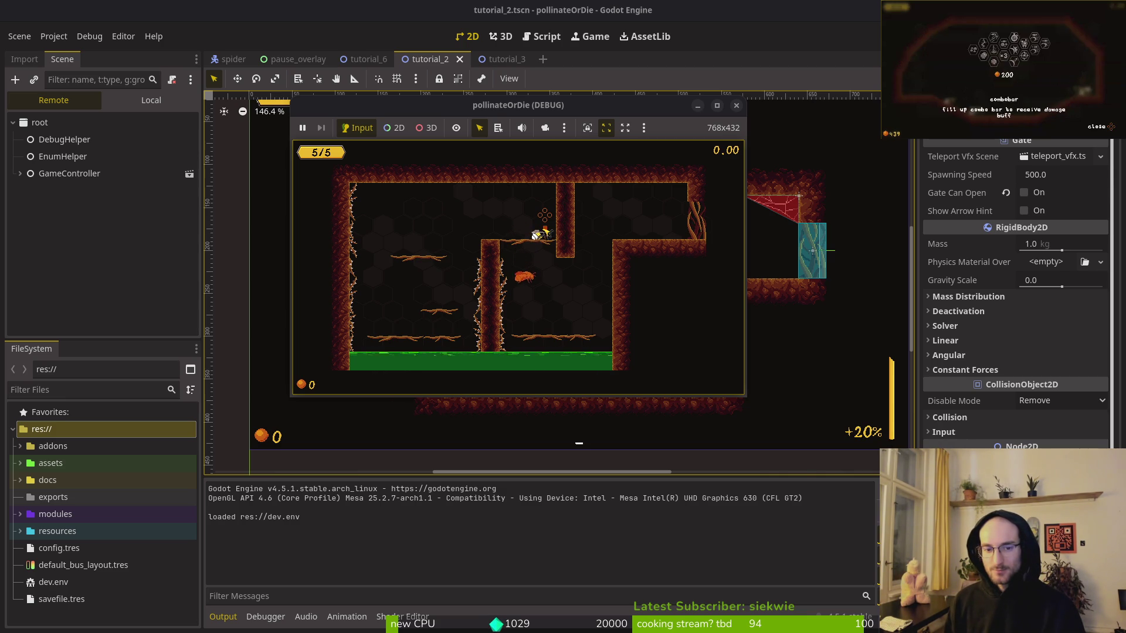
key("Down")
key("Down")
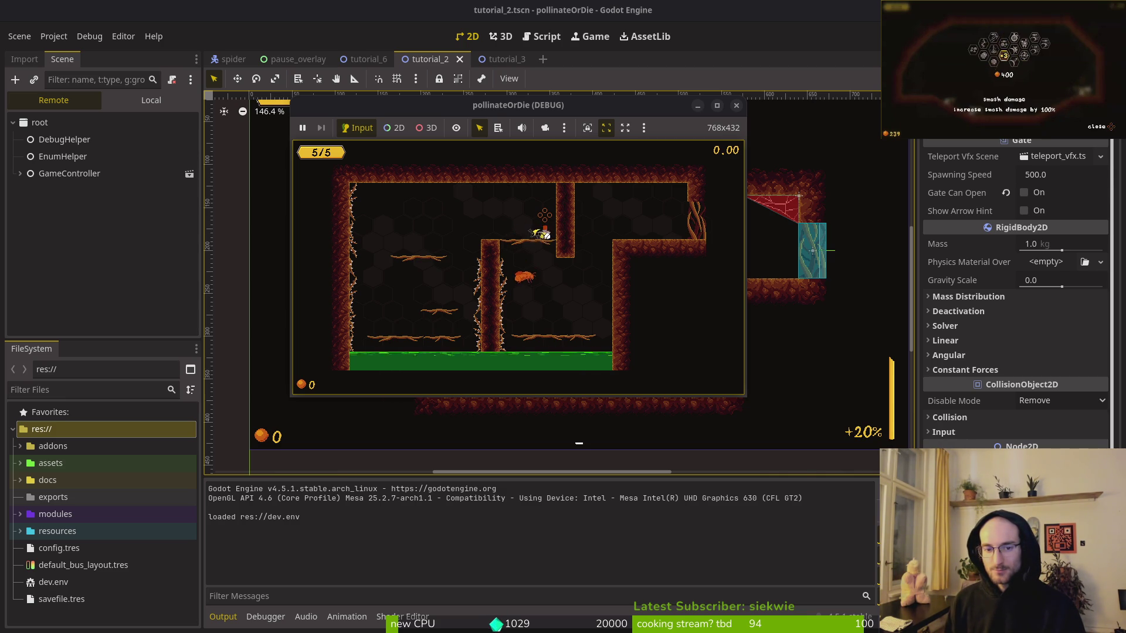
key("Return")
key("Down")
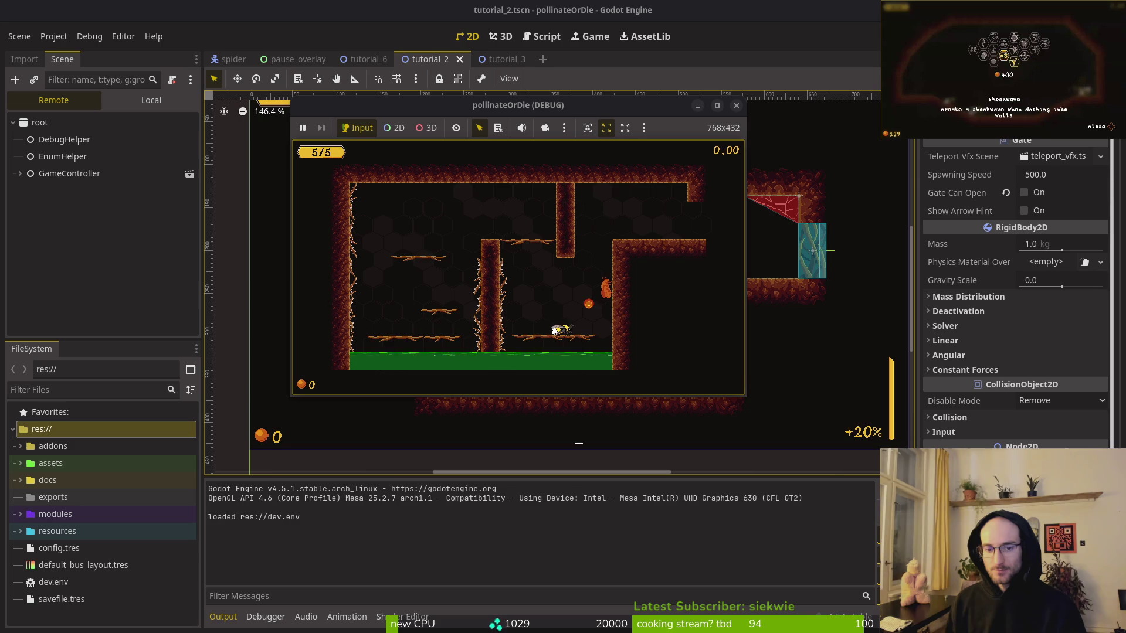
key("Down")
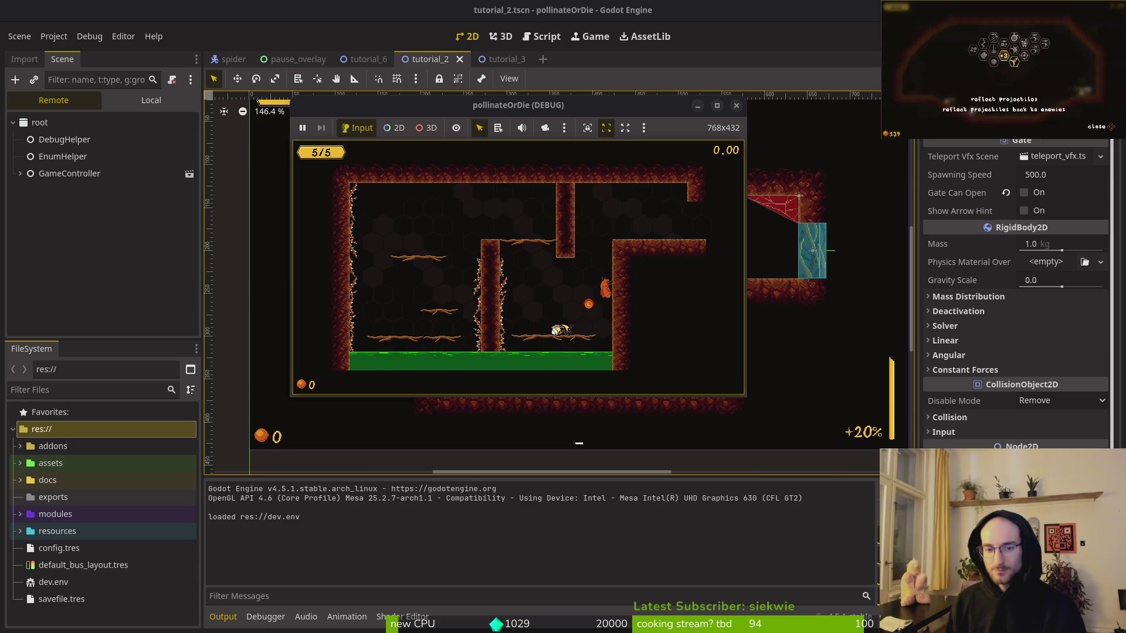
key("Escape")
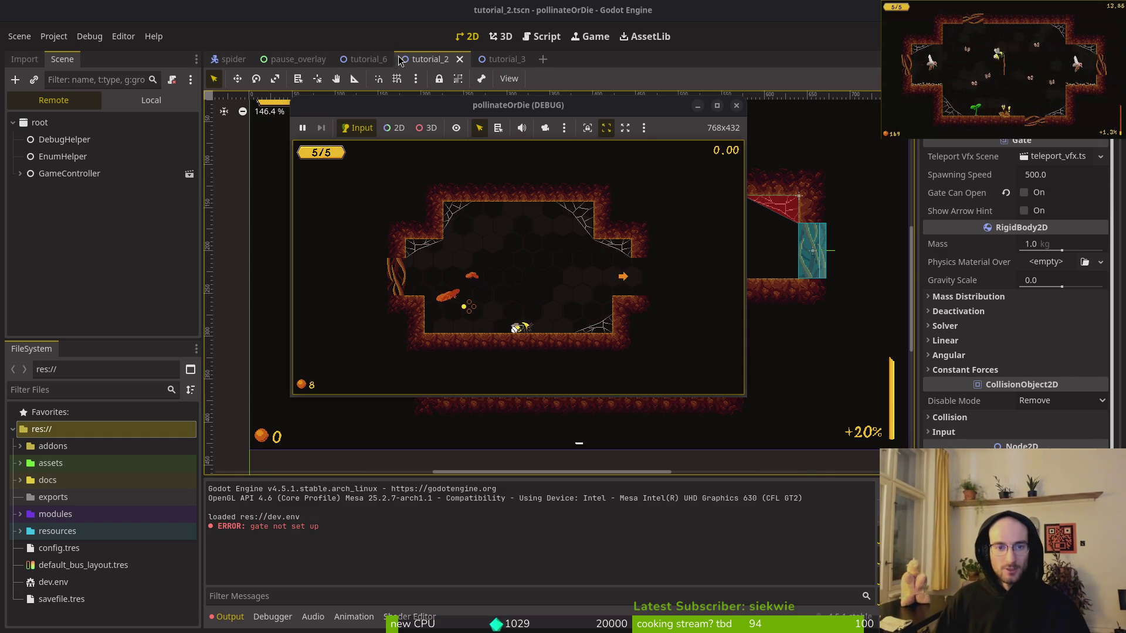
Cycle through the tutorial_3, tutorial_2 and tutorial_6 tabs, then open tutorial_1.tscn, inspect its gate and save.
left_click(492, 60)
left_click(149, 100)
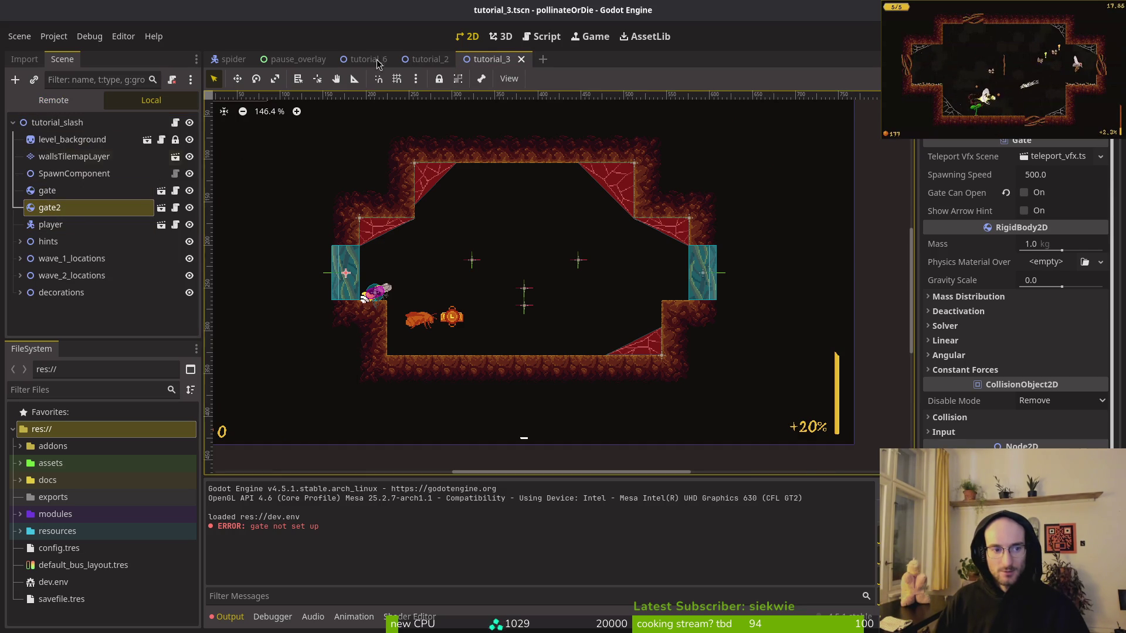
left_click(428, 59)
left_click(367, 60)
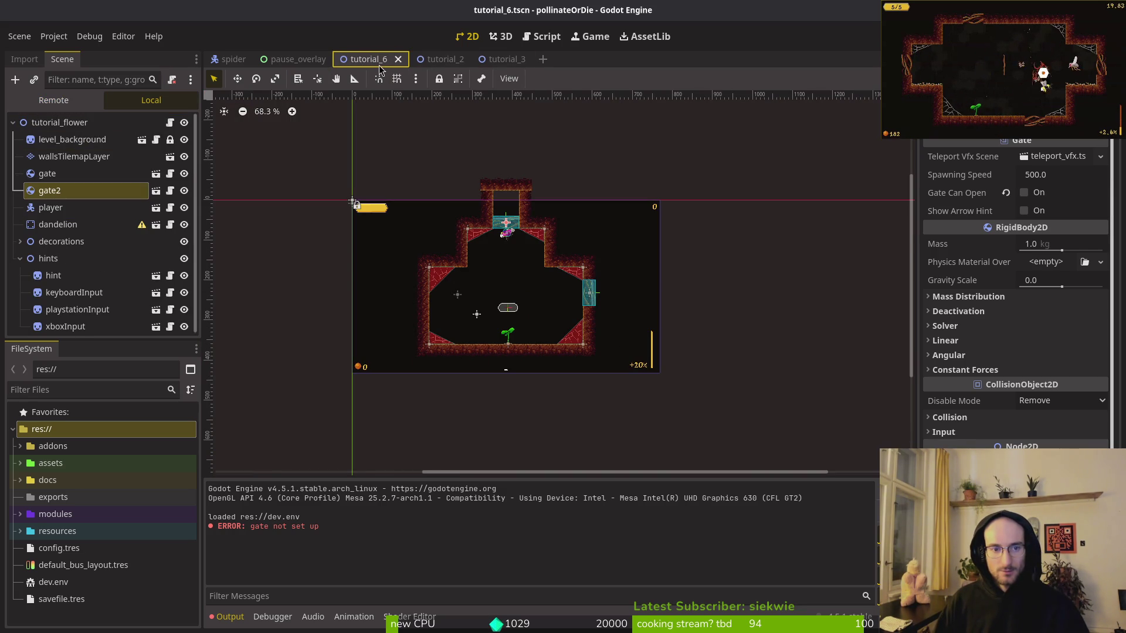
key("ctrl+shift+o")
type("tut1")
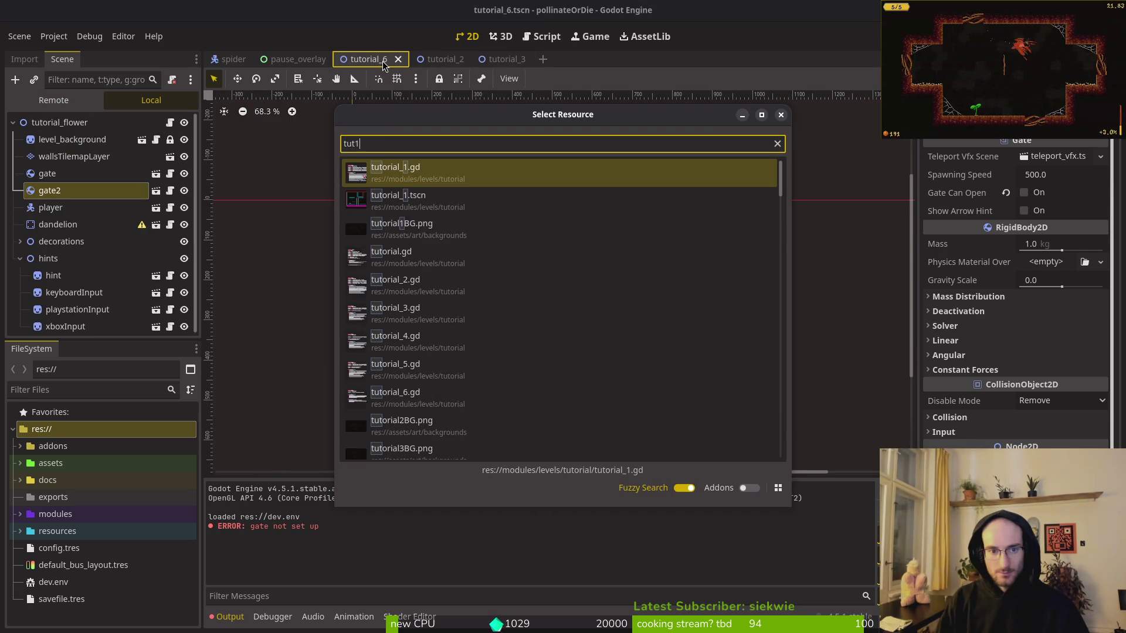
key("Return")
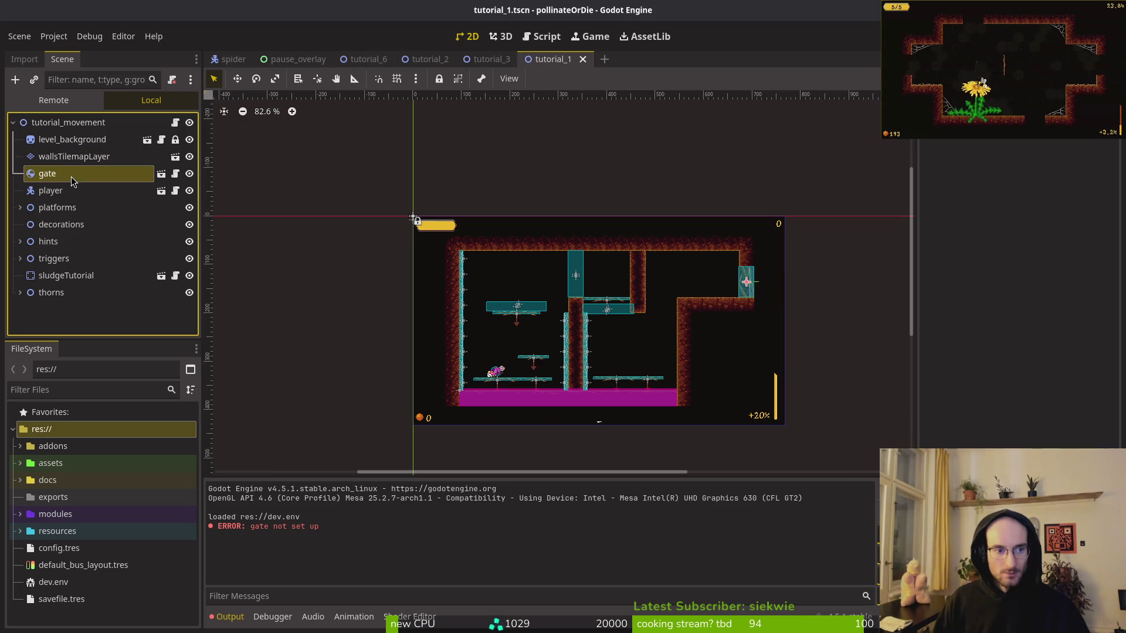
left_click(70, 175)
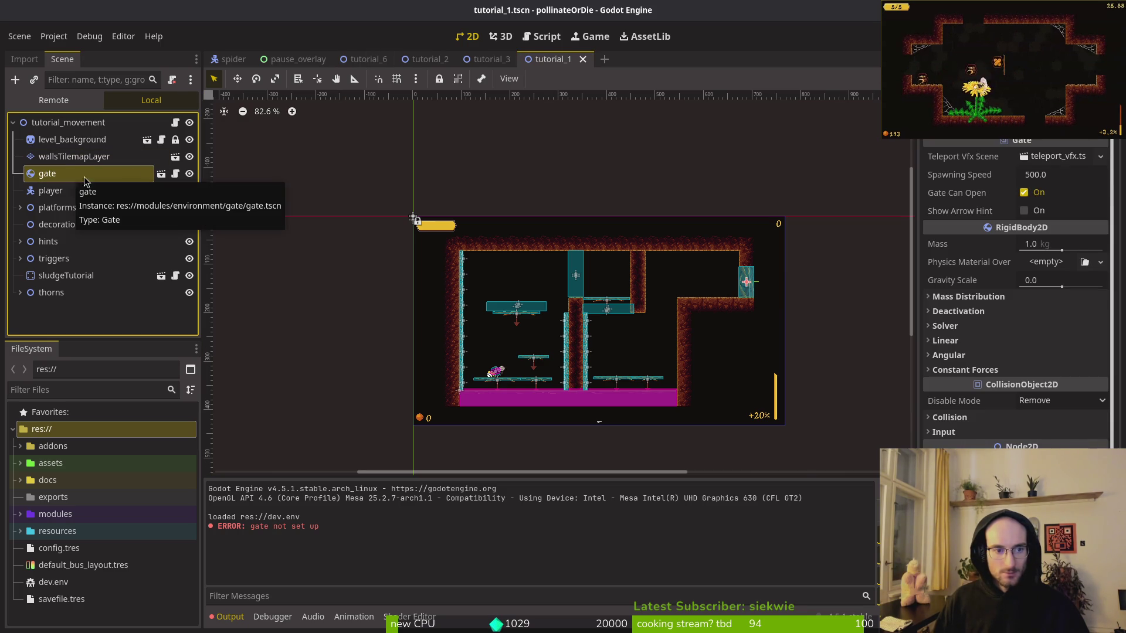
key("ctrl+s")
Check Gate Can Open on tutorial_2's gate and entry gate, then save tutorial_2.
left_click(404, 62)
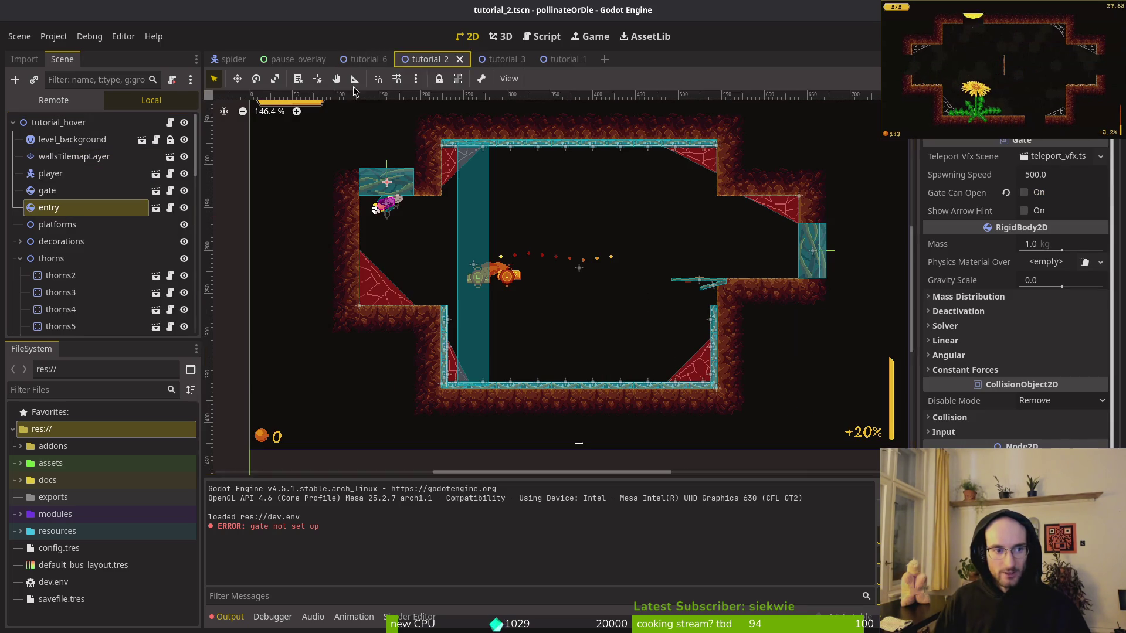
left_click(51, 196)
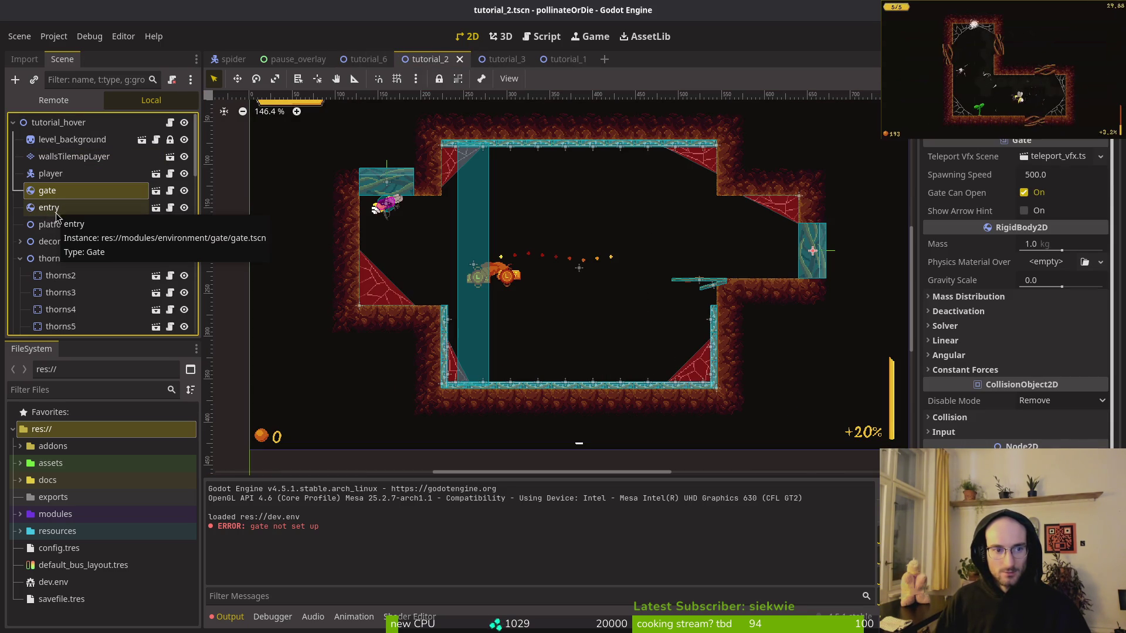
left_click(58, 214)
key("ctrl+s")
Inspect Gate Can Open on tutorial_3's gate and gate2, comparing against tutorial_2.
left_click(513, 63)
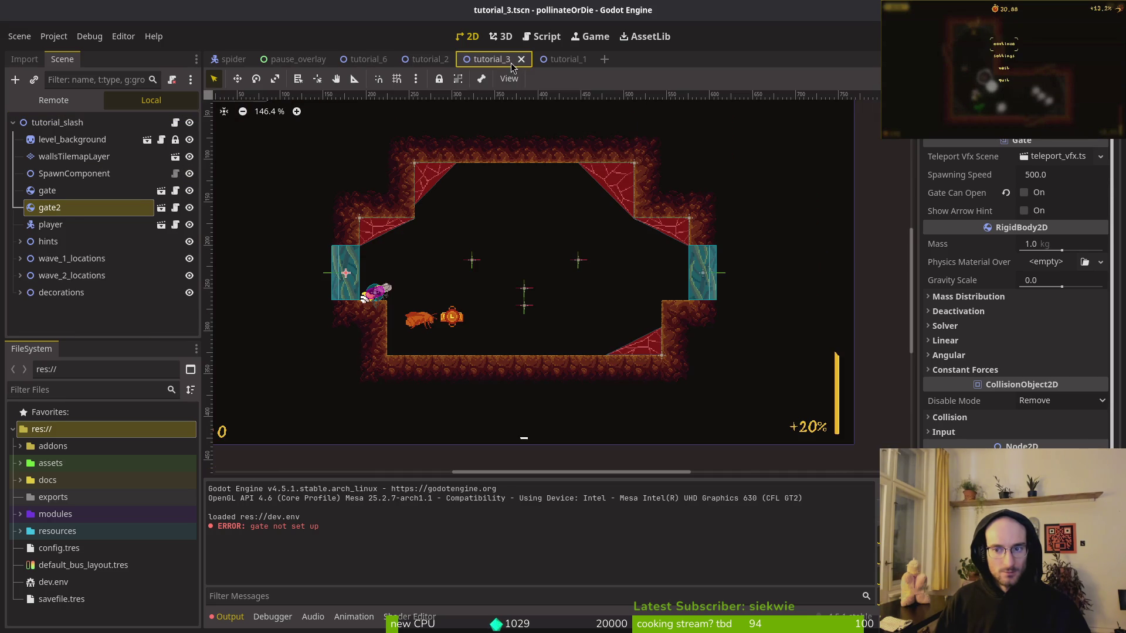
left_click(65, 191)
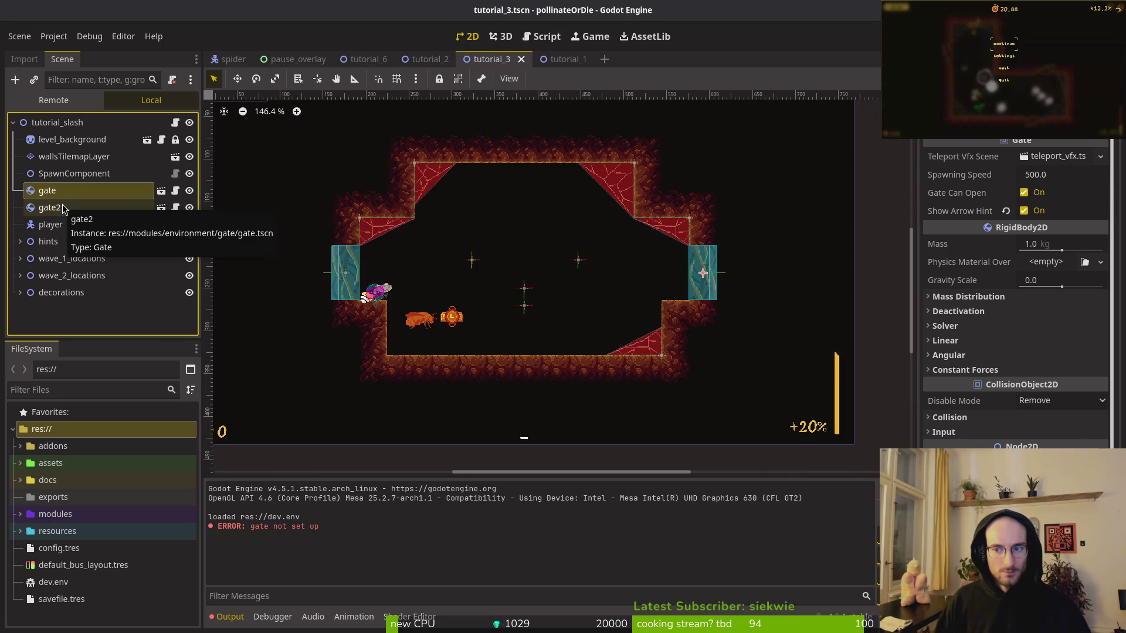
left_click(65, 208)
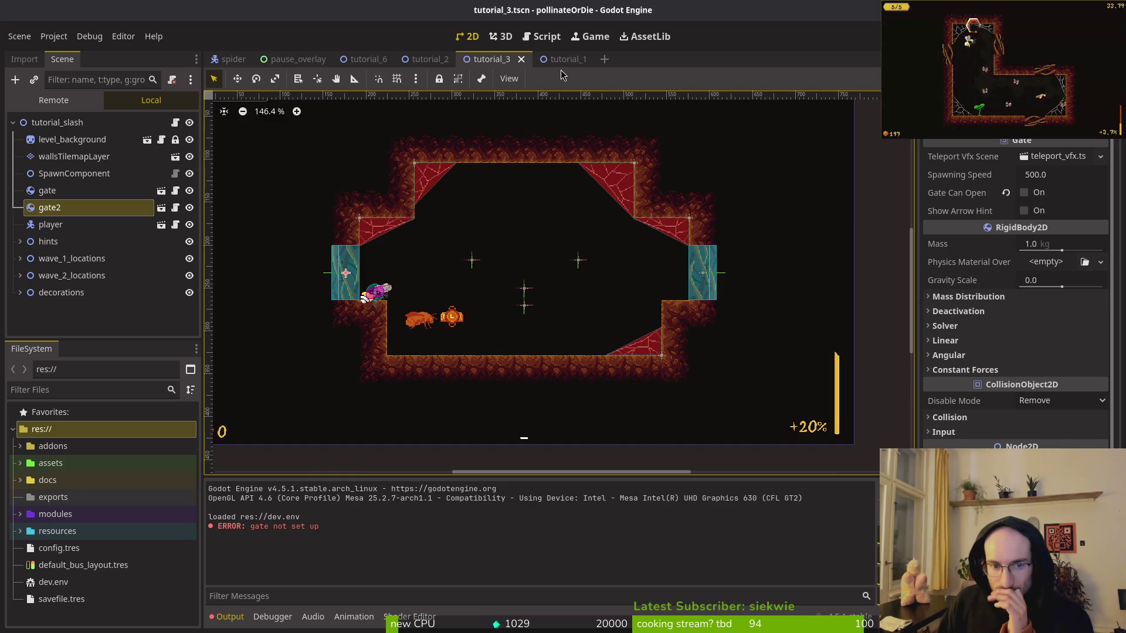
left_click(431, 59)
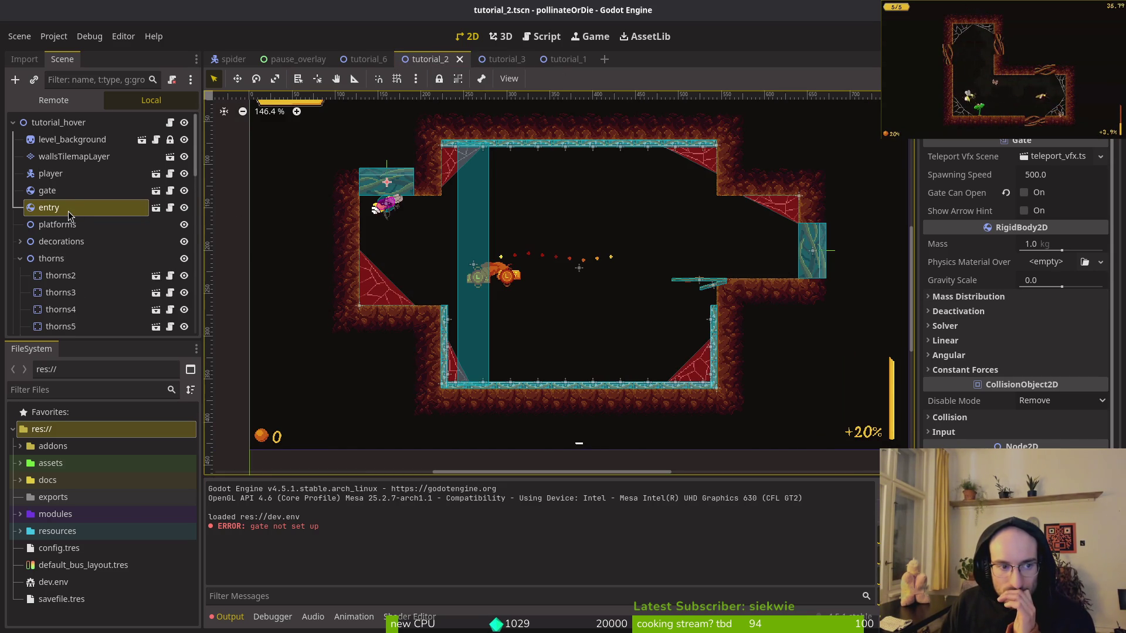
left_click(497, 60)
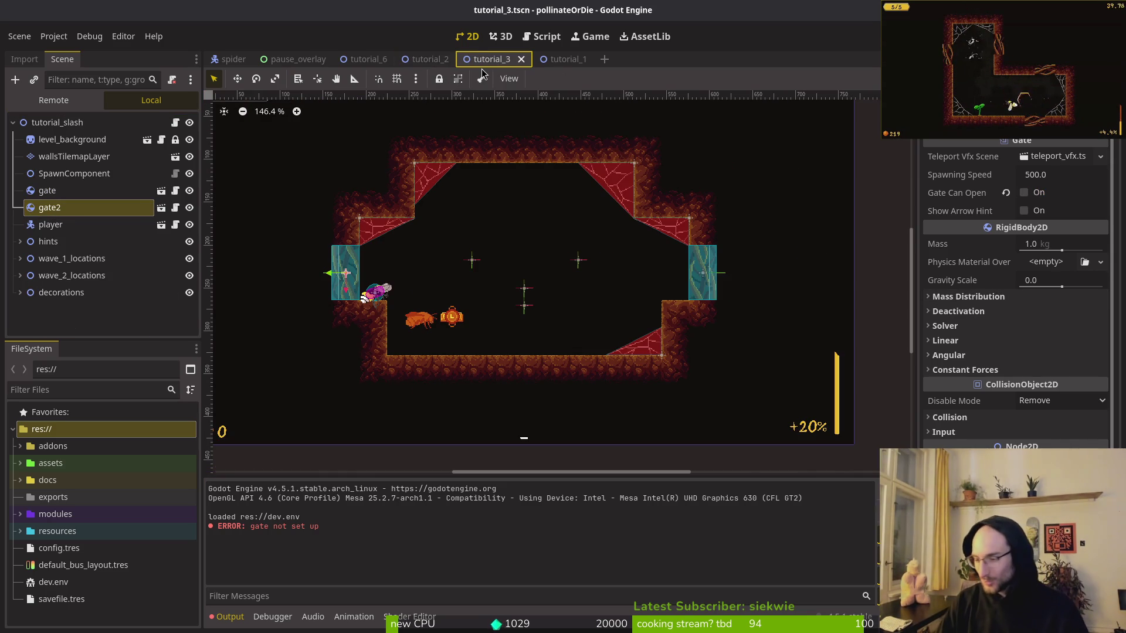
key("alt+Tab")
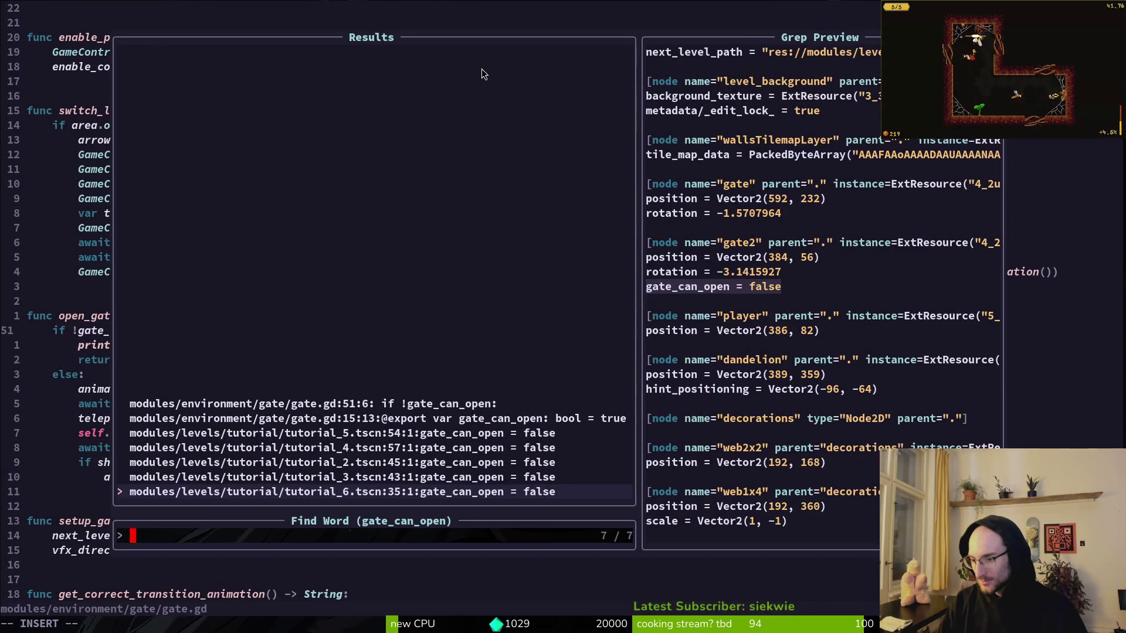
Filter Neovim's Find Files picker on 'tut' and open modules/levels/tutorial/tutorial.gd.
type("tut")
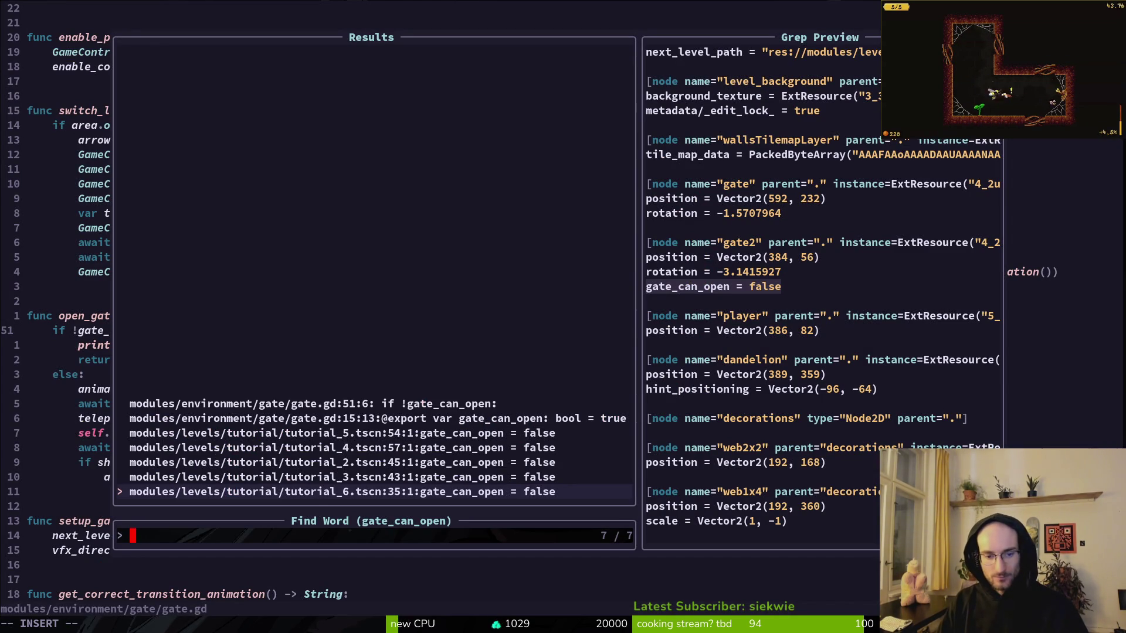
key("Escape")
key("space")
key("f")
key("f")
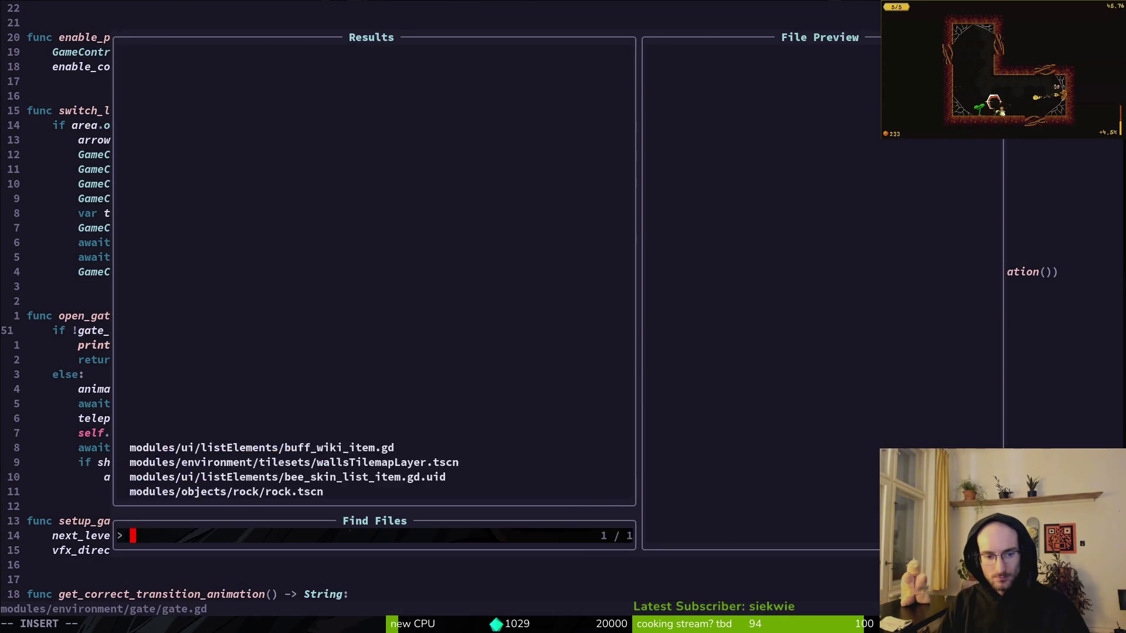
type("tut")
key("Up")
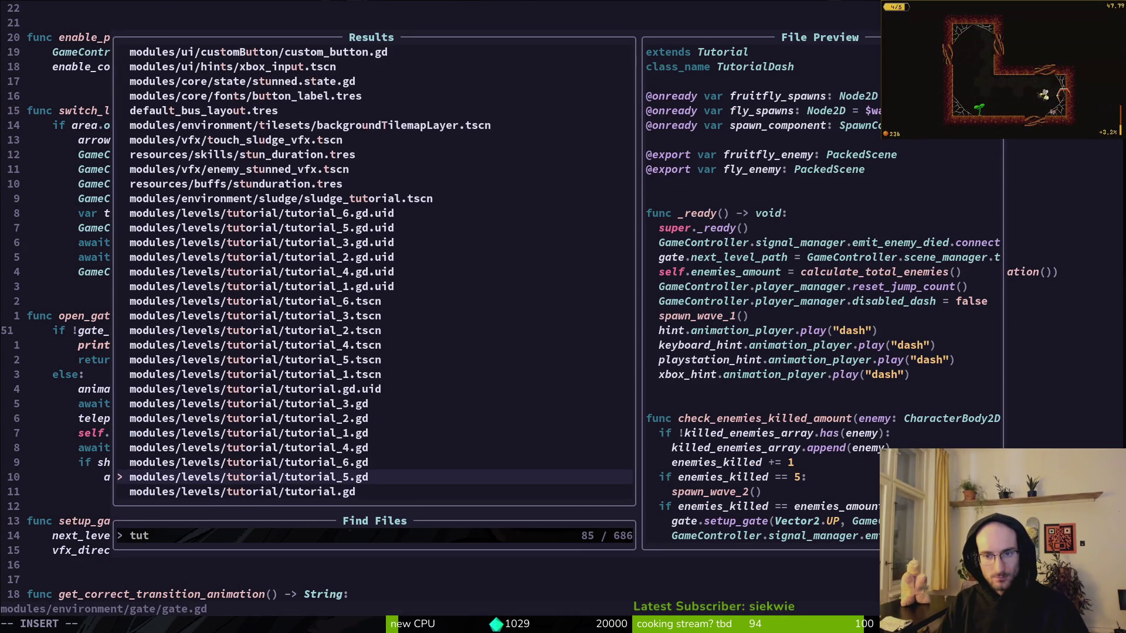
key("Up")
key("Down")
key("Down")
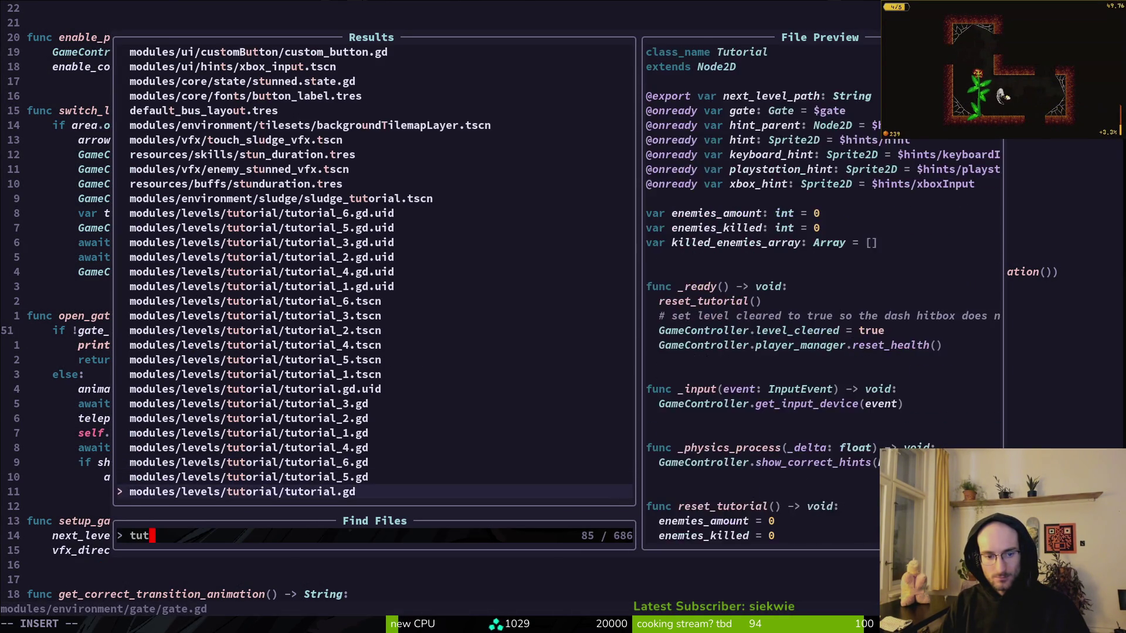
key("Return")
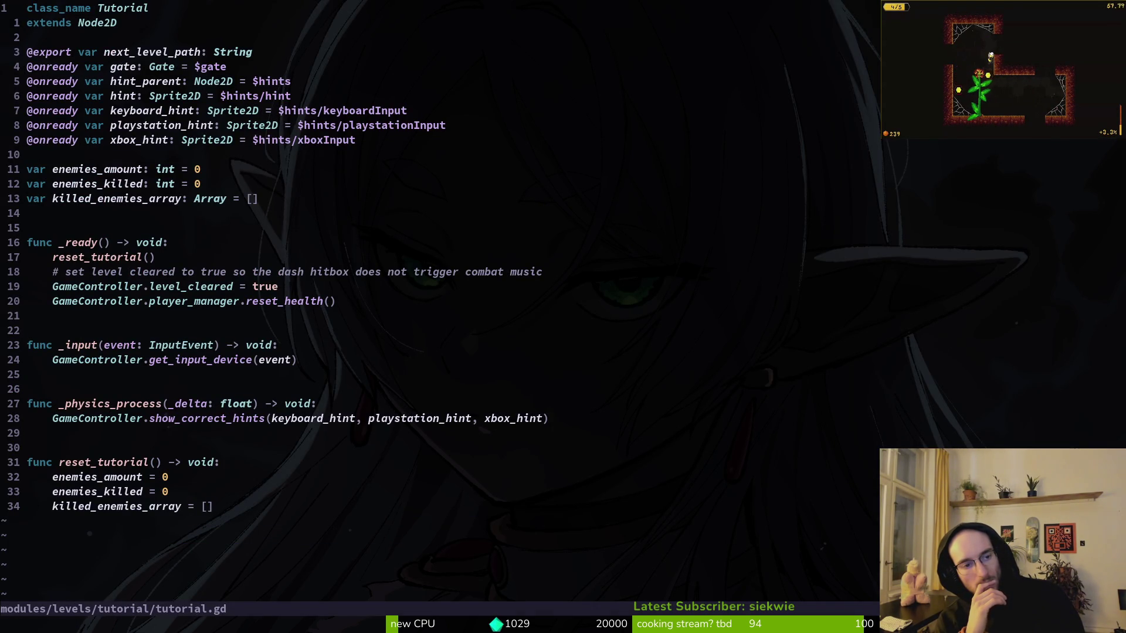
Cut the reset_health line from _ready, paste it into reset_tutorial, and save tutorial.gd.
key("alt+Tab")
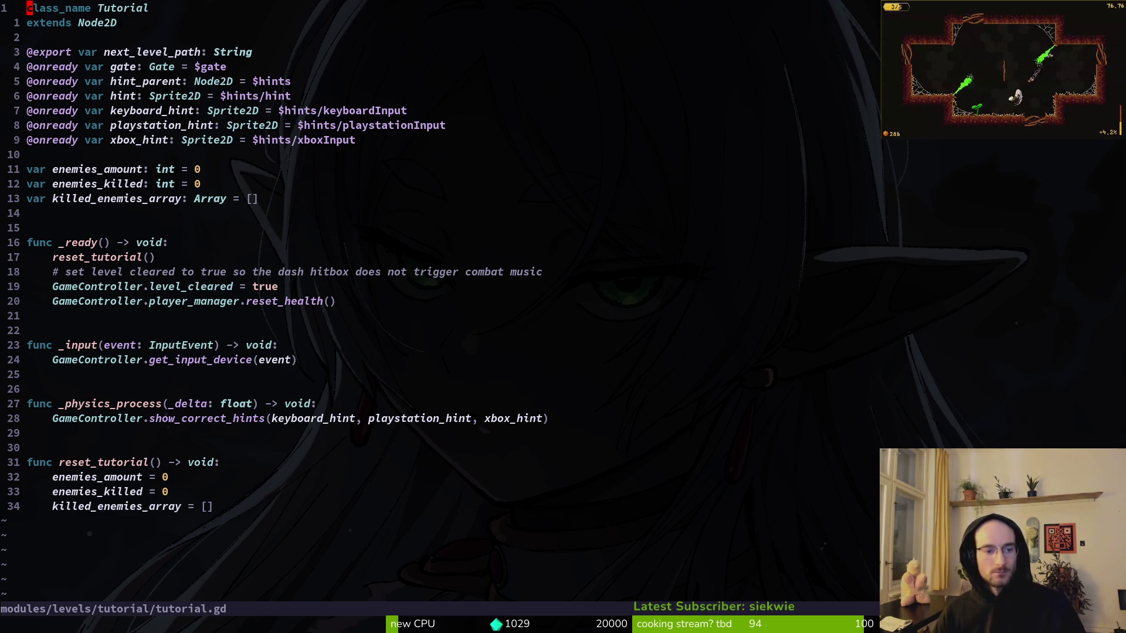
key("j")
key("j")
key("j")
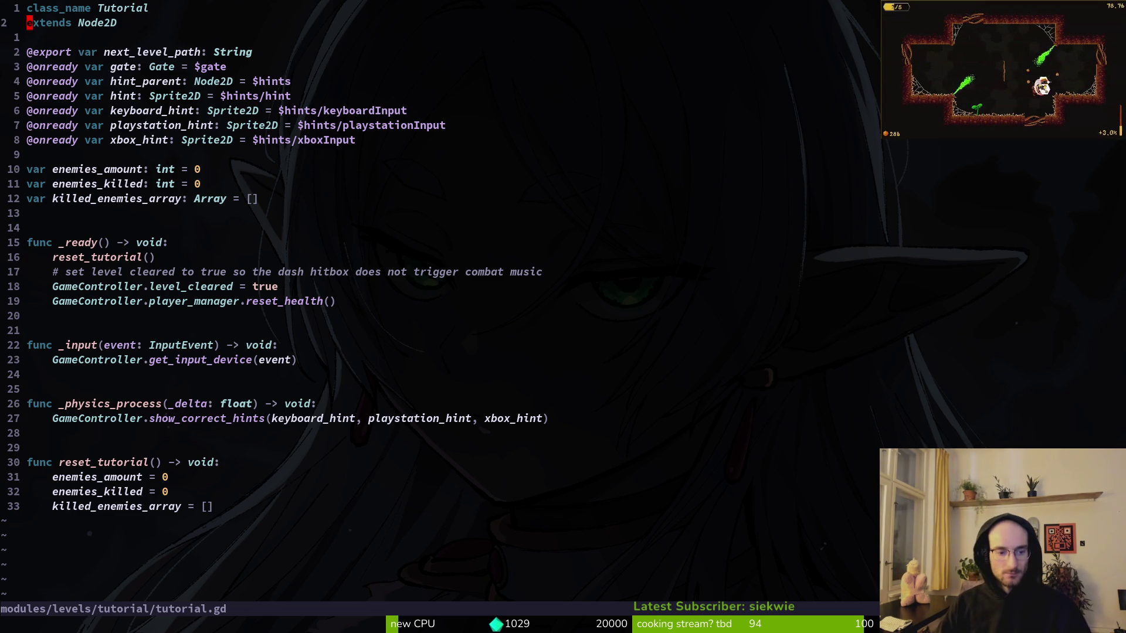
key("k")
key("k")
key("k")
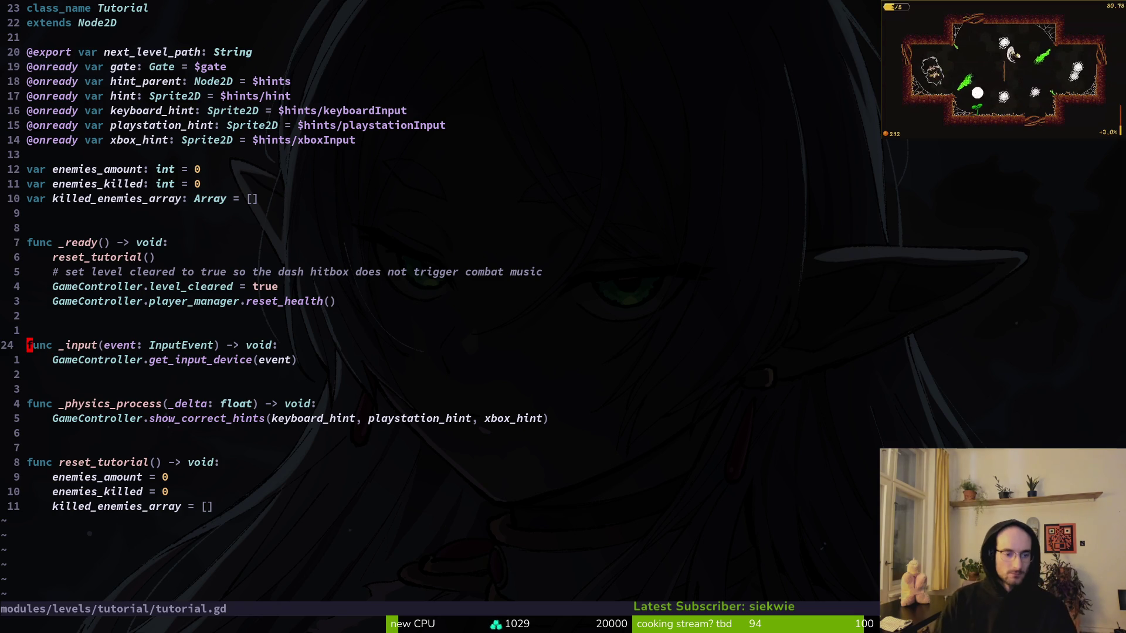
key("j")
key("j")
key("j")
key("j")
key("j")
key("j")
key("j")
key("k")
key("k")
key("k")
key("k")
key("k")
key("k")
key("k")
key("j")
key("shift+v")
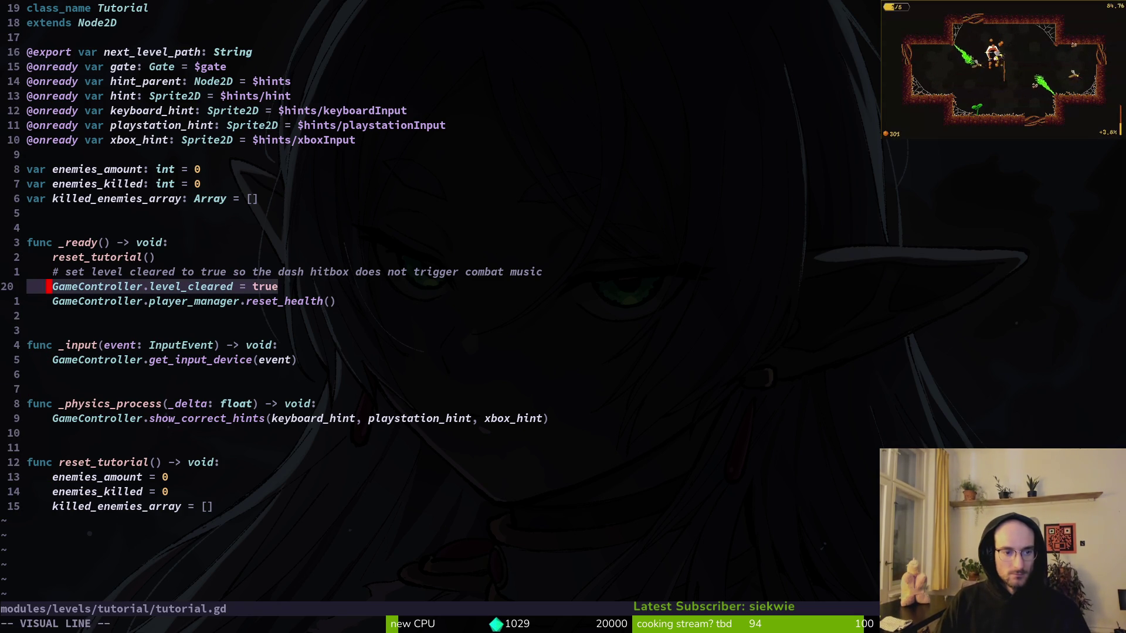
key("Escape")
key("j")
key("shift+v")
key("d")
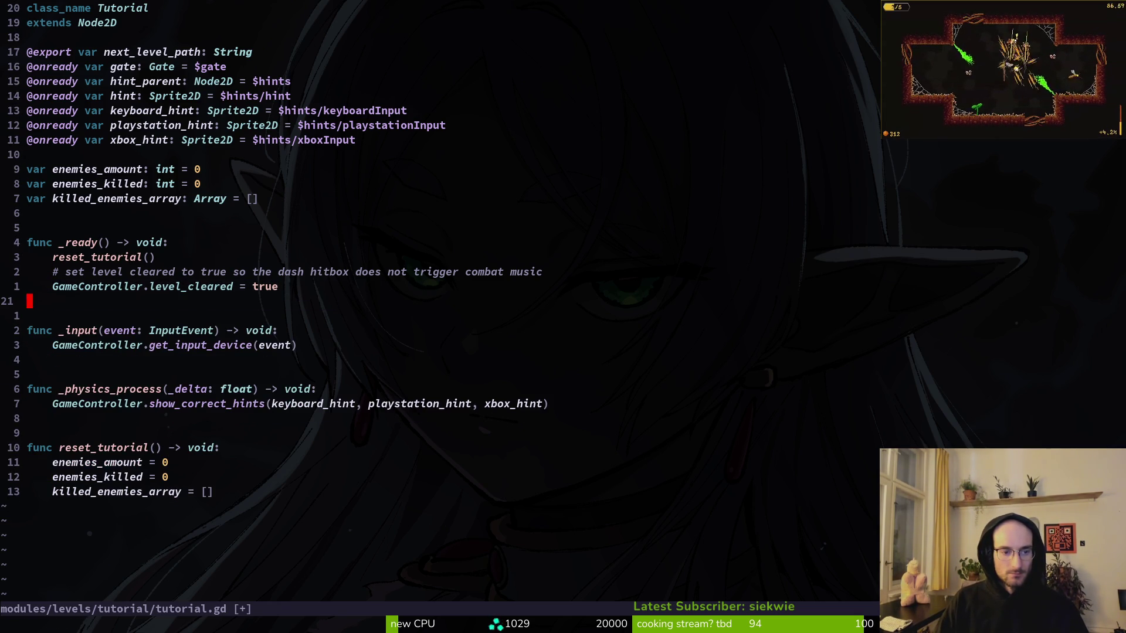
key("j")
key("j")
key("j")
type("player_manager.reset_health(")
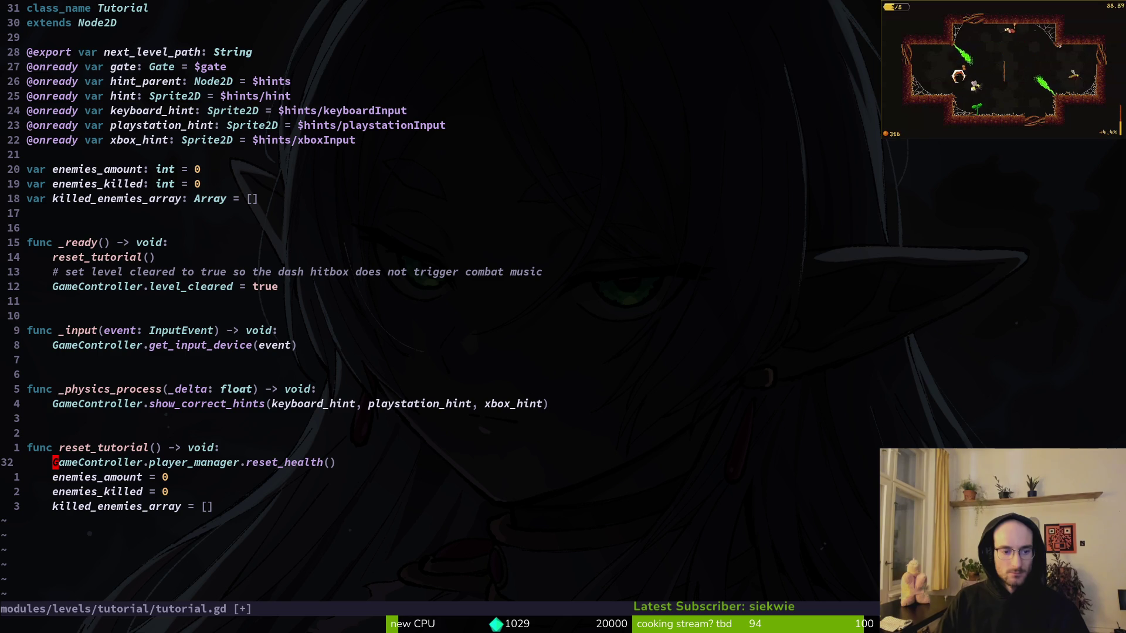
type(":w")
key("Return")
Open tutorial_1.gd through the file finder with 'tut1'.
key("ctrl+p")
type("tut1")
key("Return")
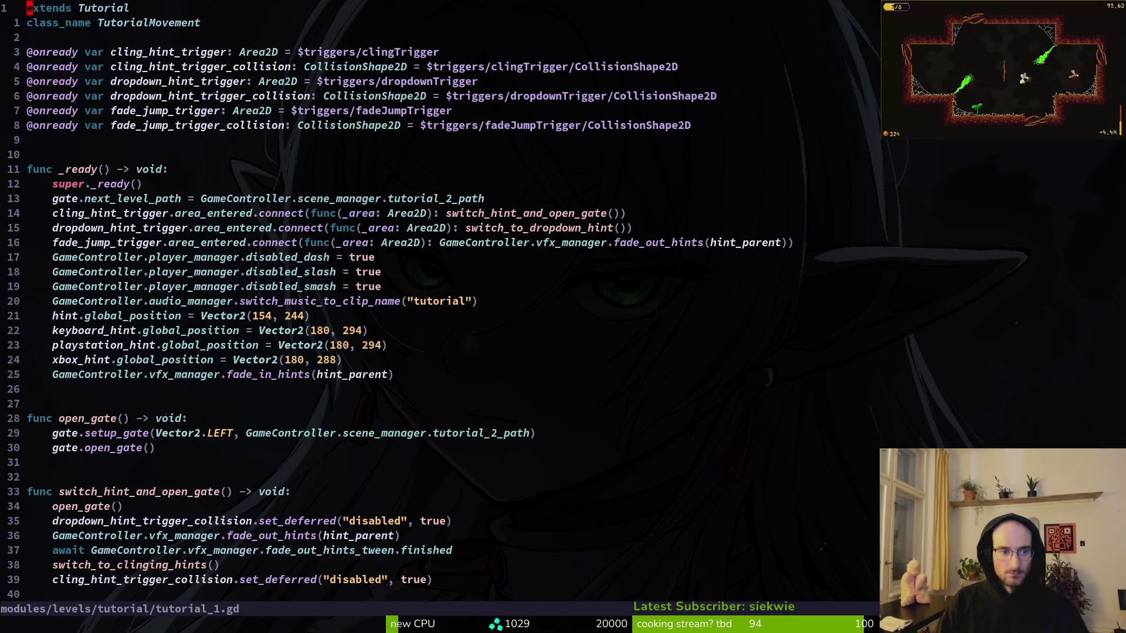
Open tutorial_2.gd, move the next_level_path line under super._ready(), and save.
key("ctrl+p")
type("tut2")
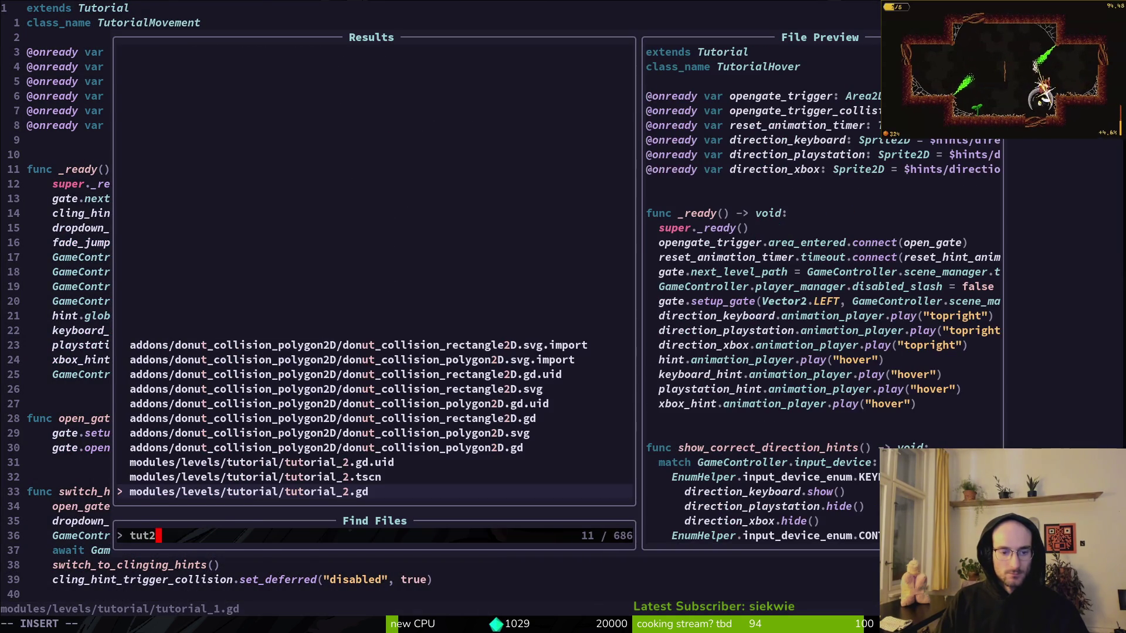
key("Return")
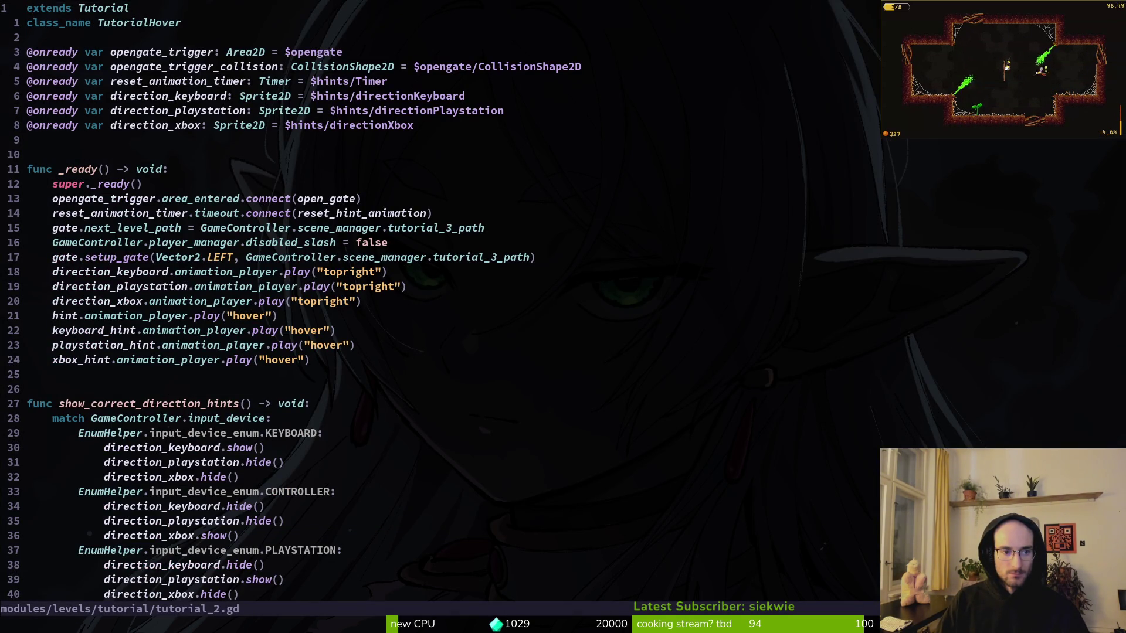
key("1")
key("5")
key("j")
key("d")
key("d")
key("k")
key("k")
type("P:w")
key("Return")
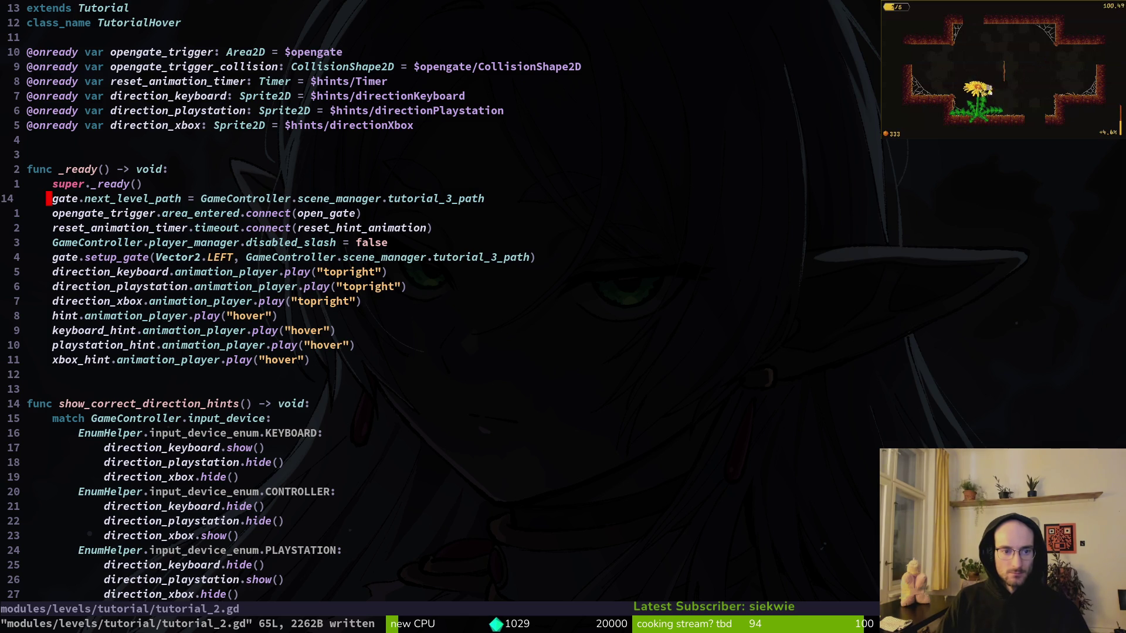
Undo that, then reorder next_level_path above the opengate_trigger connection with setup_gate beneath, and save.
key("u")
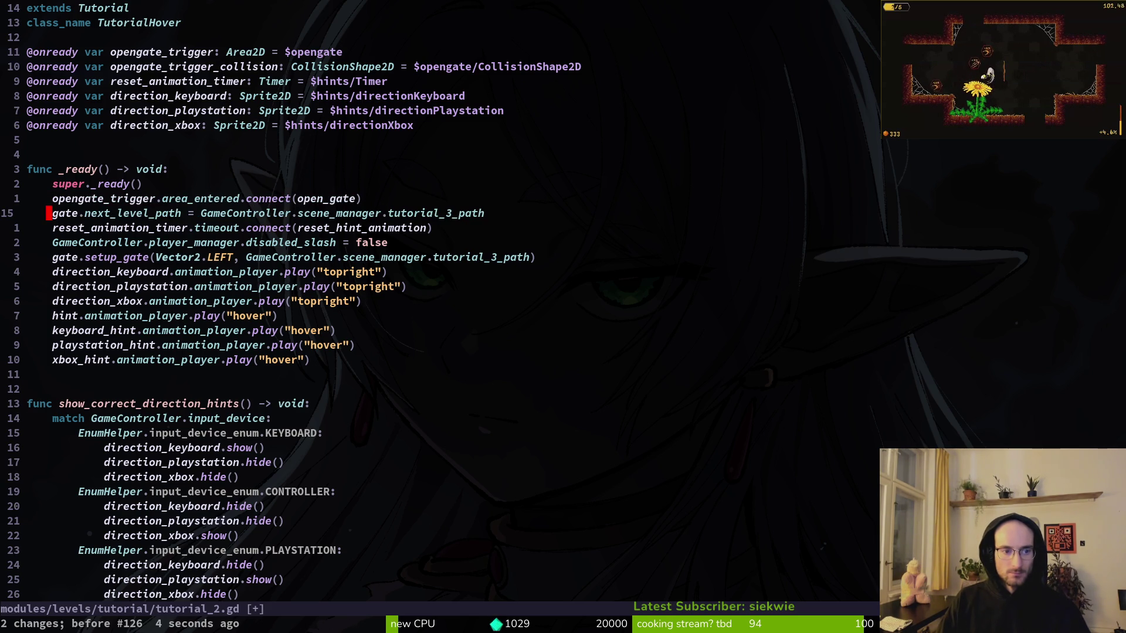
key("V")
key("K")
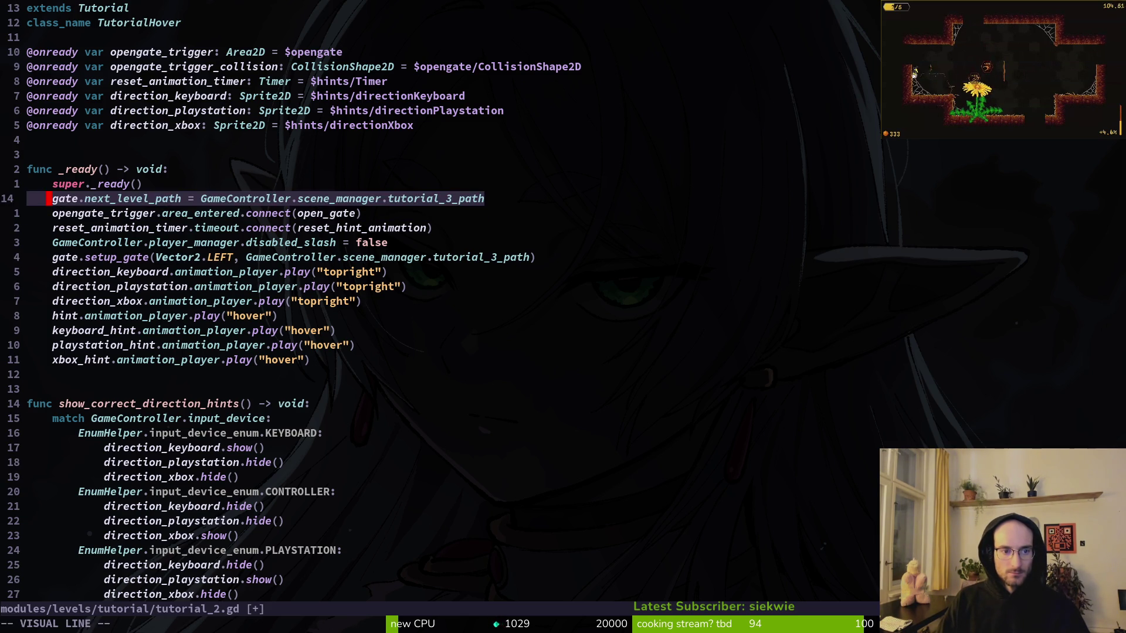
key("Escape")
type(":w")
key("Return")
key("j")
key("j")
key("j")
key("V")
key("K")
key("K")
key("K")
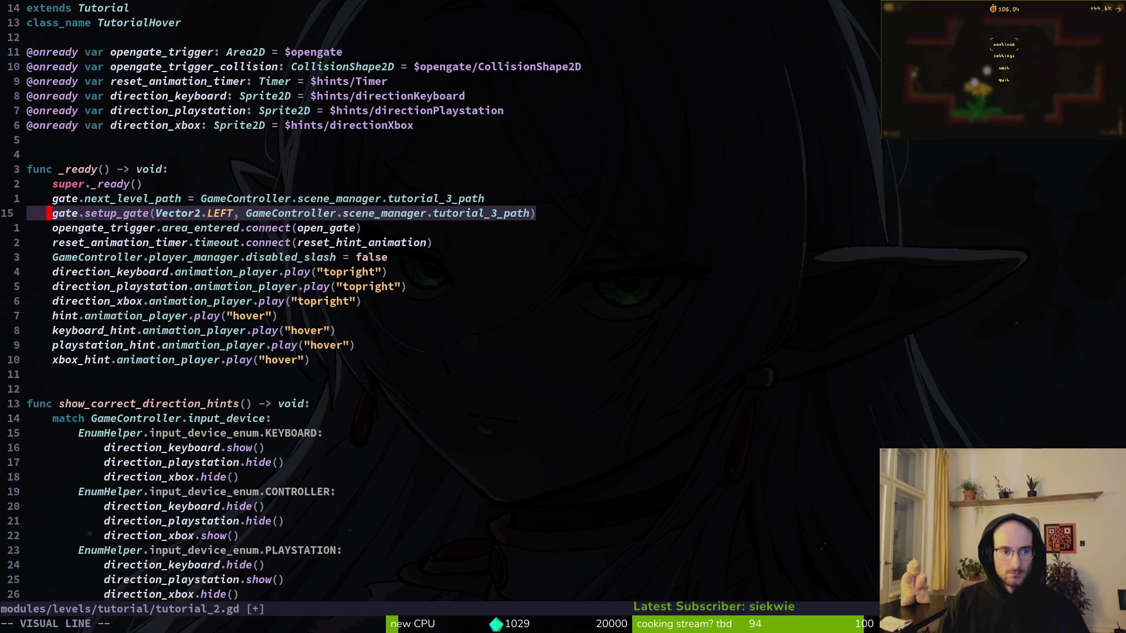
key("Escape")
key("w")
key("w")
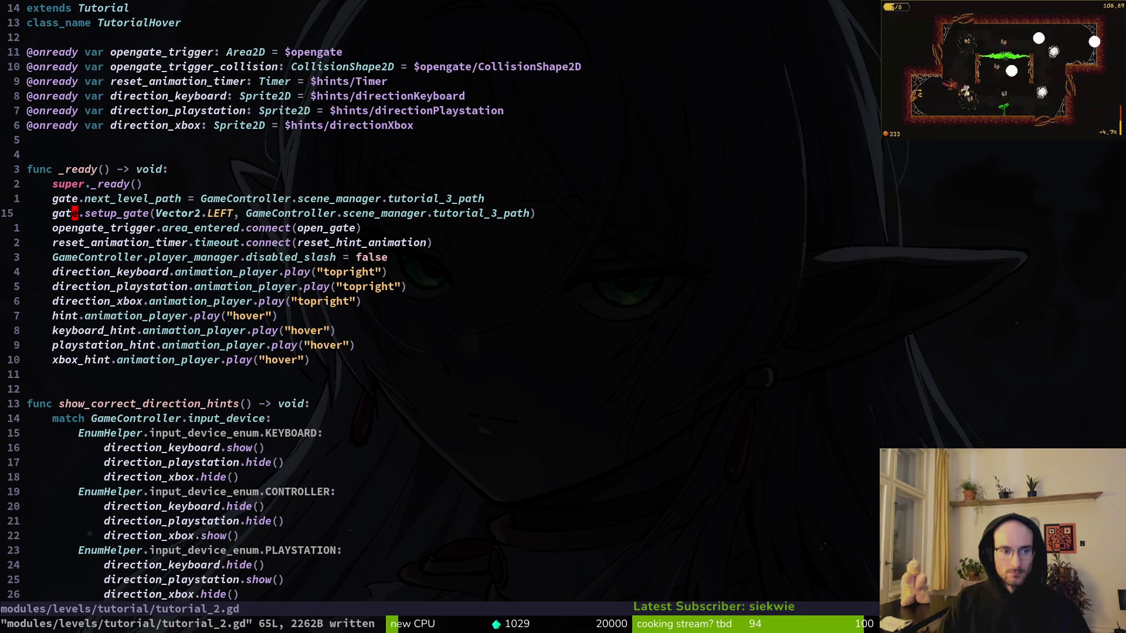
key("w")
key("w")
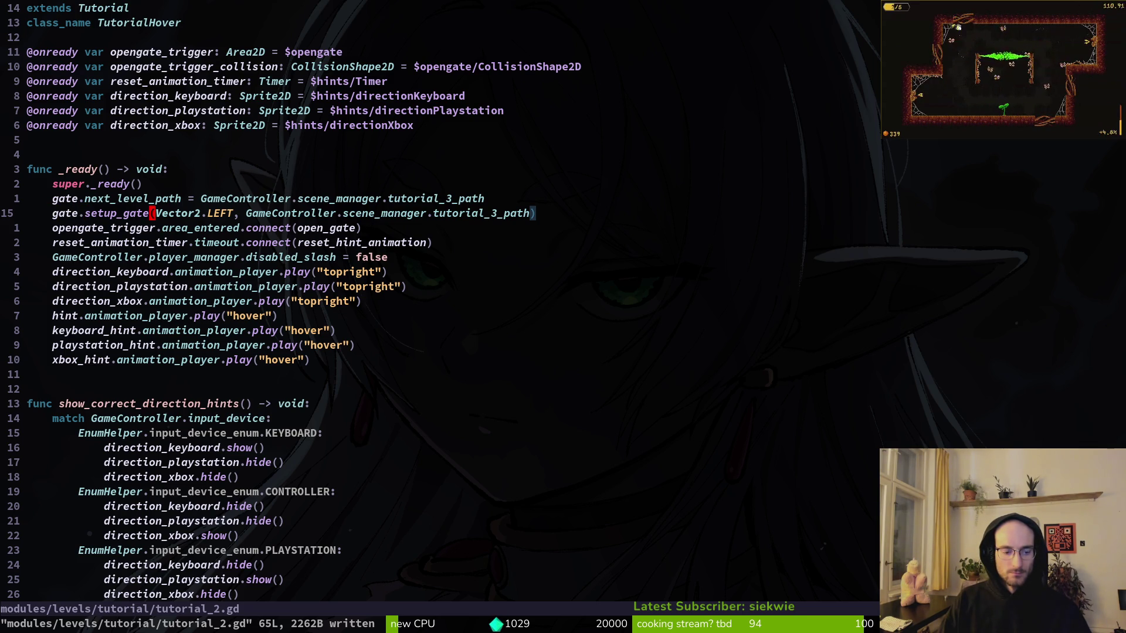
Compare tutorial_1.gd's next_level_path line and tutorial_3.gd, then return to tutorial_2.gd.
key("space")
type("ftut1")
key("Return")
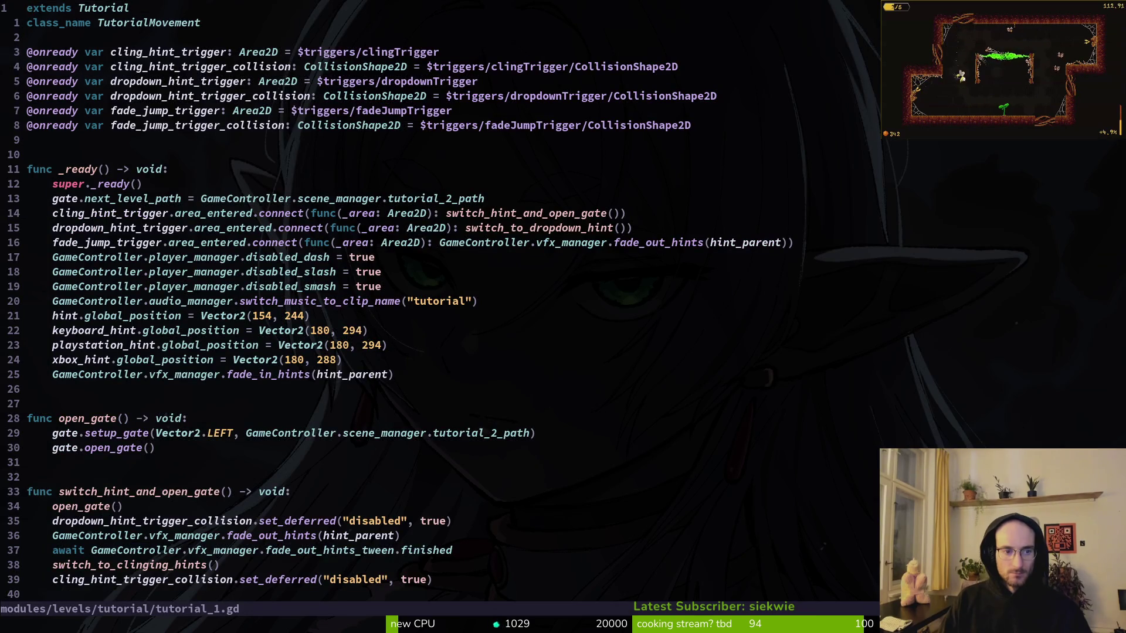
key("j")
key("1")
key("1")
key("j")
key("j")
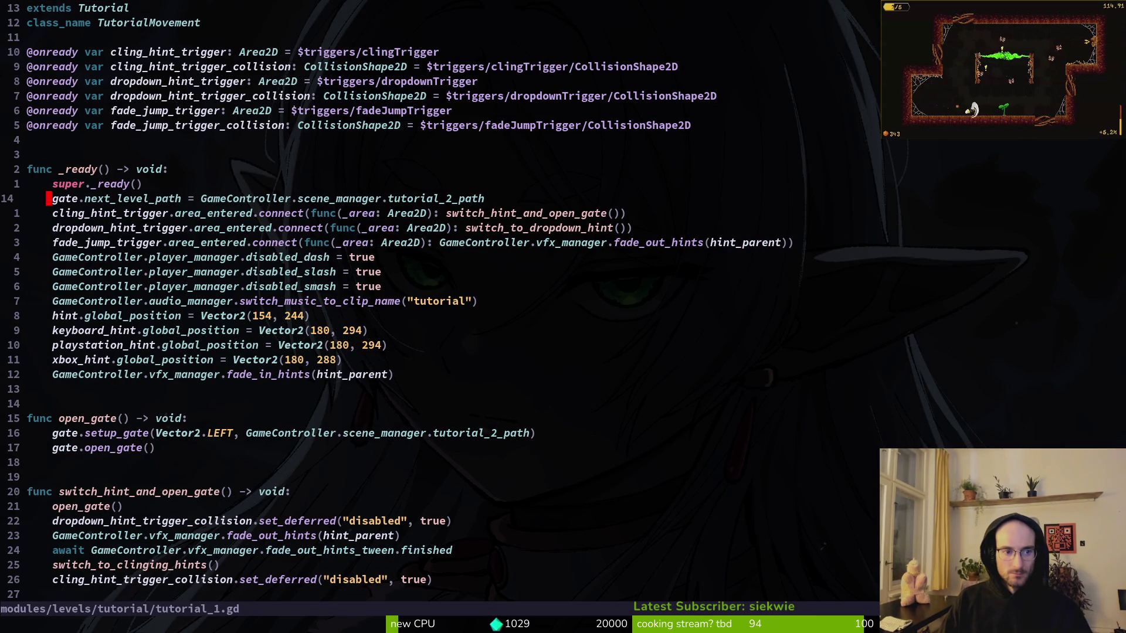
key("shift+v")
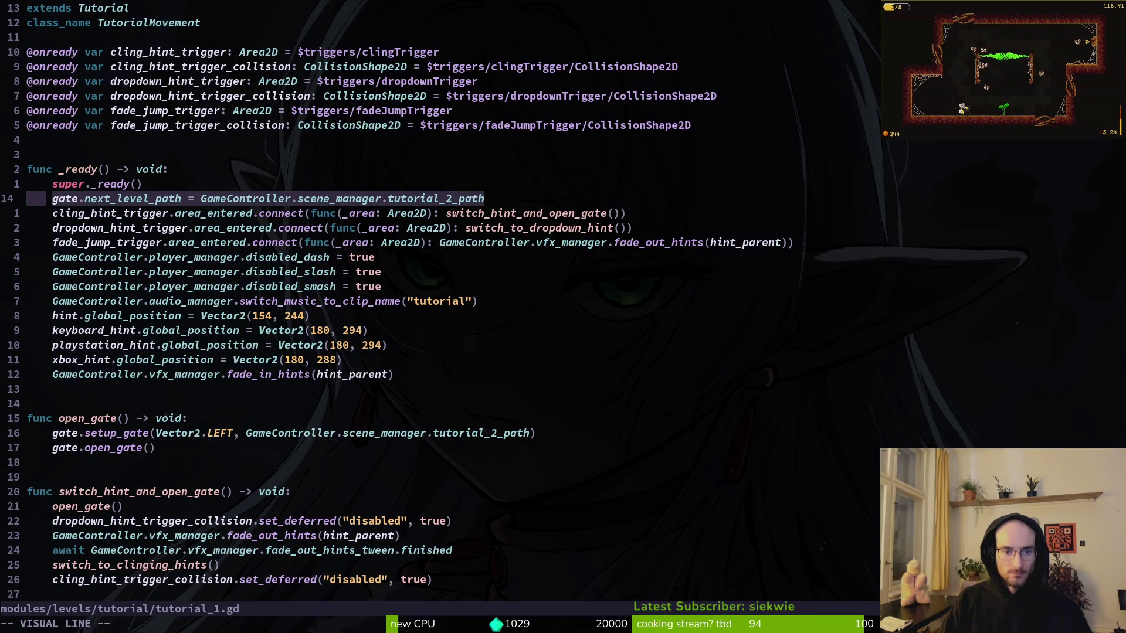
key("y")
key("ctrl+6")
key("space")
type("ftut")
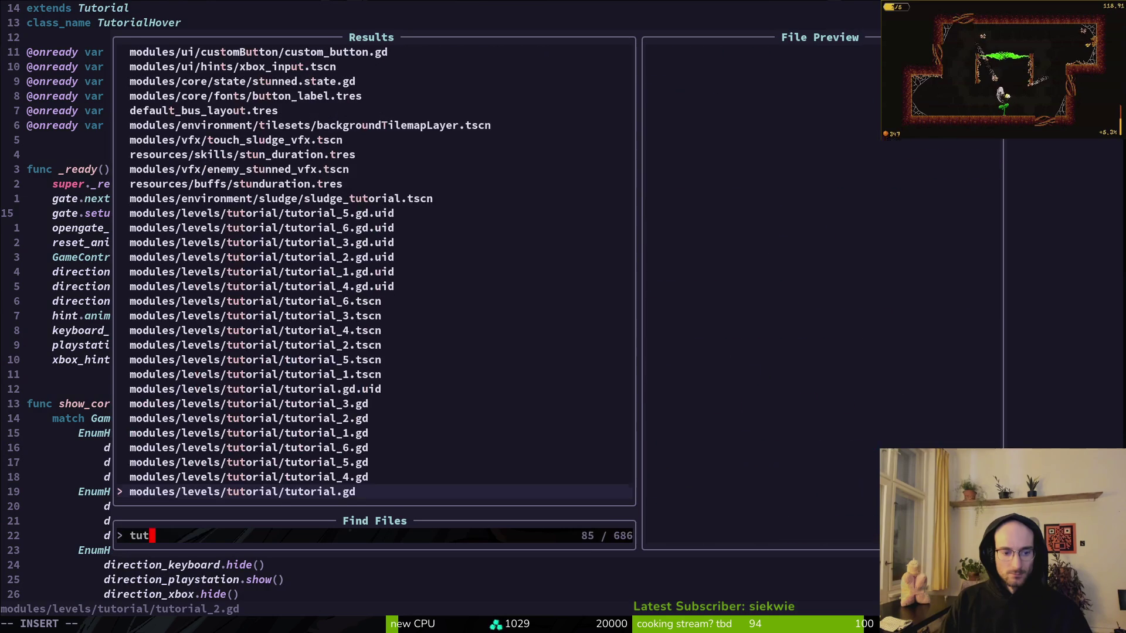
type("3")
key("Return")
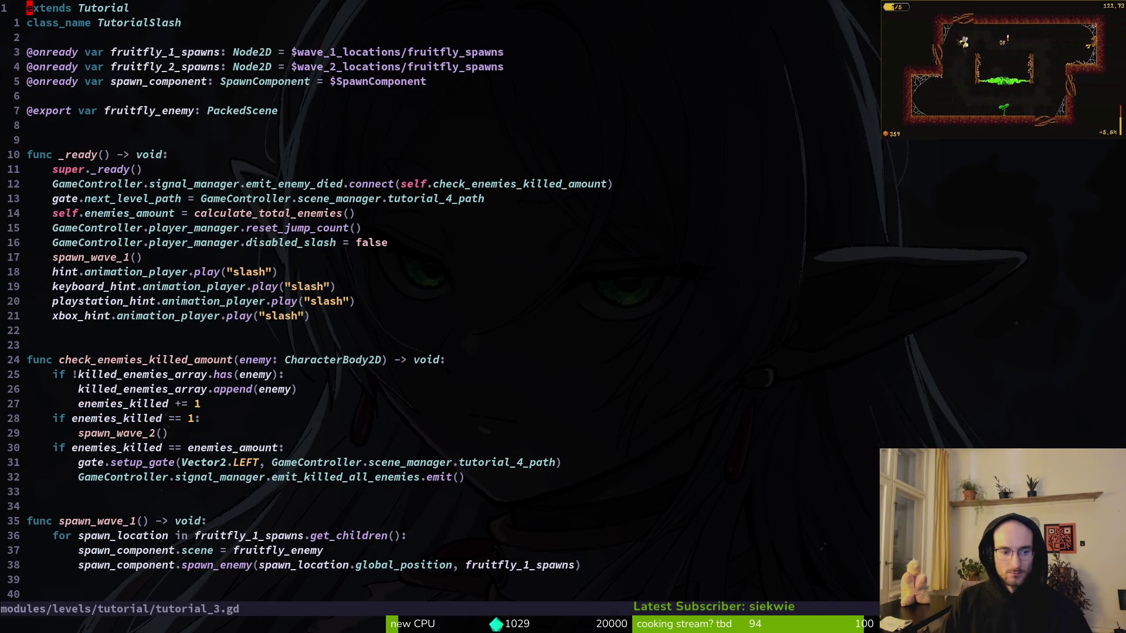
key("ctrl+6")
Grep the project for setup_gate calls and preview its definition in gate.gd.
key("percent")
key("h")
key("space")
key("f")
key("w")
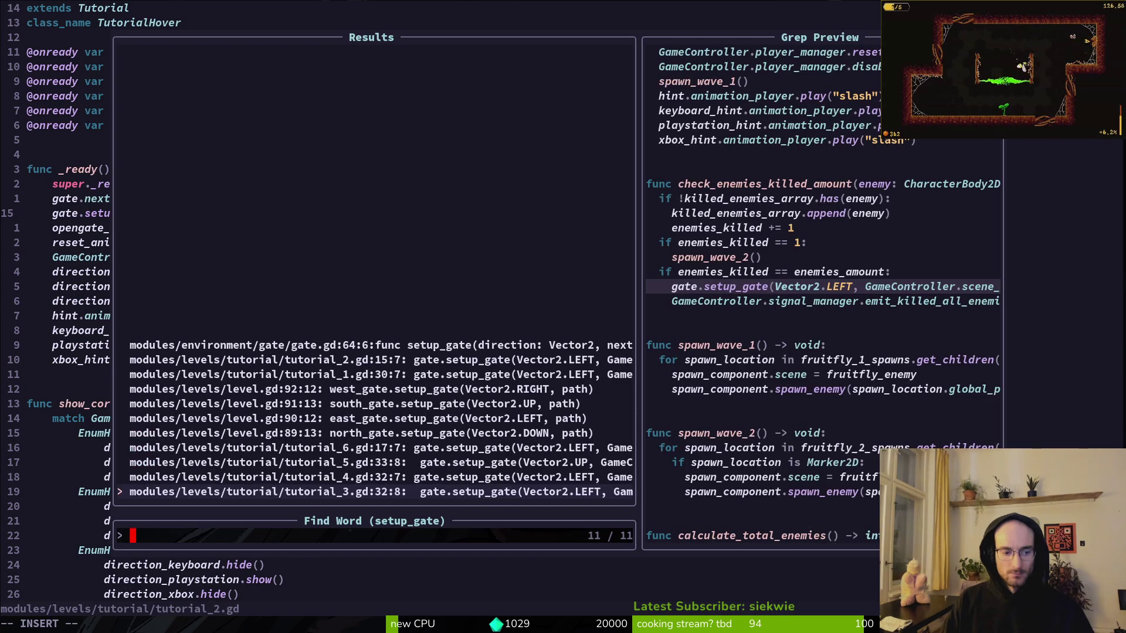
key("Down")
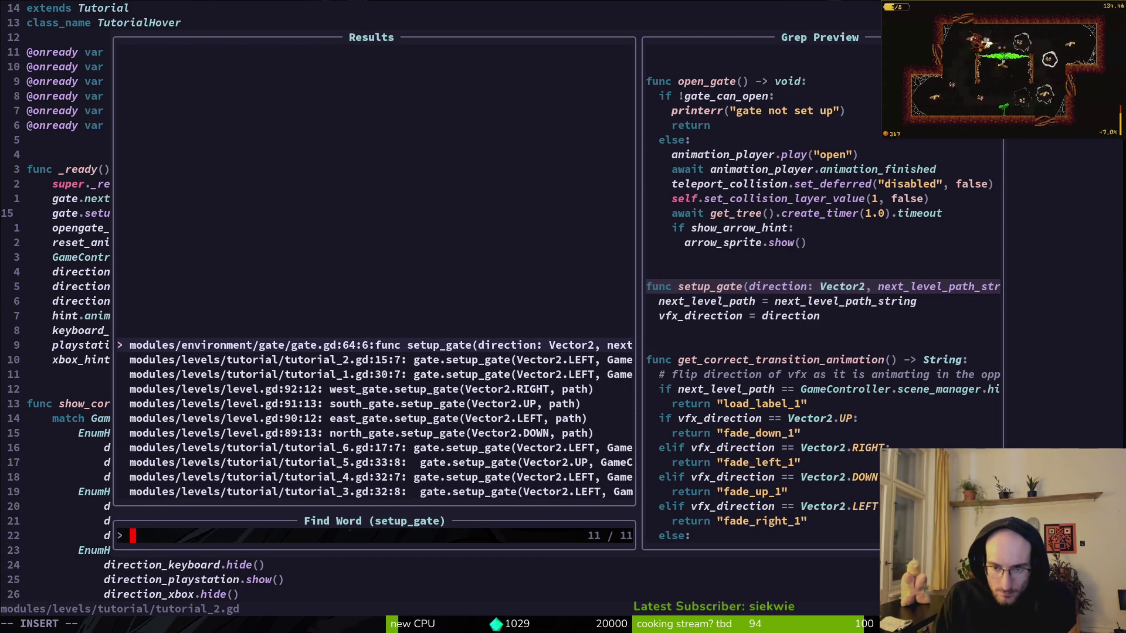
key("Escape")
key("Escape")
Delete the redundant gate.next_level_path line from tutorial_2.gd and save.
key("V")
key("Escape")
key("k")
key("V")
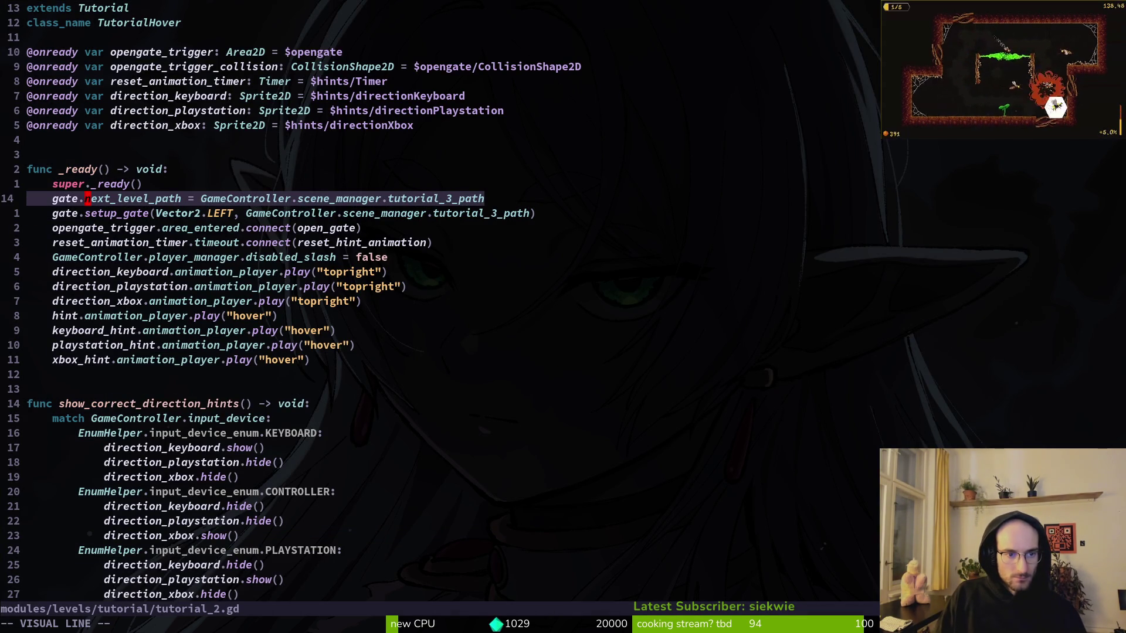
key("d")
key("ctrl+s")
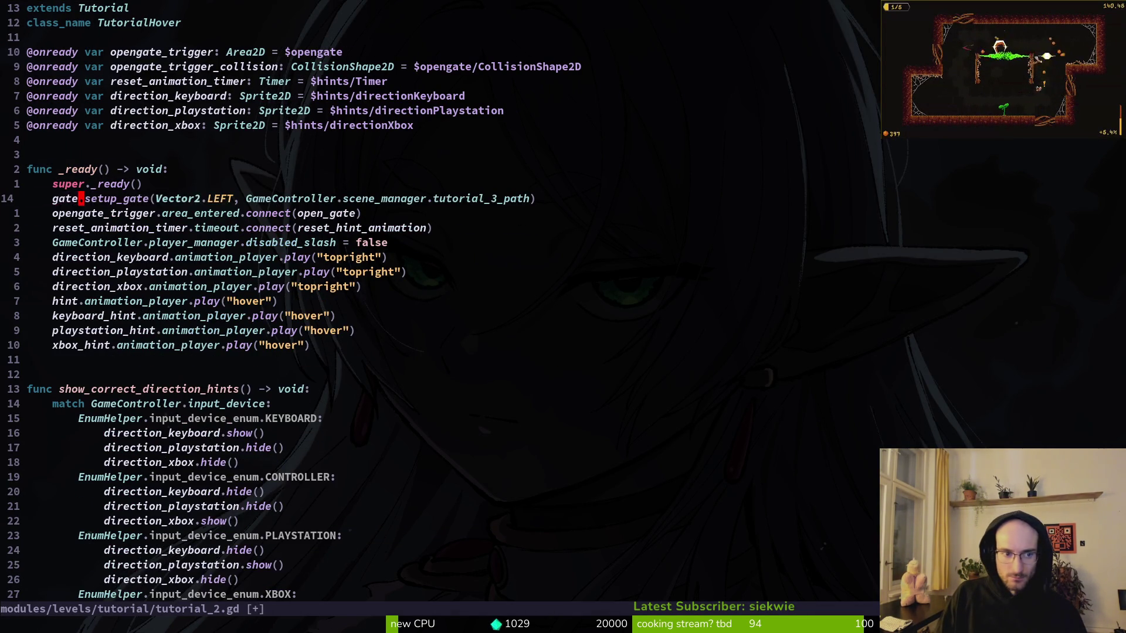
key("ctrl+p")
Delete the redundant next_level_path line from tutorial_3.gd.
type("tut")
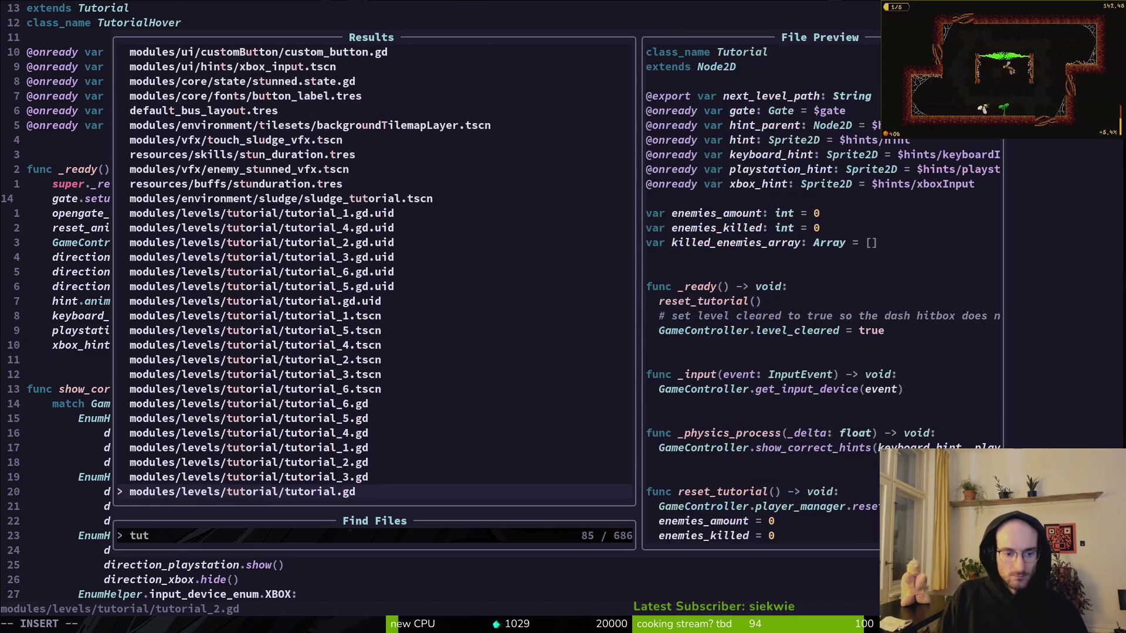
key("Return")
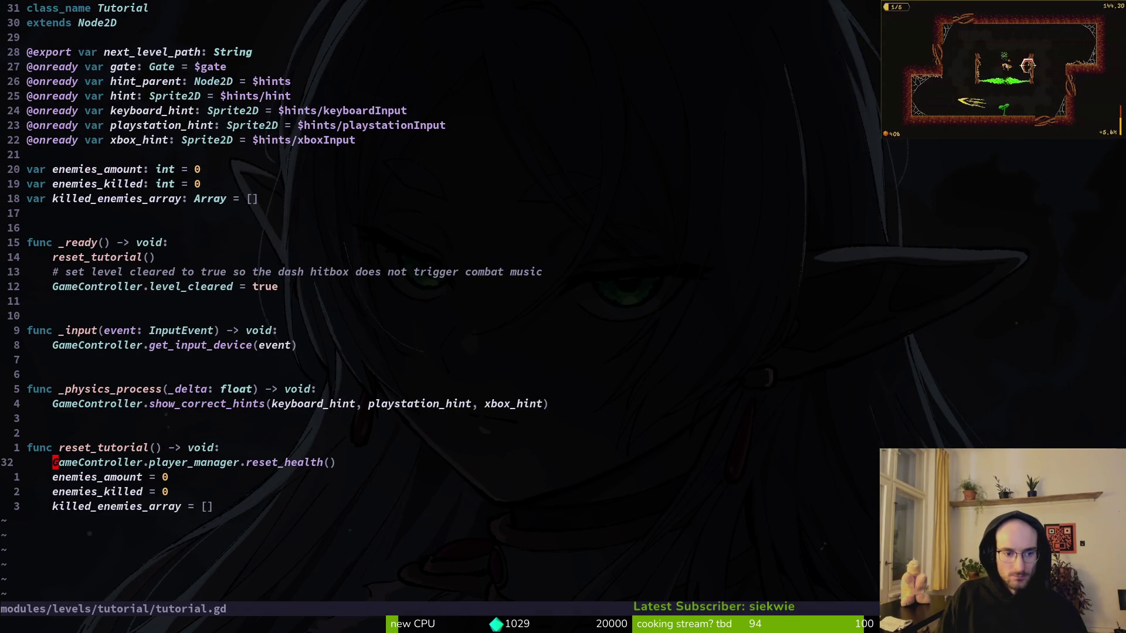
key("ctrl+p")
type("tut3")
key("Return")
key("j")
key("j")
key("j")
key("shift+v")
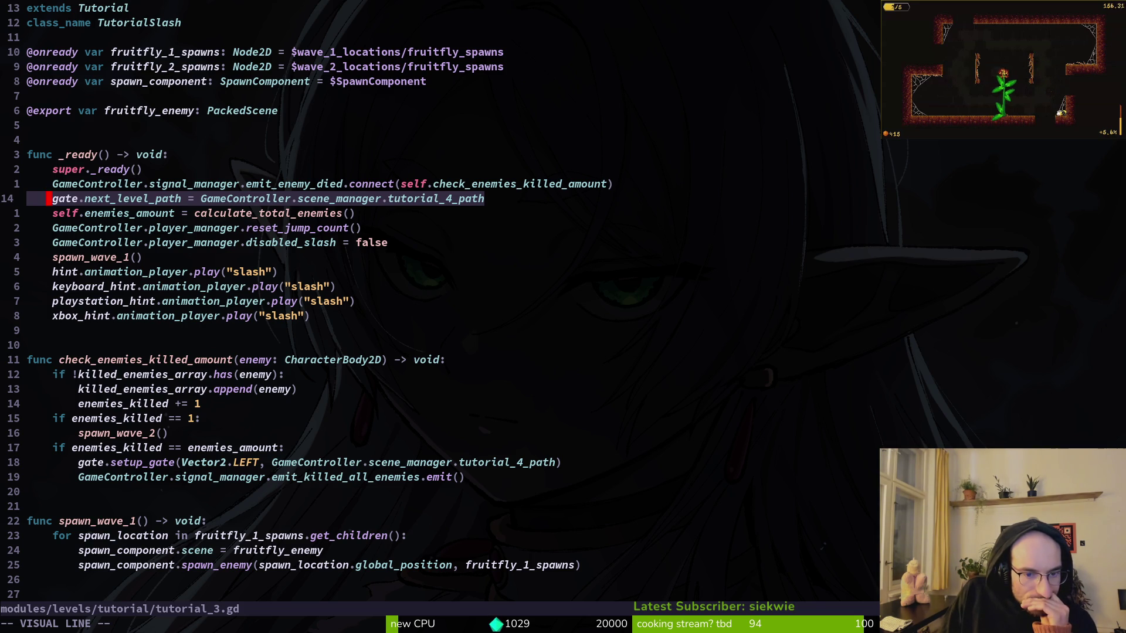
key("d")
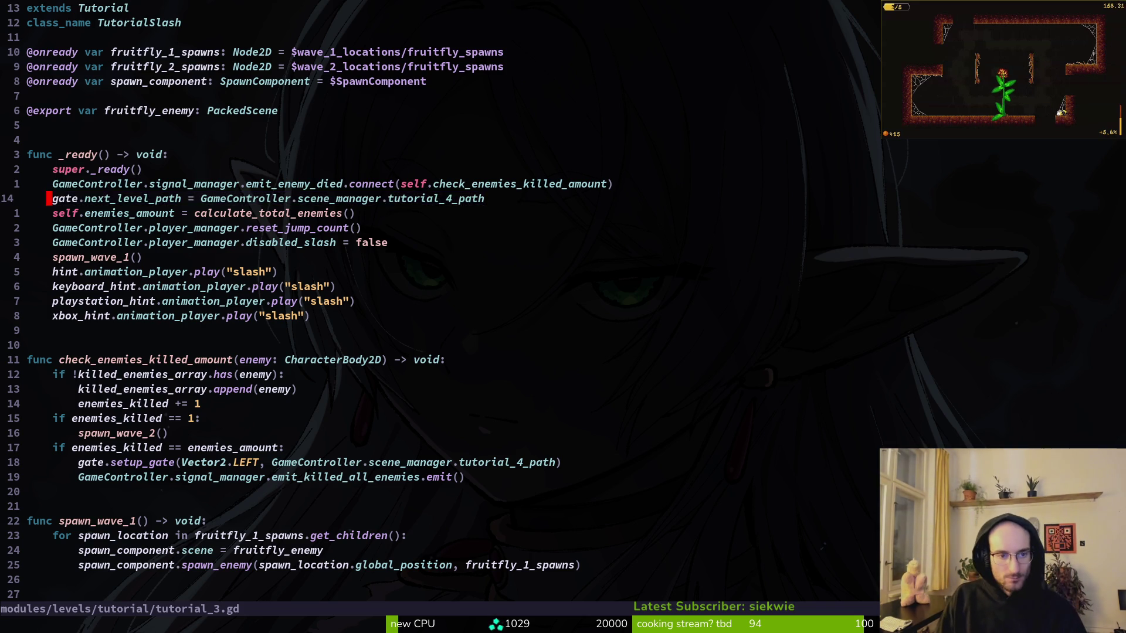
Open tutorial_4.gd and move to the gate.next_level_path line in _ready.
key("space")
key("f")
key("f")
type("tut4")
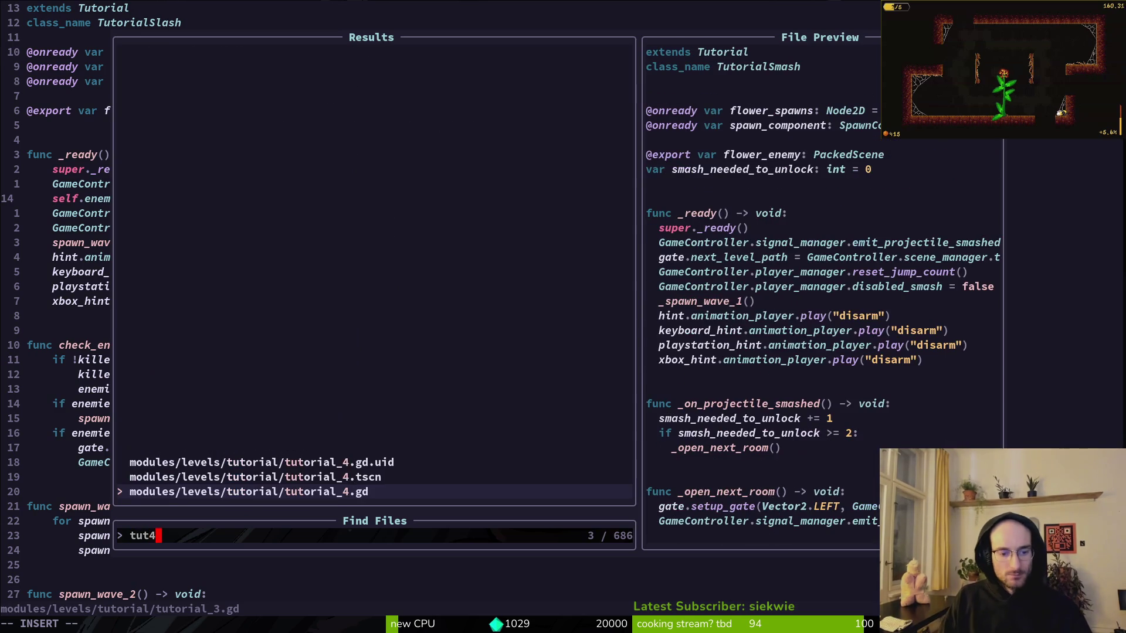
key("Return")
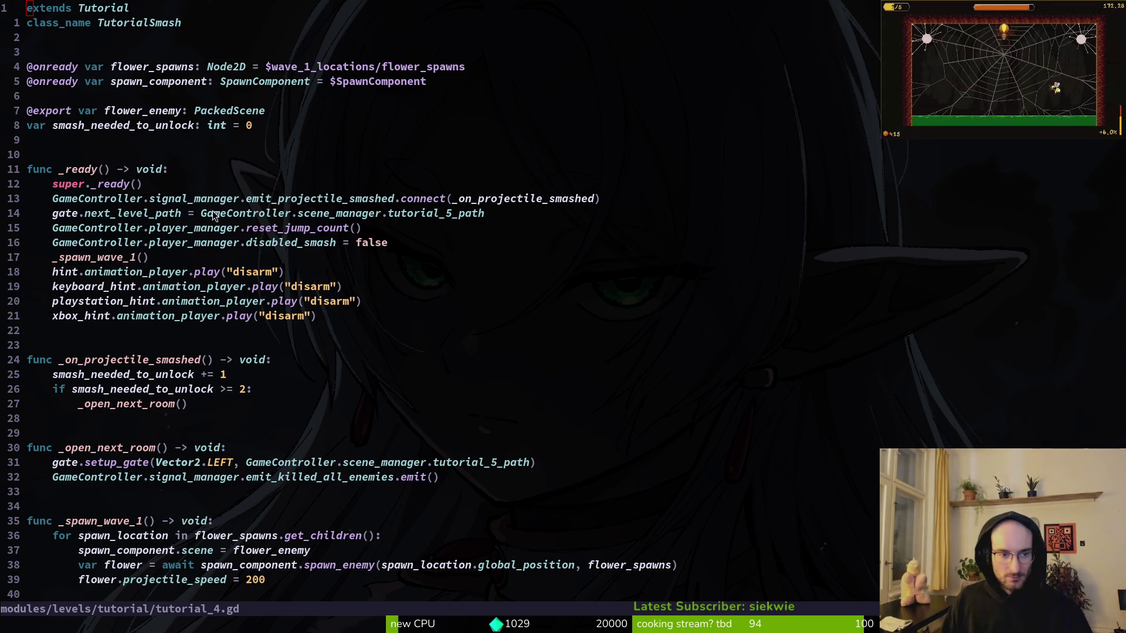
left_click(209, 273)
left_click(390, 214)
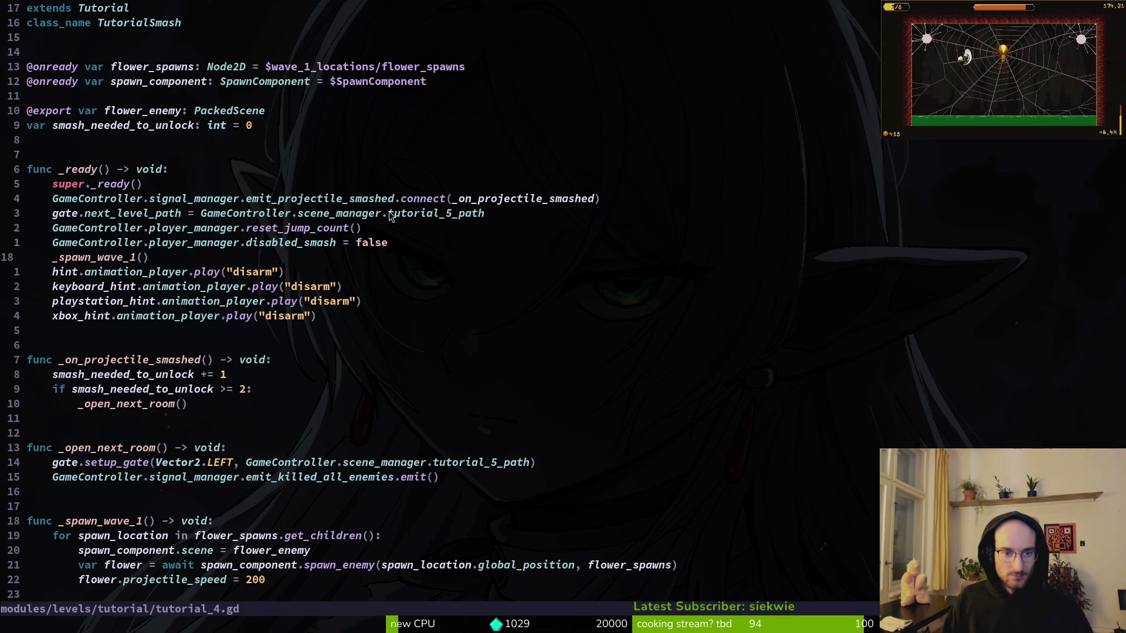
left_click(111, 218)
Delete the gate.next_level_path line and save tutorial_4.gd.
key("shift+v")
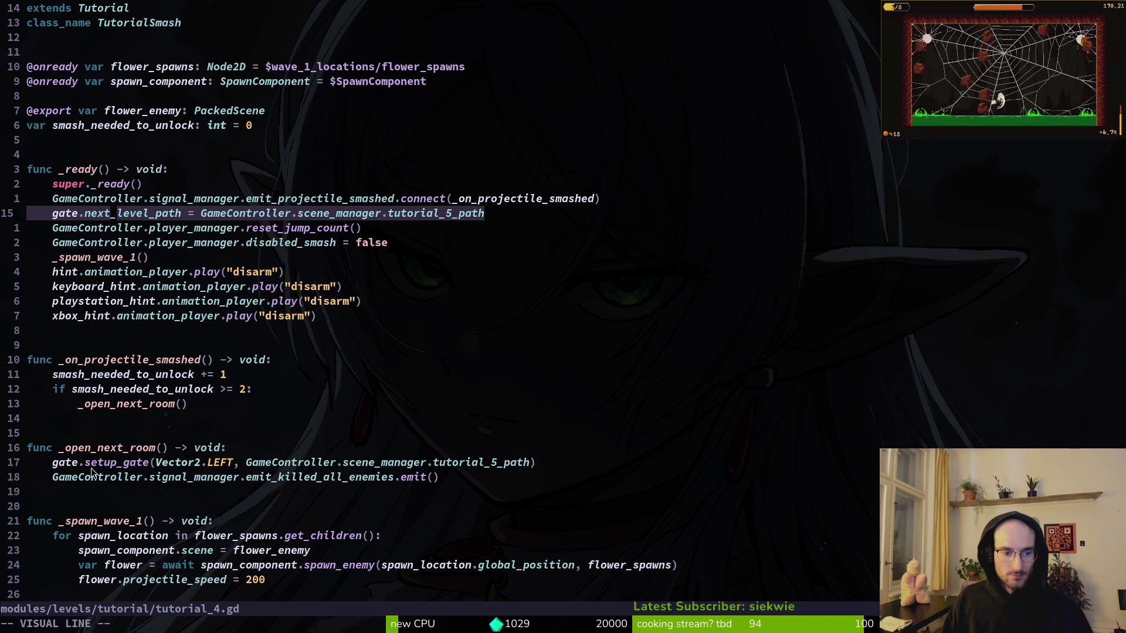
key("y")
key("d")
key("d")
type(":w")
key("Return")
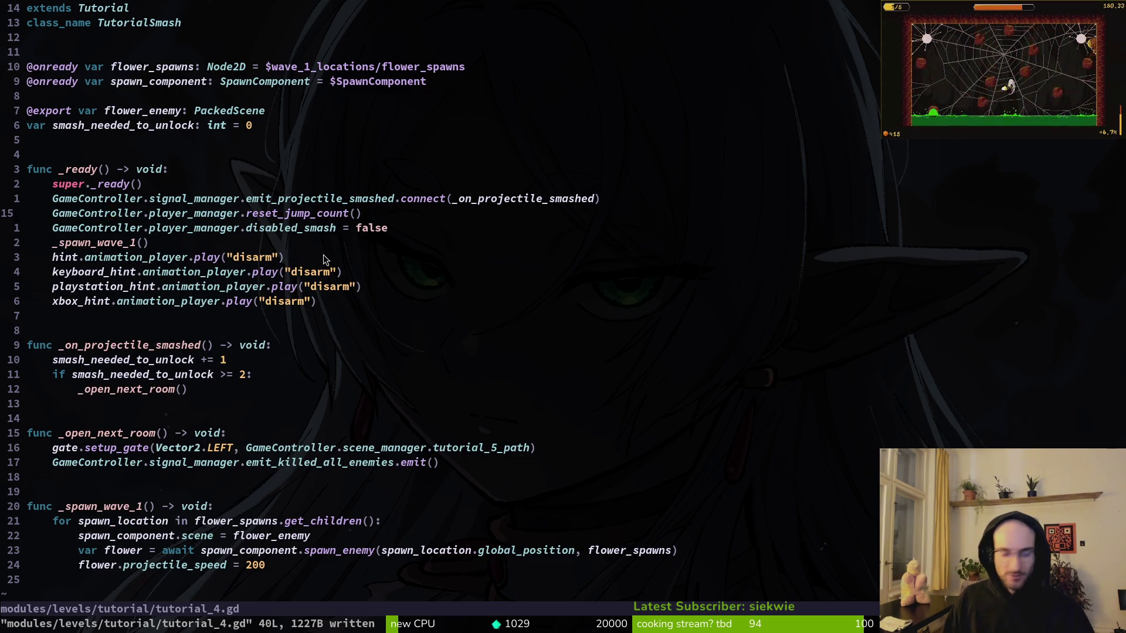
key("space")
Open tutorial_5.gd and move down to its gate.next_level_path line.
key("f")
key("f")
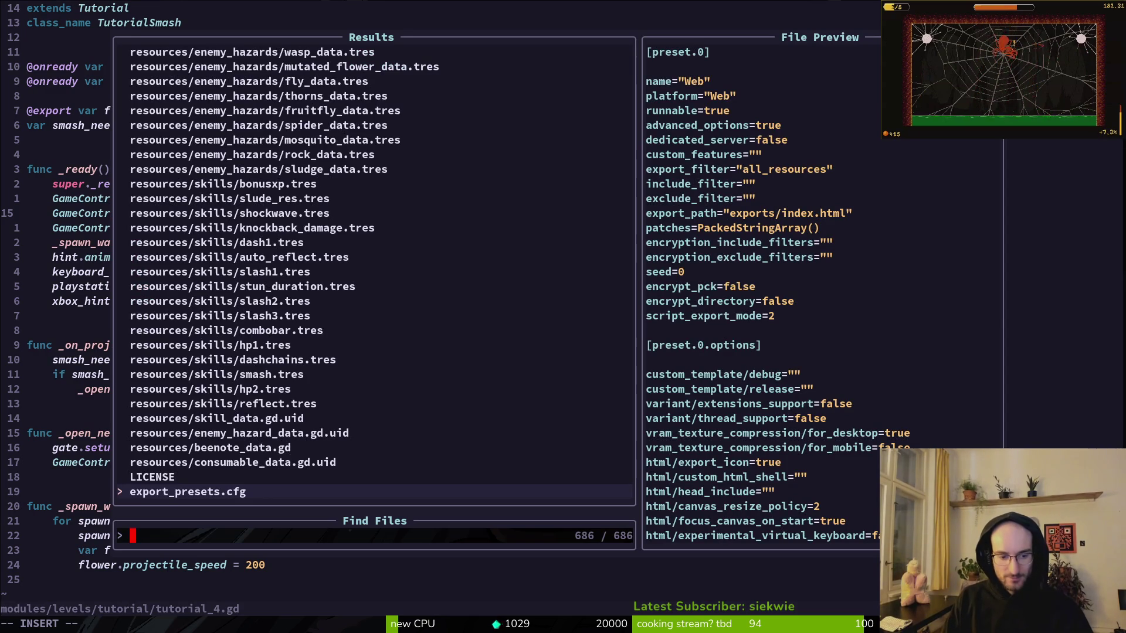
type("tut4")
key("BackSpace")
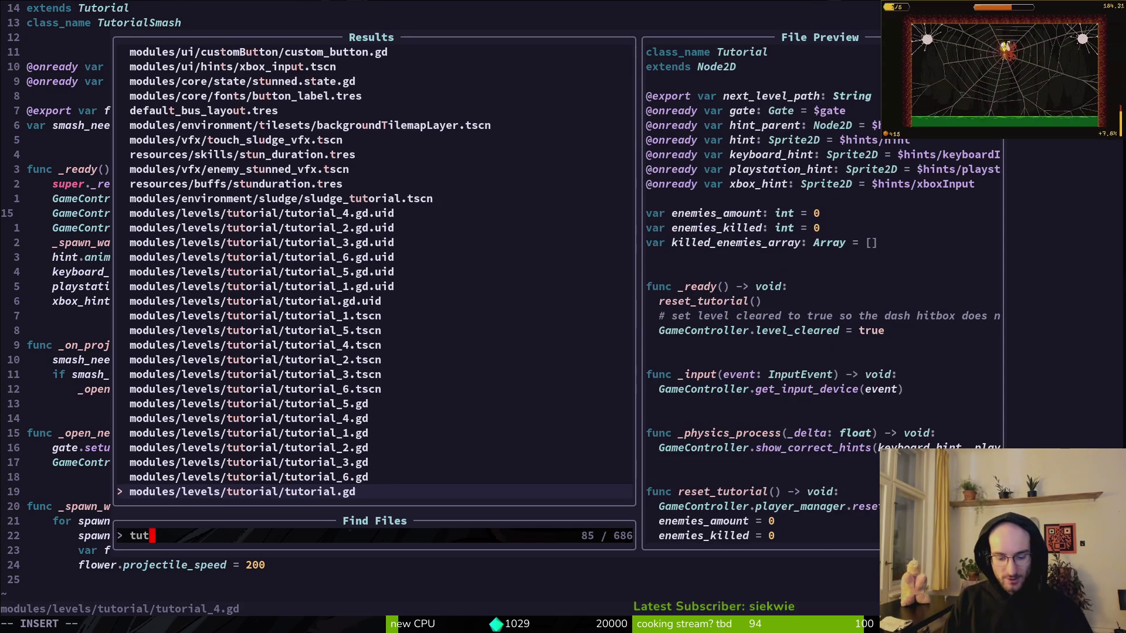
type("5")
key("Return")
key("1")
key("1")
key("j")
key("5")
key("j")
key("k")
key("k")
Delete the gate.next_level_path line and save tutorial_5.gd.
key("shift+v")
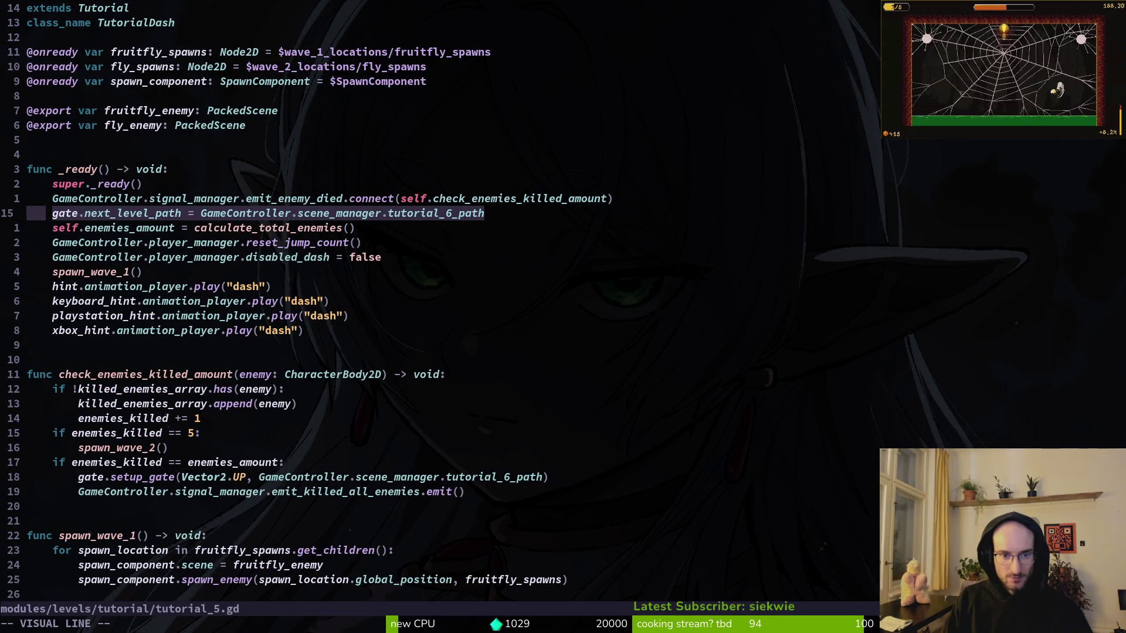
key("Escape")
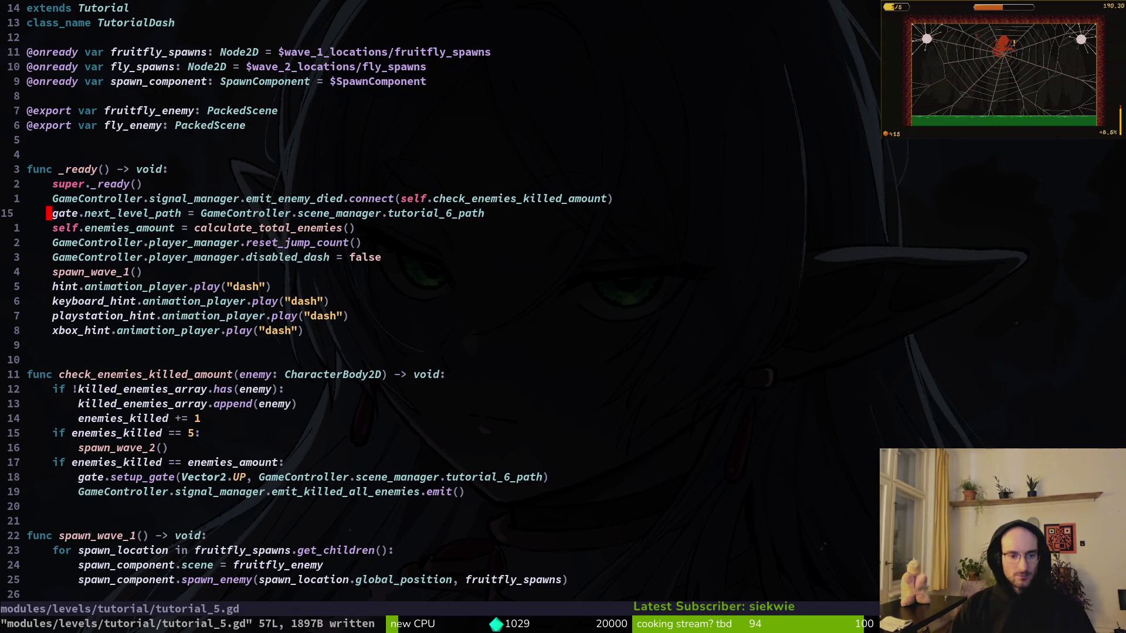
key("d")
key("d")
type(":w")
key("Return")
Try pasting and dedenting around gate.setup_gate, undo the changes, and save tutorial_5.gd again.
key("j")
key("j")
key("j")
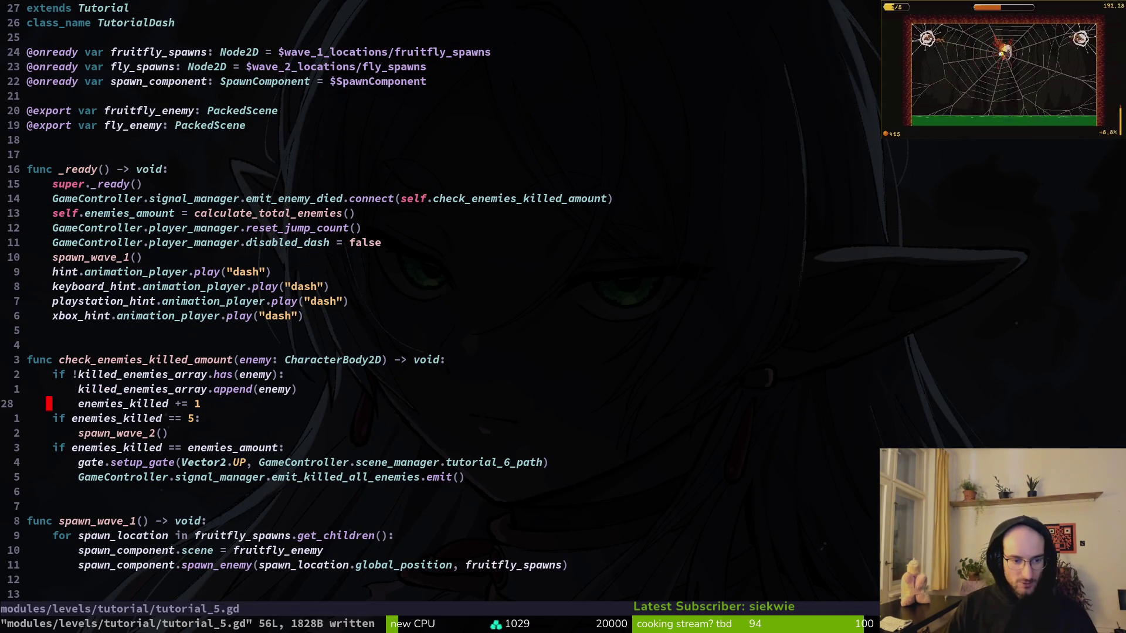
key("j")
key("shift+v")
key("Escape")
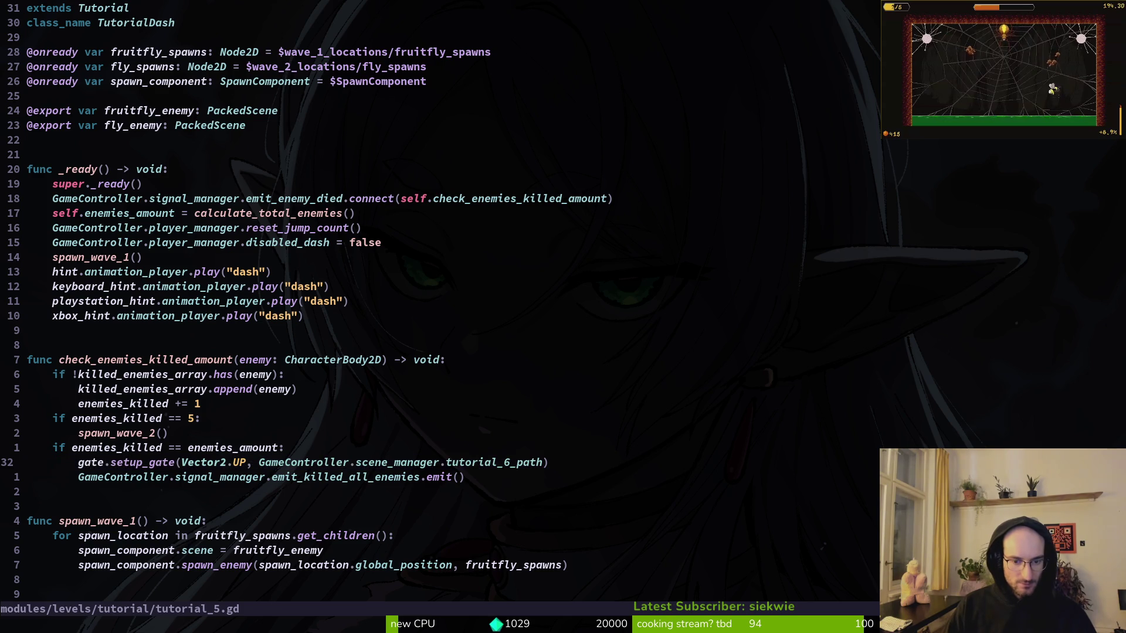
key("p")
key("u")
key("less")
key("less")
type("u")
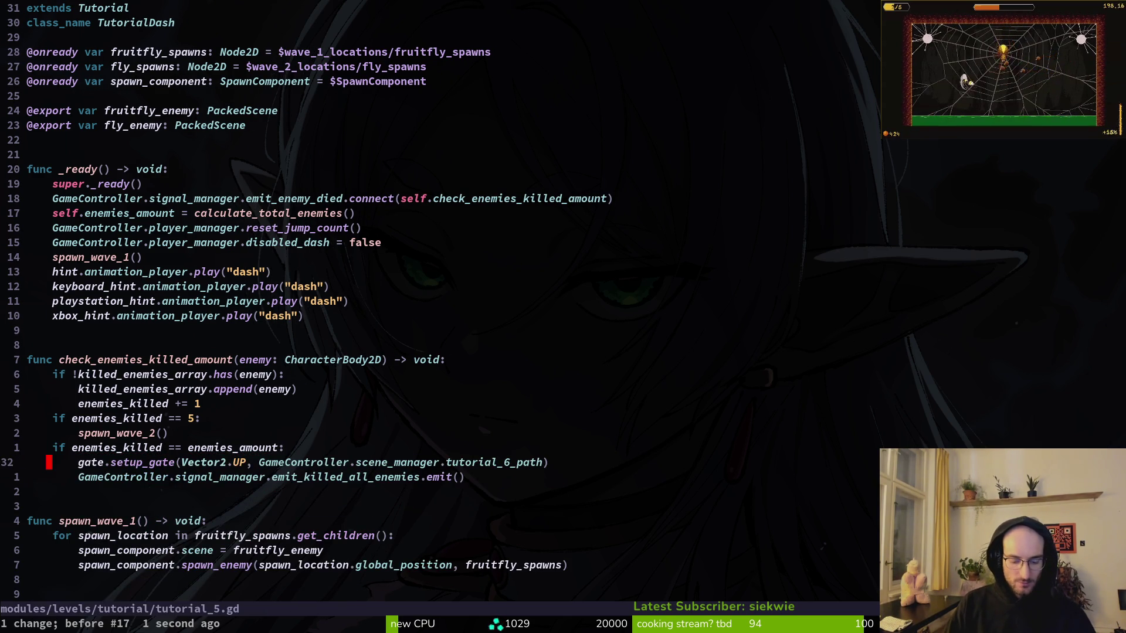
type(":w")
key("Return")
key("p")
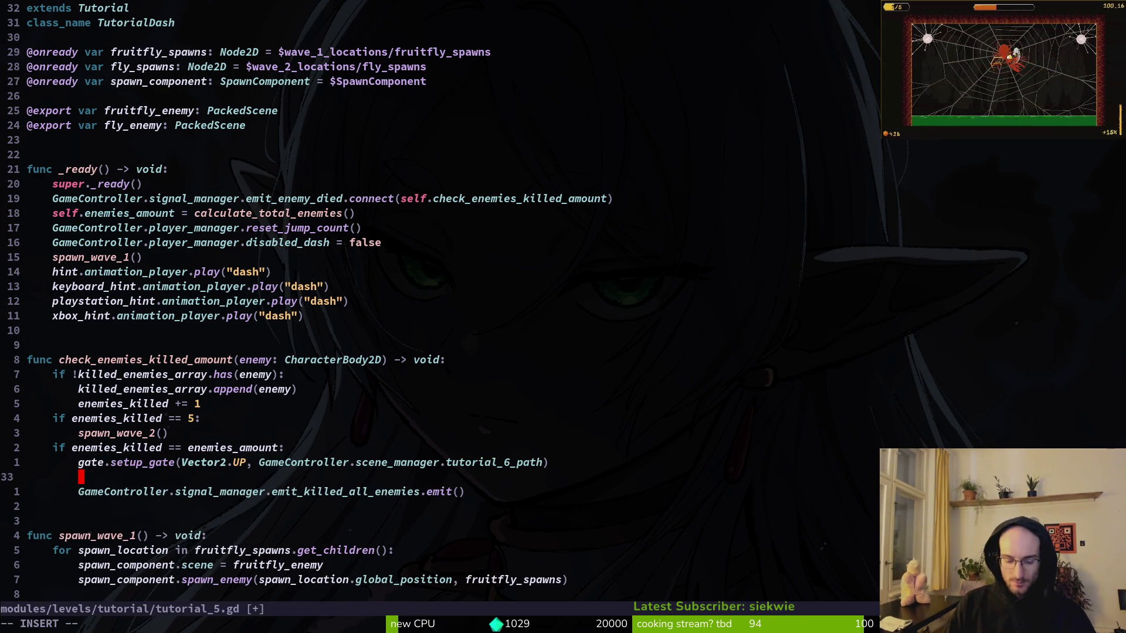
key("u")
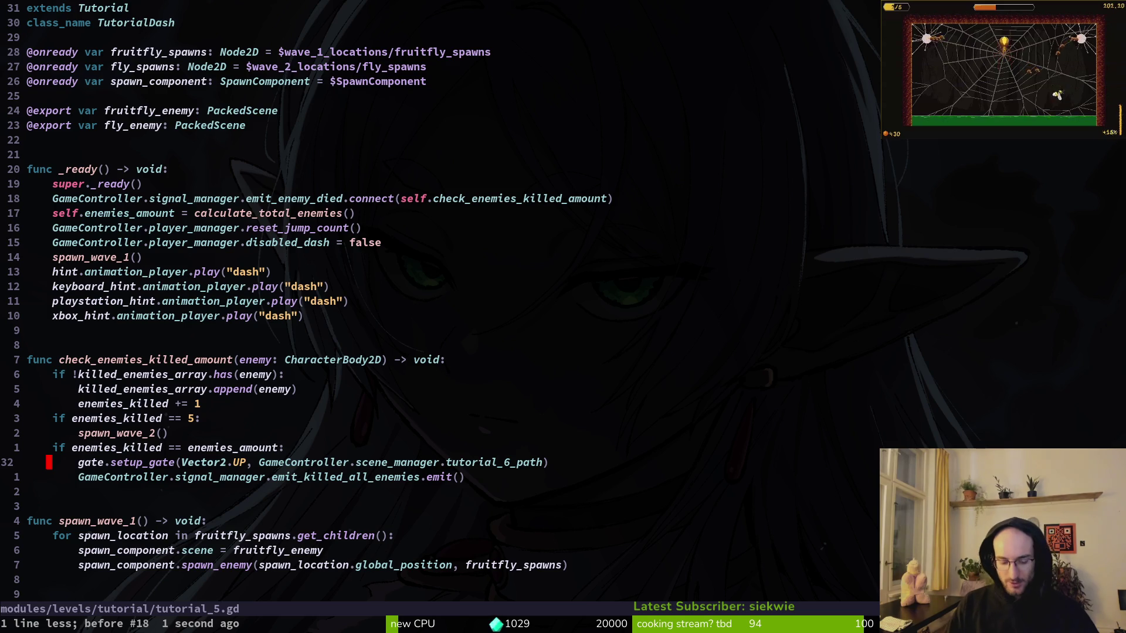
Open gate.gd through the project file search.
key("space")
key("f")
key("f")
type("gate")
key("Return")
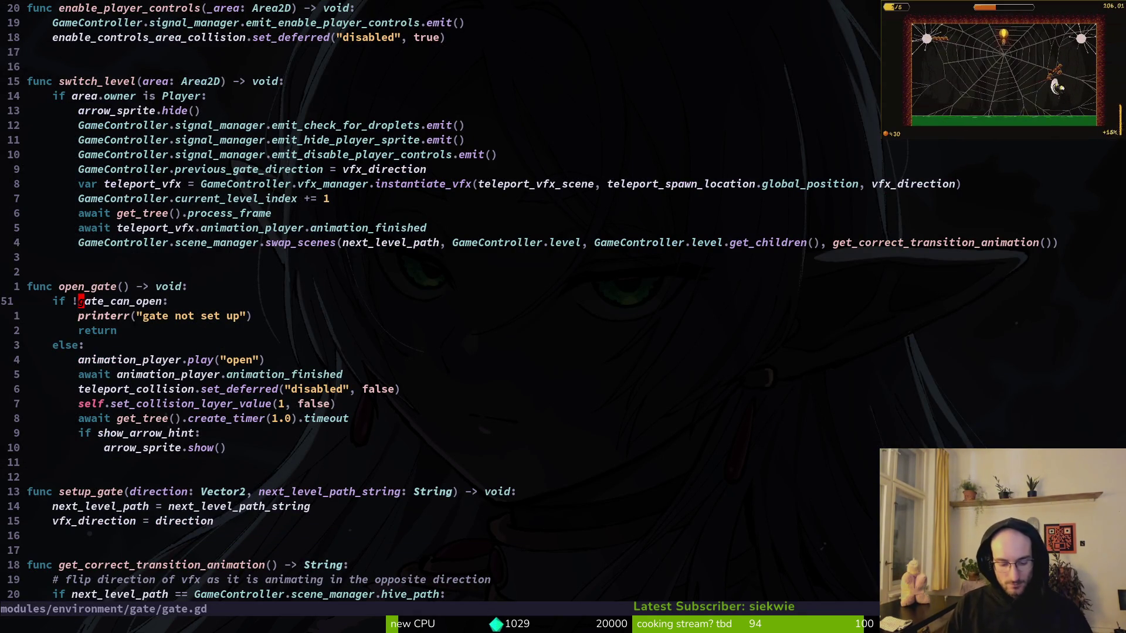
In gate.gd, copy the printerr line below the gate_can_open check.
key("j")
key("j")
key("k")
key("k")
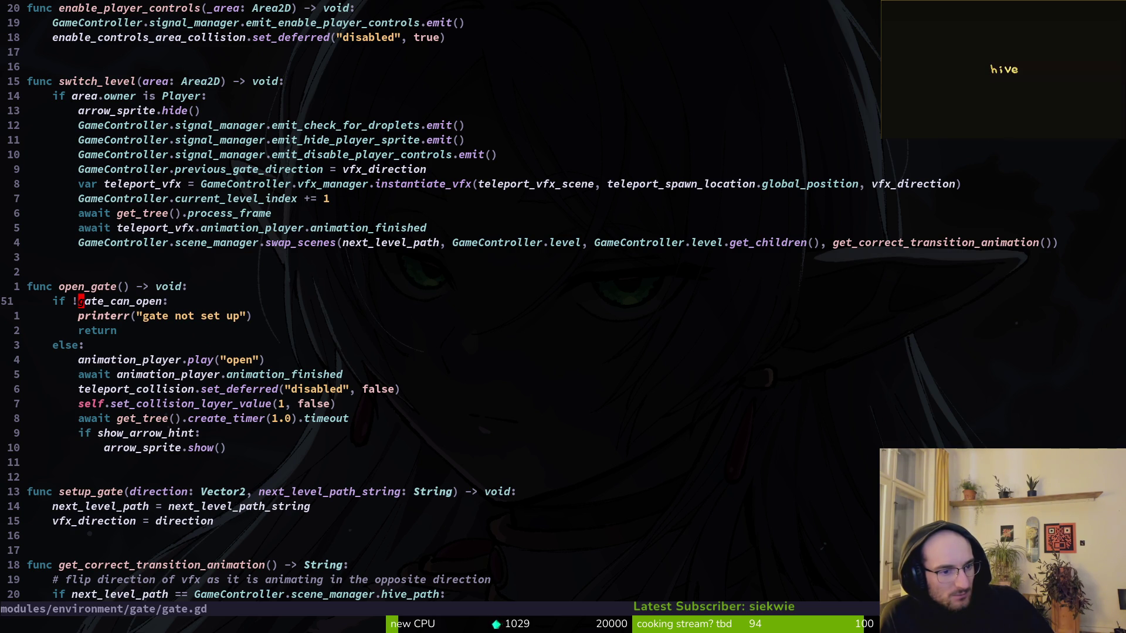
key("j")
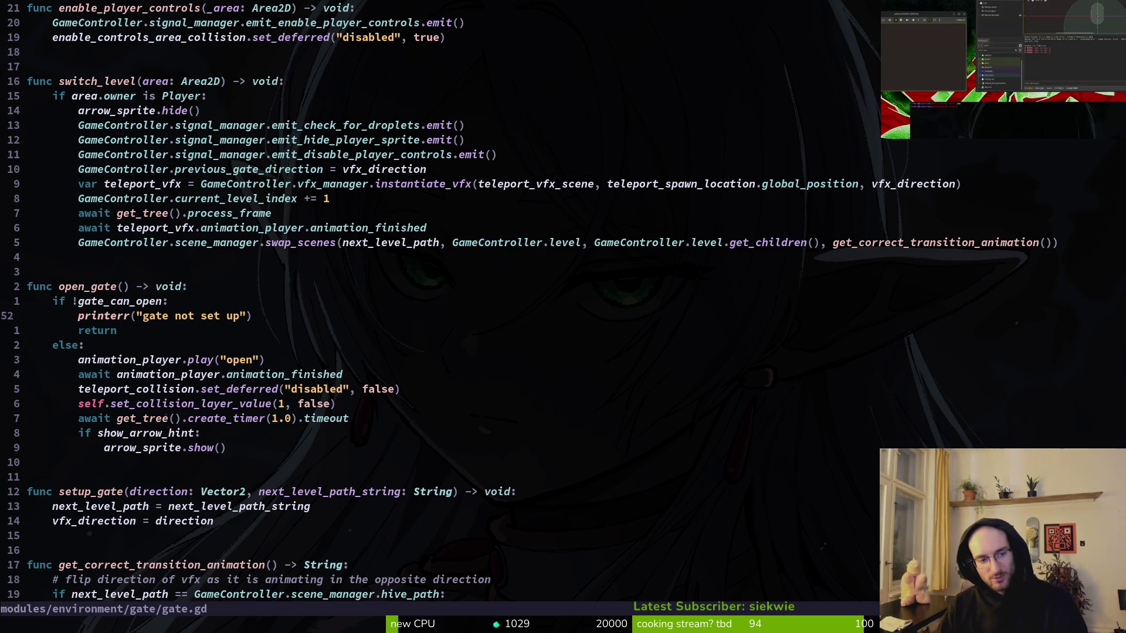
key("shift+v")
key("y")
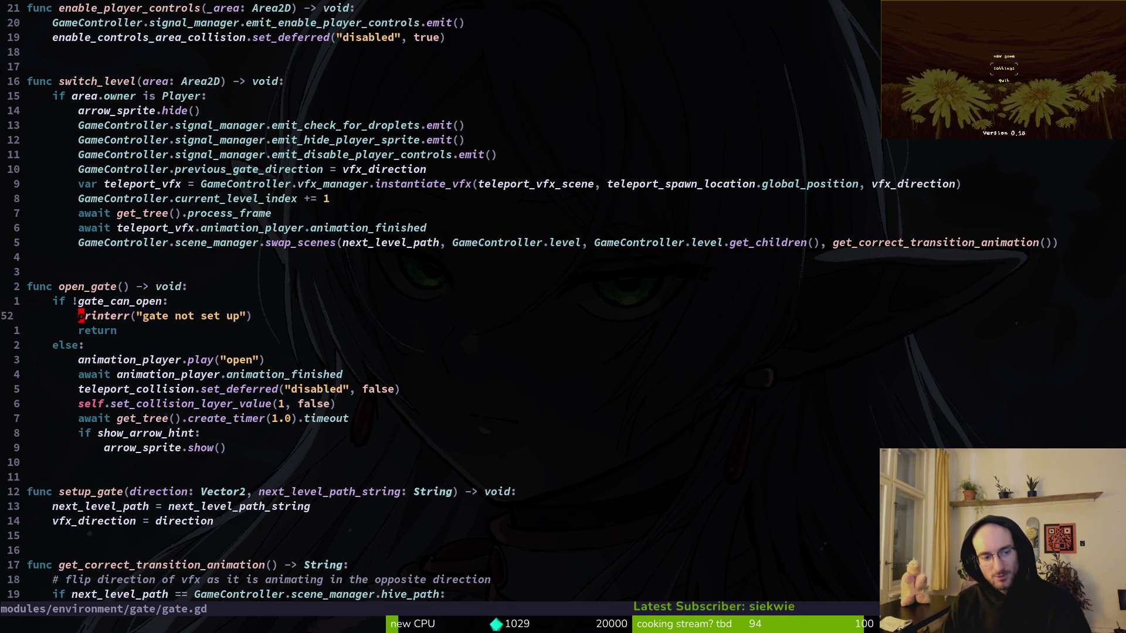
key("k")
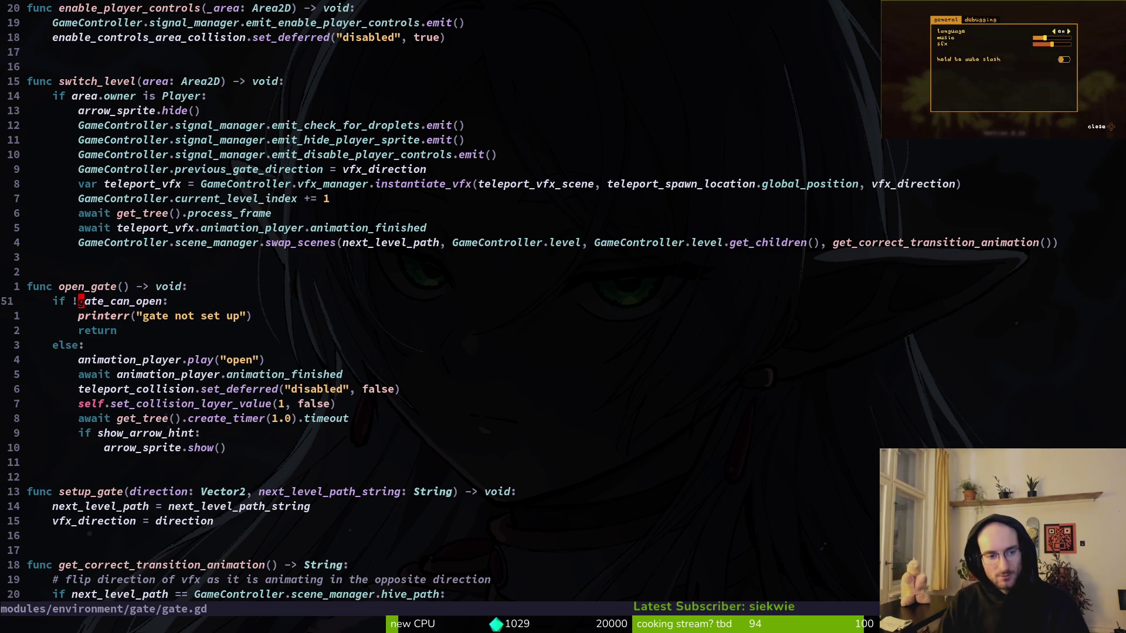
Search the whole project for uses of gate_can_open.
key("space")
key("s")
key("w")
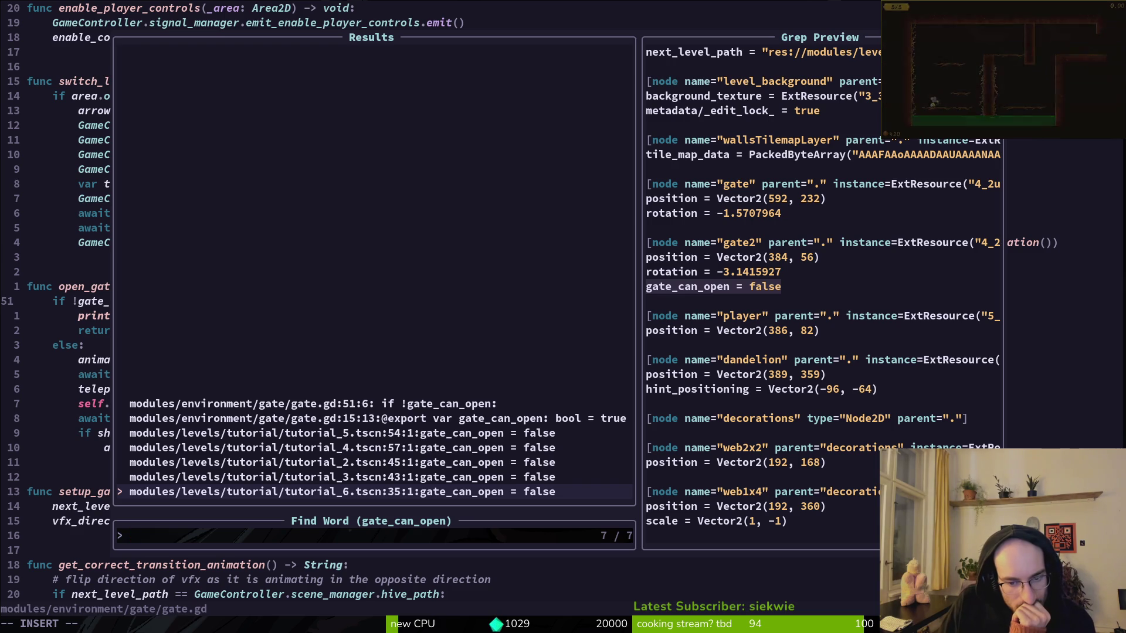
key("Escape")
key("Escape")
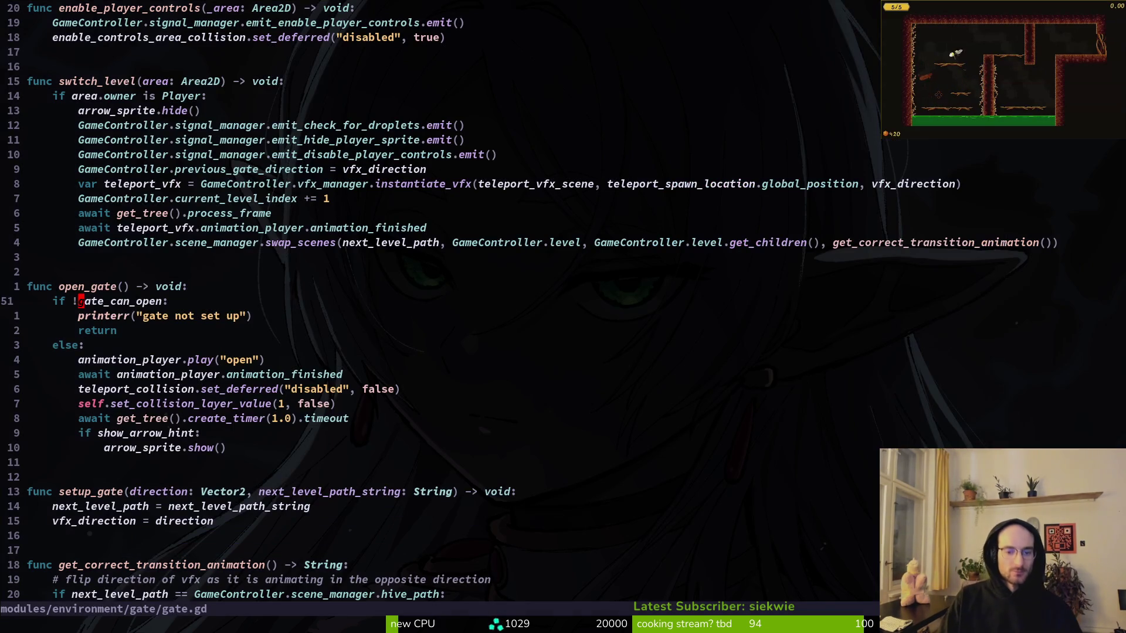
Reselect the printerr line, then cancel and return to the gate_can_open check.
key("j")
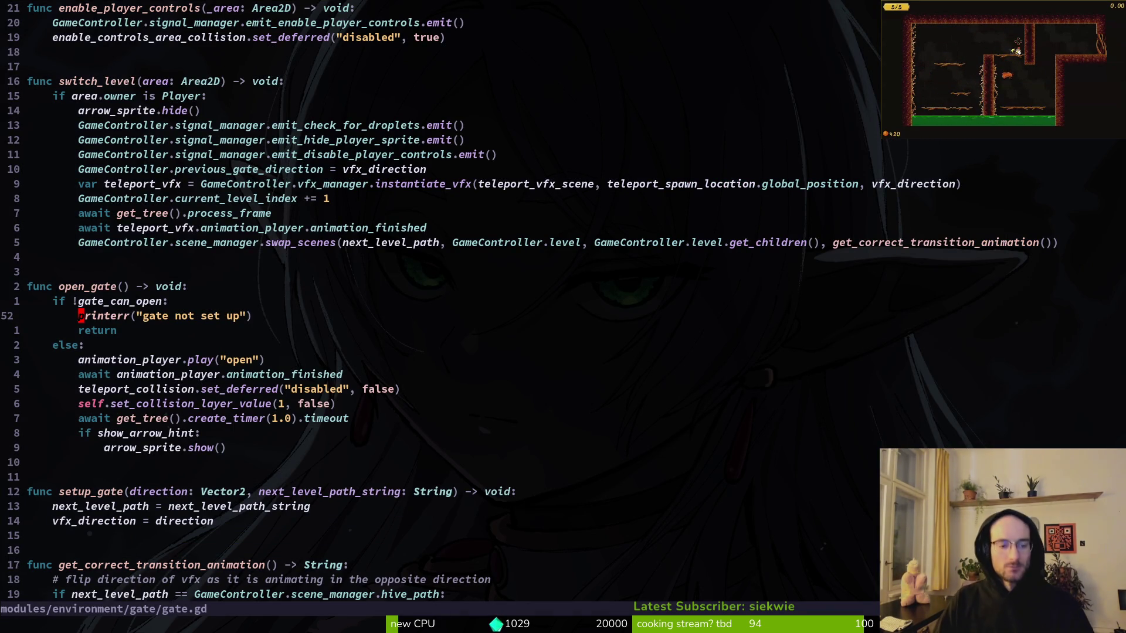
key("shift+v")
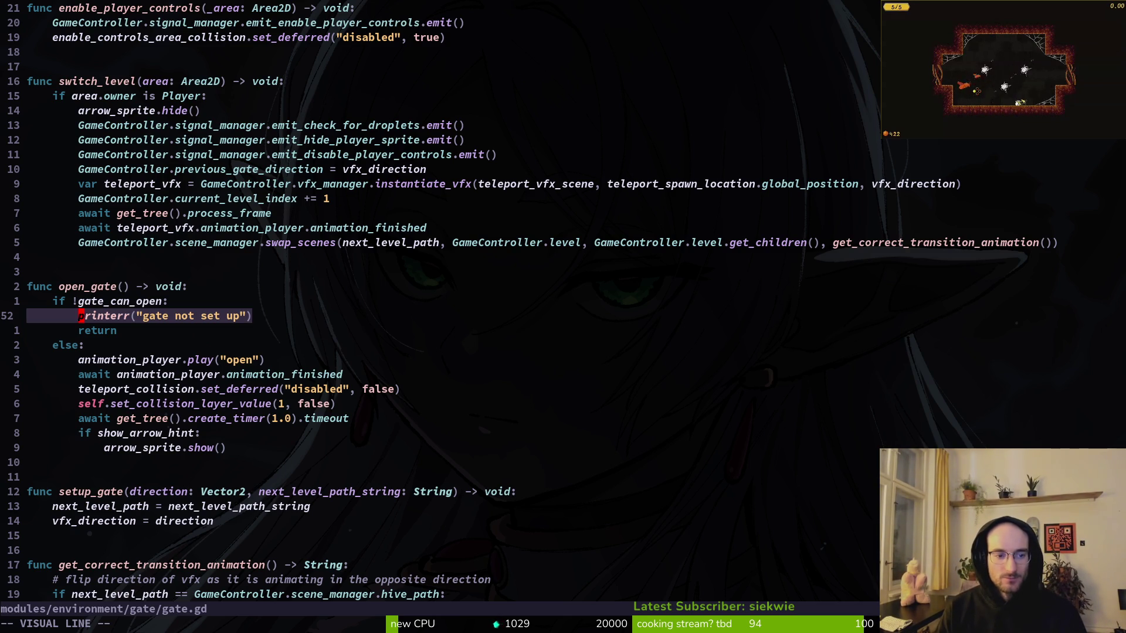
key("Escape")
key("k")
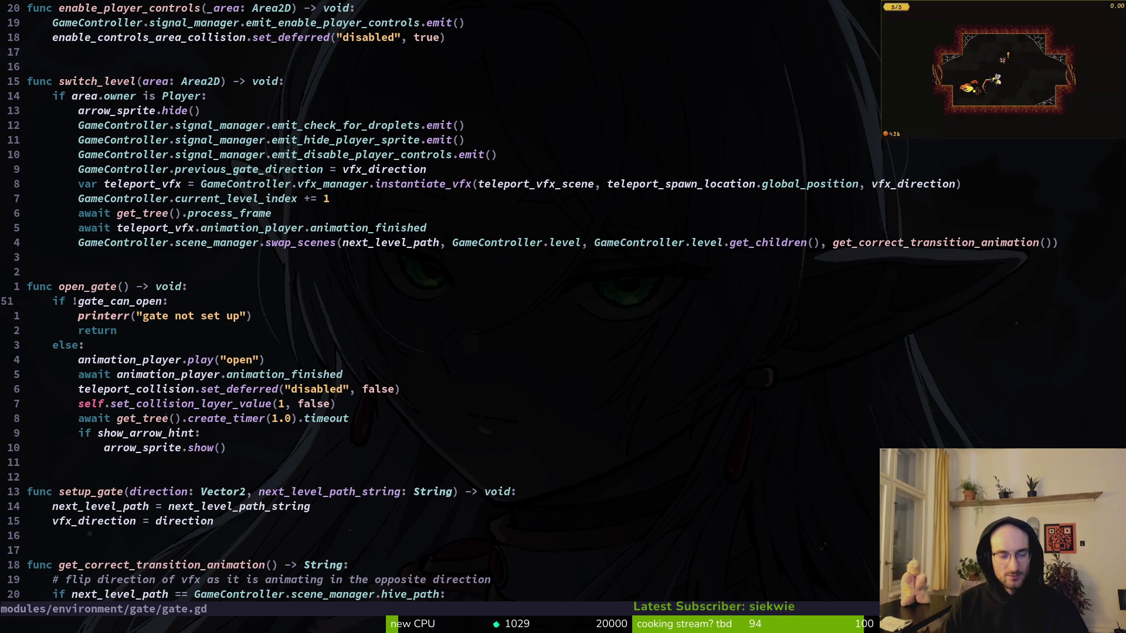
key("space")
Open game.controller.gd and scroll down to get_next_level_path.
key("f")
key("f")
type("gamc")
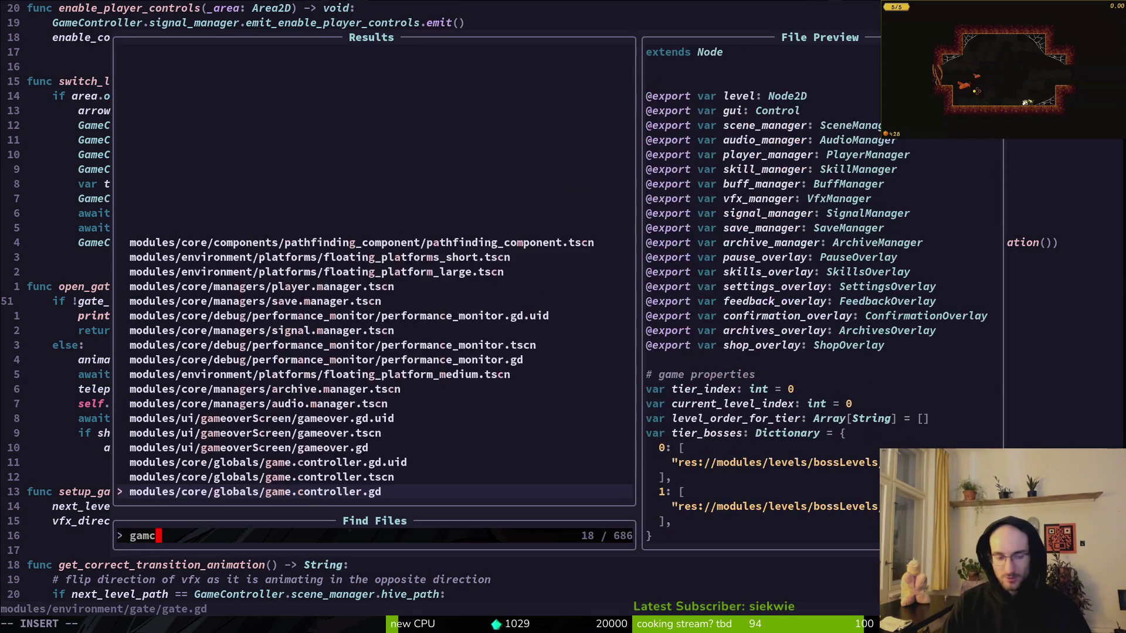
key("Return")
key("ctrl+d")
key("ctrl+d")
key("ctrl+d")
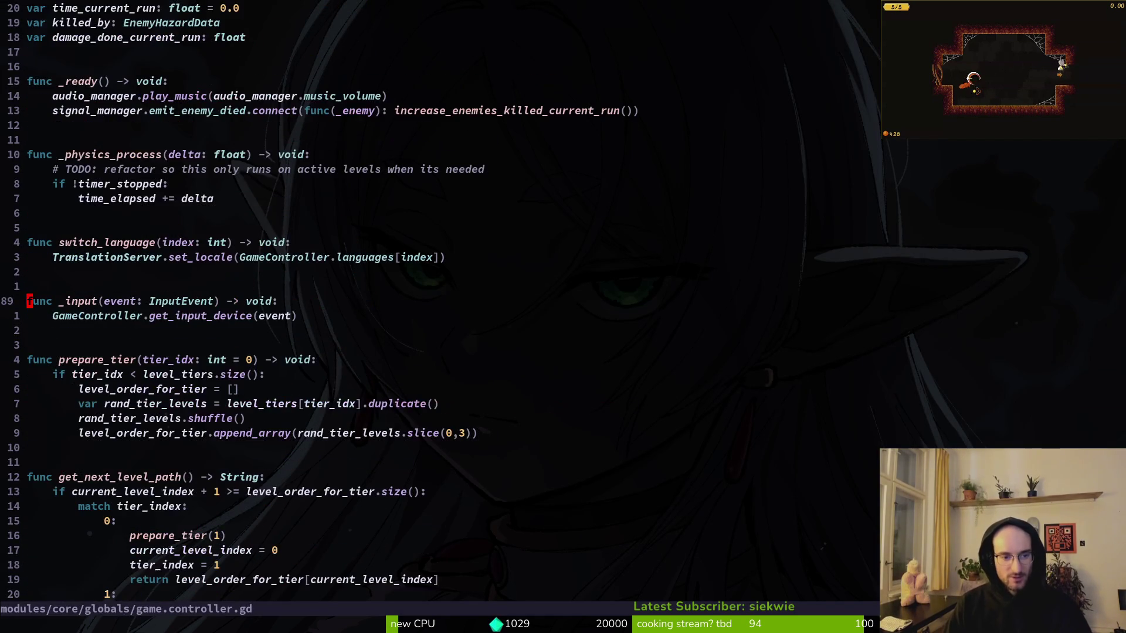
key("ctrl+d")
key("k")
Highlight get_next_level_path's tier_index match block, then clear the selection.
key("k")
key("shift+v")
key("k")
key("k")
key("k")
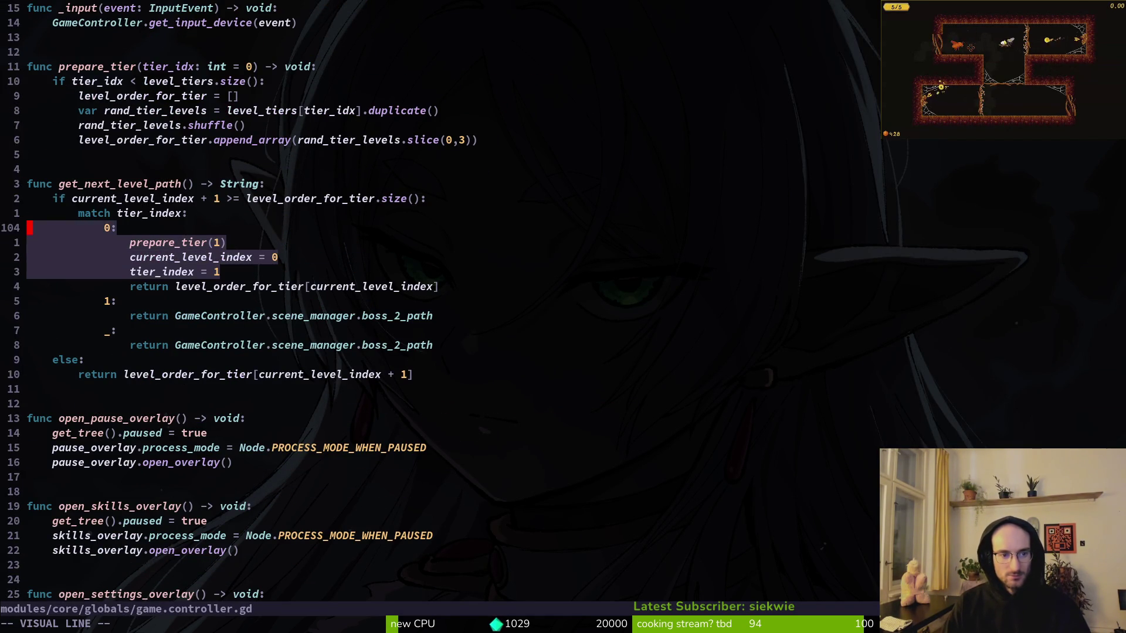
key("k")
key("k")
key("Escape")
key("shift+v")
key("j")
key("9")
key("j")
key("j")
key("j")
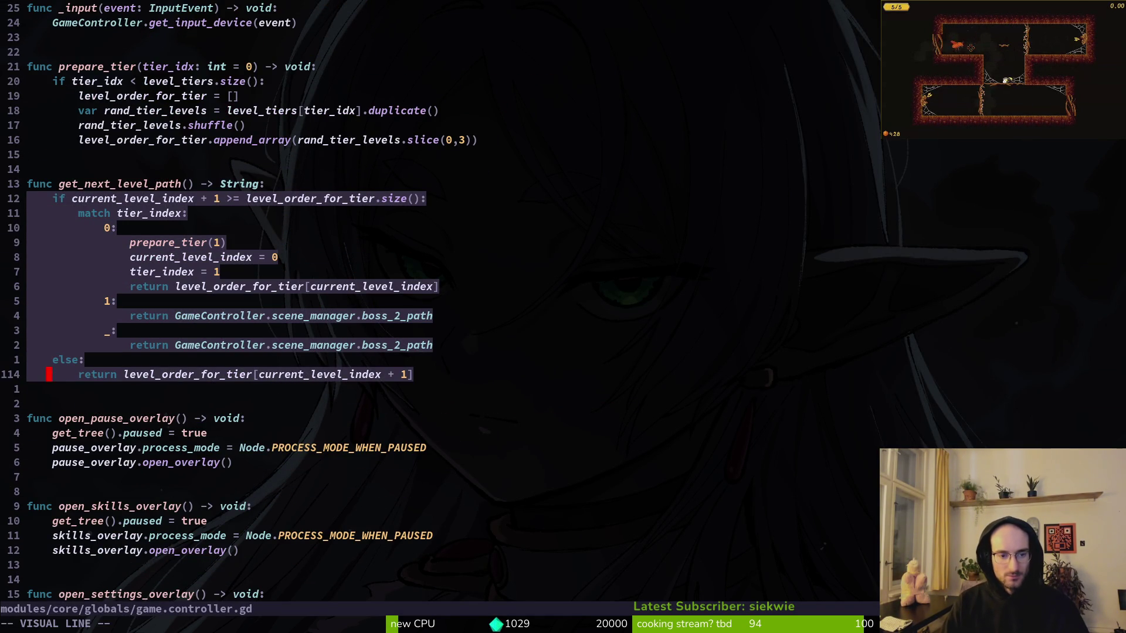
key("Escape")
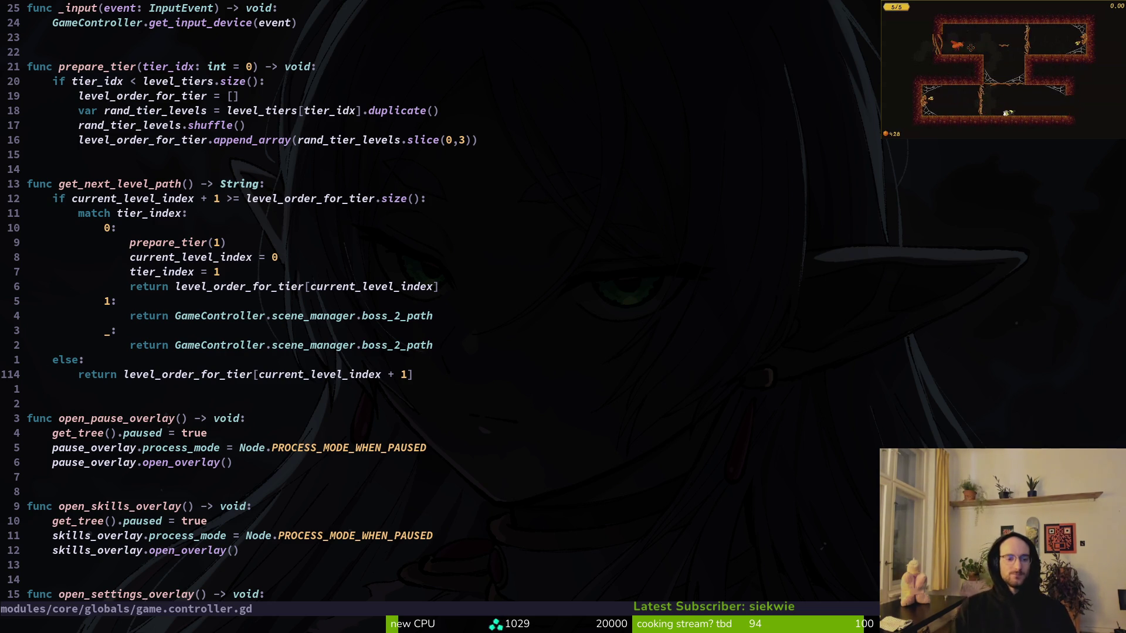
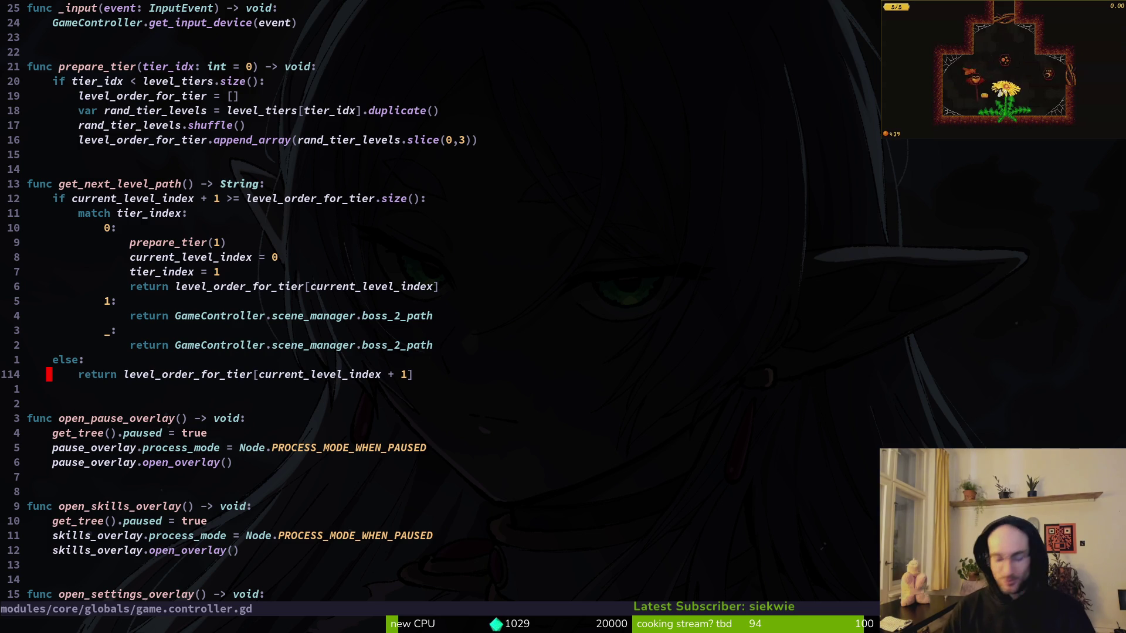
Paste a line after the first return in get_next_level_path of game.controller.gd, then undo the stray blank line.
key("shift+v")
key("k")
key("k")
key("k")
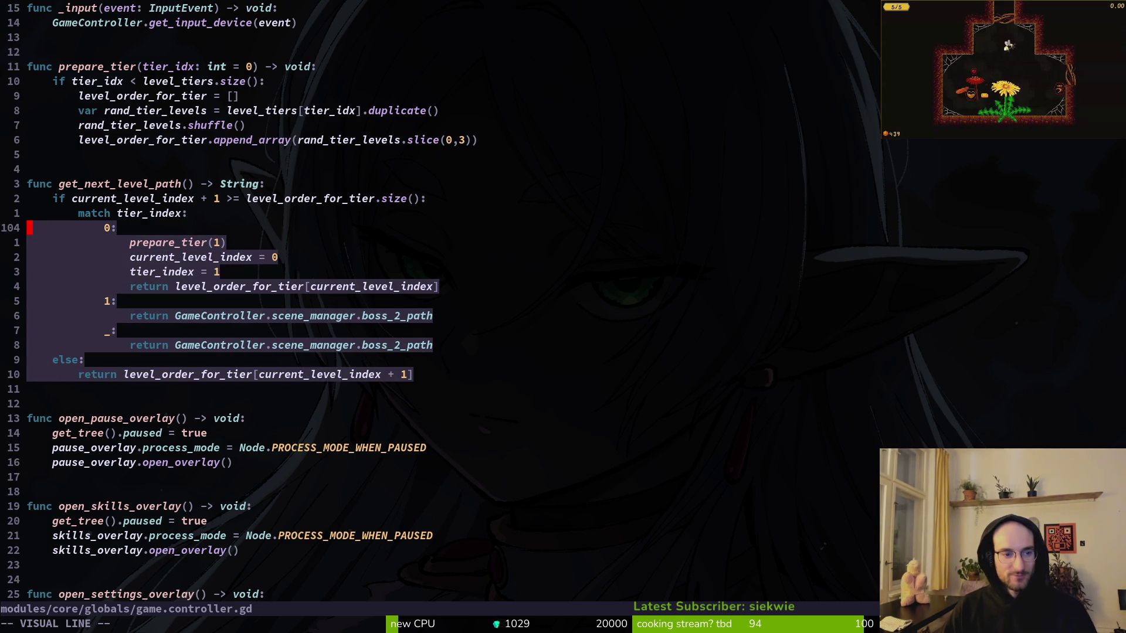
type("ky:")
key("Escape")
key("j")
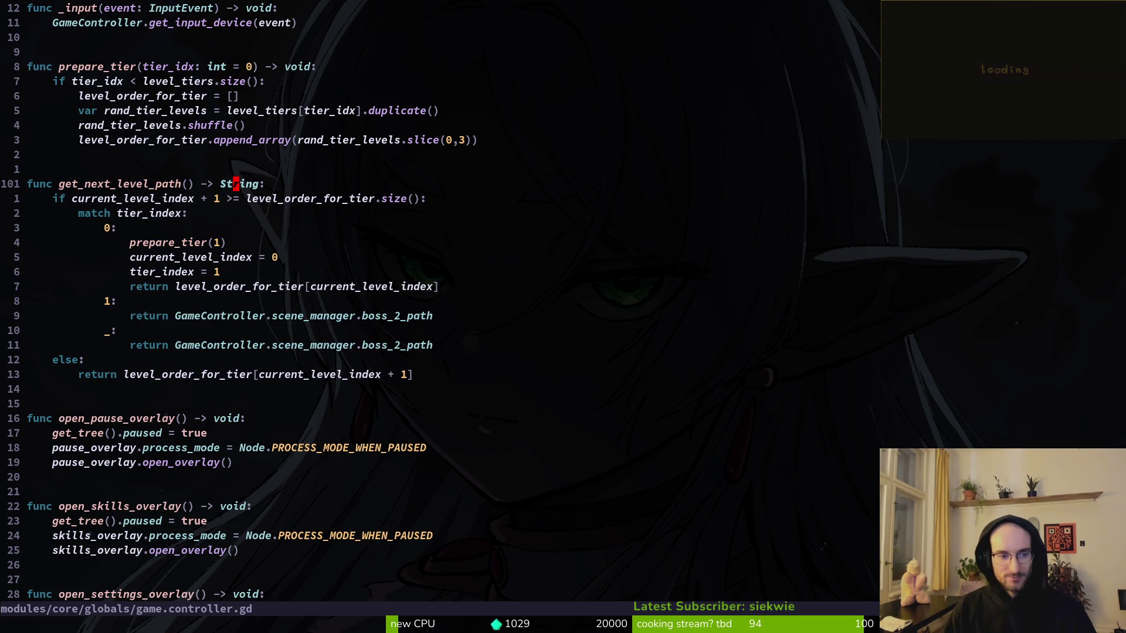
key("f")
key("r")
key("7")
key("j")
key("p")
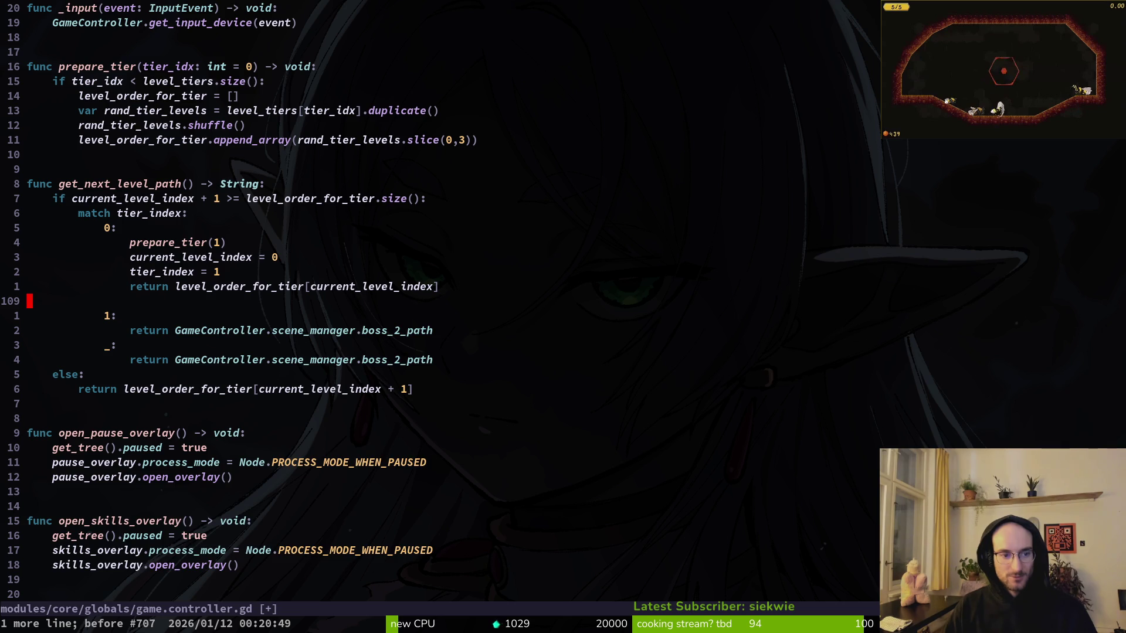
key("ctrl+r")
Quit Vim, stage tutorial.gd through tutorial_4.gd in tig, and relaunch Vim's file finder.
type(":q")
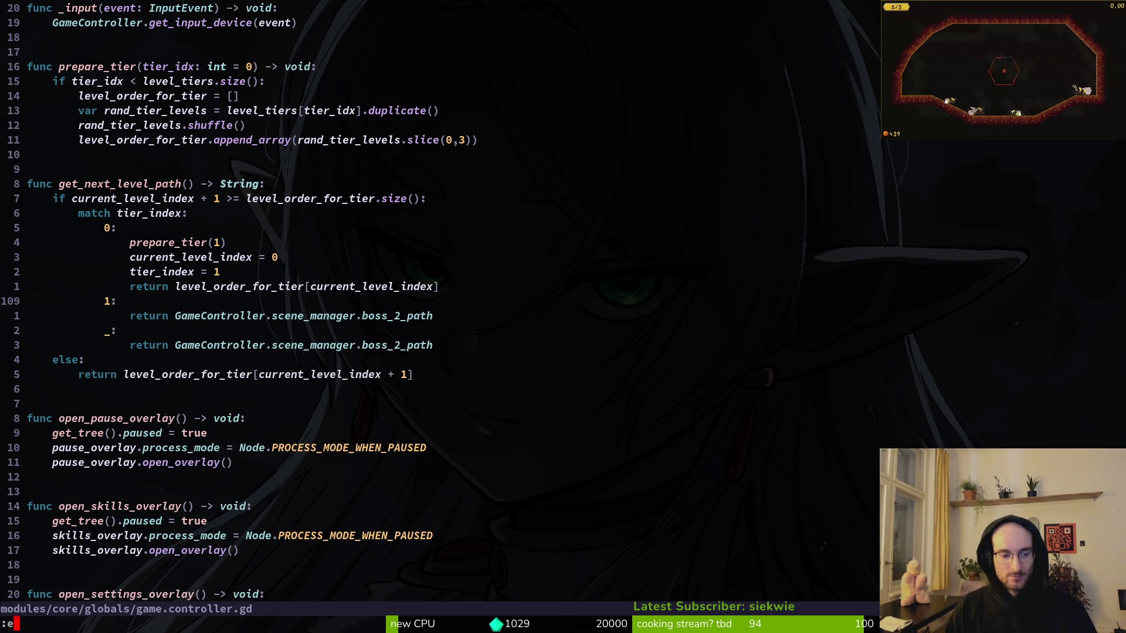
key("Return")
type("tig")
key("Return")
key("s")
key("j")
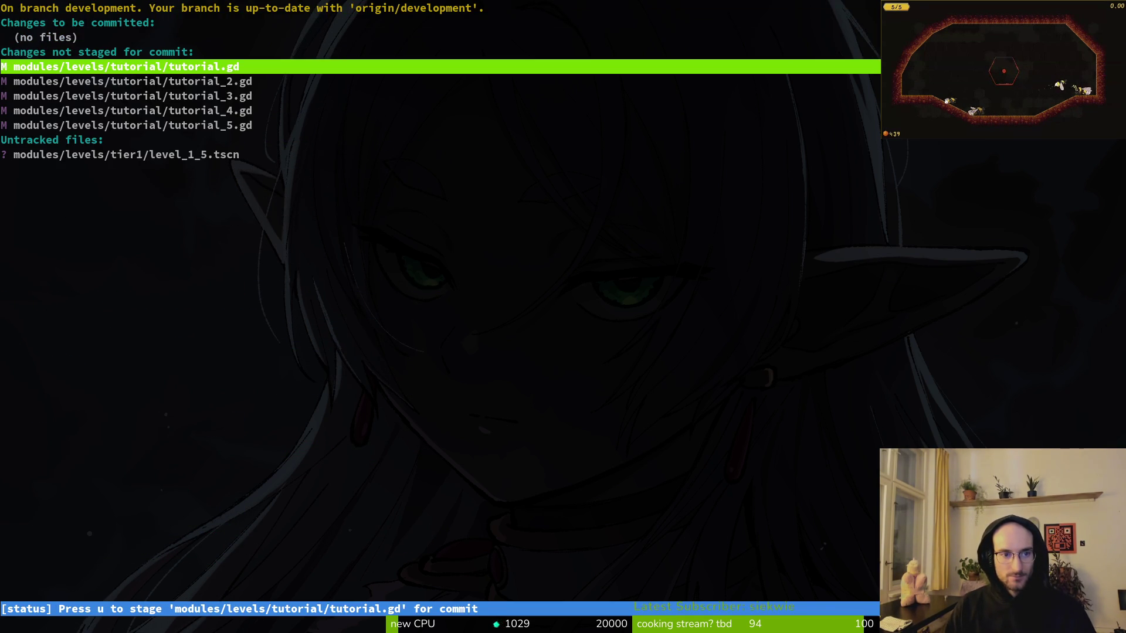
key("u")
key("u")
key("u")
key("u")
key("u")
key("shift+c")
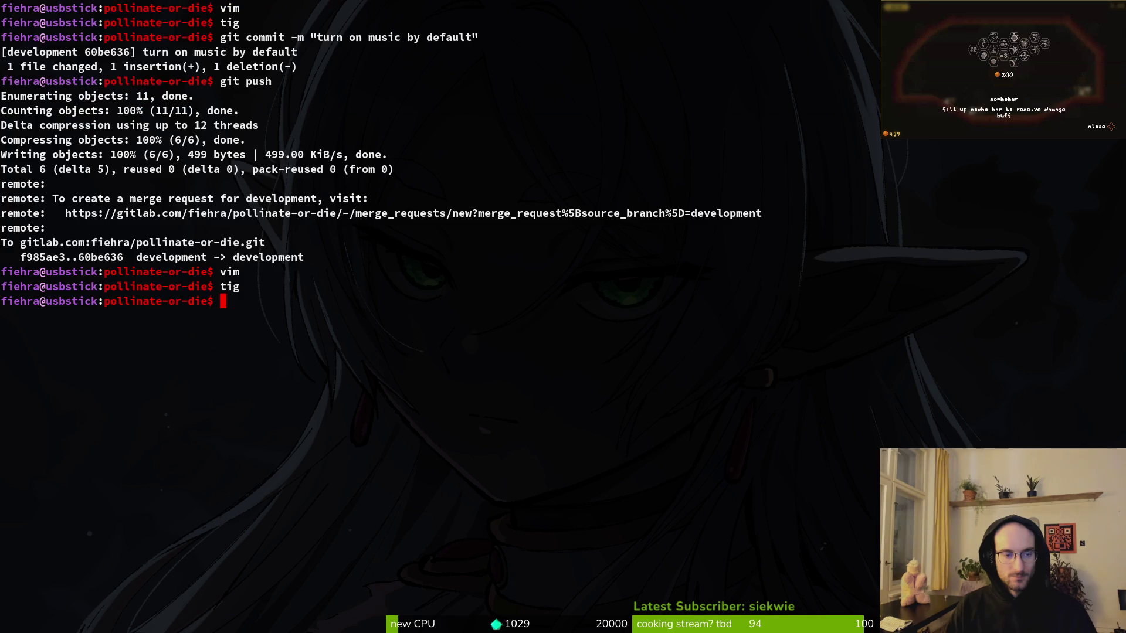
key("space")
Open tutorial_6.gd via a 'tut6' search, delete the gate.next_level_path line and save.
key("f")
key("f")
type("tut6")
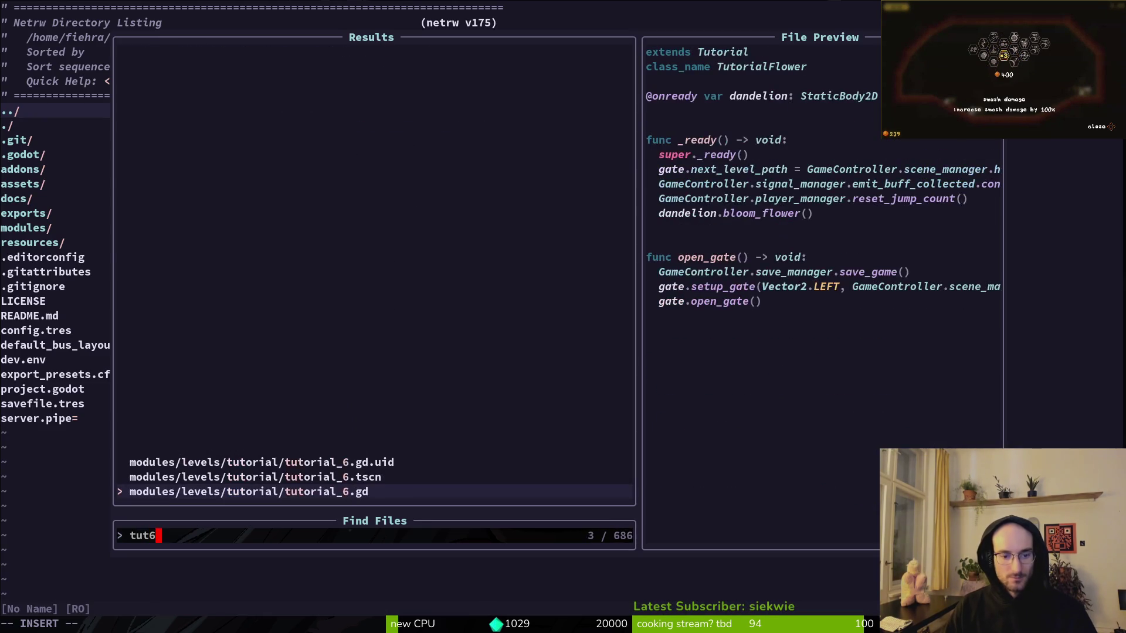
key("Return")
key("j")
key("j")
key("j")
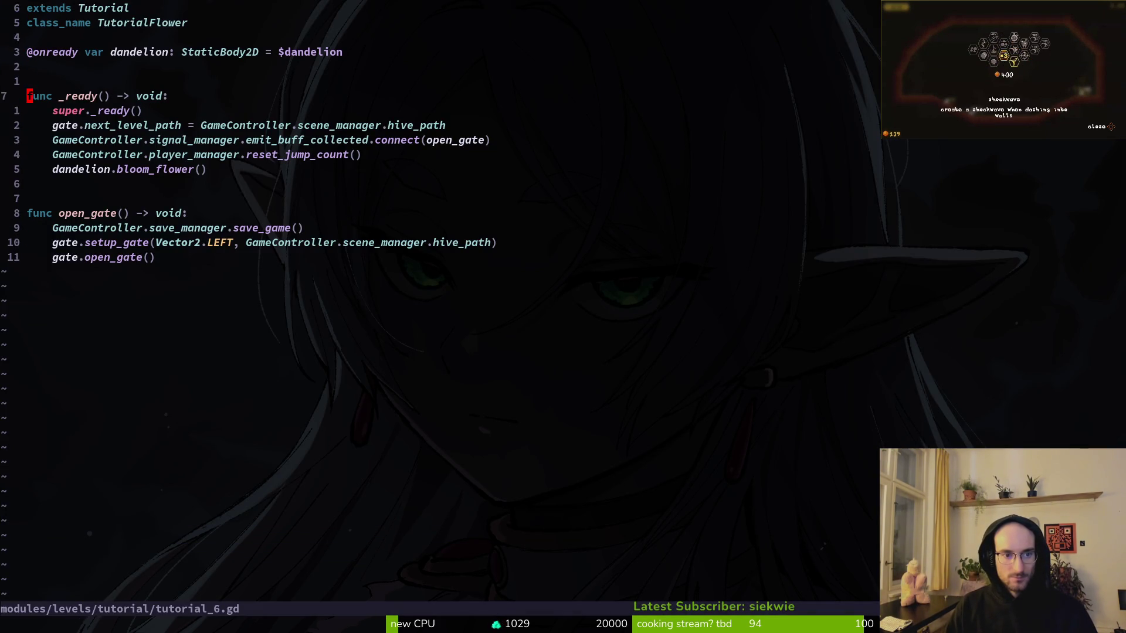
key("j")
key("d")
key("d")
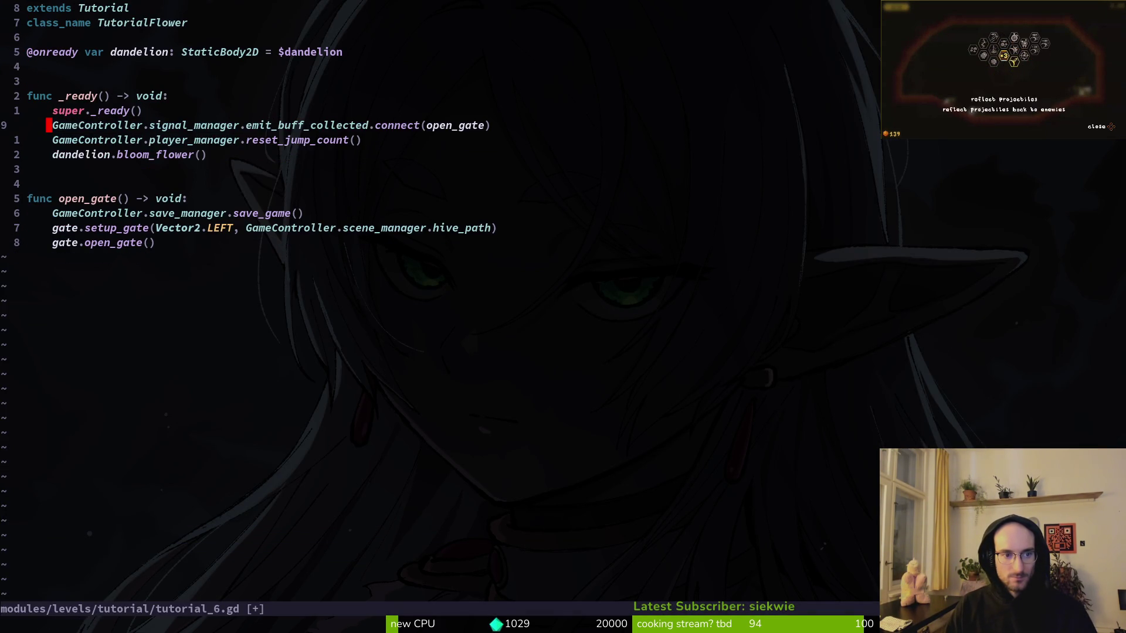
type(":w")
key("Return")
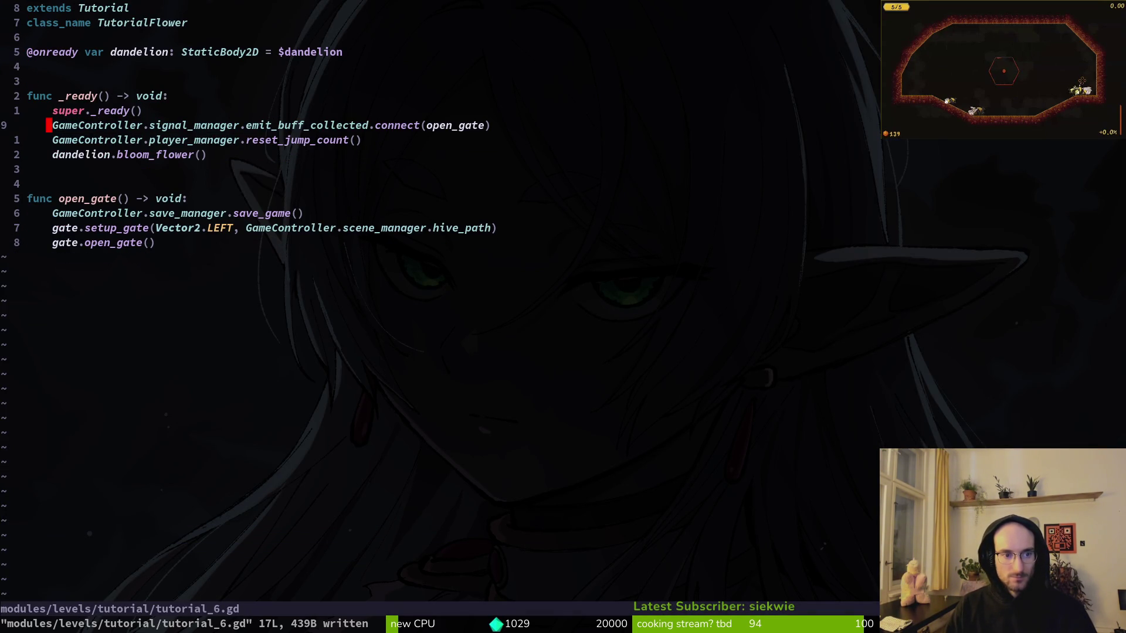
Move the gate.setup_gate call directly below super._ready() and save the script.
key("j")
key("j")
key("j")
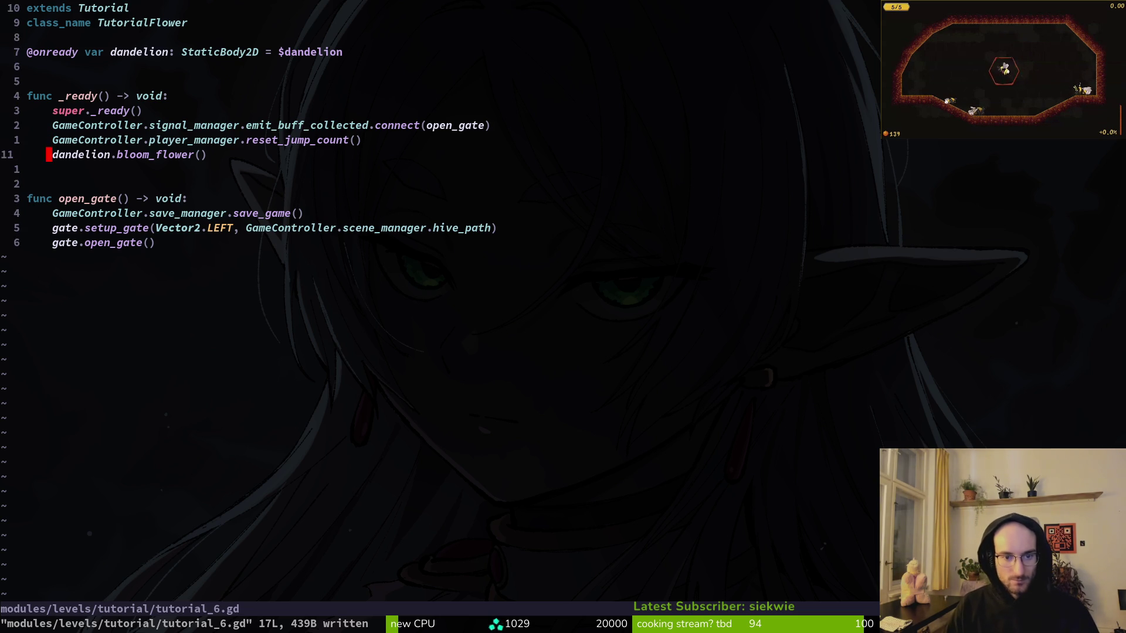
key("shift+v")
key("shift+k")
key("shift+k")
key("shift+k")
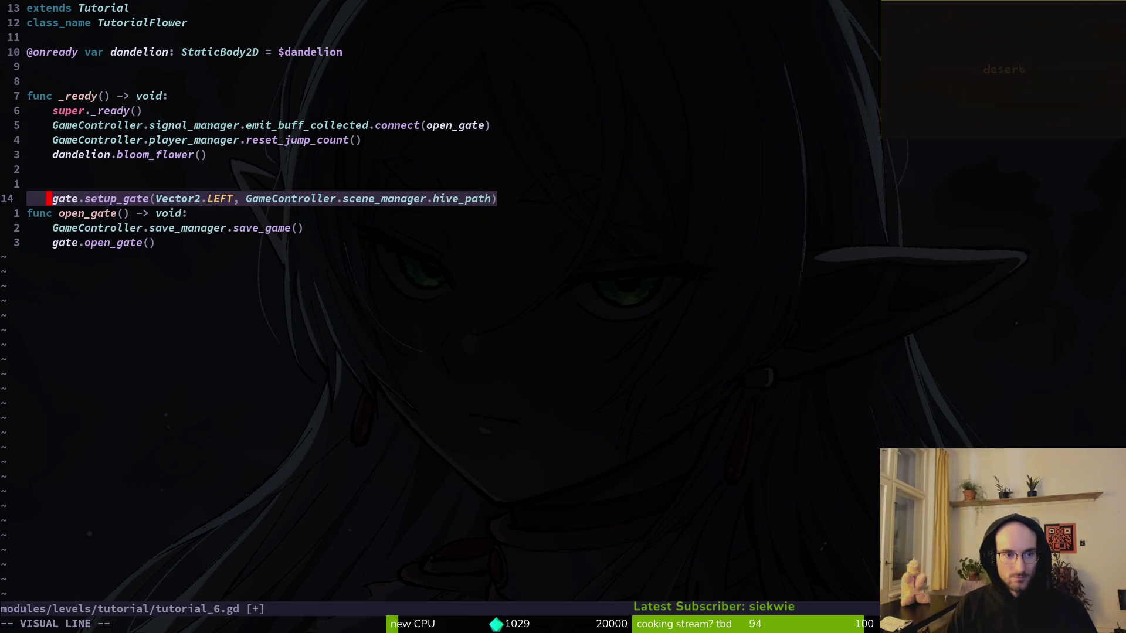
key("Escape")
type(":w")
key("Return")
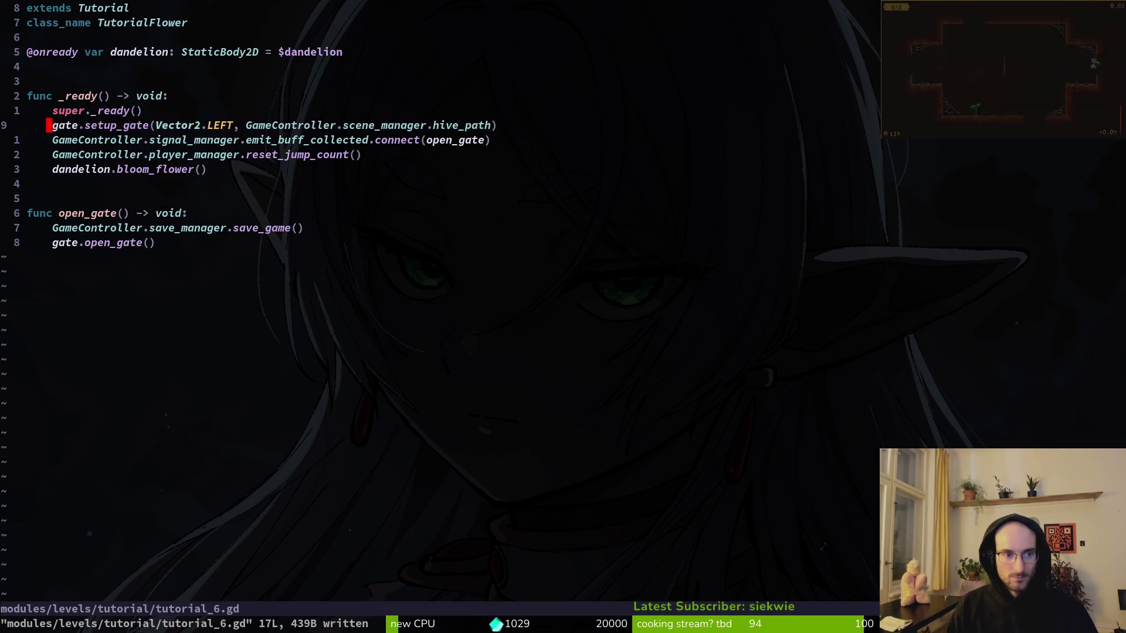
key("shift+v")
key("shift+j")
key("shift+j")
key("shift+k")
key("shift+k")
key("Escape")
type(":w")
key("Return")
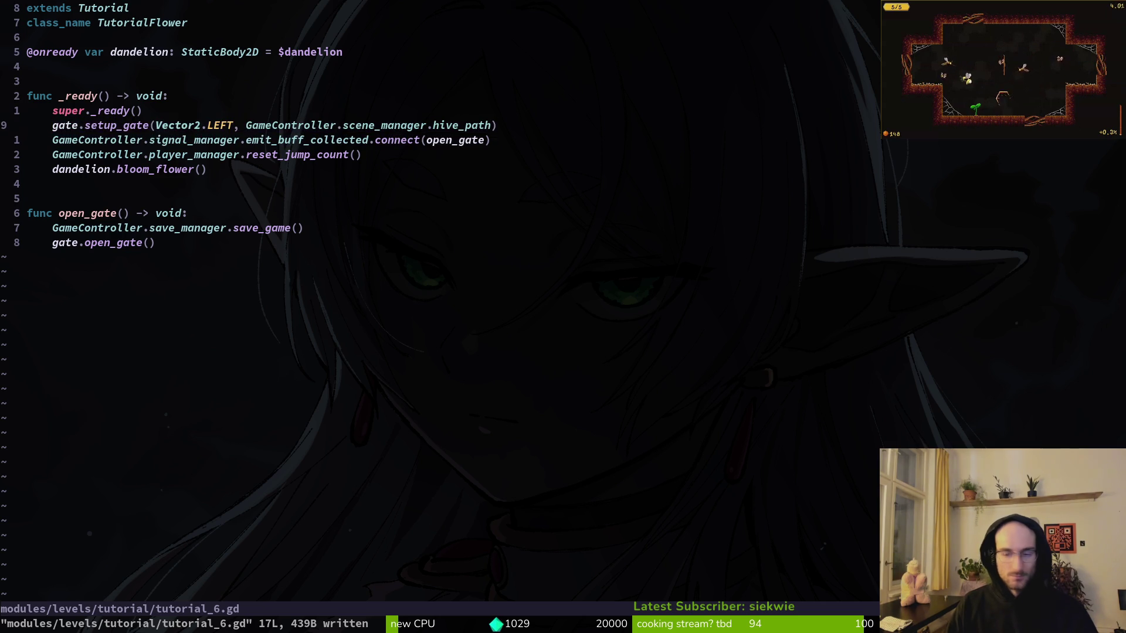
Quit Vim and stage tutorial_5.gd and tutorial_6.gd in tig, then recall an earlier shell command.
type(":q")
key("Return")
type("tig")
key("Return")
key("j")
key("j")
key("j")
key("j")
key("j")
key("u")
key("u")
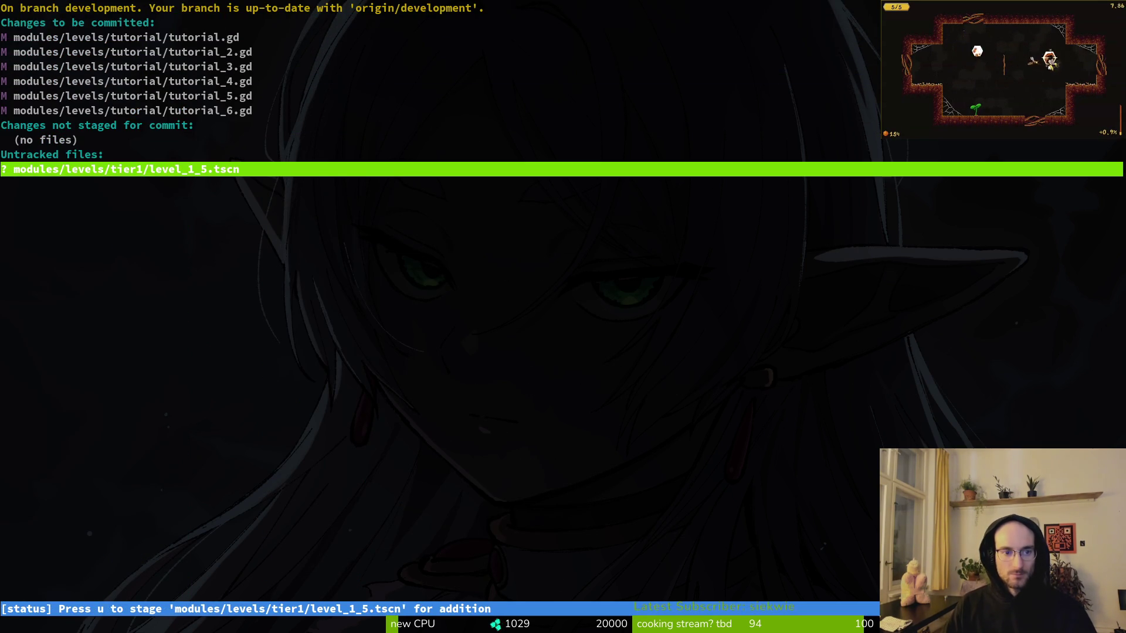
type("qgit commit -&")
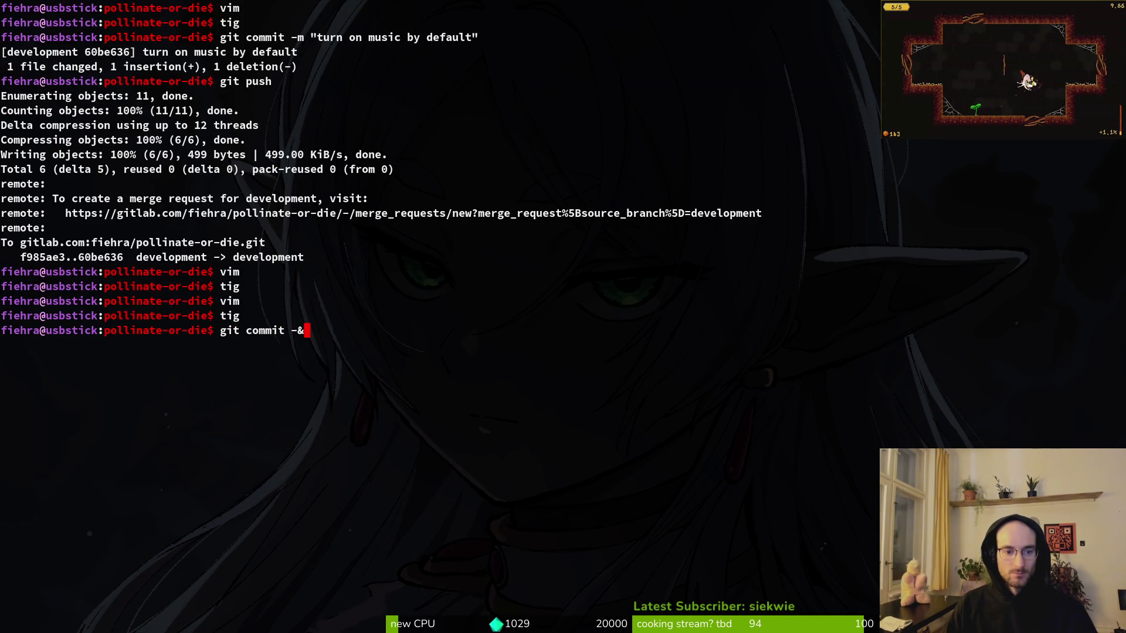
key("Up")
key("Up")
key("Return")
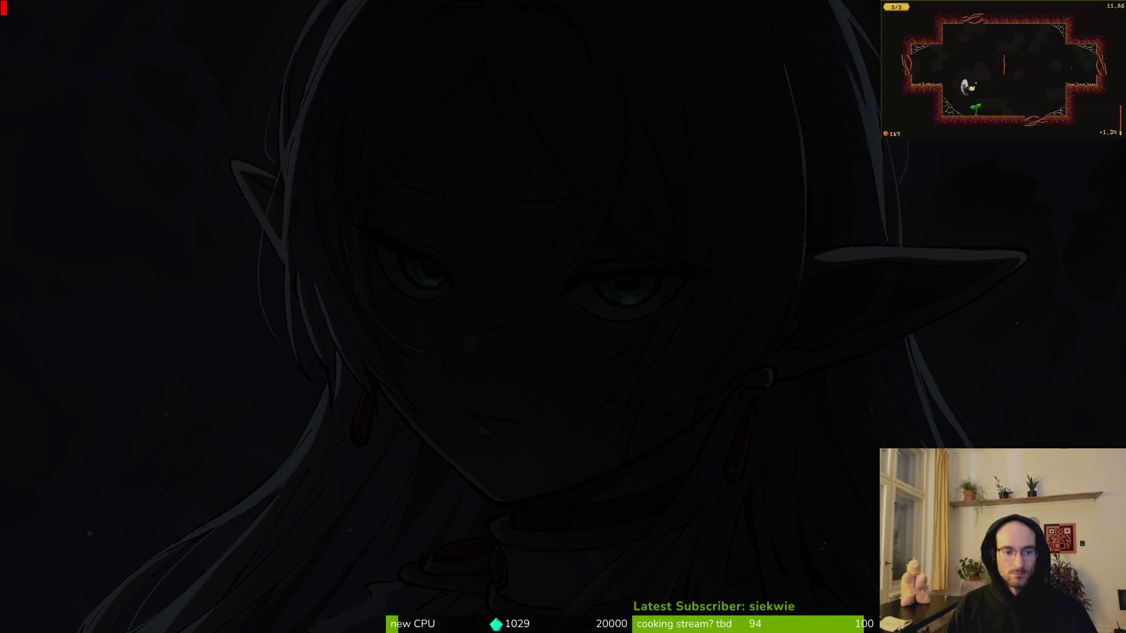
Open gate.gd via a 'ga' file search and delete the "gate not set up" printerr line in open_gate.
key("space")
key("f")
key("f")
type("ga")
key("Return")
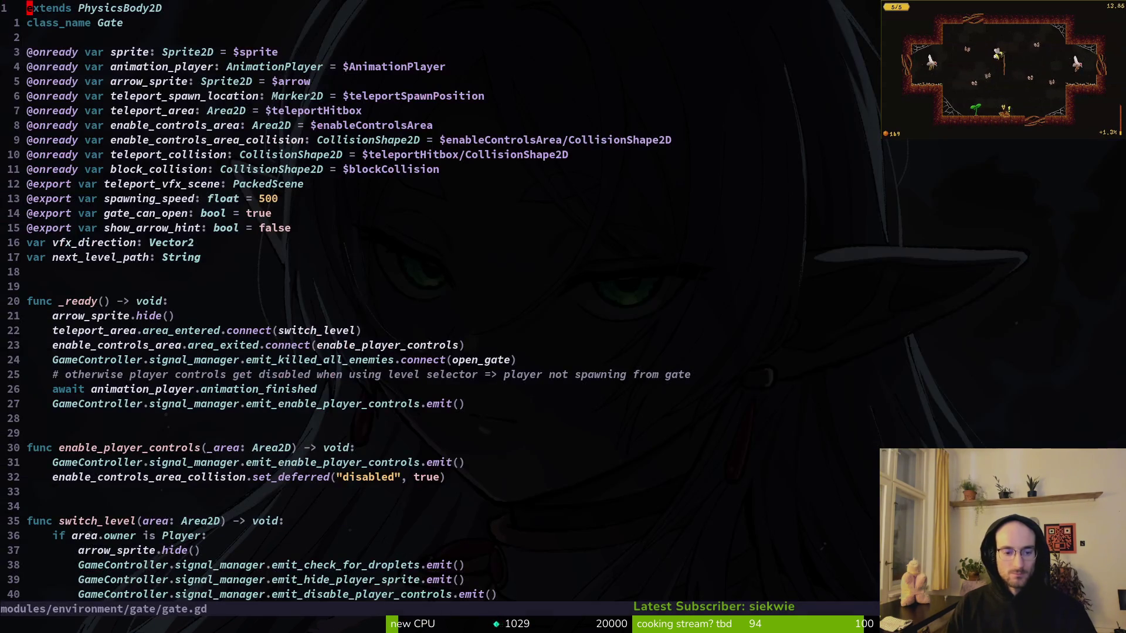
key("braceright")
key("braceright")
key("braceright")
key("ctrl+d")
key("ctrl+u")
key("j")
key("j")
key("j")
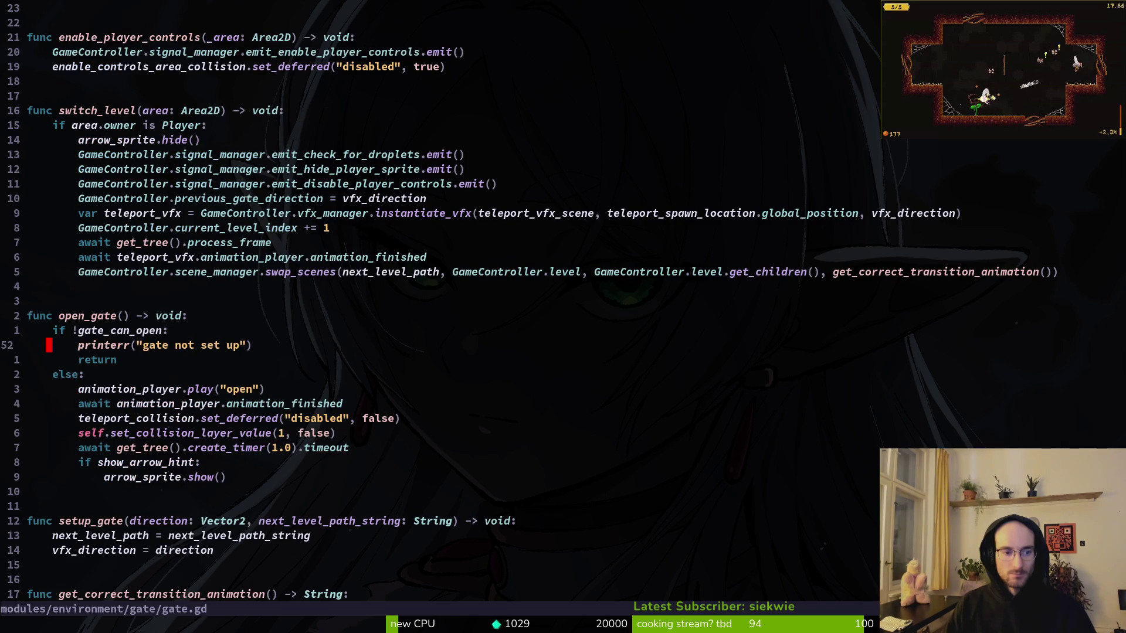
key("d")
key("d")
Save gate.gd, quit Vim, review the git status, and start typing the commit message "removed unnecessary".
type(":w")
key("Return")
type(":ew")
key("Escape")
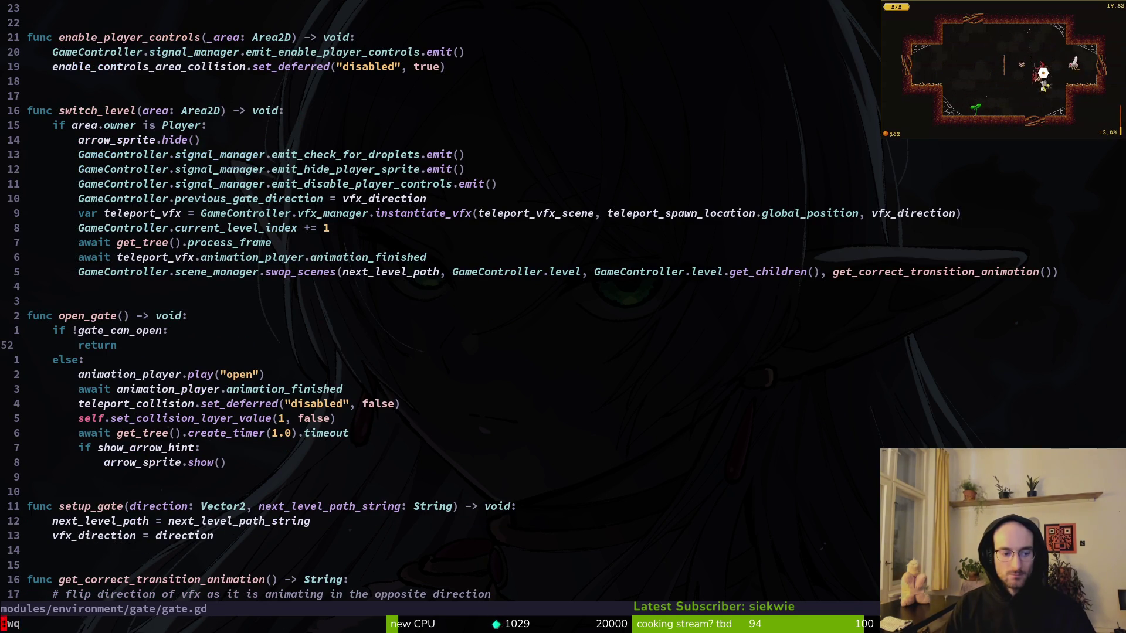
key("s")
key("j")
key("j")
key("j")
key("j")
key("j")
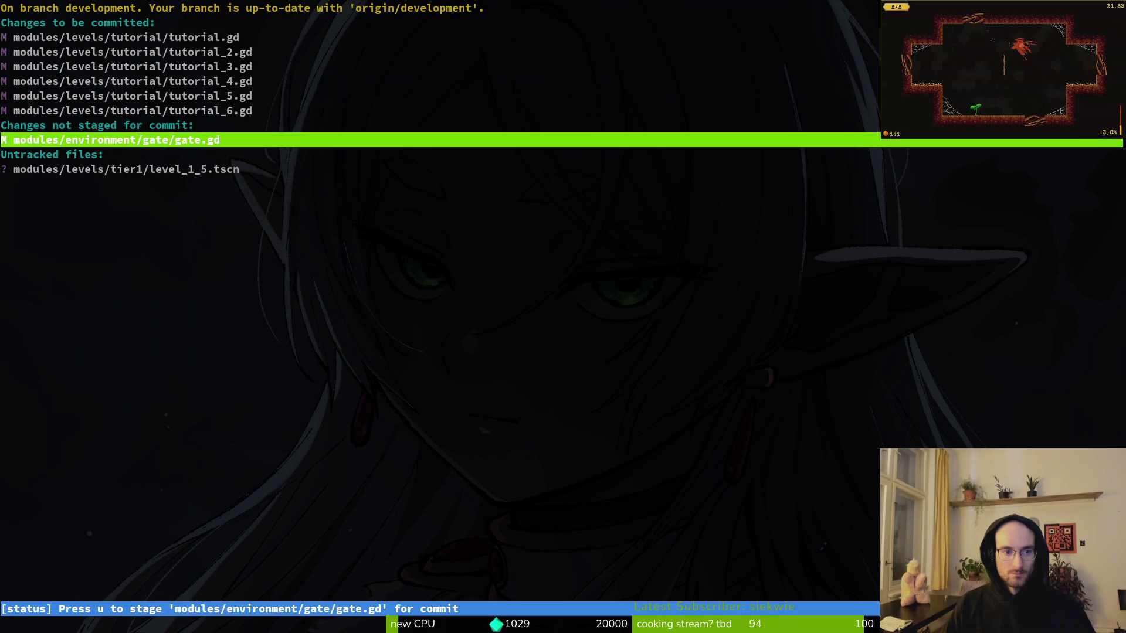
type("jqgit commit -m \"")
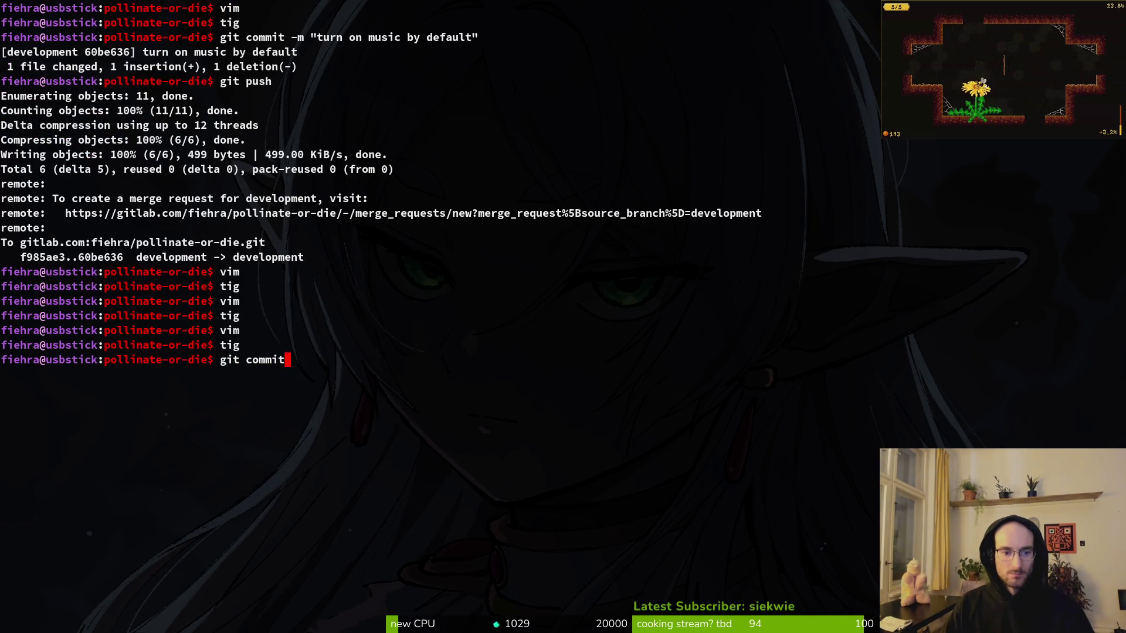
type("remo")
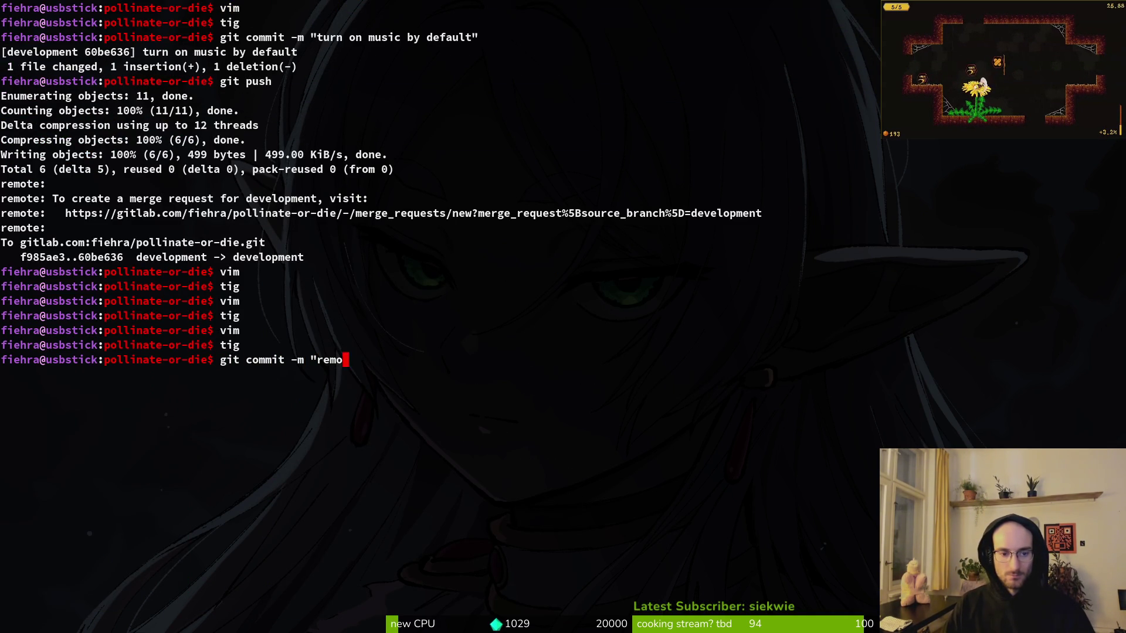
type("ved unnecess")
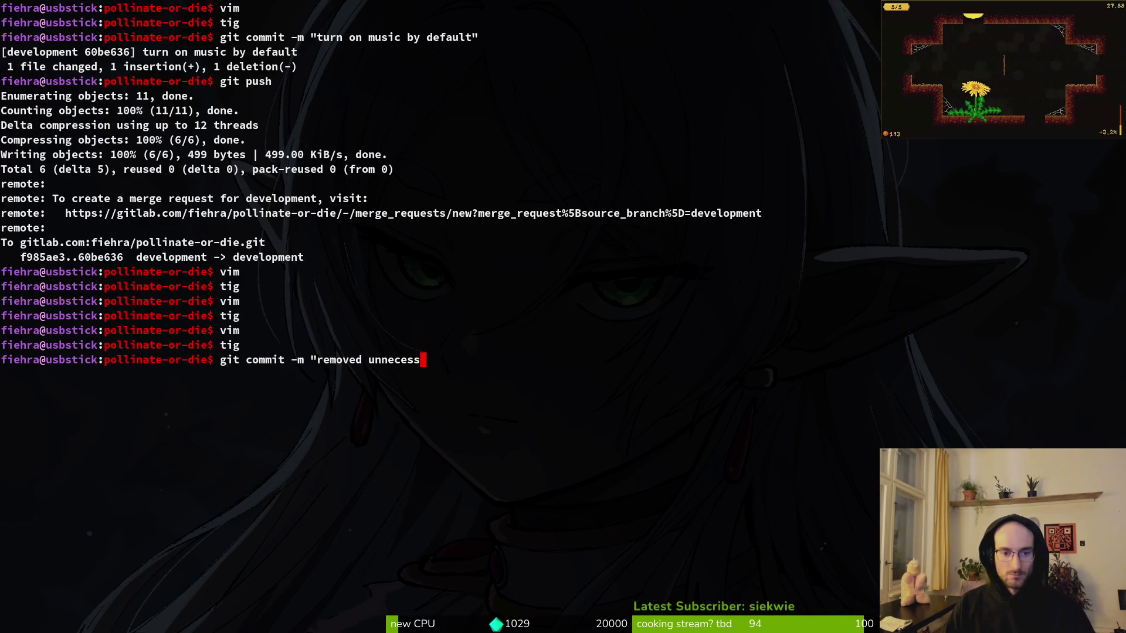
Commit as "removed unnecessary call from tutorial ready functions", push to development, and clear the terminal.
type("ary call from tutorial ready func")
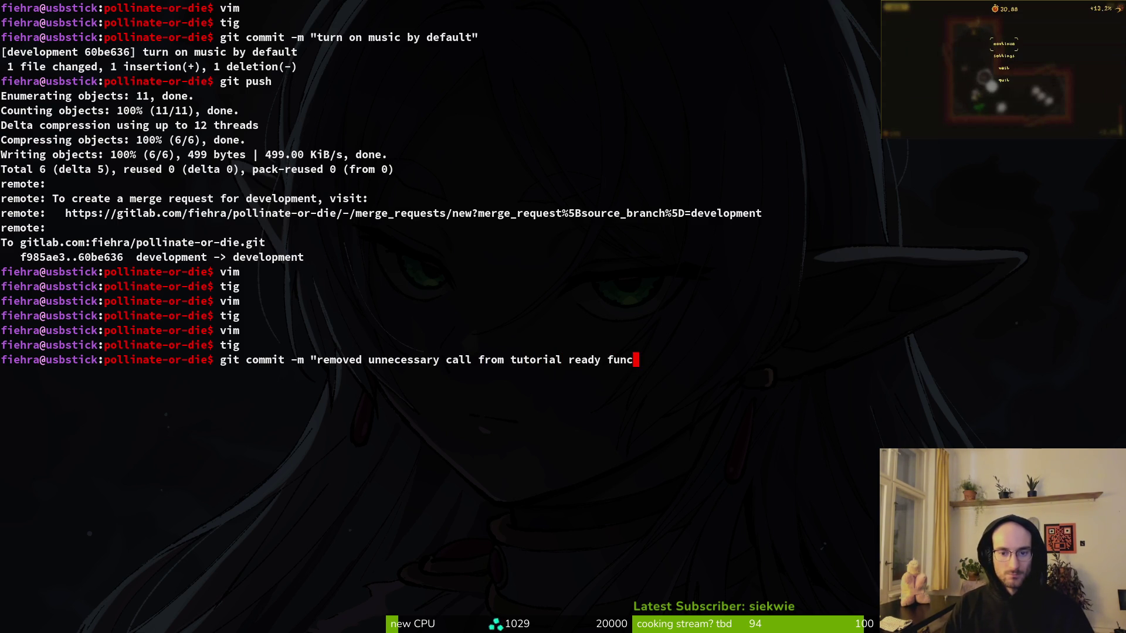
type("\"")
key("Return")
type("git push")
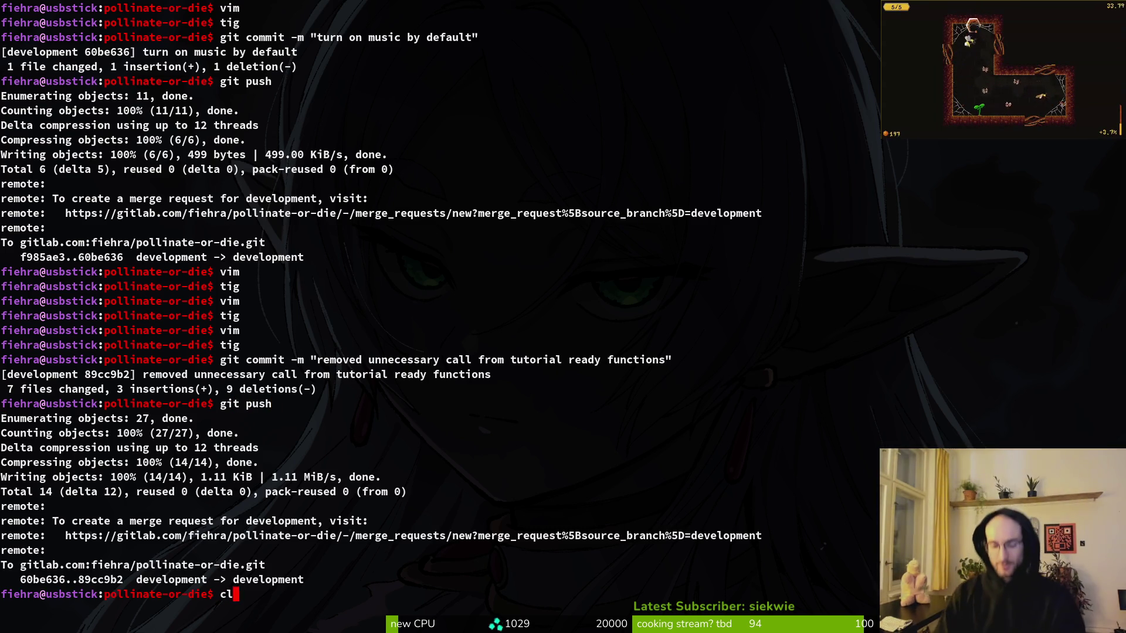
type("clear")
key("Return")
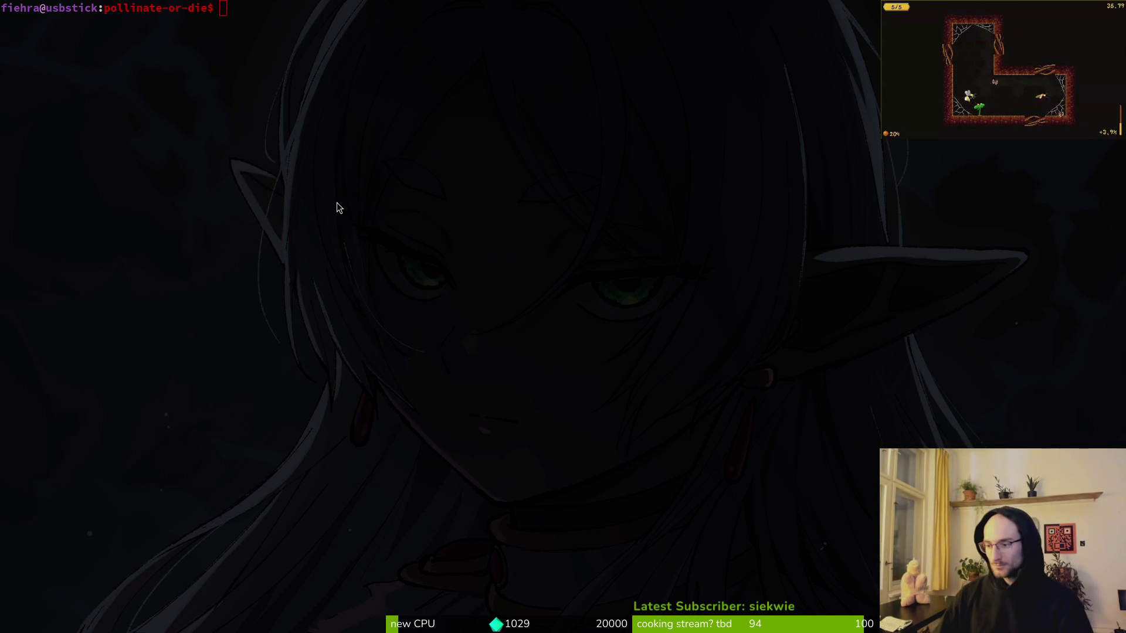
List the branches with git branch, then create and switch to branch more-levels with git checkout -b.
type("git bra")
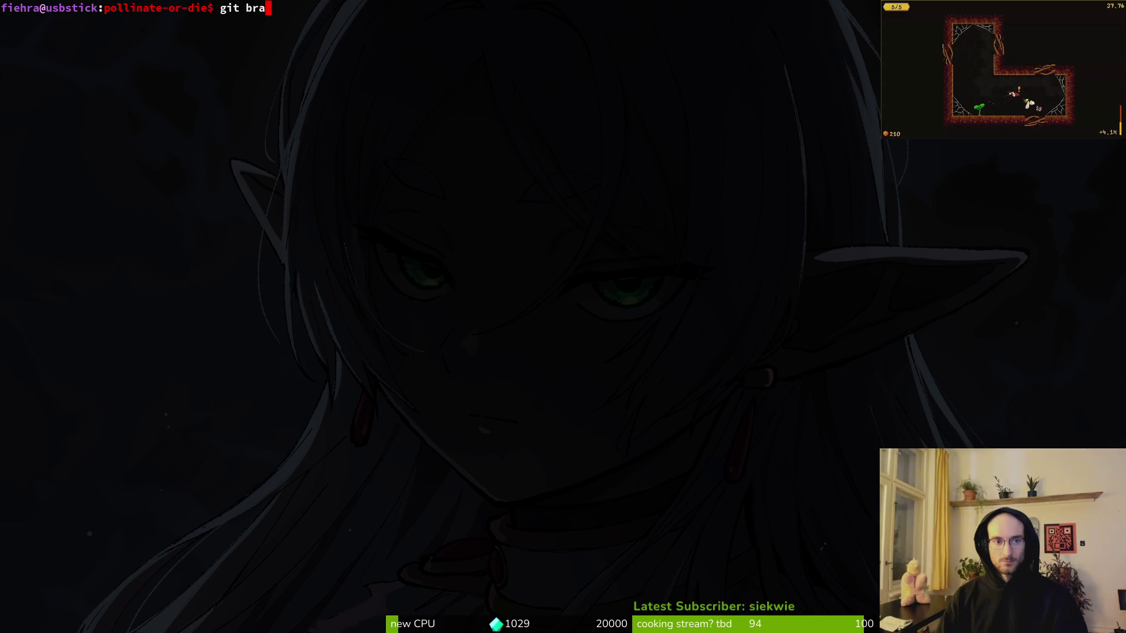
key("BackSpace")
key("BackSpace")
type("ch")
key("Return")
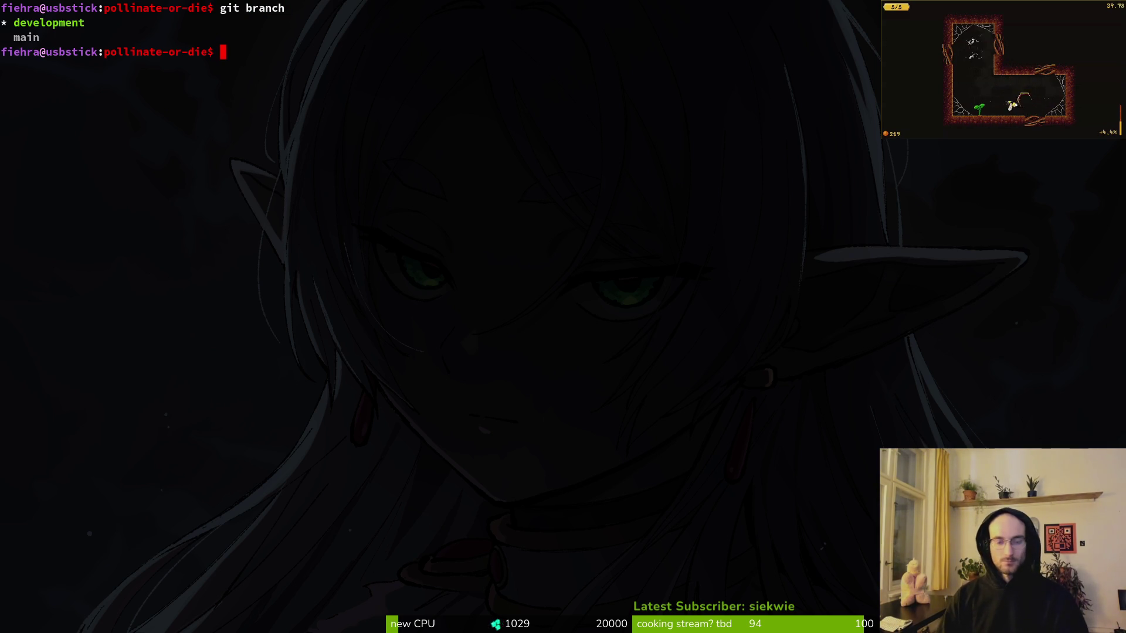
type("git chek")
key("BackSpace")
type("ckout -b more")
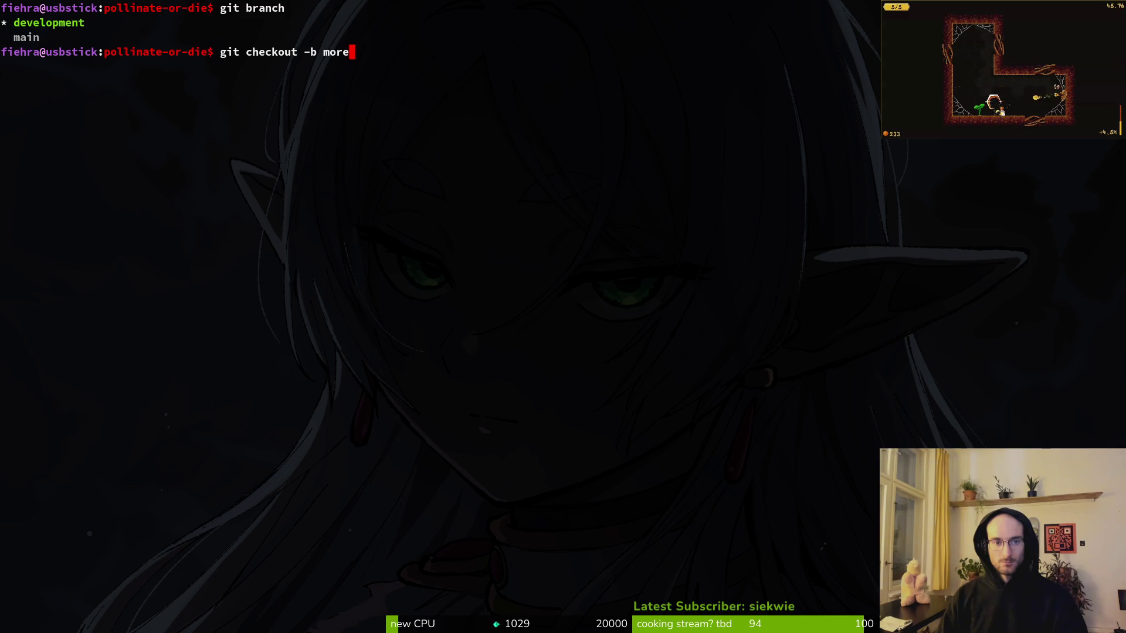
type("-levels")
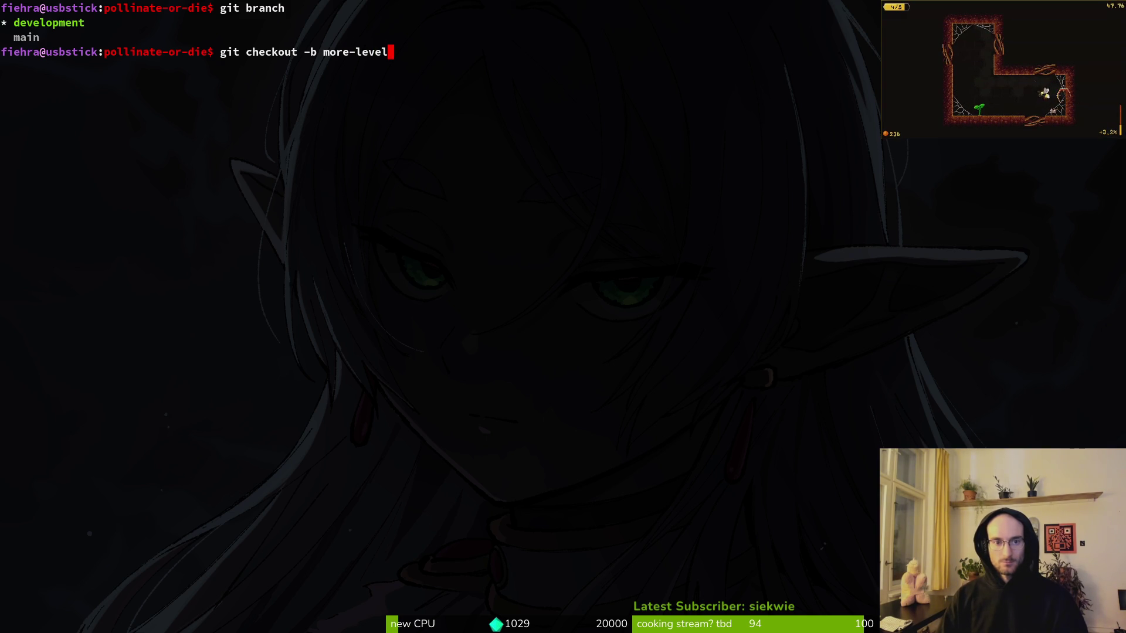
key("Return")
After a plain git push fails, run the suggested git push --set-upstream origin more-levels.
type("git push")
key("Return")
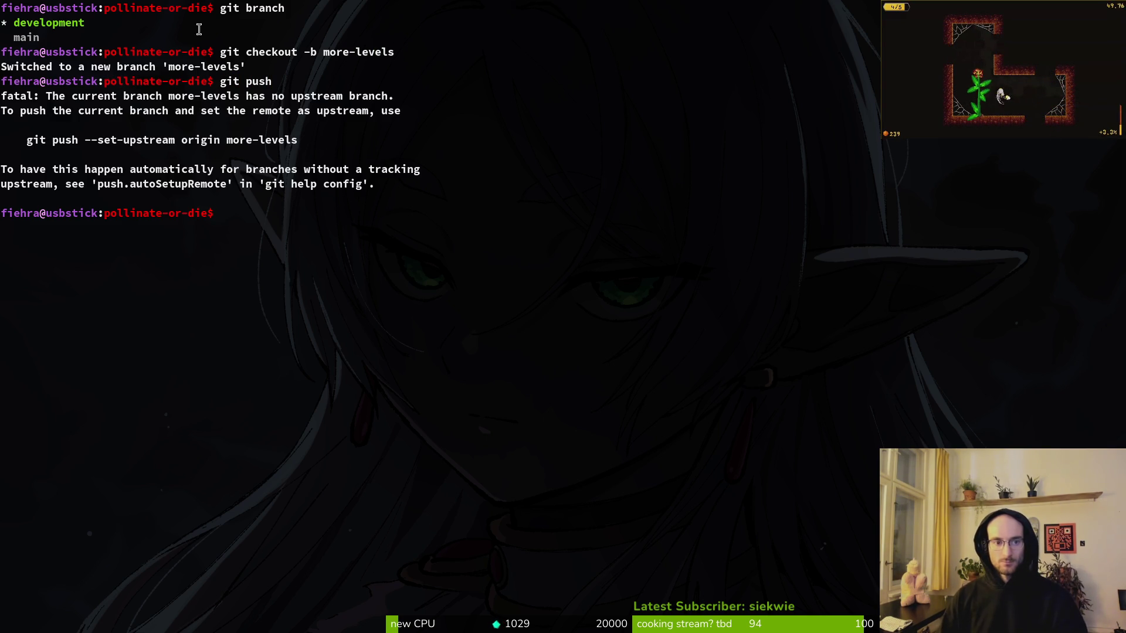
left_click_drag(14, 139, 388, 149)
key("ctrl+c")
key("ctrl+shift+v")
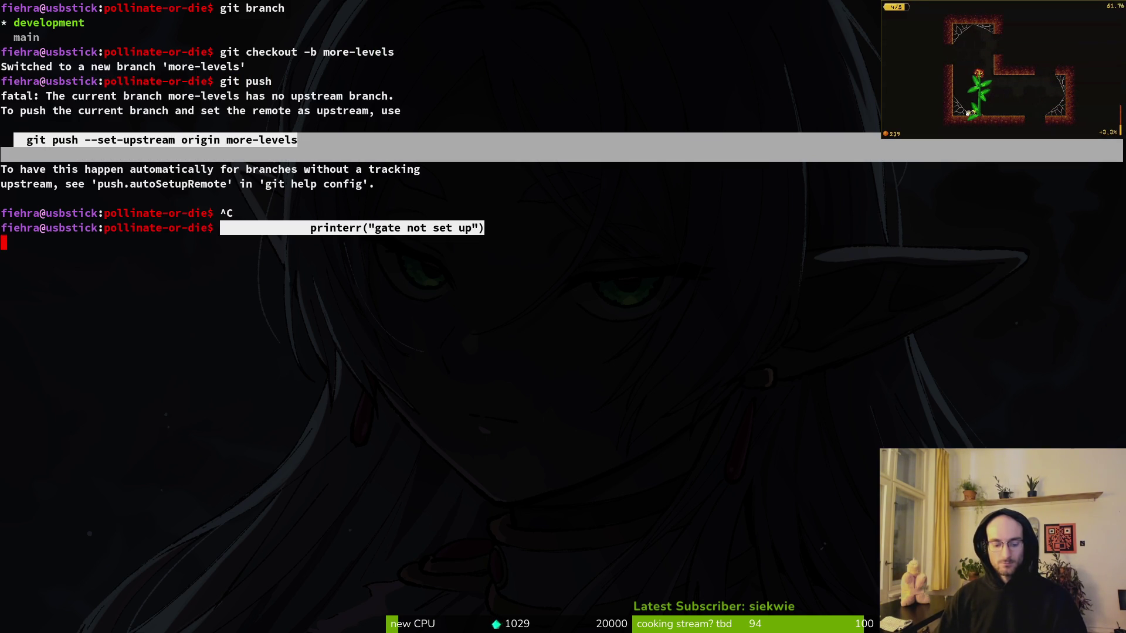
left_click_drag(322, 151, 1, 132)
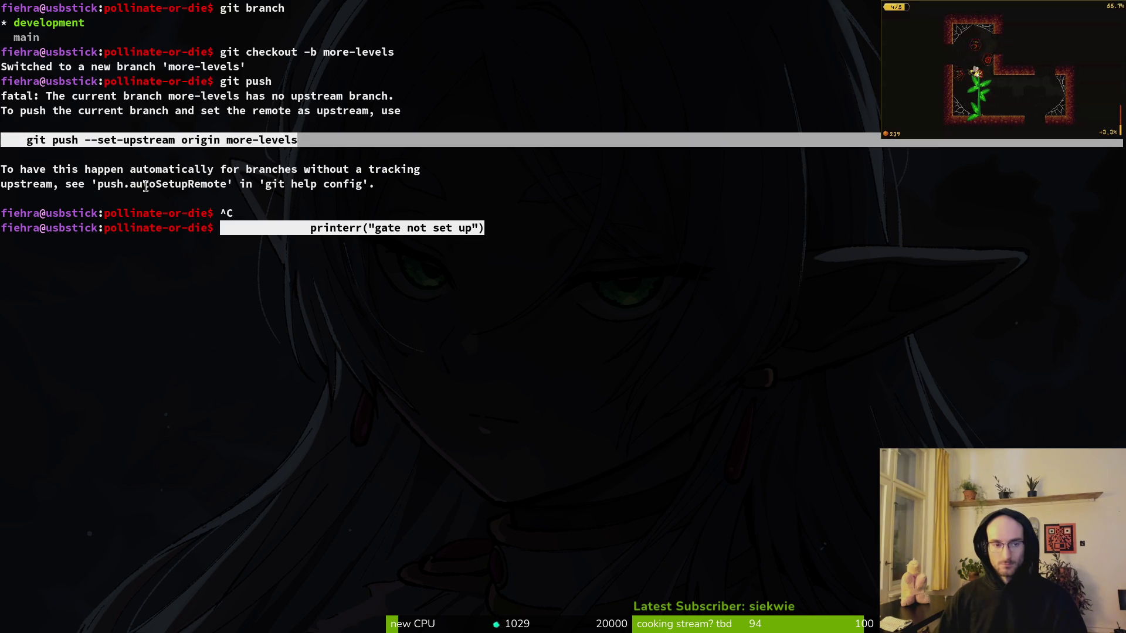
key("ctrl+shift+c")
key("ctrl+u")
key("ctrl+shift+v")
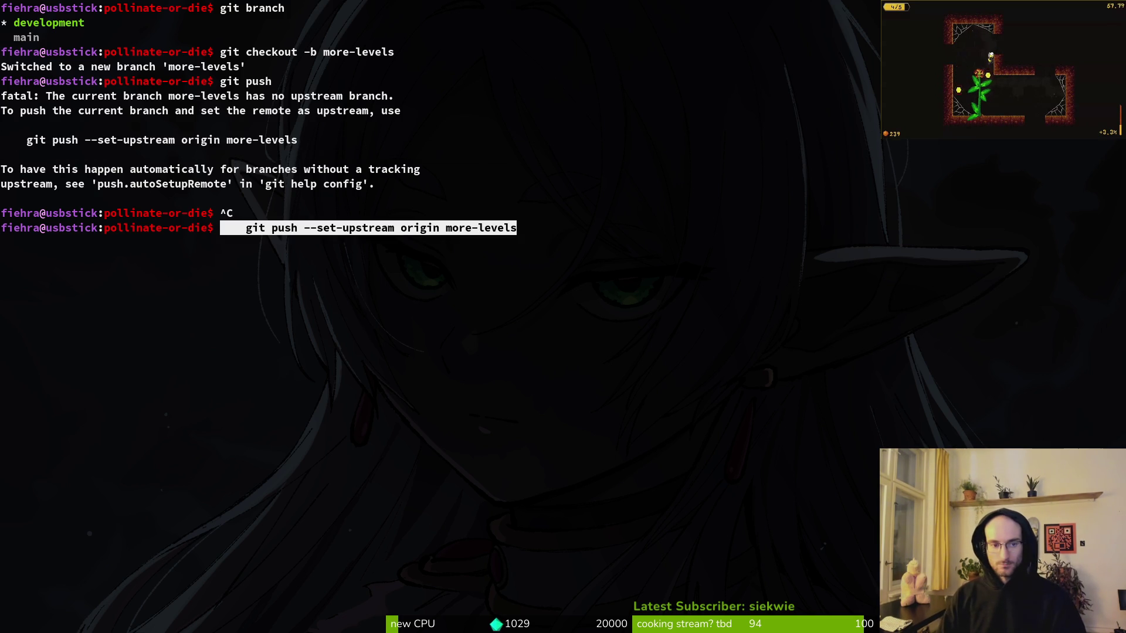
key("Return")
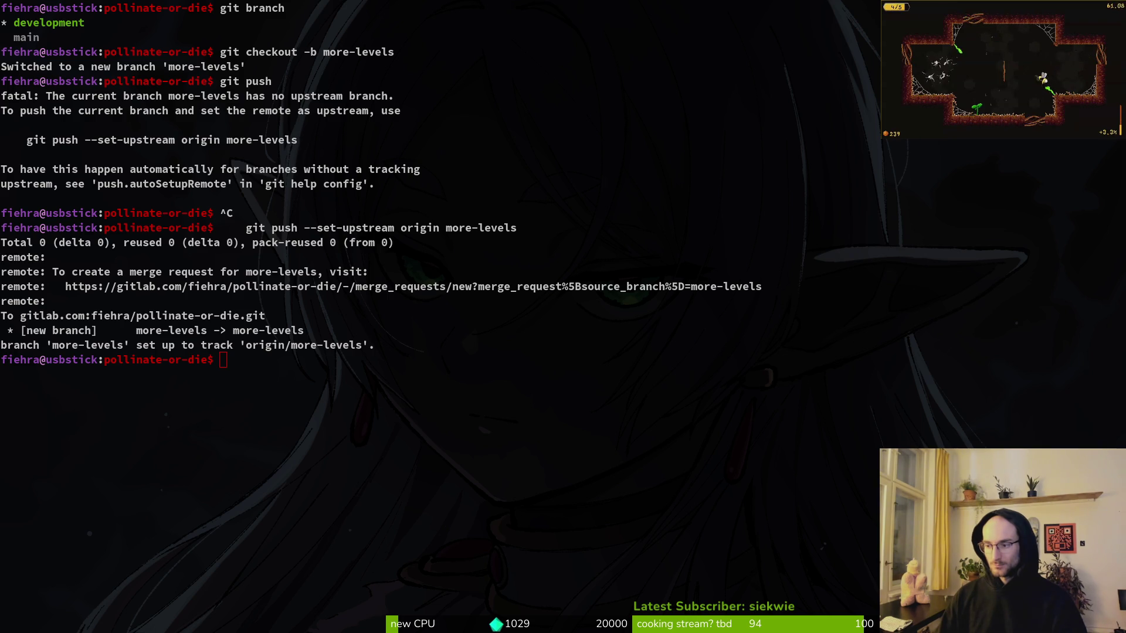
In Godot, close the pause_overlay, tutorial_6, tutorial_2, tutorial_3 and tutorial_1 scene tabs.
key("super+2")
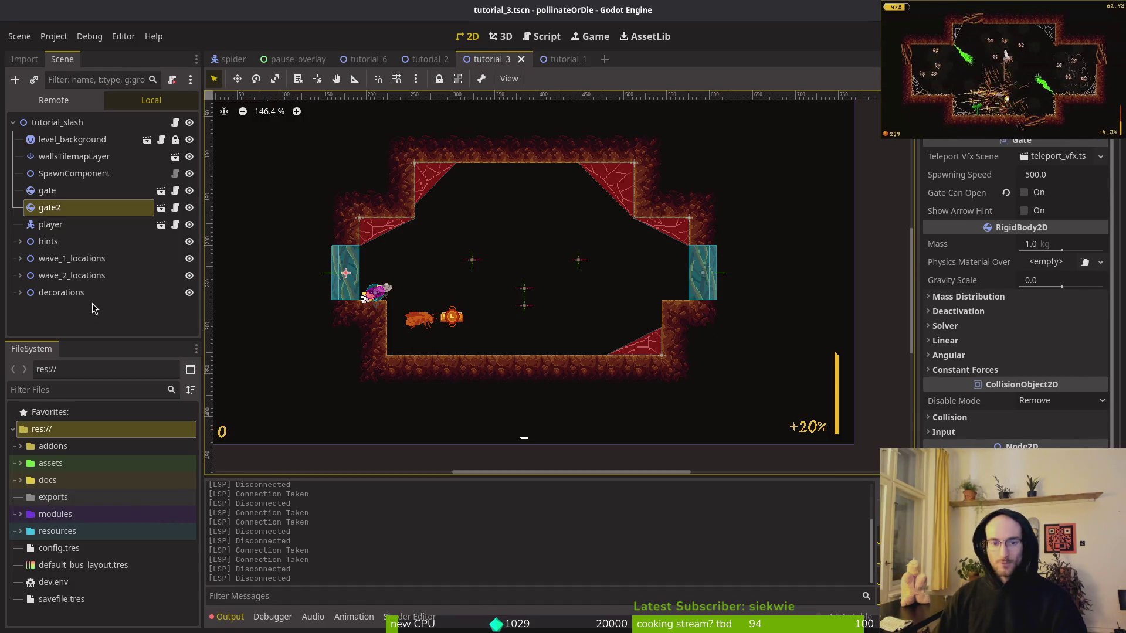
left_click(13, 122)
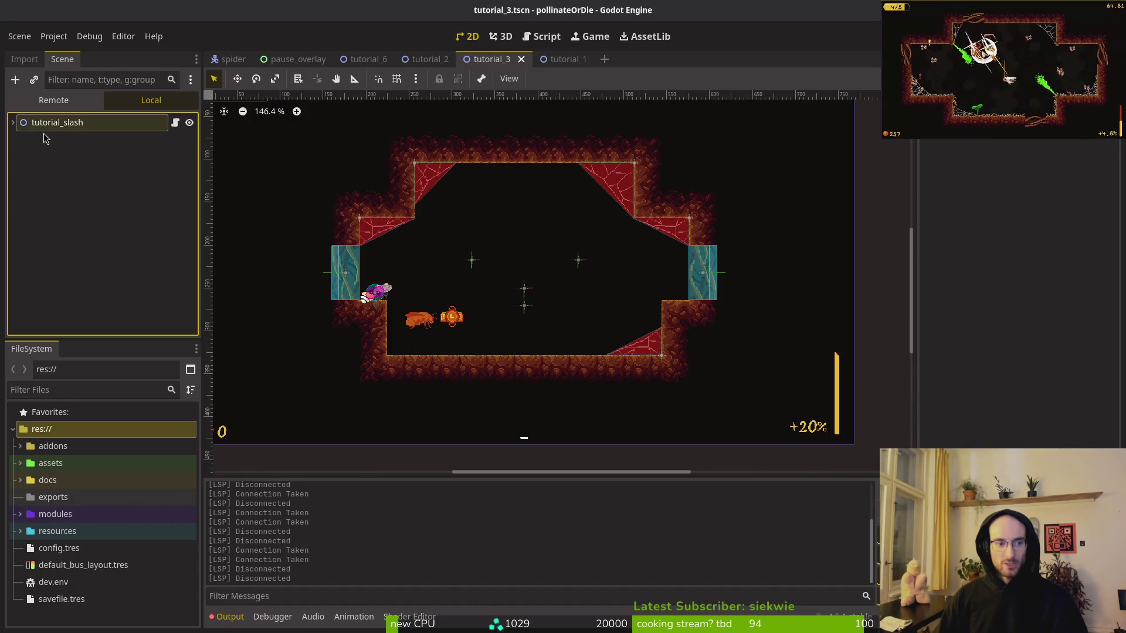
key("ctrl+shift+o")
key("Escape")
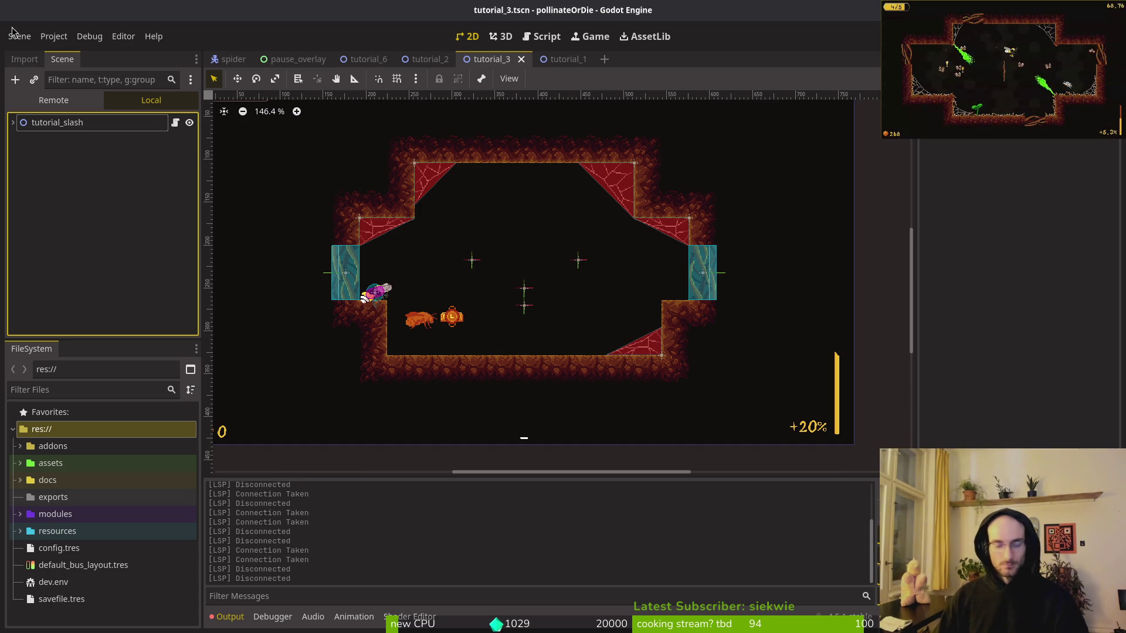
middle_click(286, 60)
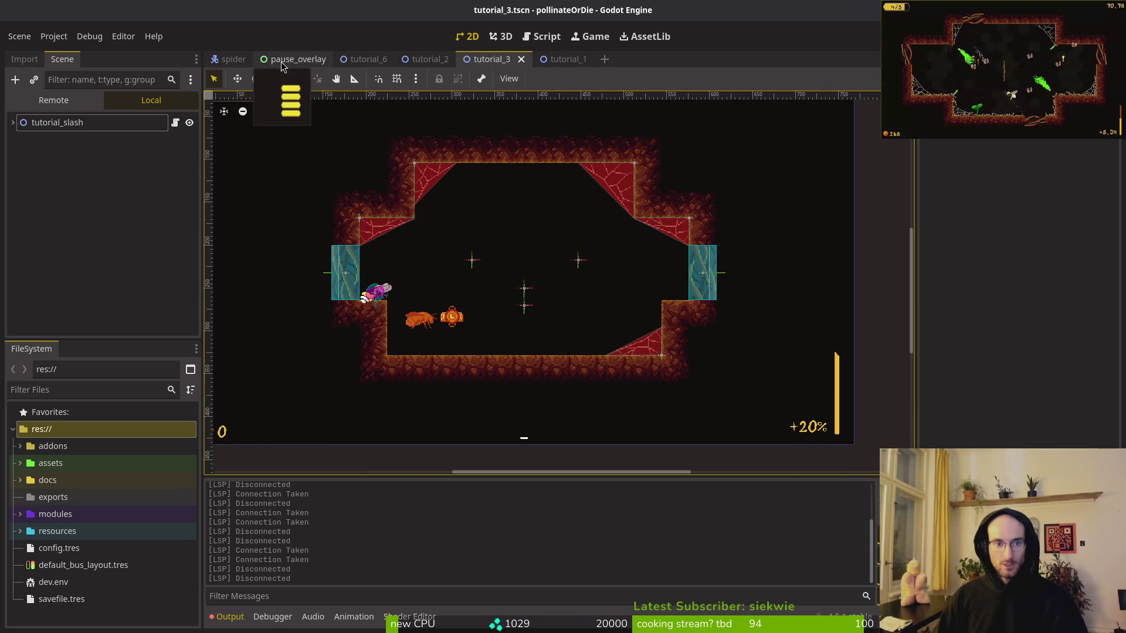
middle_click(287, 59)
middle_click(286, 59)
middle_click(285, 62)
middle_click(285, 62)
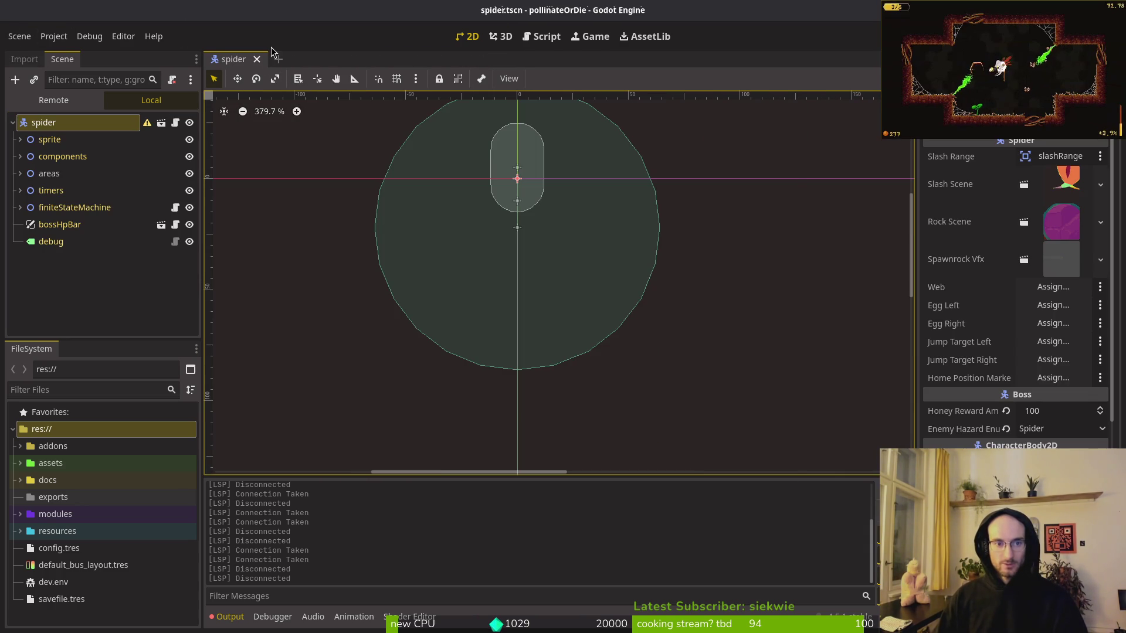
Quick-open player.tscn, close the spider scene, and quick-open level_1_1.tscn.
key("ctrl+shift+o")
type("player")
key("Return")
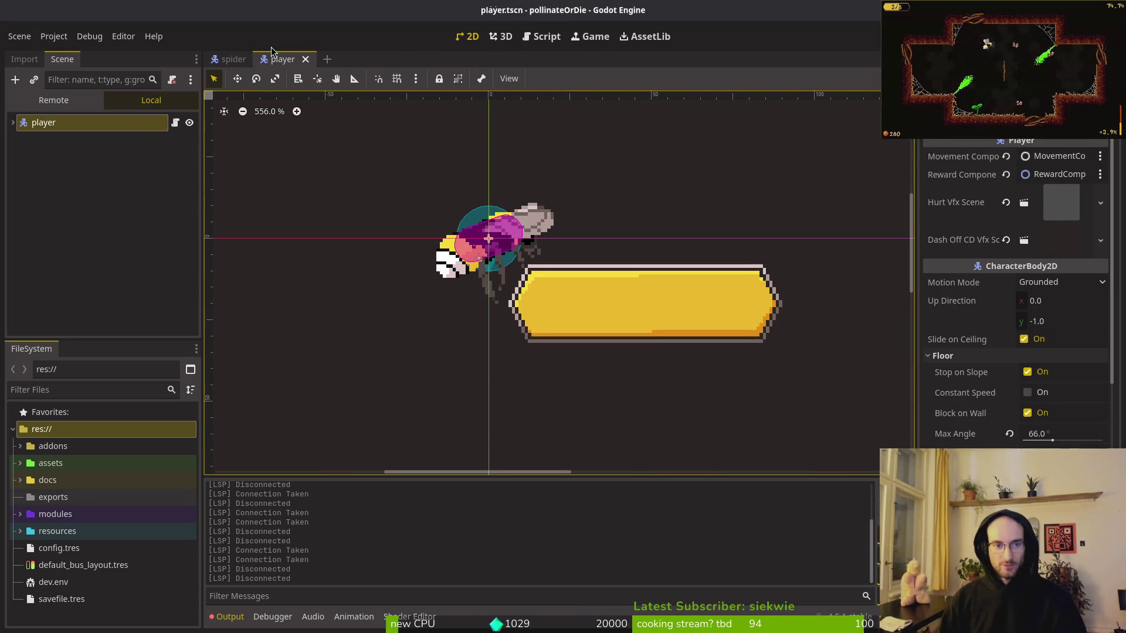
middle_click(247, 61)
key("ctrl+shift+o")
type("l")
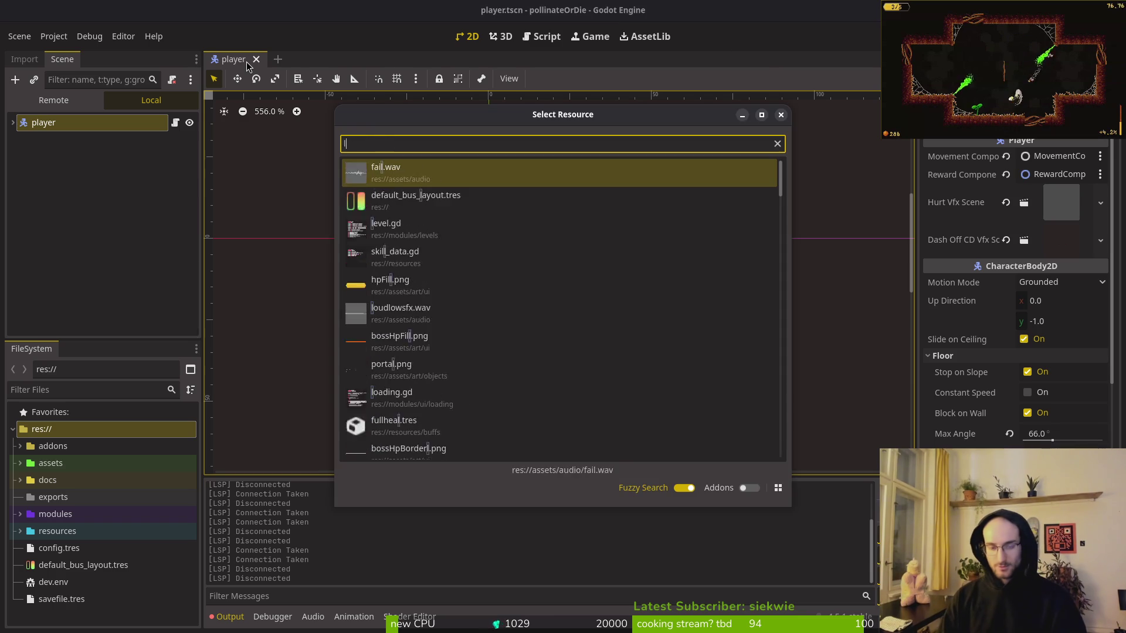
type("evel15s")
key("Down")
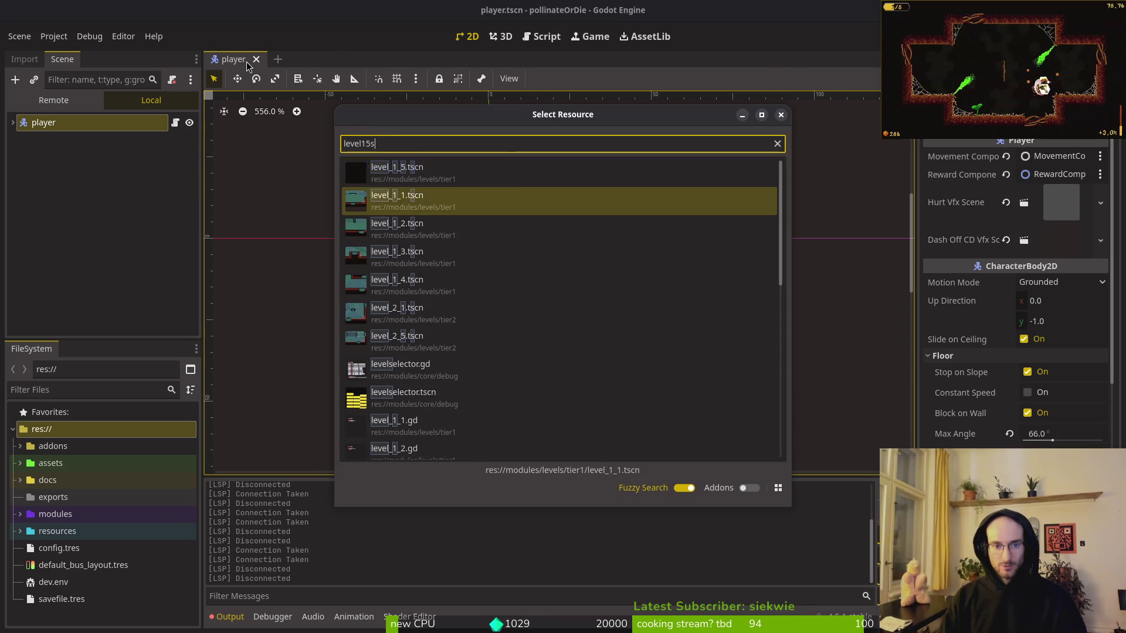
key("Return")
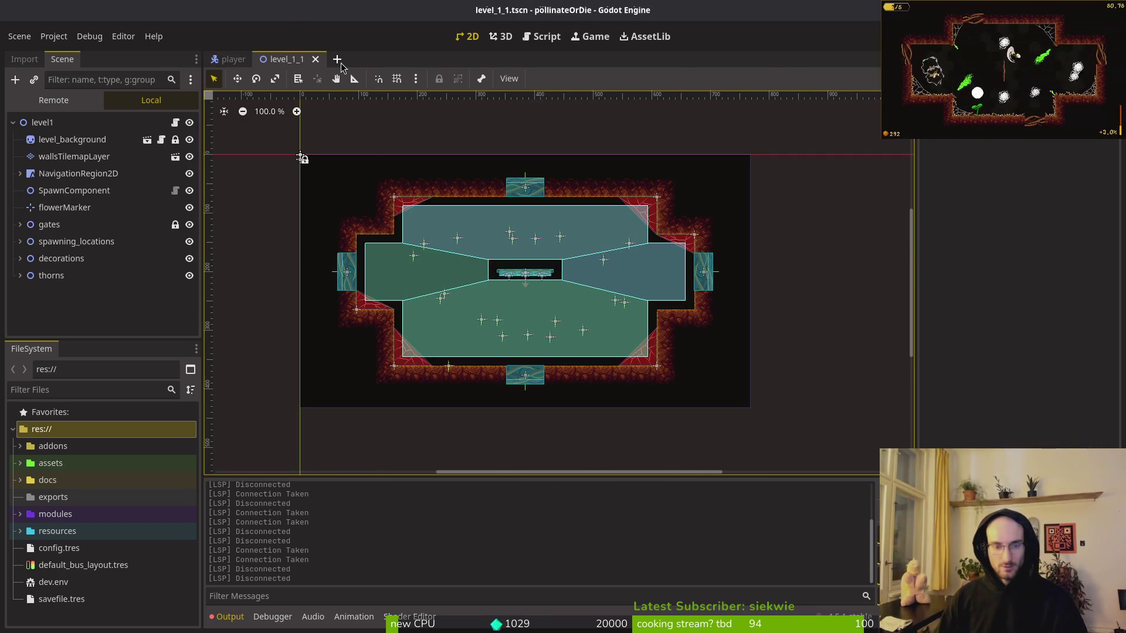
left_click(20, 35)
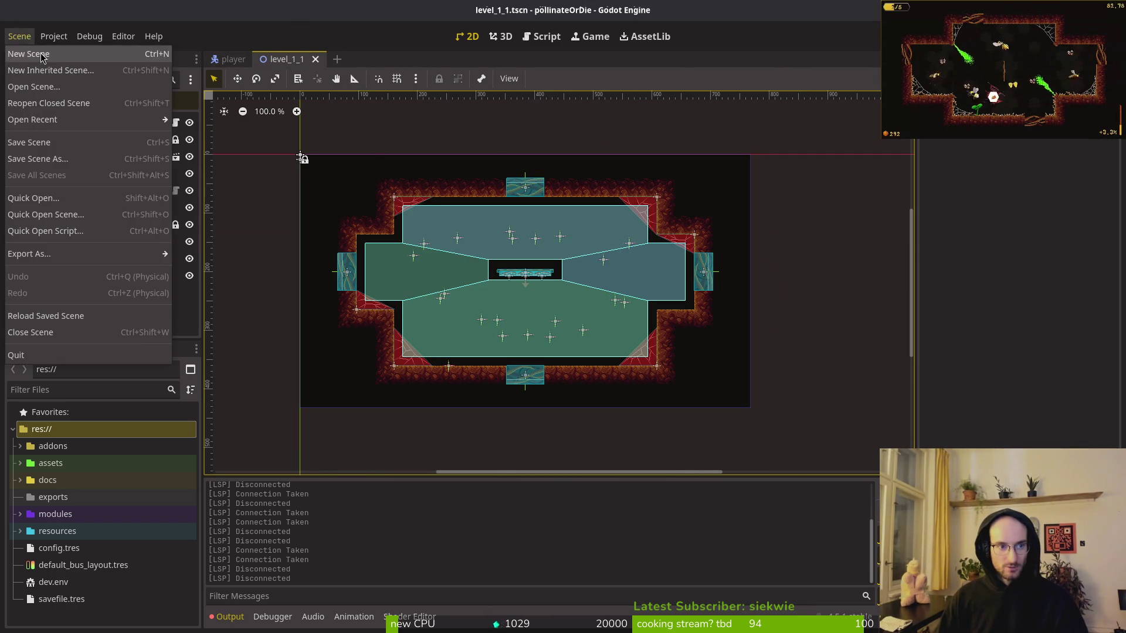
Create a new 2D scene and rename its Node2D root to level_1_0.
left_click(42, 53)
left_click(85, 139)
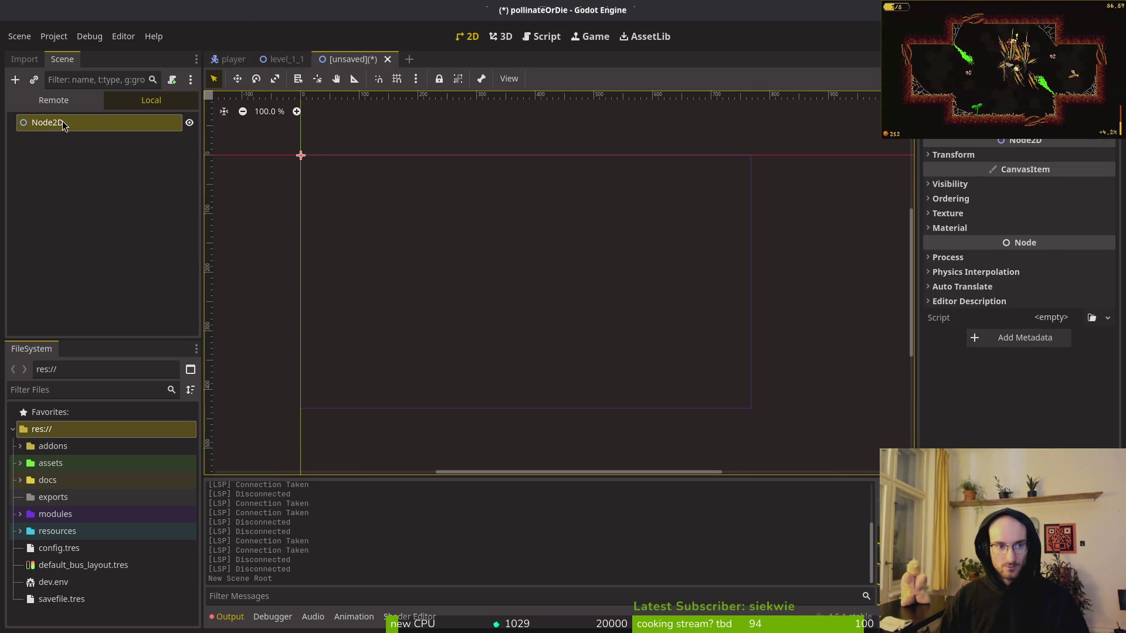
double_click(47, 121)
type("level_1_0")
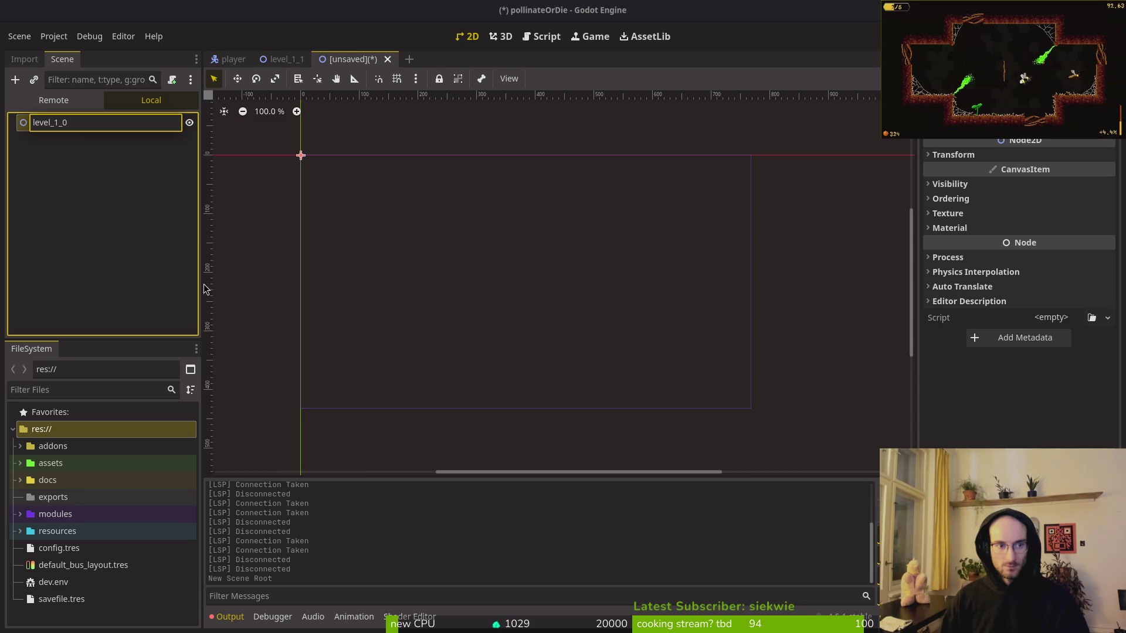
key("Return")
Save it as level_1_0.tscn under modules/levels/tier1, then go back to the level_1_1 tab.
key("ctrl+s")
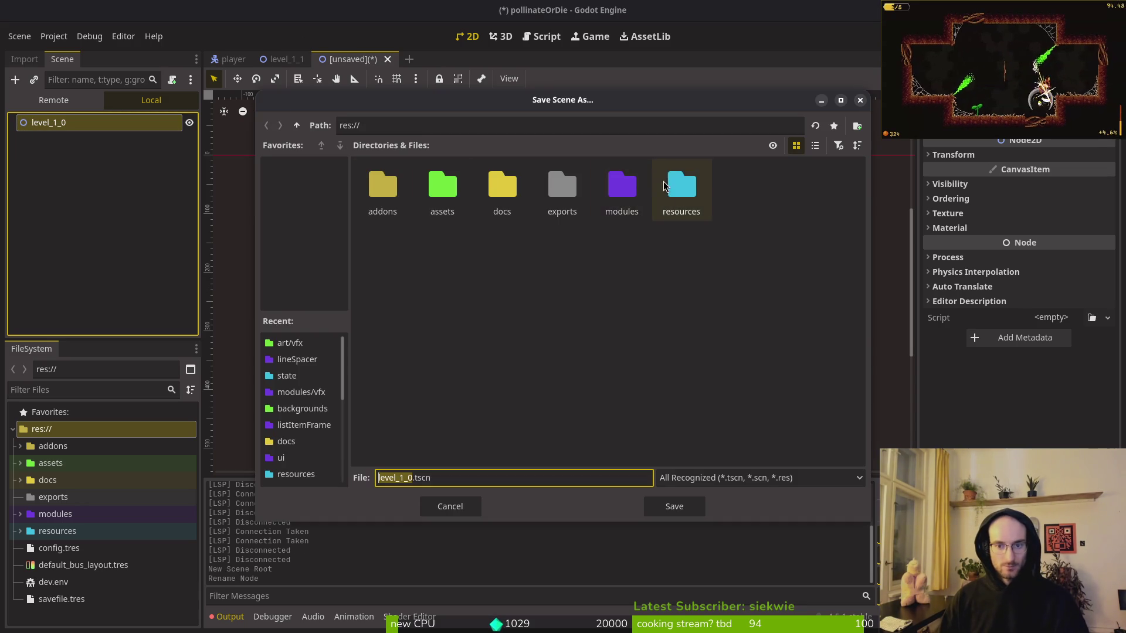
double_click(622, 184)
double_click(560, 179)
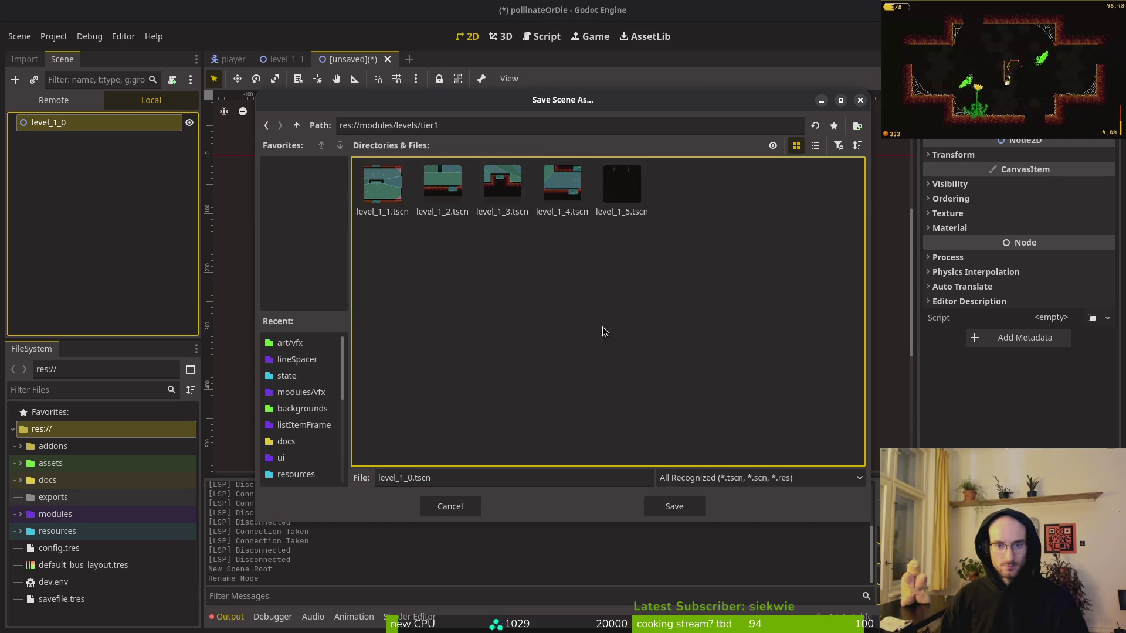
left_click(702, 505)
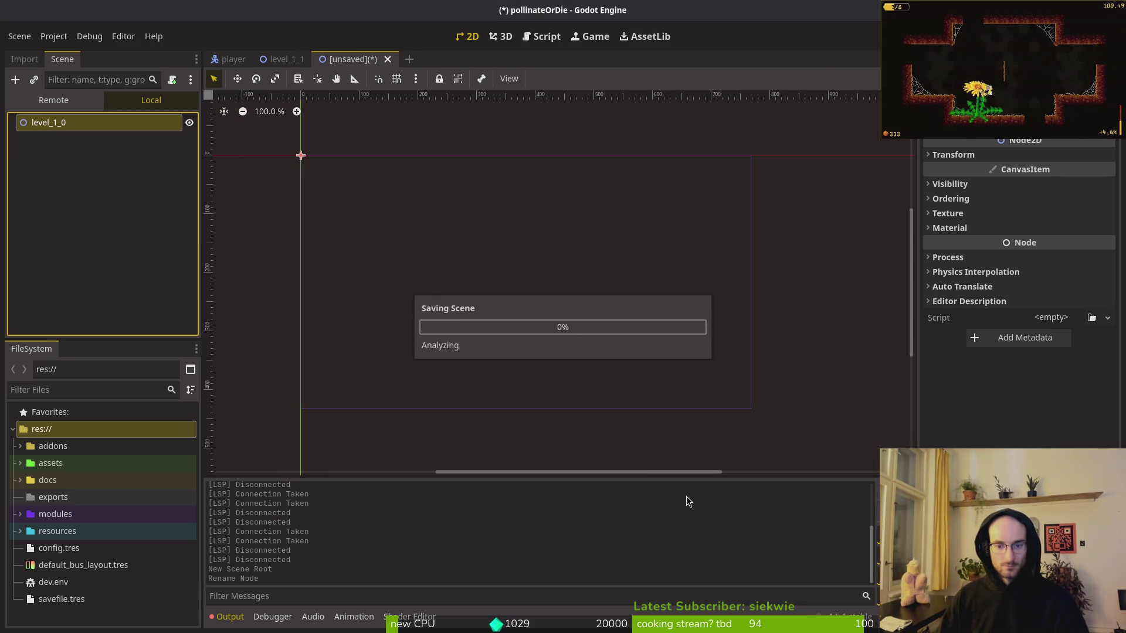
left_click(289, 59)
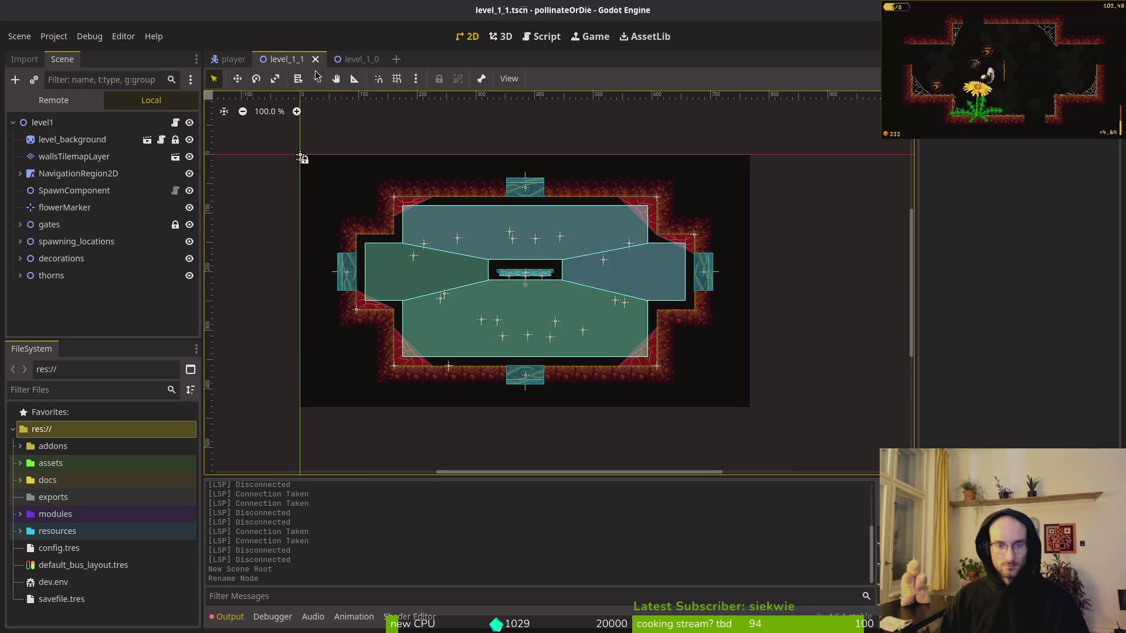
Rename the level_1_1 scene's root node to level_1_1 and save the scene.
double_click(85, 123)
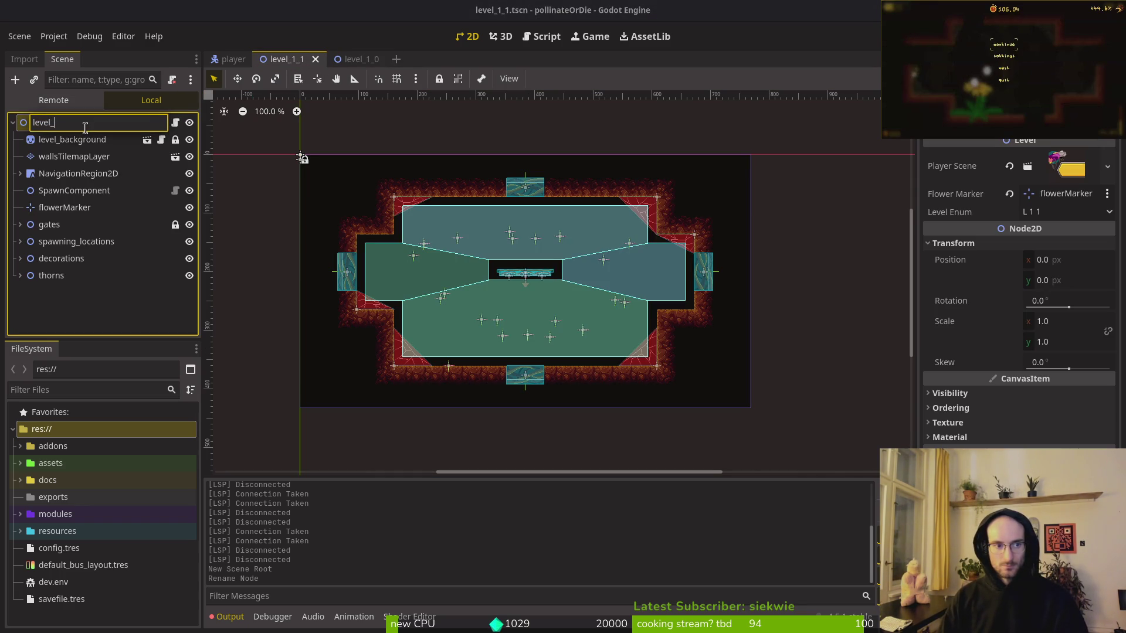
type("1_")
key("Return")
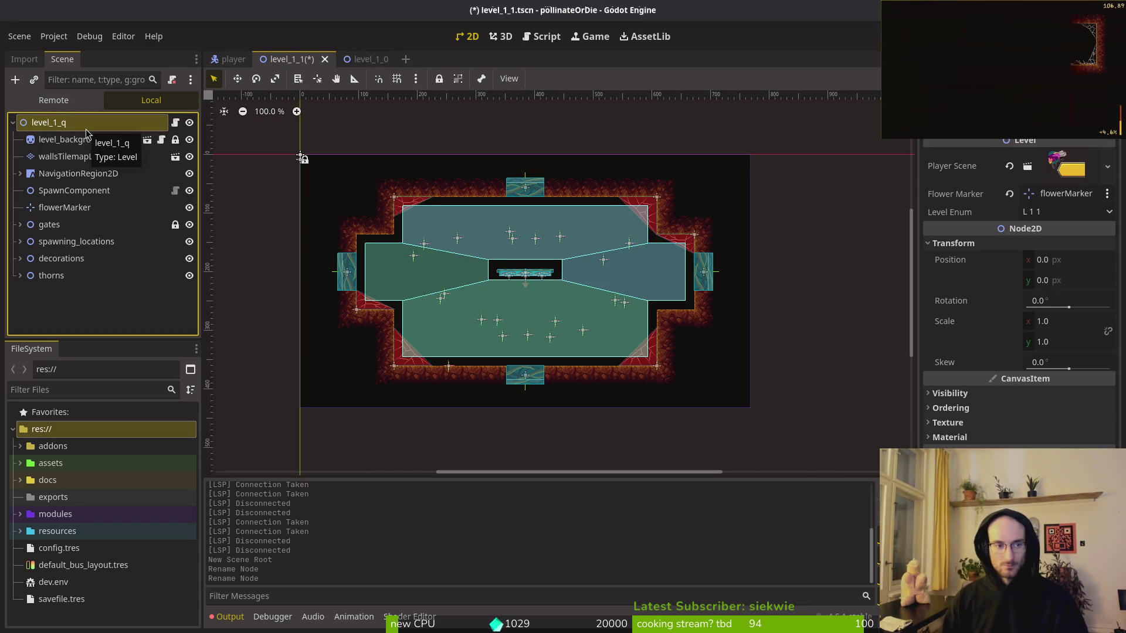
double_click(85, 123)
type("1")
key("Return")
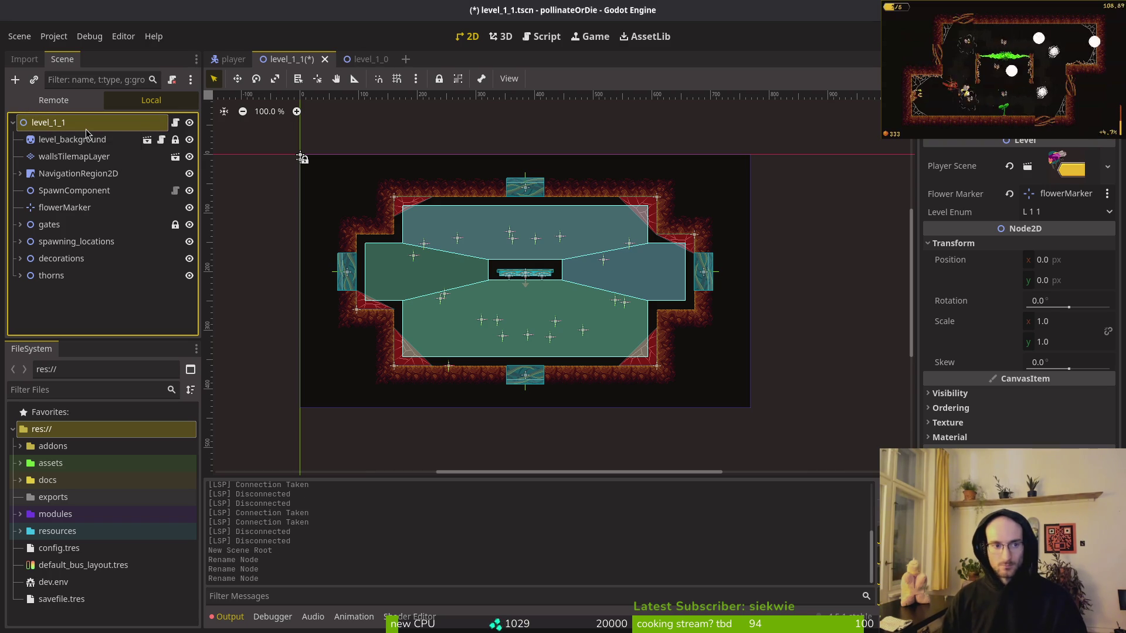
left_click(99, 310)
key("ctrl+s")
Open level_1_2.tscn via Quick Open, rename its root node to level_1_2, and save.
key("ctrl+Tab")
key("shift+alt+o")
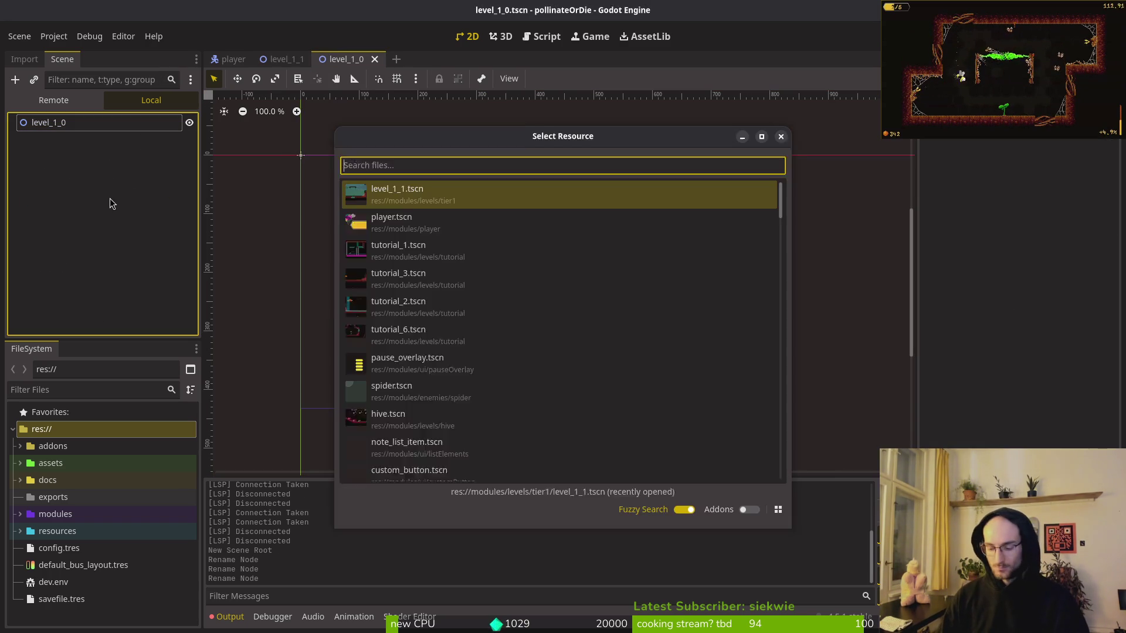
type("lve2ts")
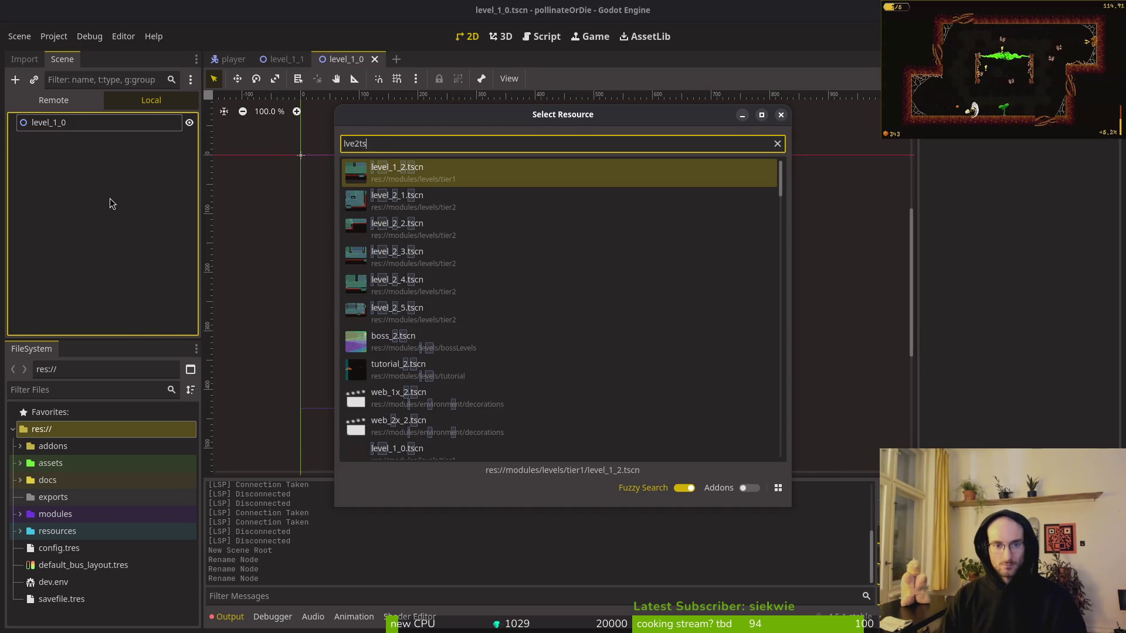
key("Return")
left_click(76, 124)
left_click(76, 124)
type("1_2")
key("Return")
key("ctrl+s")
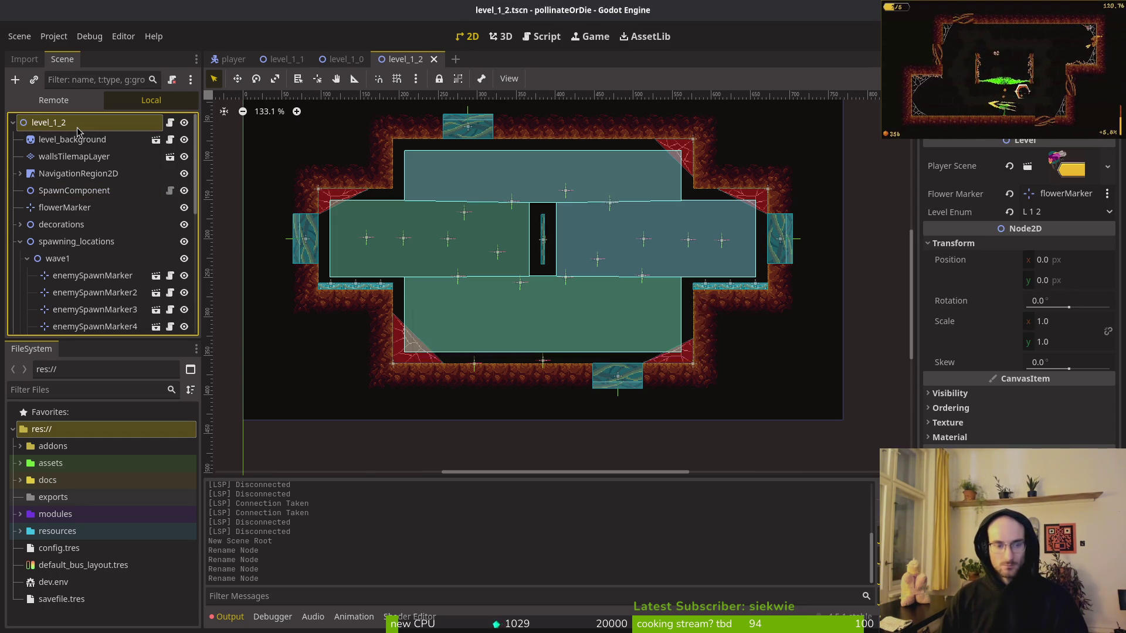
Open level_1_3 and change its root node name from level_1-3 to level_1_3.
key("alt+shift+o")
type("leve3")
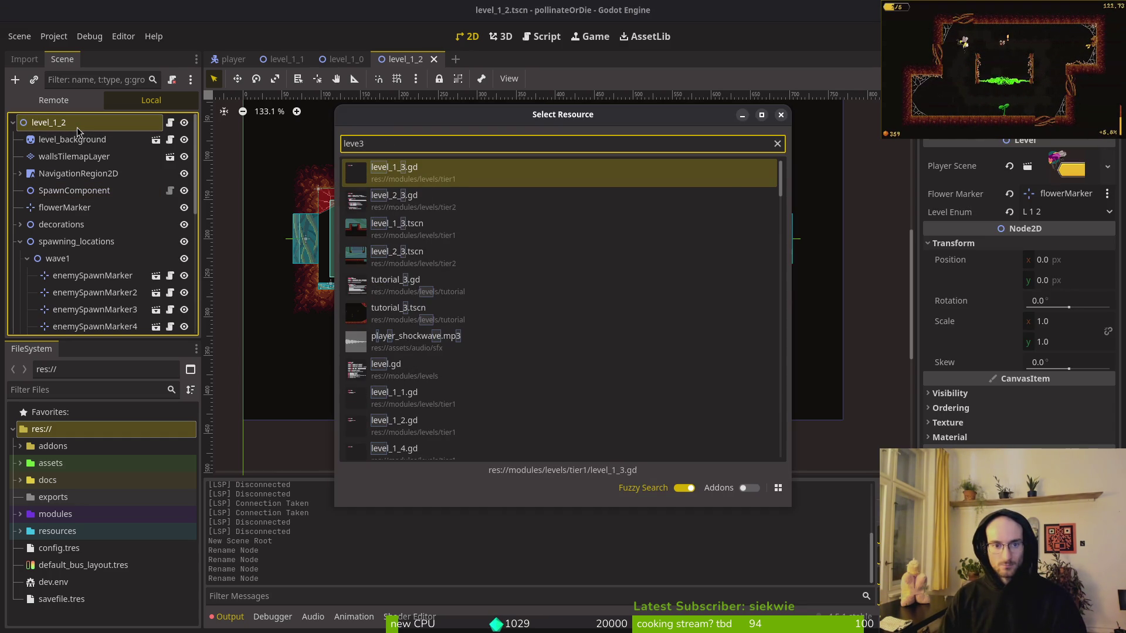
key("Down")
key("Down")
key("Return")
double_click(64, 124)
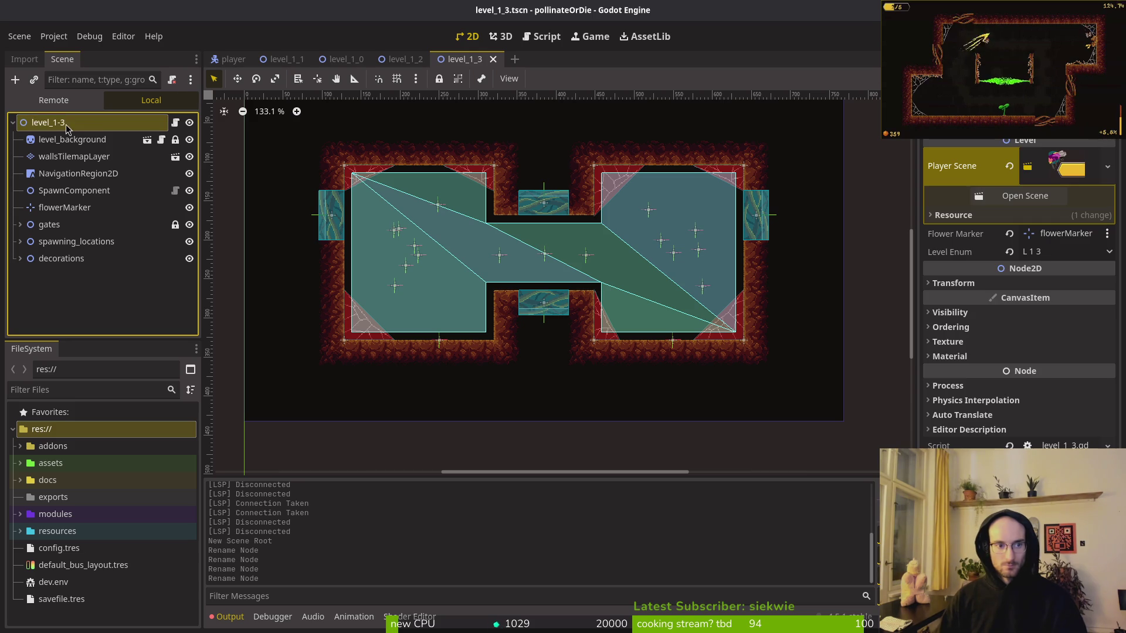
key("BackSpace")
type("_")
key("Return")
Open the level_1_4 and level_1_5 scenes with Quick Open.
key("alt+shift+o")
type("lev14")
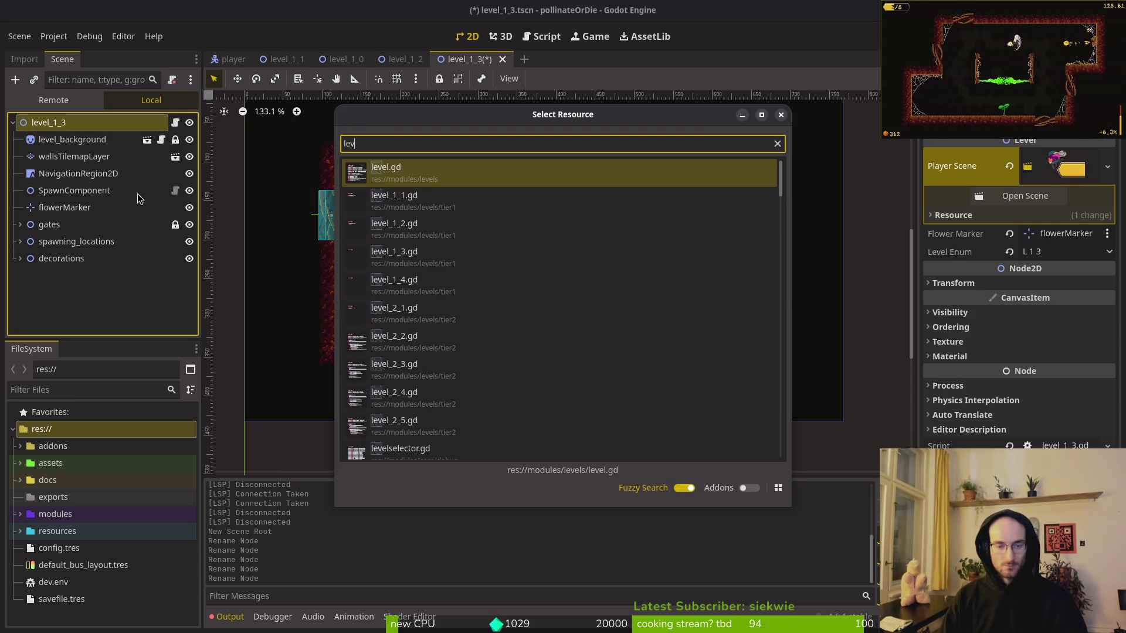
key("Return")
key("alt+shift+o")
type("lwqv")
key("BackSpace")
key("BackSpace")
key("BackSpace")
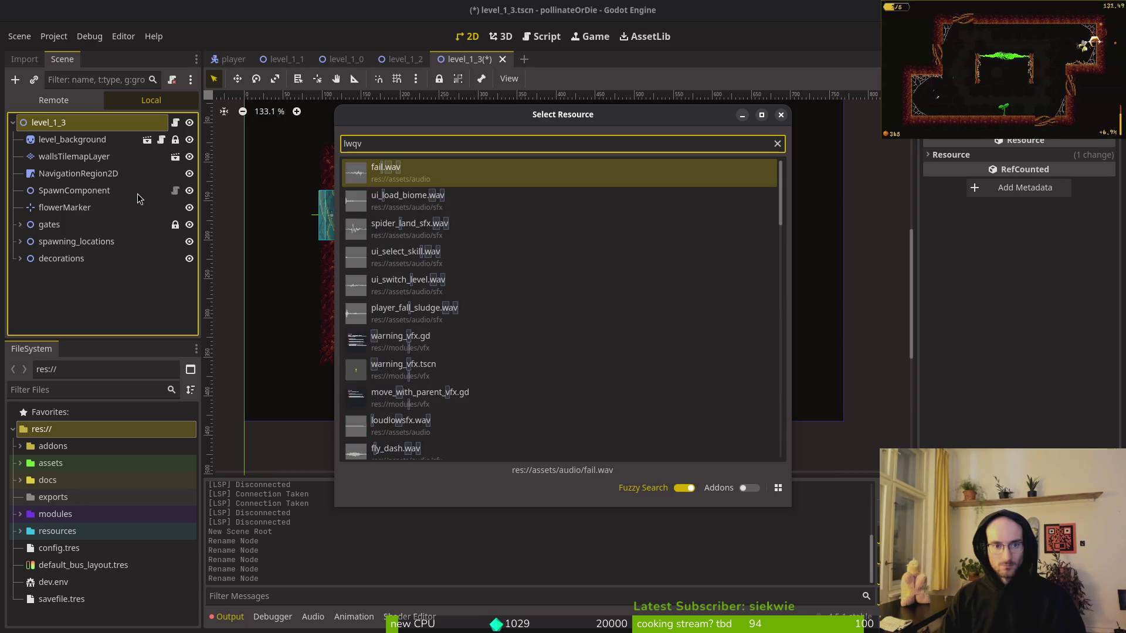
type("l14")
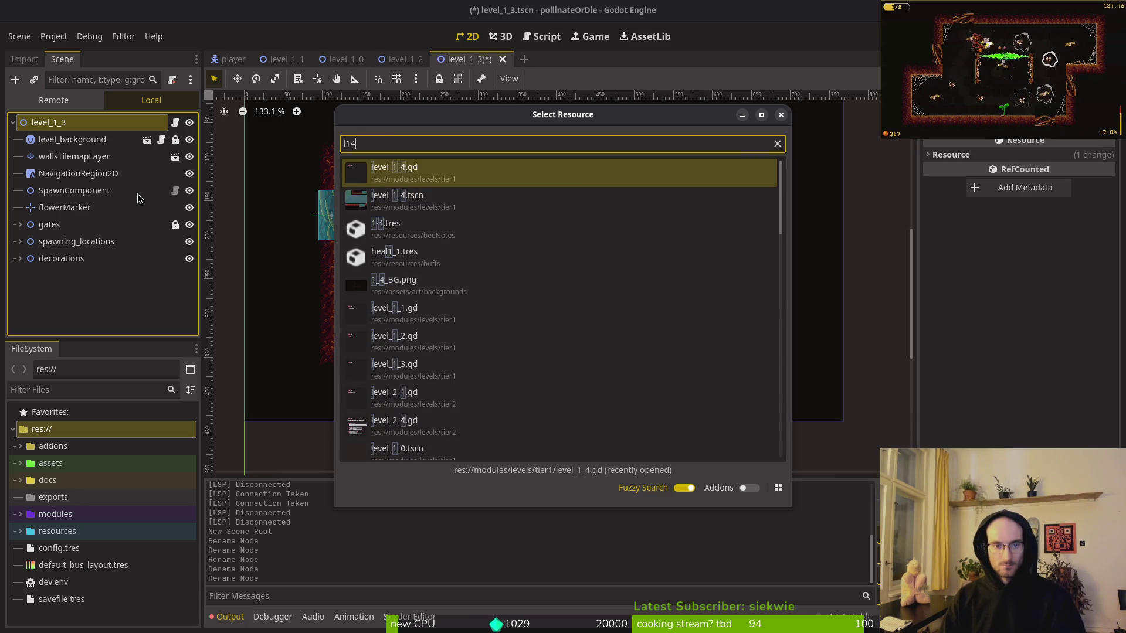
key("Return")
left_click(645, 115)
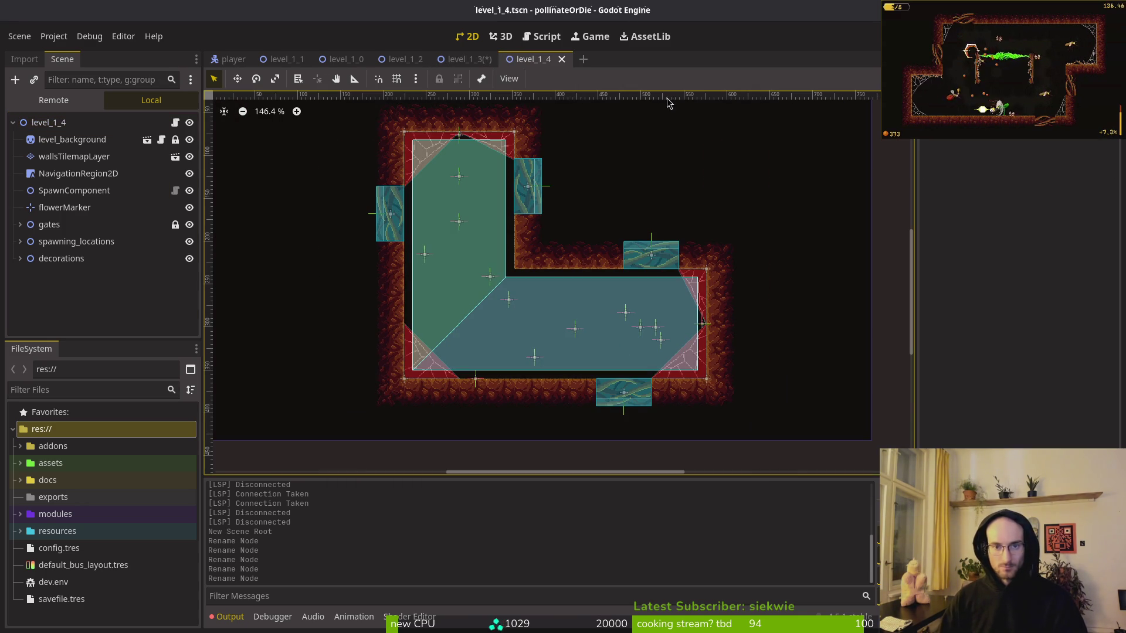
key("alt+shift+o")
type("l15")
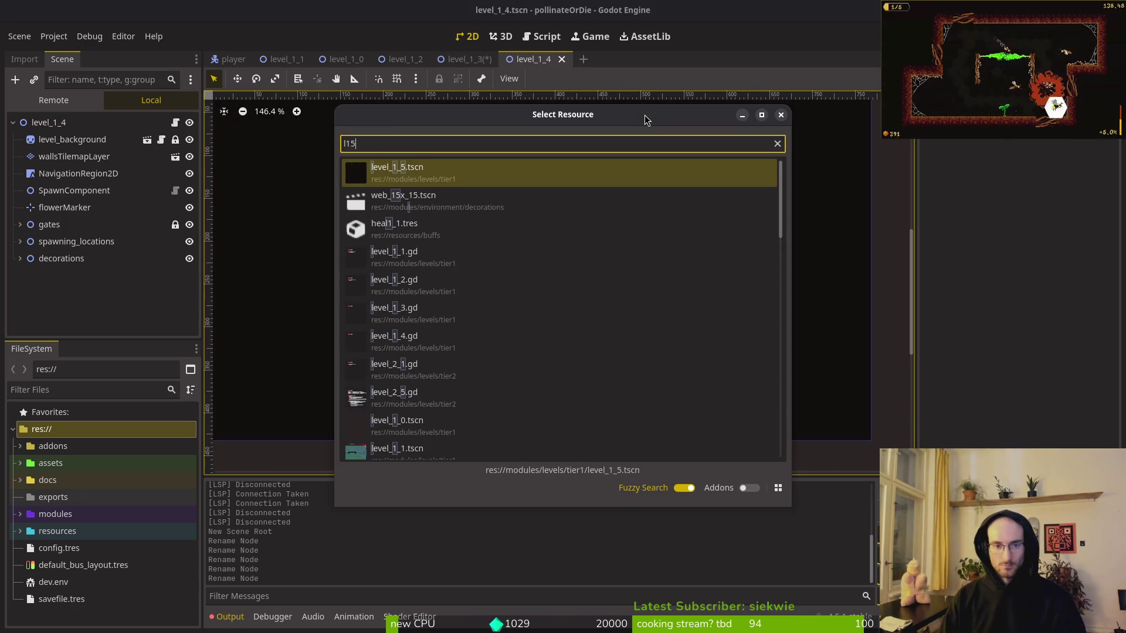
key("Return")
Close the level_1_5, level_1_4, level_1_3 and level_1_1 tabs, saving level_1_3, and return to level_1_0.
middle_click(577, 62)
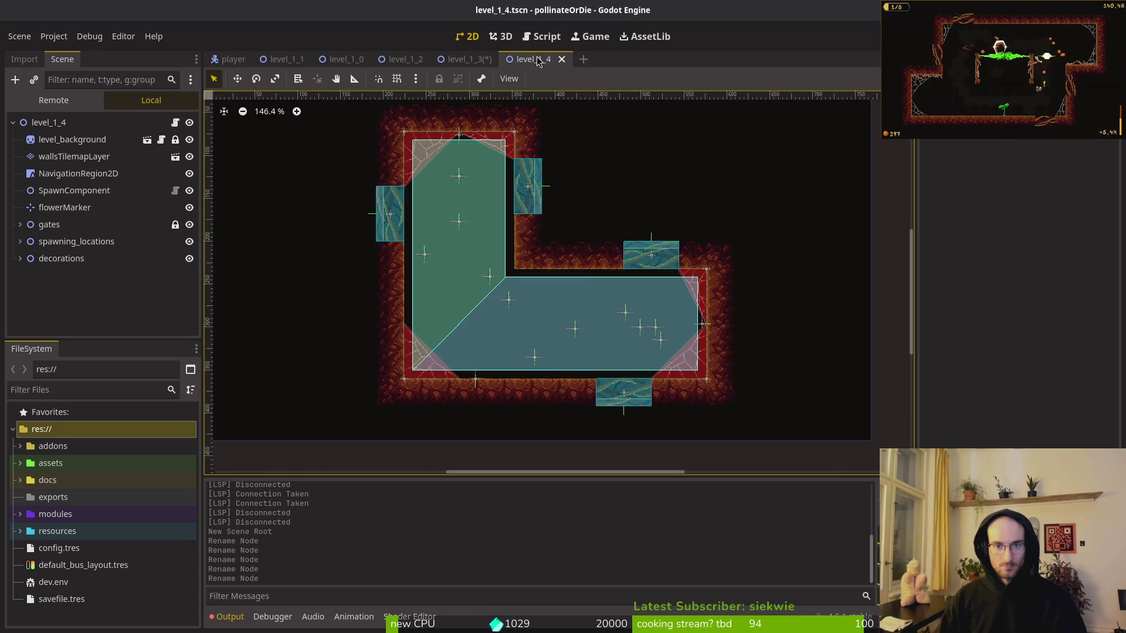
middle_click(527, 62)
key("ctrl+s")
middle_click(469, 60)
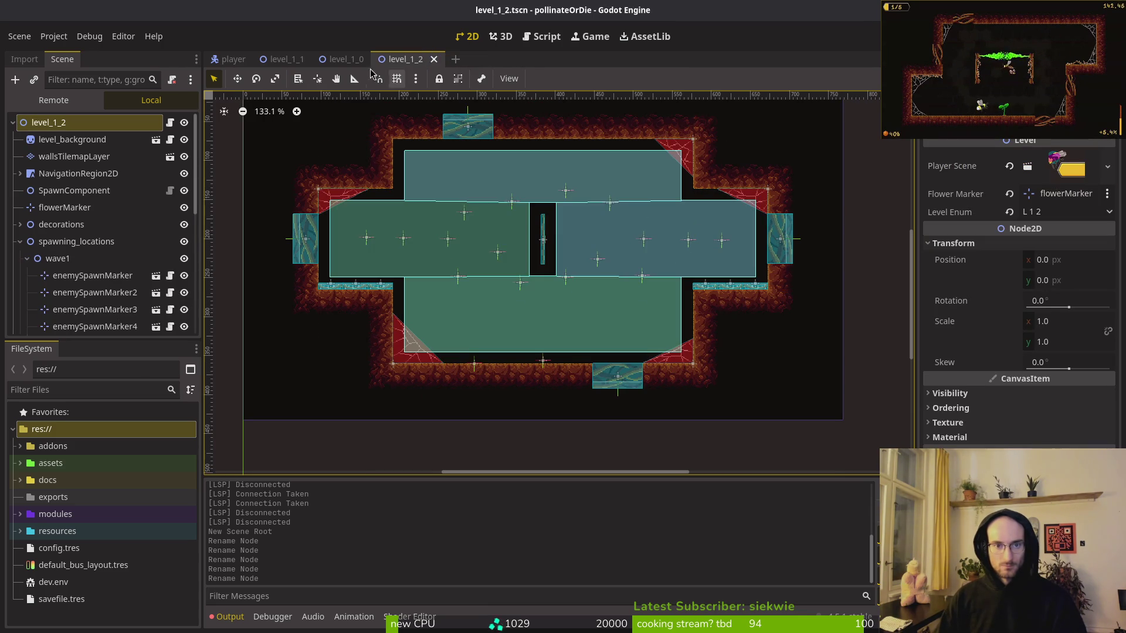
middle_click(283, 59)
key("ctrl+shift+Tab")
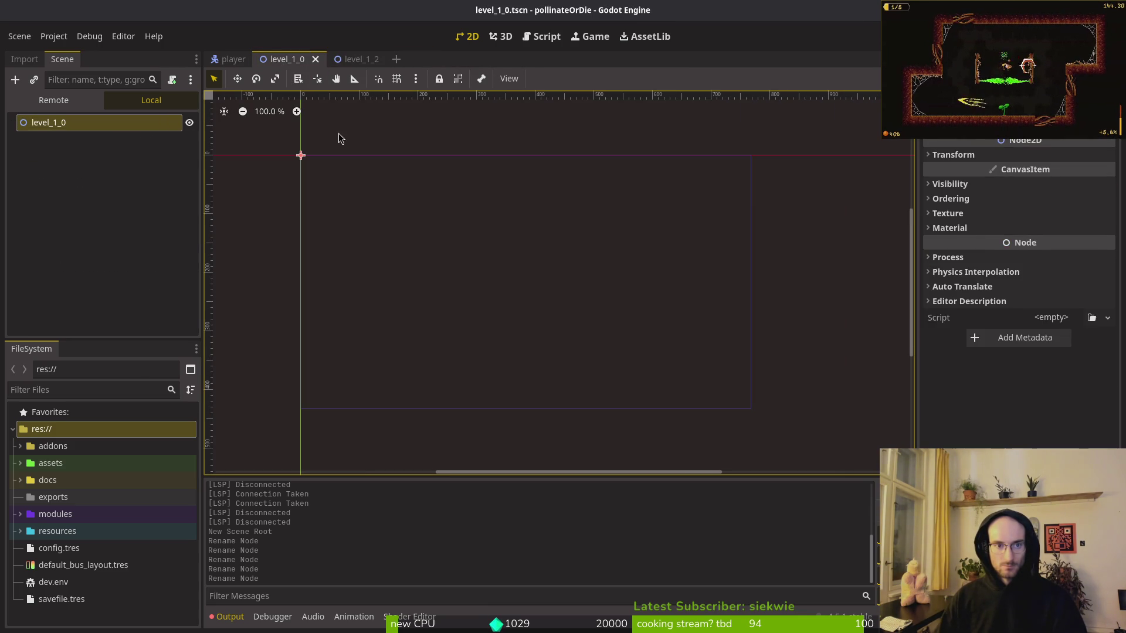
Copy the level_background node from level_1_2 and paste it into level_1_0.
key("ctrl+Tab")
left_click(72, 139)
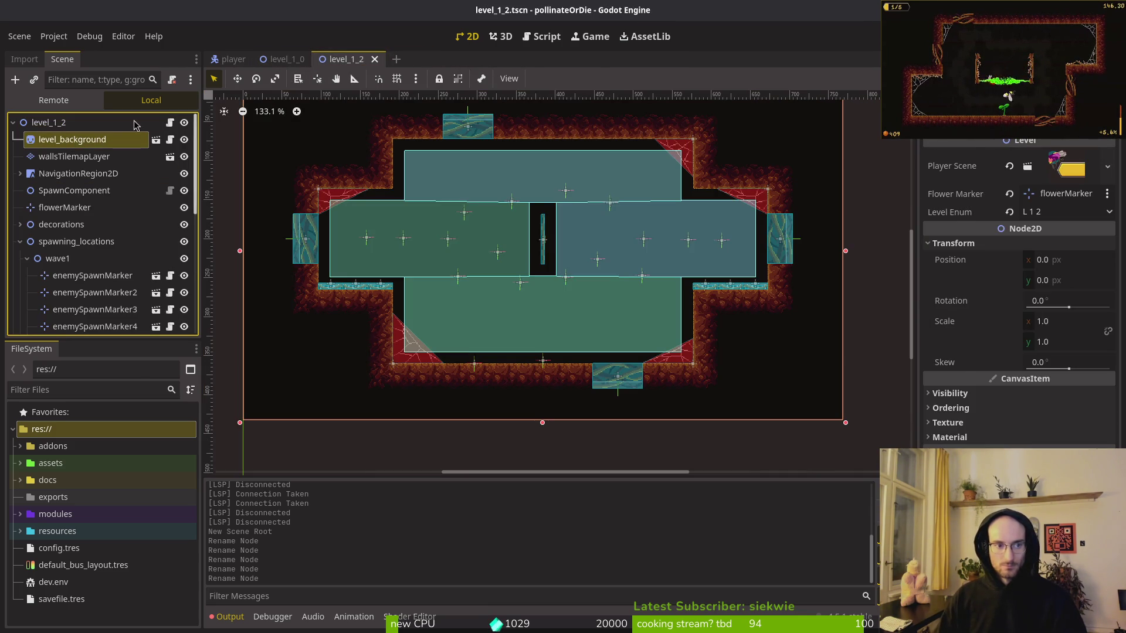
left_click(283, 59)
key("ctrl+v")
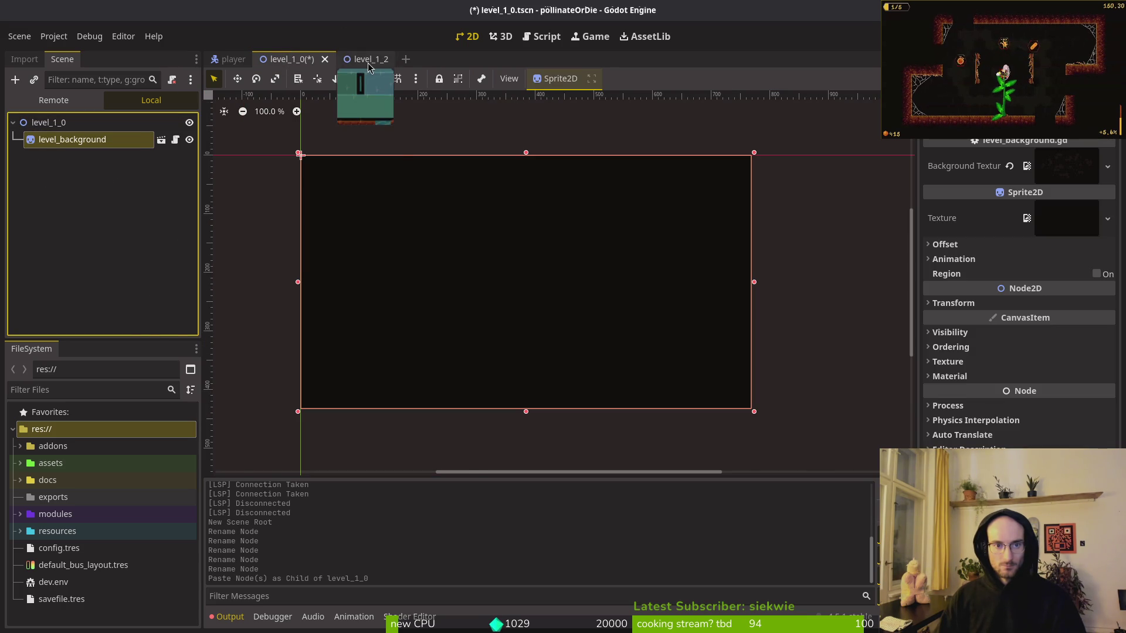
left_click(356, 59)
left_click(107, 156)
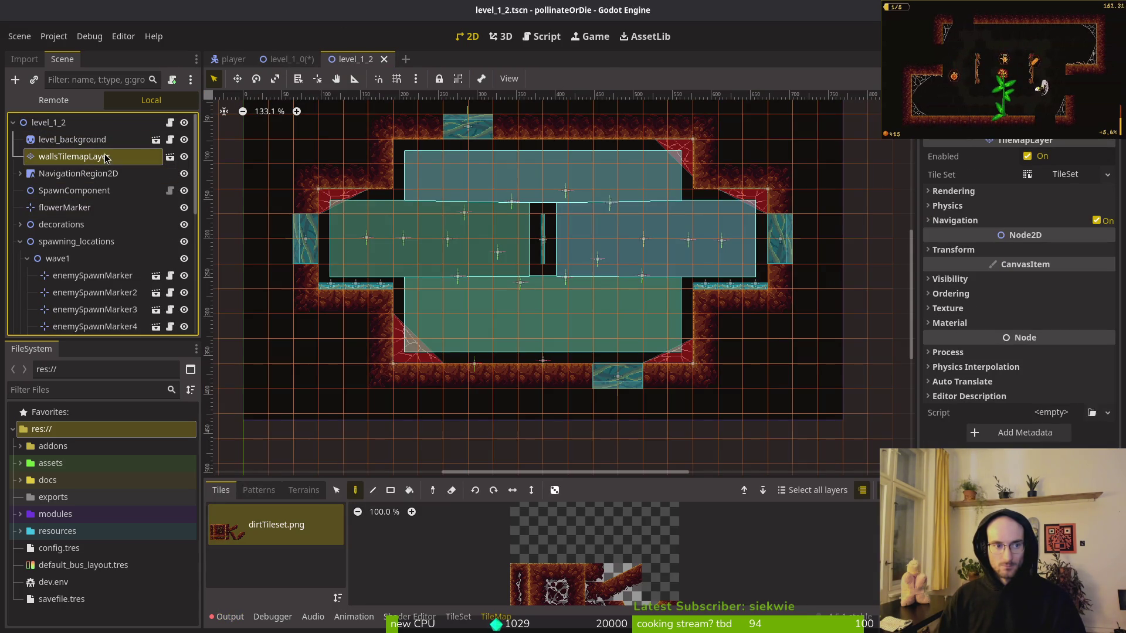
left_click(283, 59)
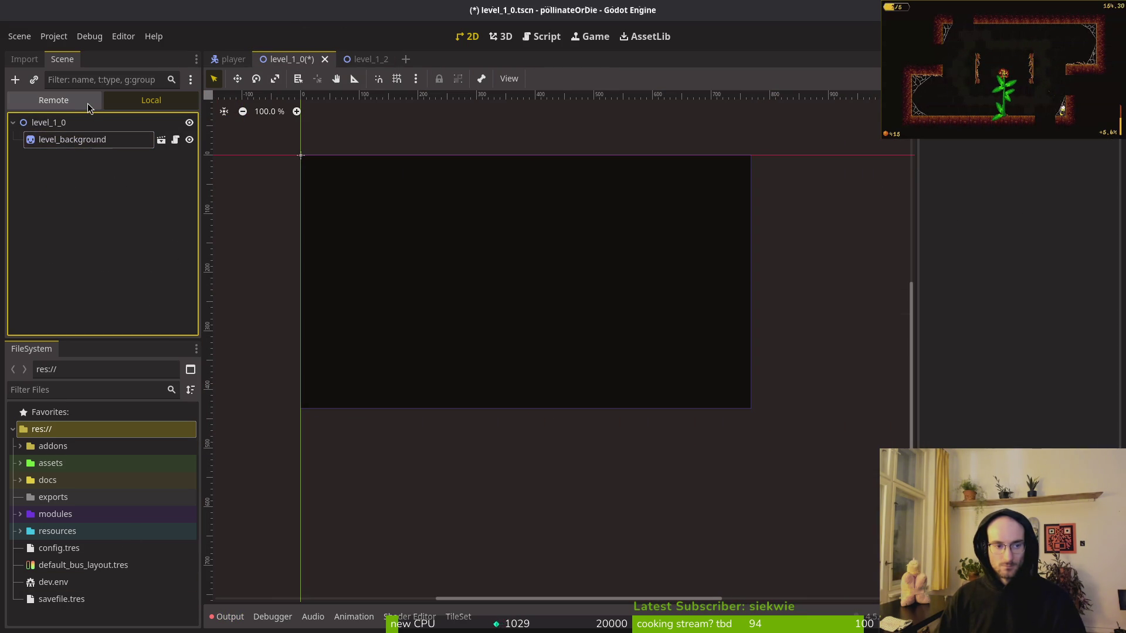
key("ctrl+z")
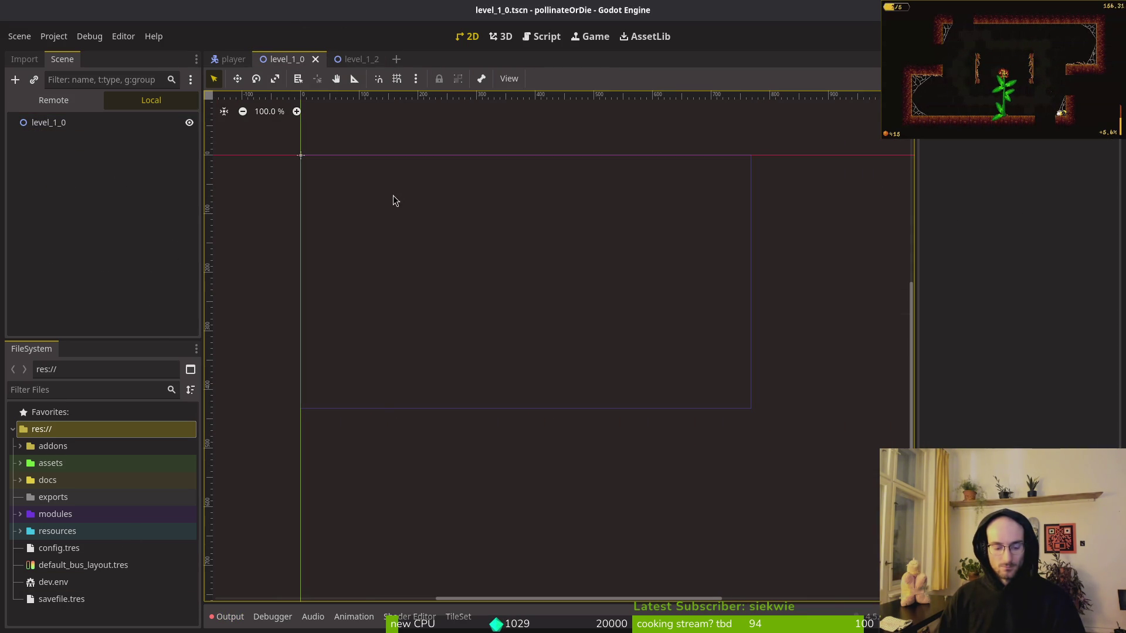
key("ctrl+shift+z")
left_click(146, 206)
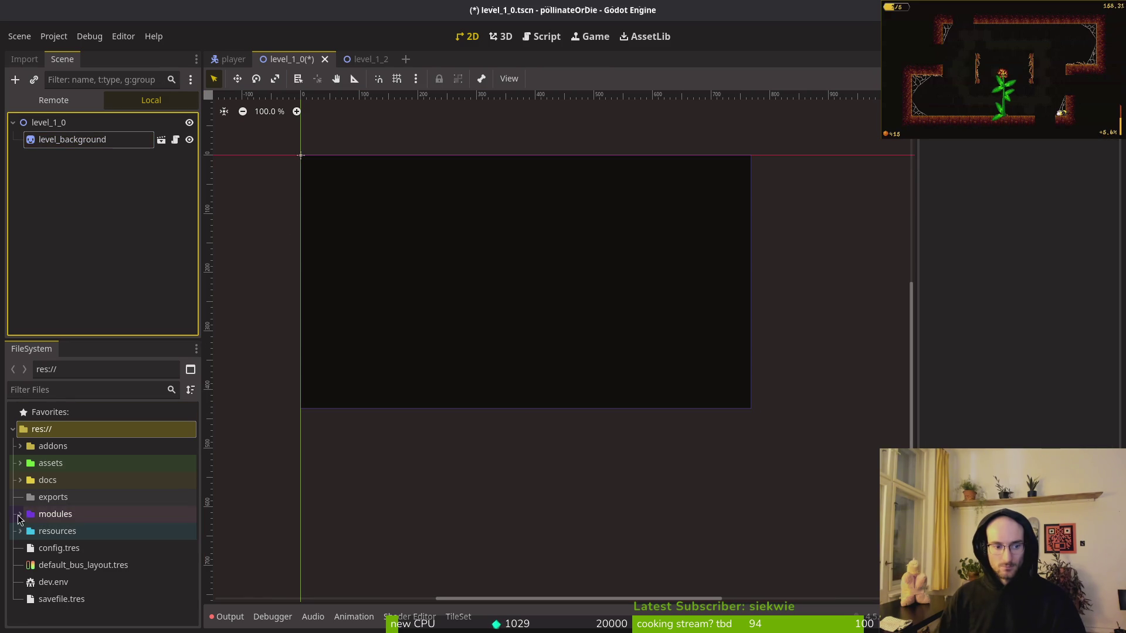
Add wallsTilemapLayer.tscn from the FileSystem tilesets folder into level_1_0 and save.
left_click(20, 514)
scroll(41, 486, "down", 5)
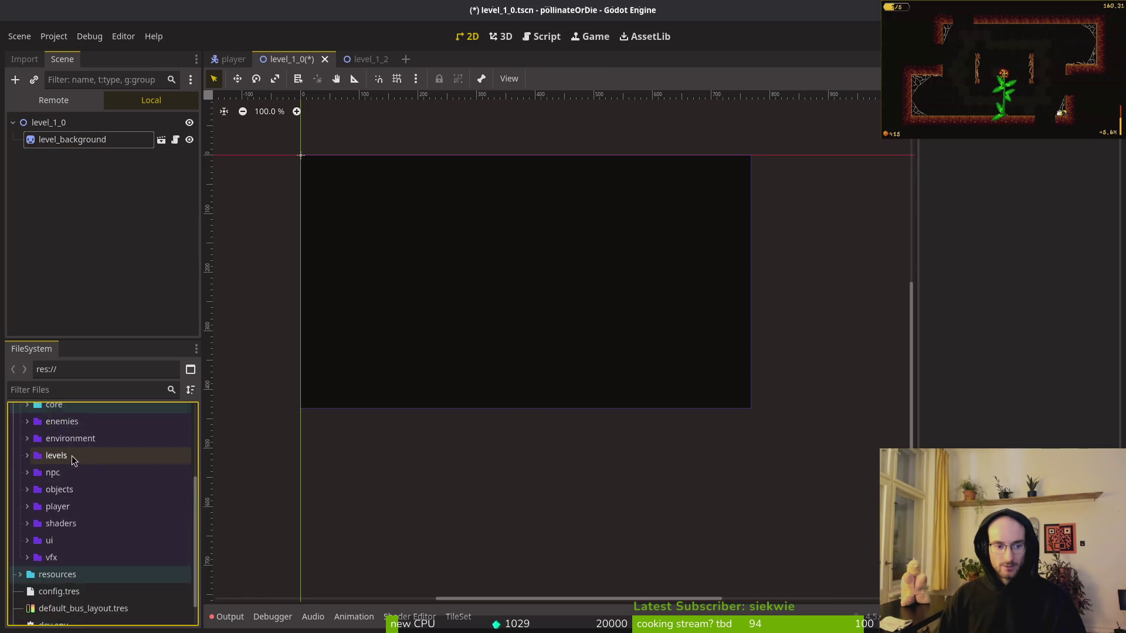
scroll(35, 498, "up", 3)
left_click(28, 494)
left_click(34, 578)
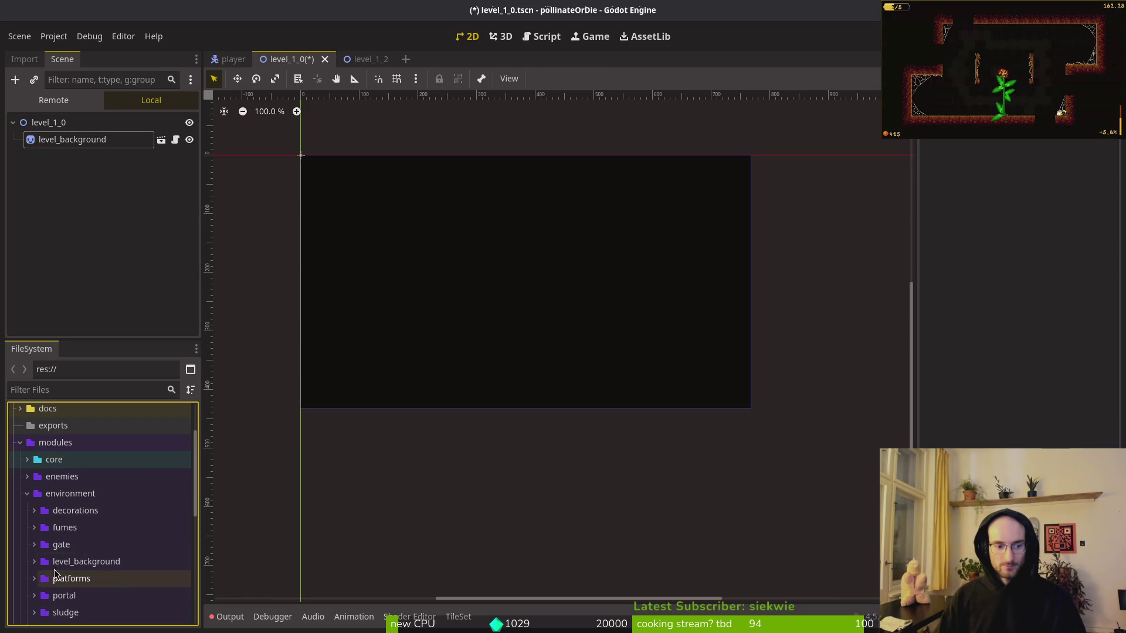
scroll(67, 592, "down", 3)
double_click(88, 568)
left_click(34, 535)
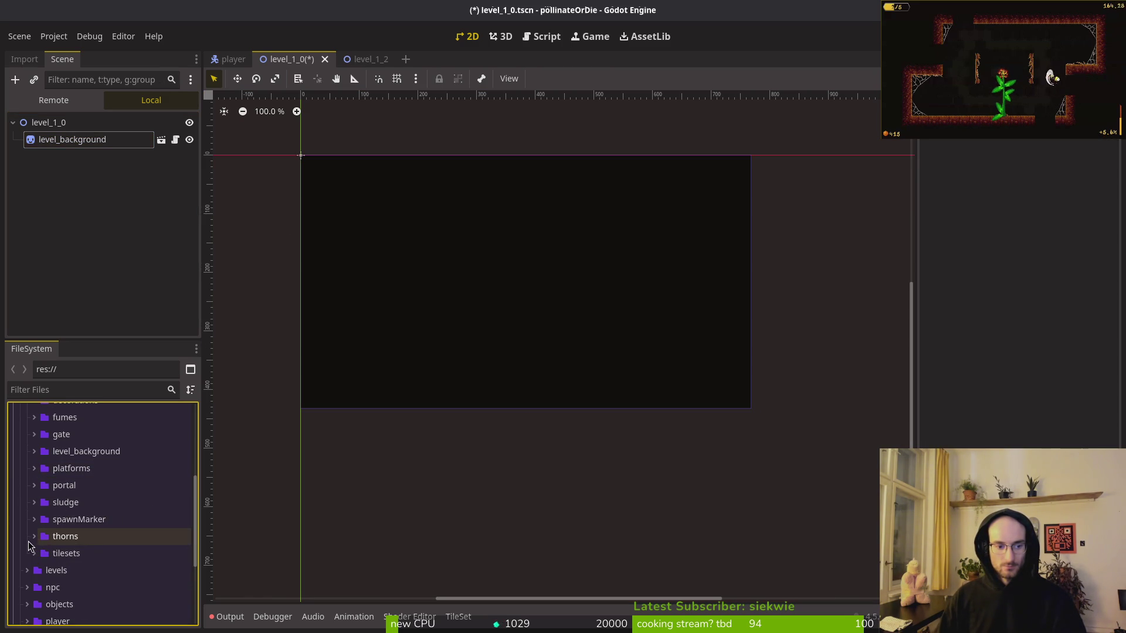
left_click(34, 553)
scroll(122, 543, "down", 3)
mouse_move(103, 505)
left_mouse_down()
mouse_move(49, 122)
mouse_move(72, 148)
mouse_move(41, 139)
mouse_move(64, 153)
mouse_move(58, 132)
left_mouse_up()
key("ctrl+s")
Copy NavigationRegion2D, SpawnComponent, flowerMarker, decorations, spawning_locations and gates from level_1_2 into level_1_0.
left_click(371, 61)
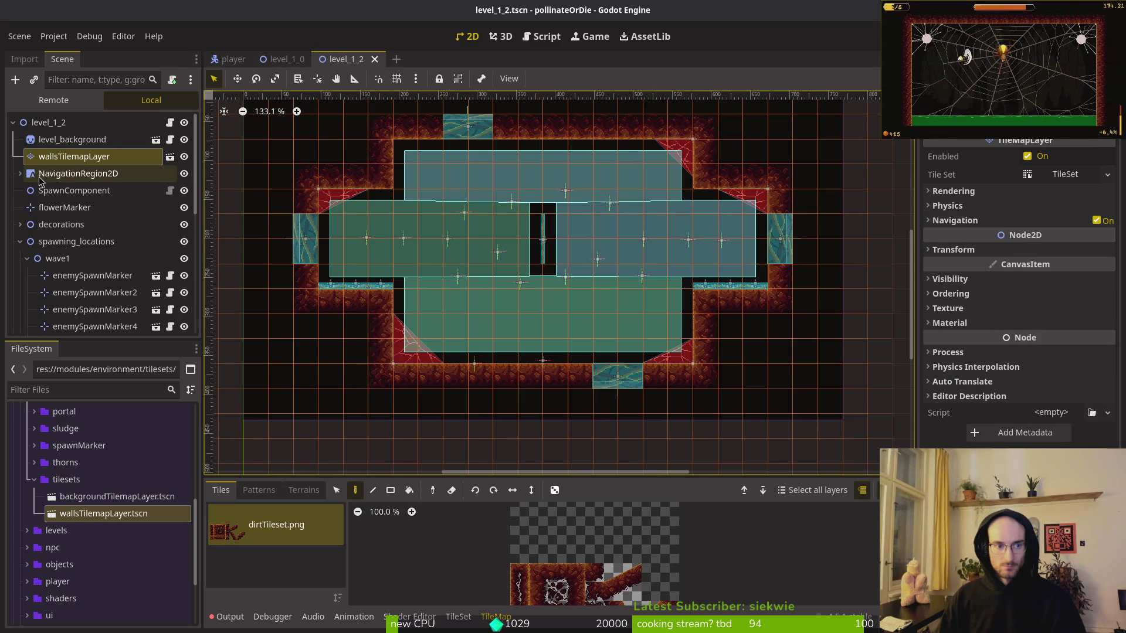
left_click(283, 61)
left_click(346, 59)
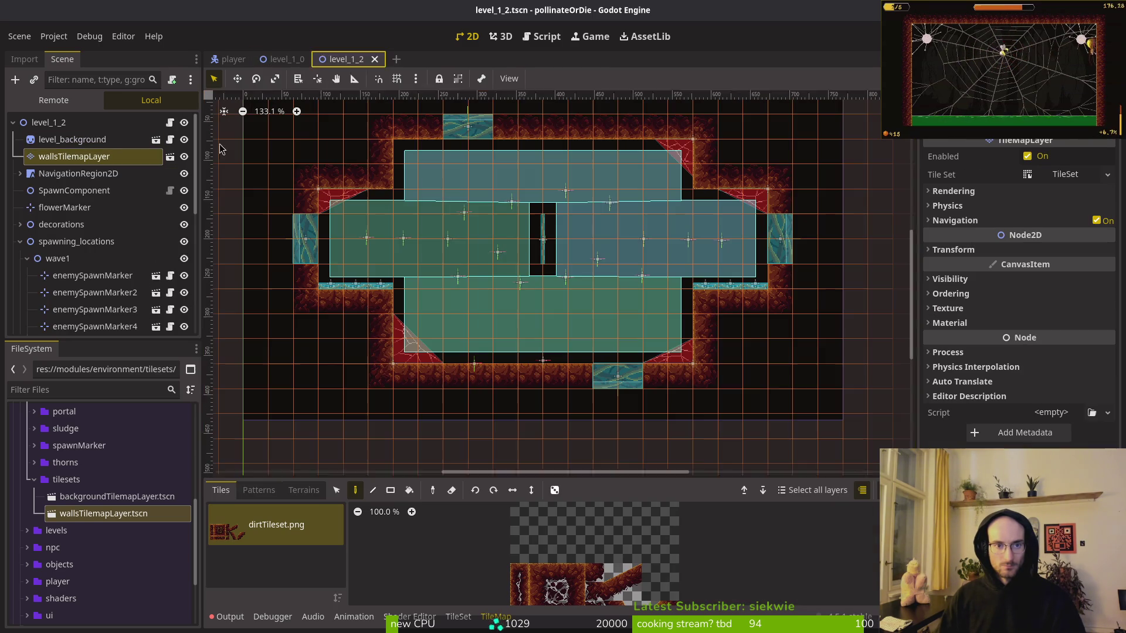
left_click(54, 176)
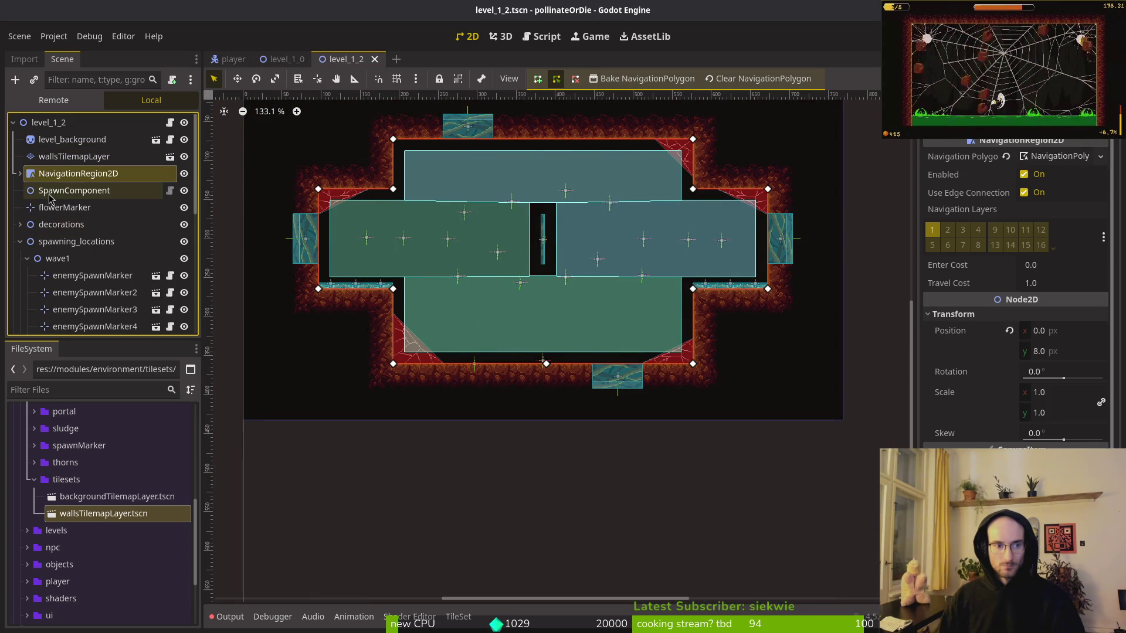
left_click(70, 191, "ctrl")
left_click(65, 208, "ctrl")
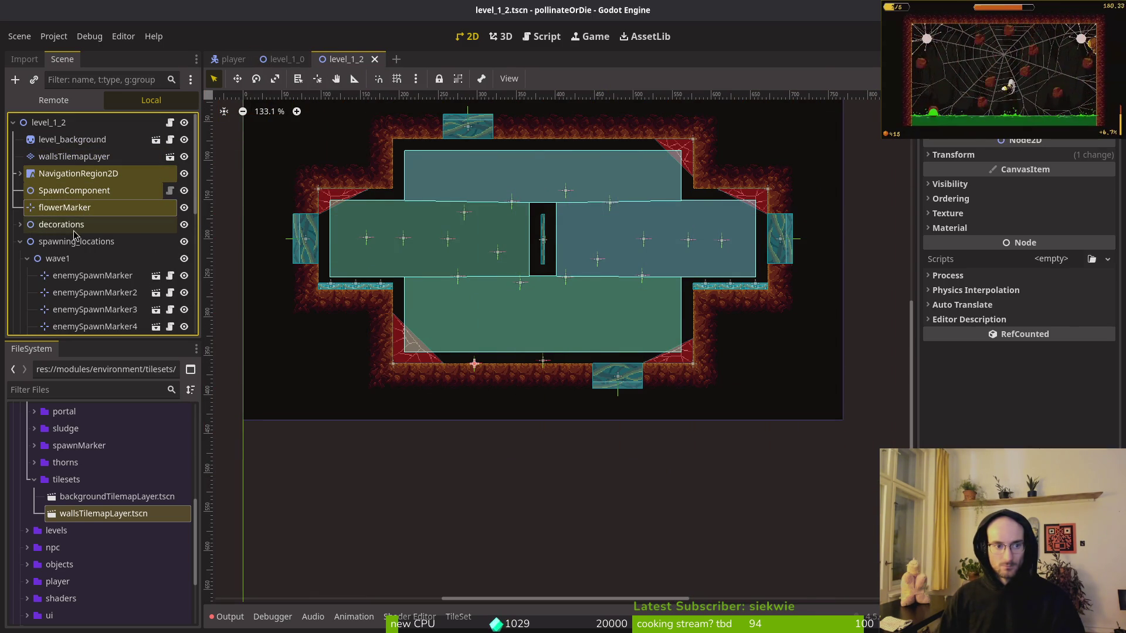
left_click(44, 225, "ctrl")
left_click(20, 242)
left_click(50, 258, "shift")
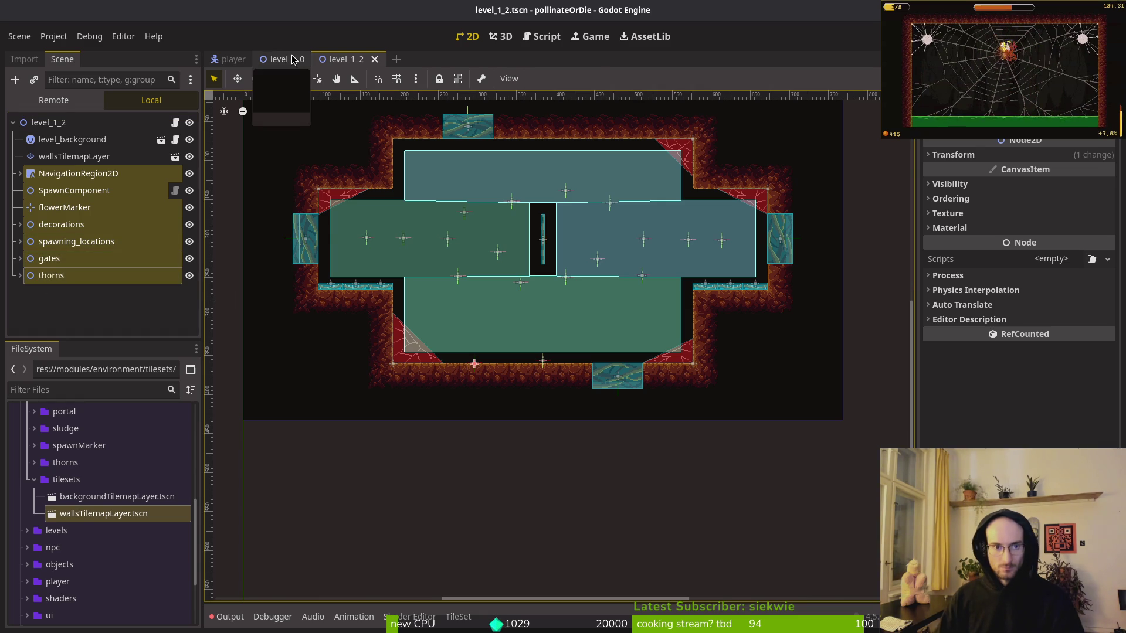
left_click(282, 60)
key("ctrl+v")
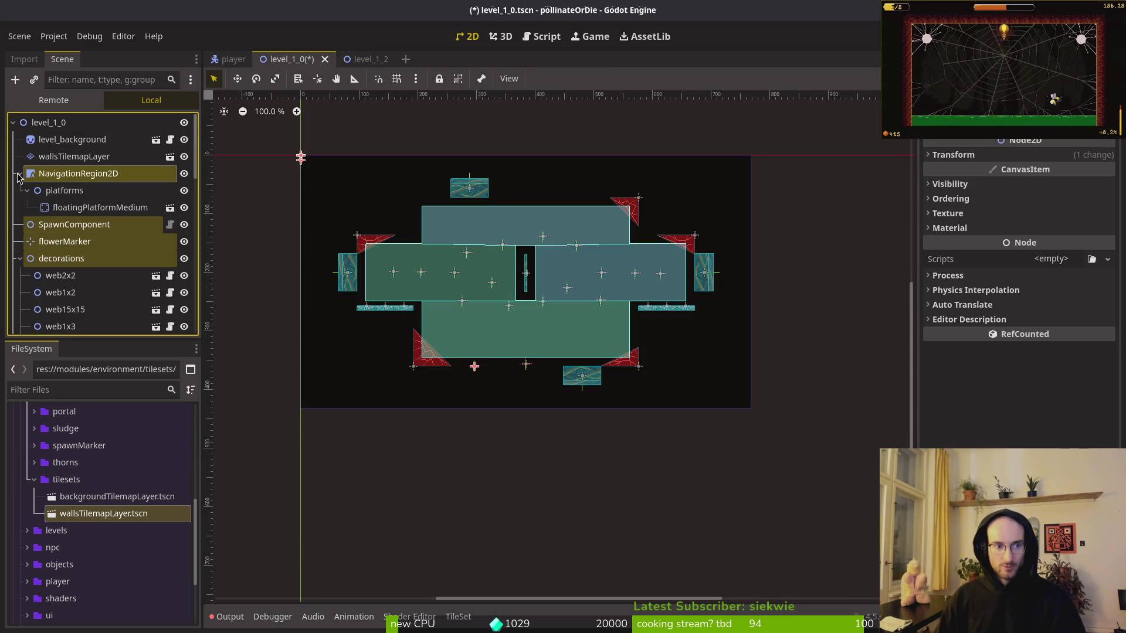
Delete the floatingPlatformMedium node from level_1_0 and save.
left_click(100, 212)
key("Delete")
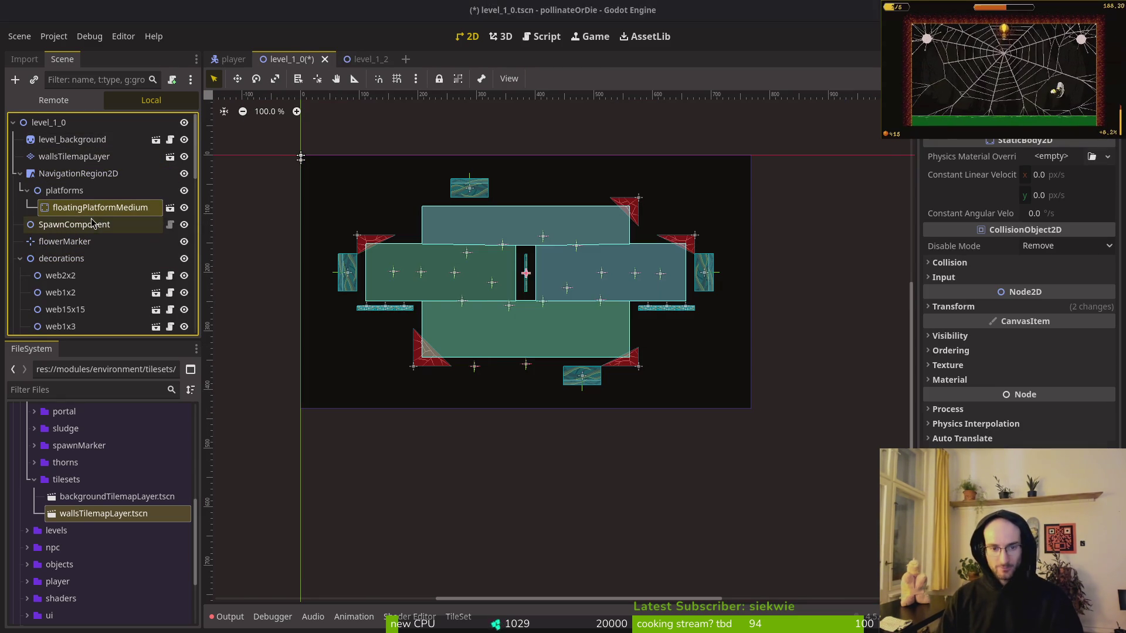
key("Return")
key("ctrl+s")
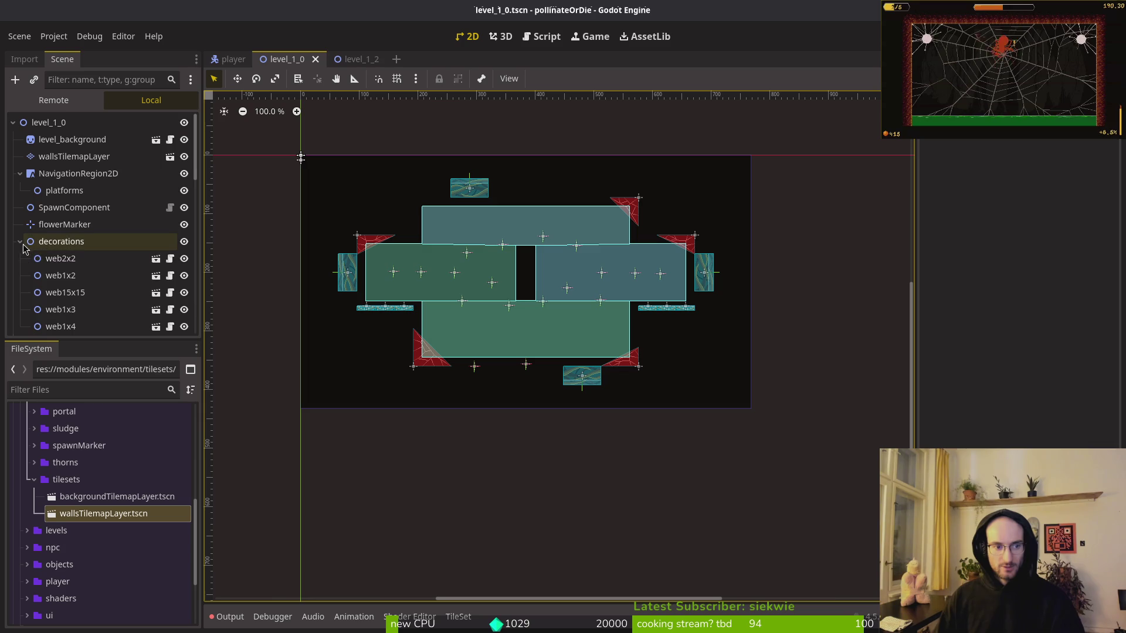
Delete enemySpawnMarker9 from wave2 and save the scene.
left_click(21, 242)
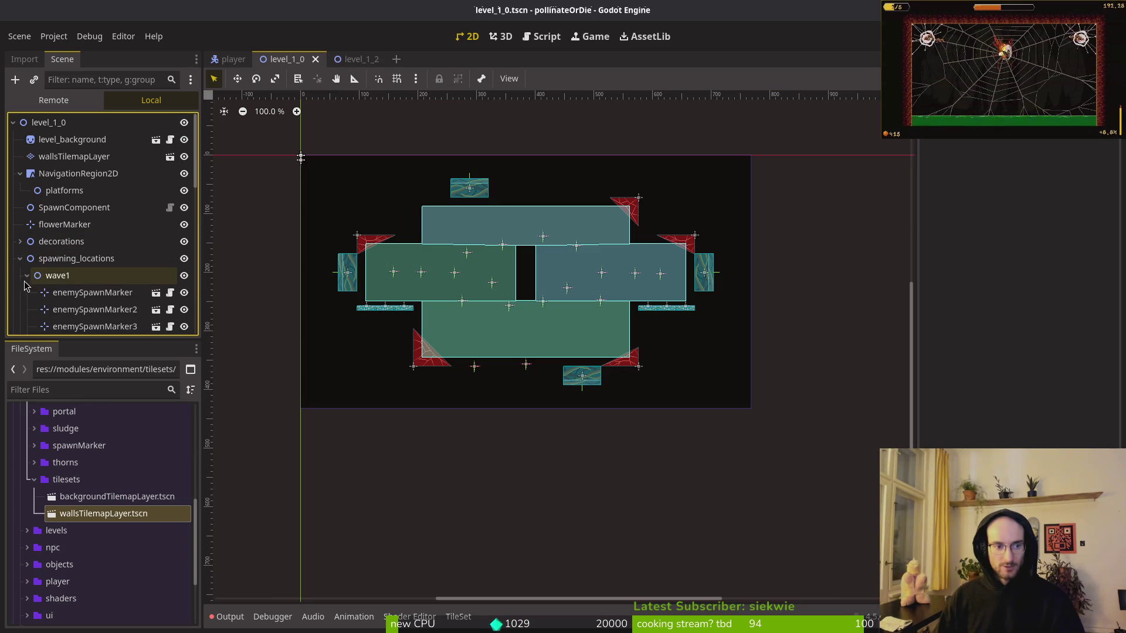
scroll(24, 285, "down", 4)
left_click(25, 169)
scroll(116, 233, "down", 4)
scroll(115, 233, "up", 3)
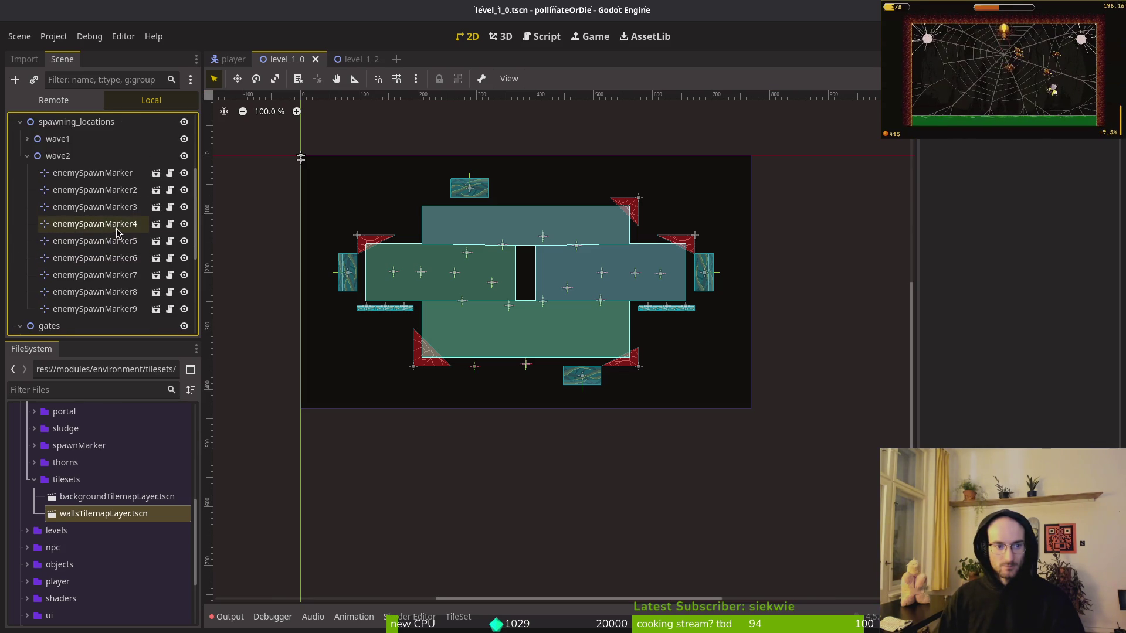
left_click(91, 308)
key("Delete")
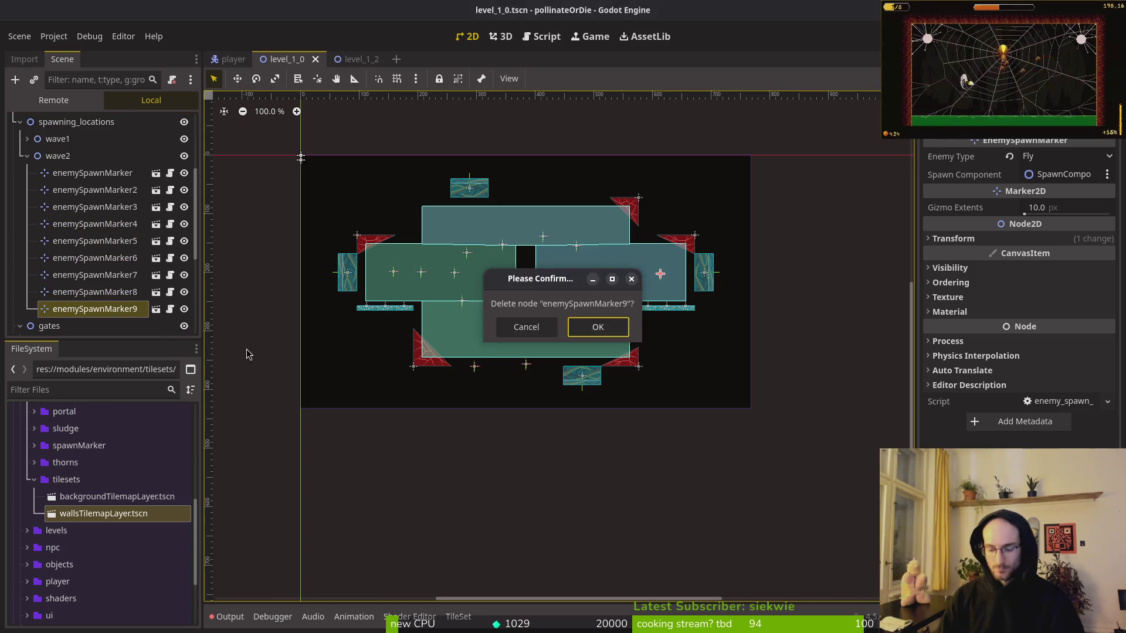
key("Return")
key("ctrl+s")
Collapse the wave2, gates, spawning_locations and thorns branches in the scene tree.
left_click(28, 157)
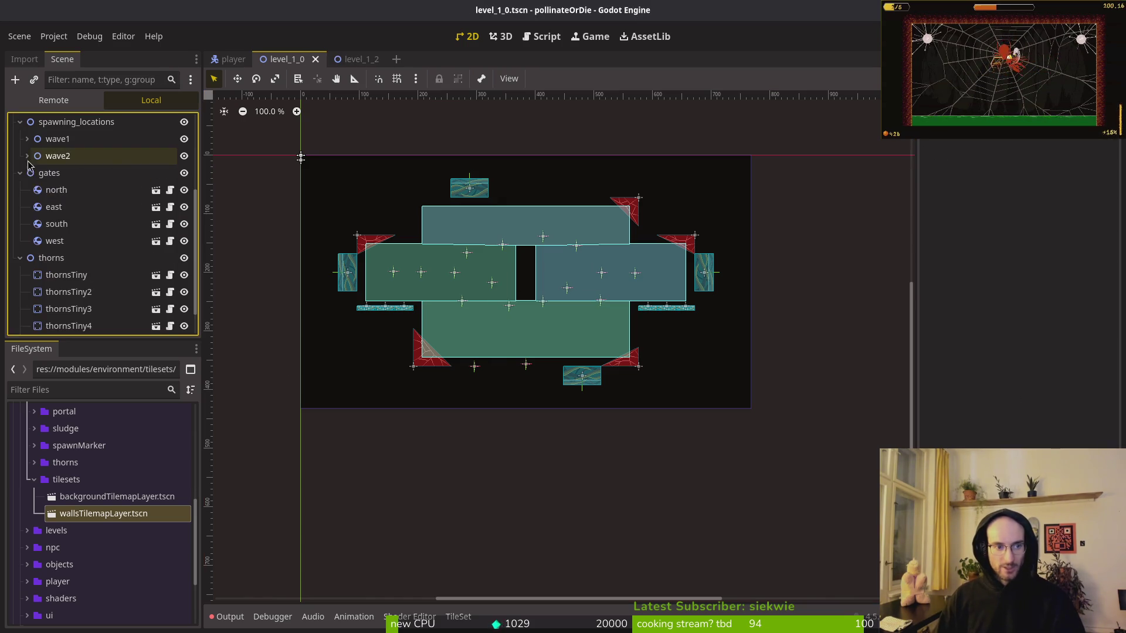
left_click(42, 241)
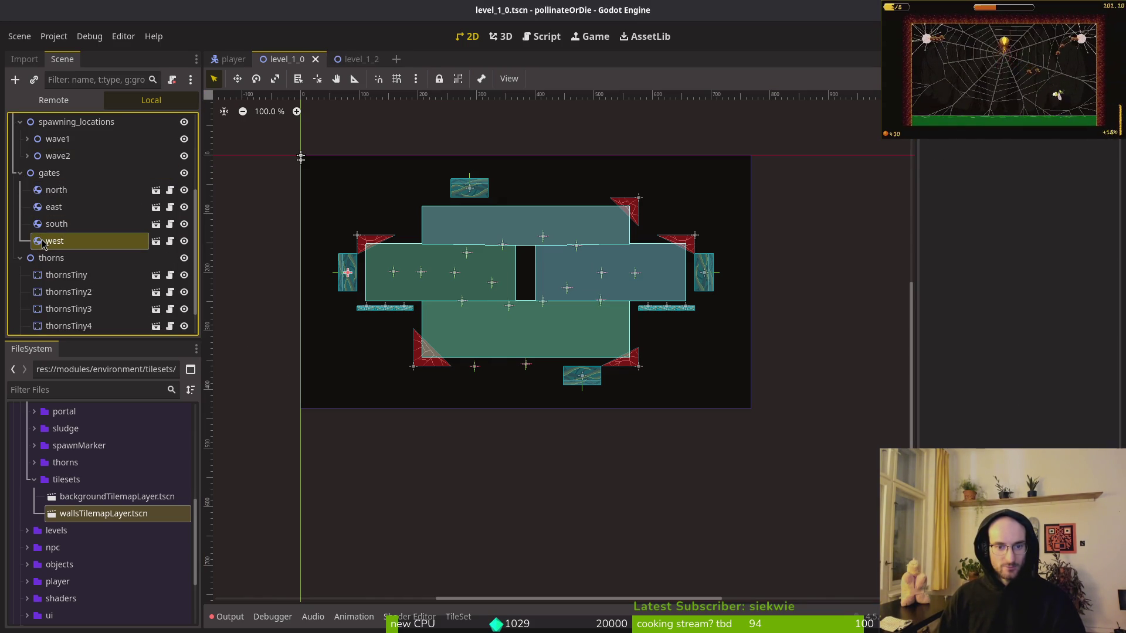
left_click(20, 173)
left_click(20, 154)
left_click(20, 293)
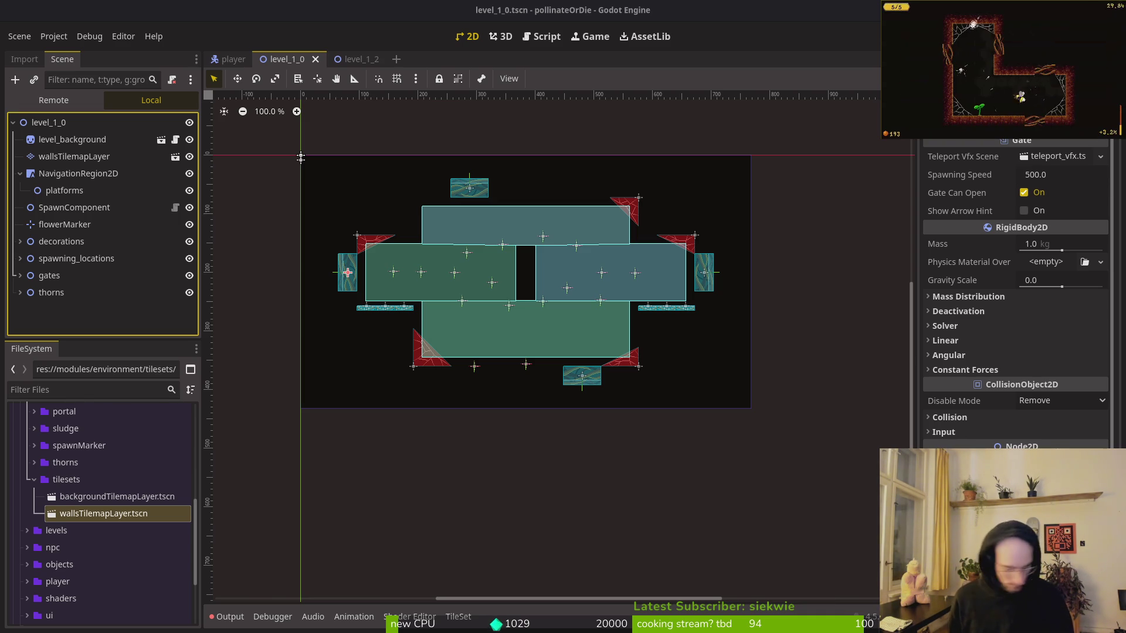
key("Escape")
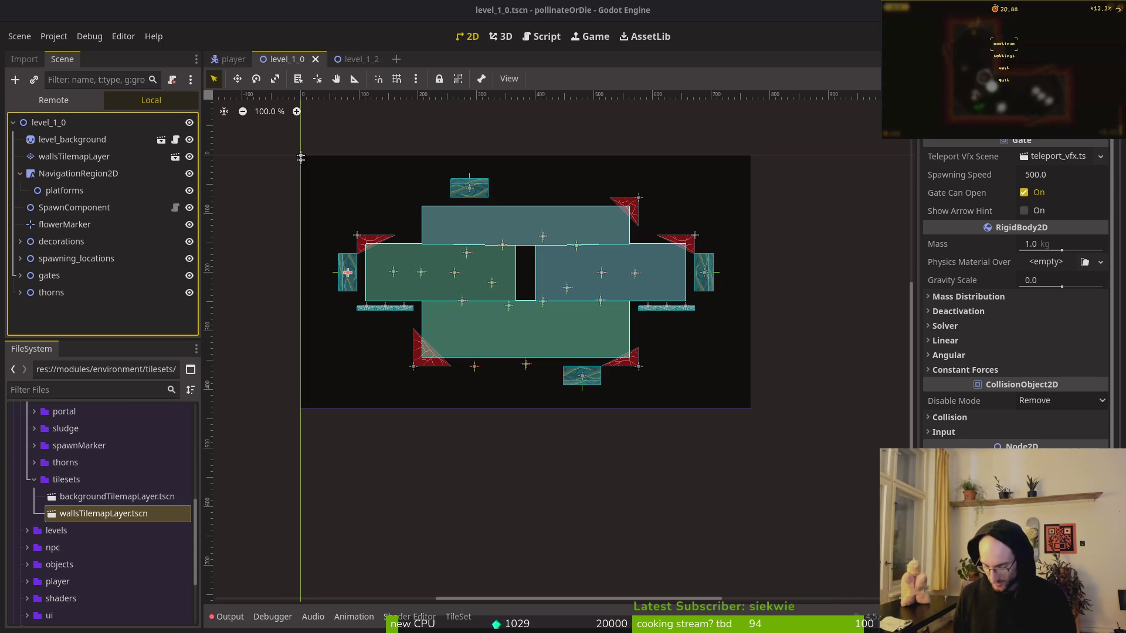
key("Escape")
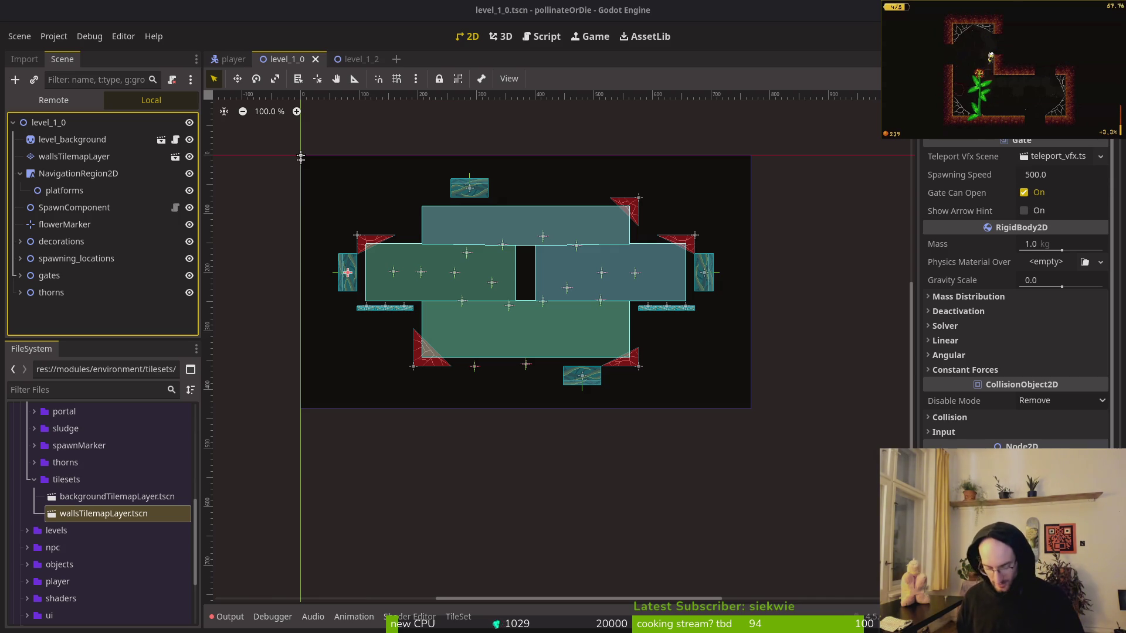
key("Escape")
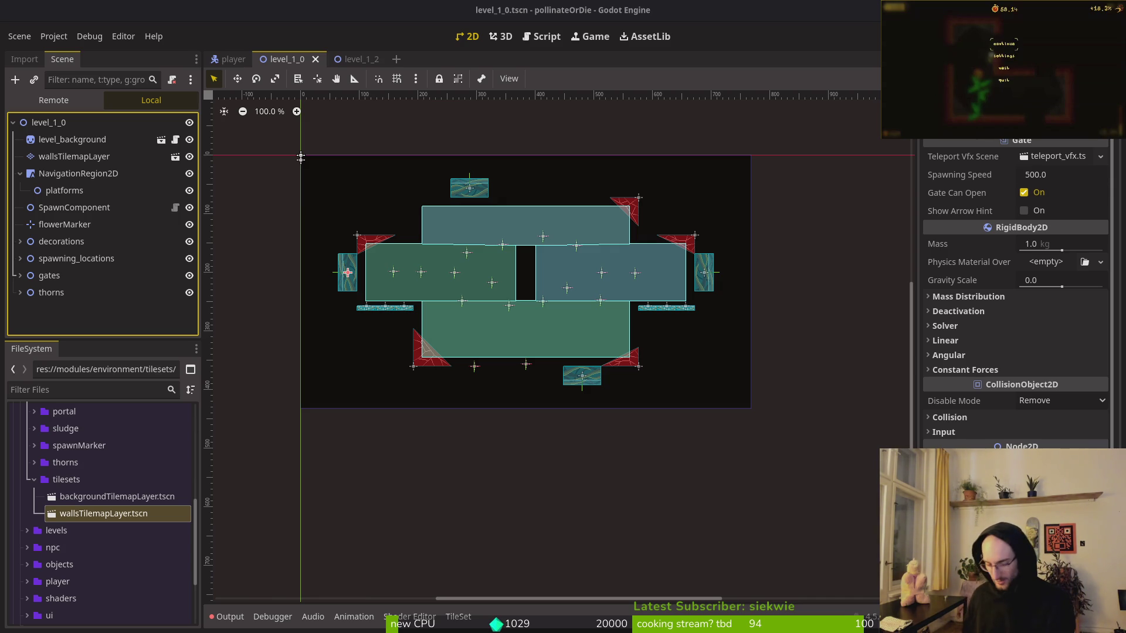
key("Escape")
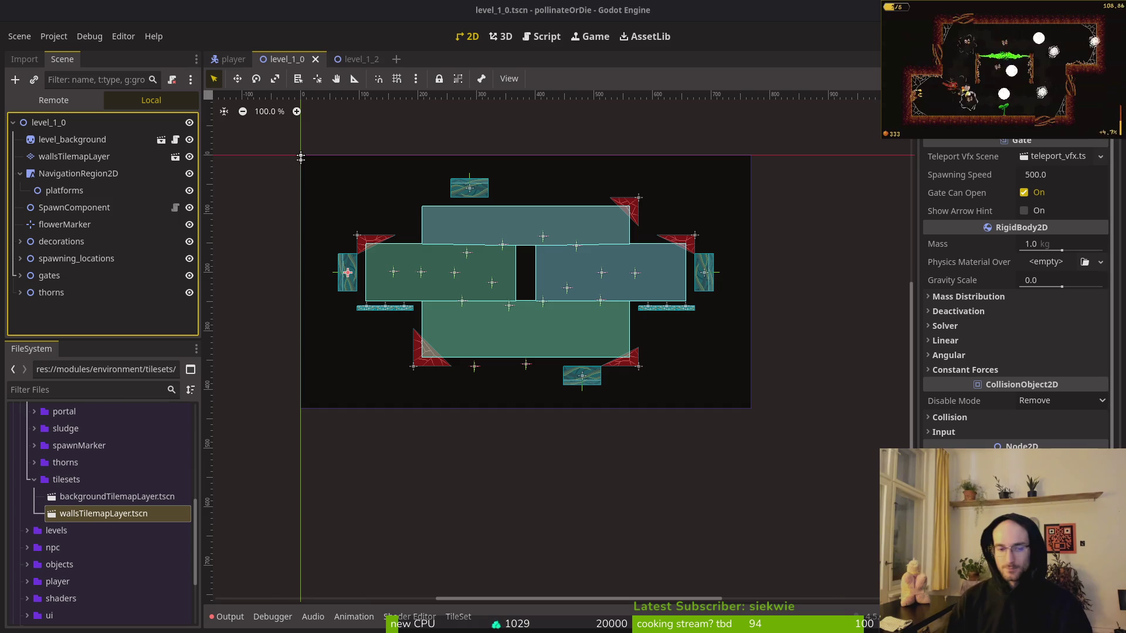
Hide NavigationRegion2D, thorns, spawning_locations and decorations, keep gates visible, and select wallsTilemapLayer.
left_click(189, 173)
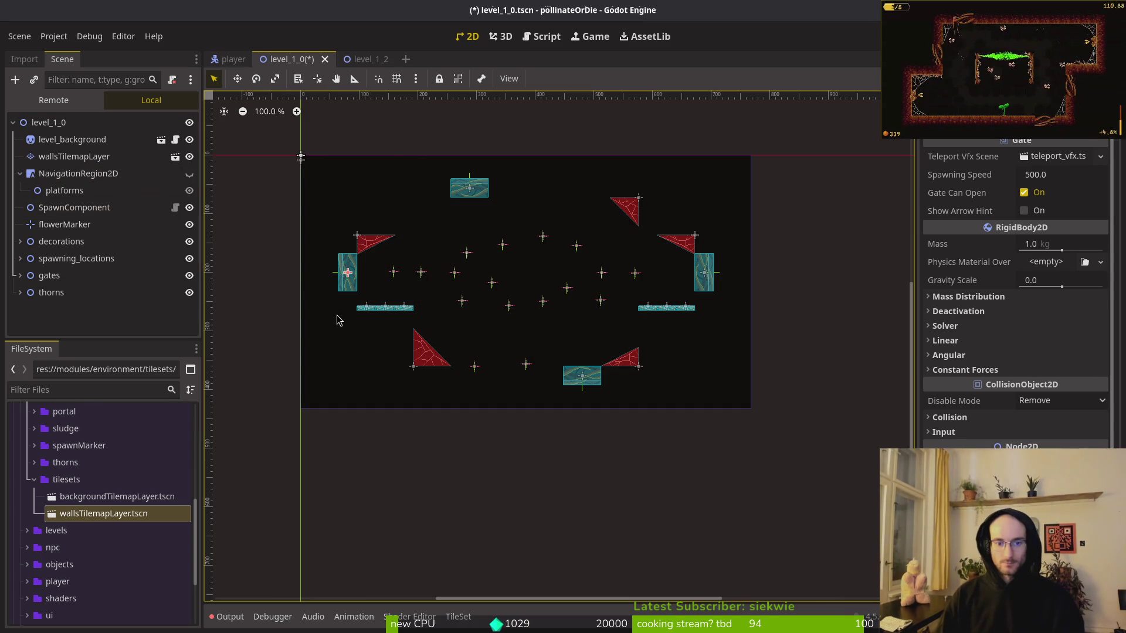
scroll(404, 320, "up", 2)
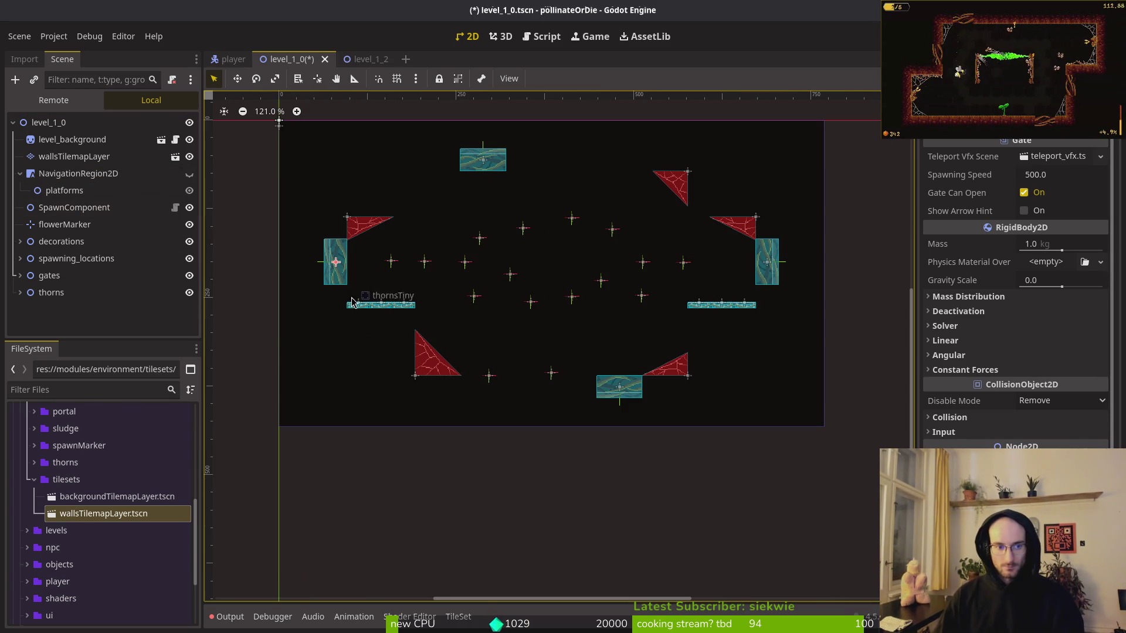
left_click(189, 293)
left_click(189, 275)
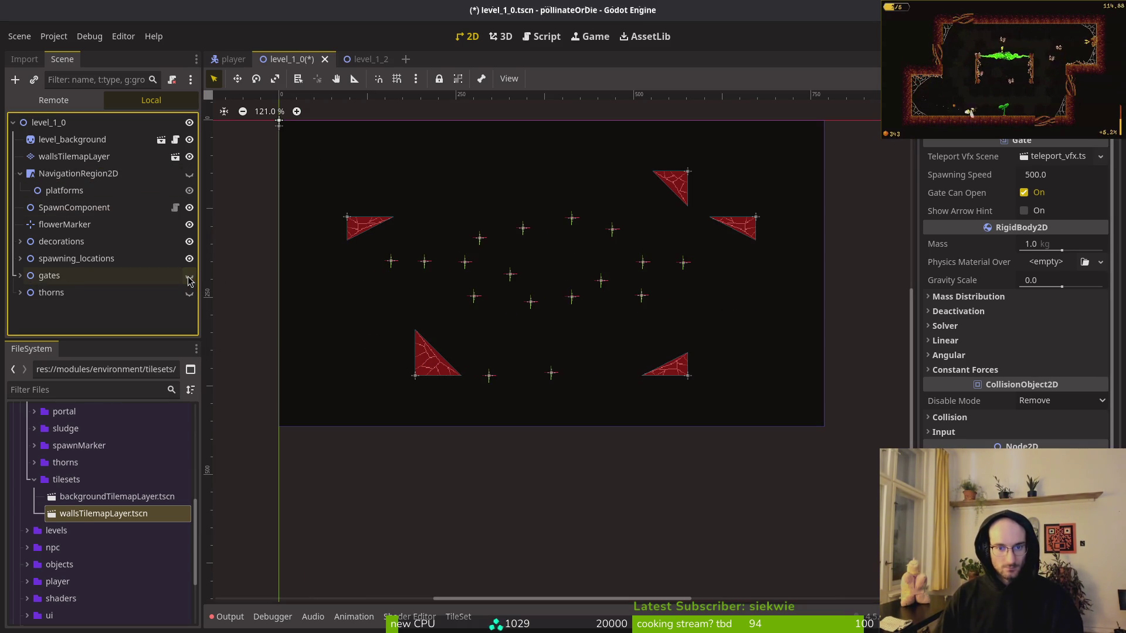
left_click(189, 258)
left_click(188, 276)
left_click(190, 242)
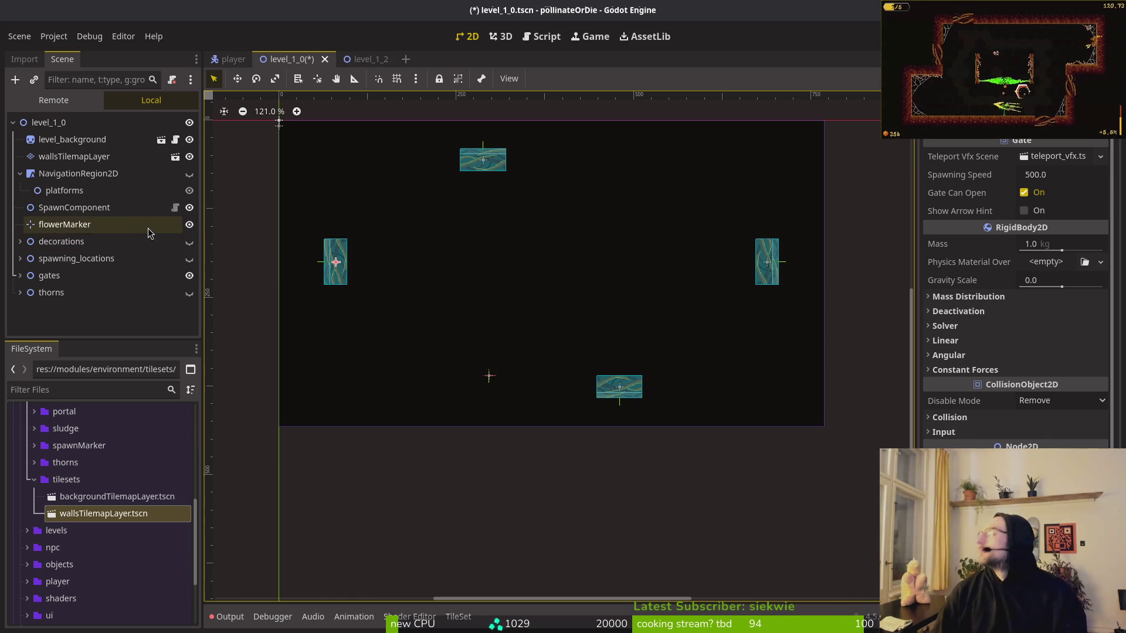
left_click(82, 163)
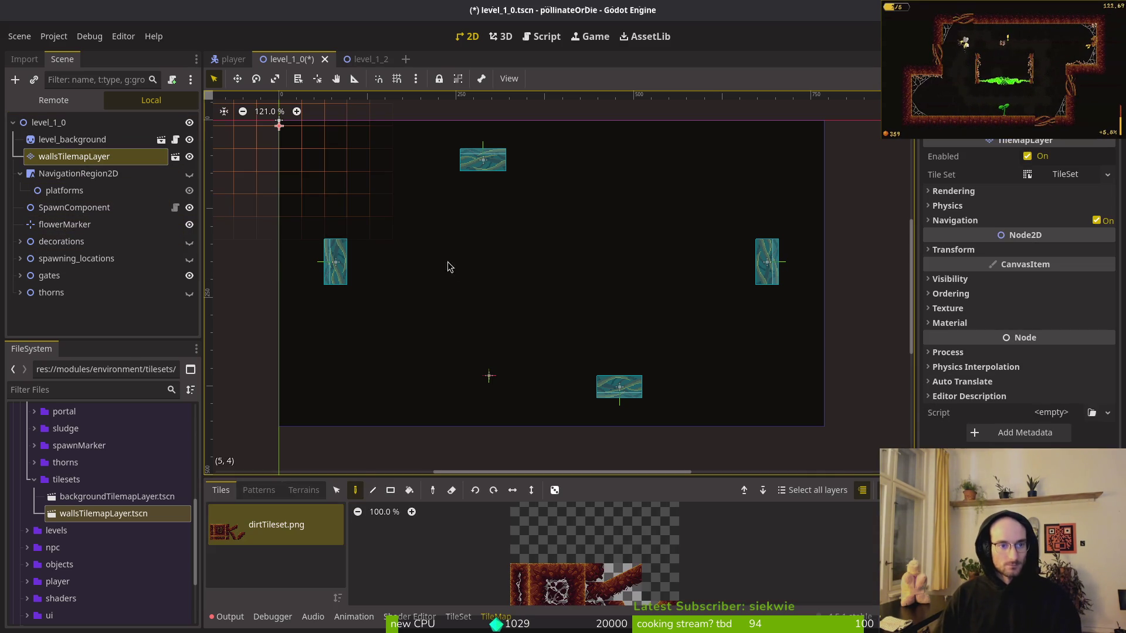
scroll(584, 589, "down", 5)
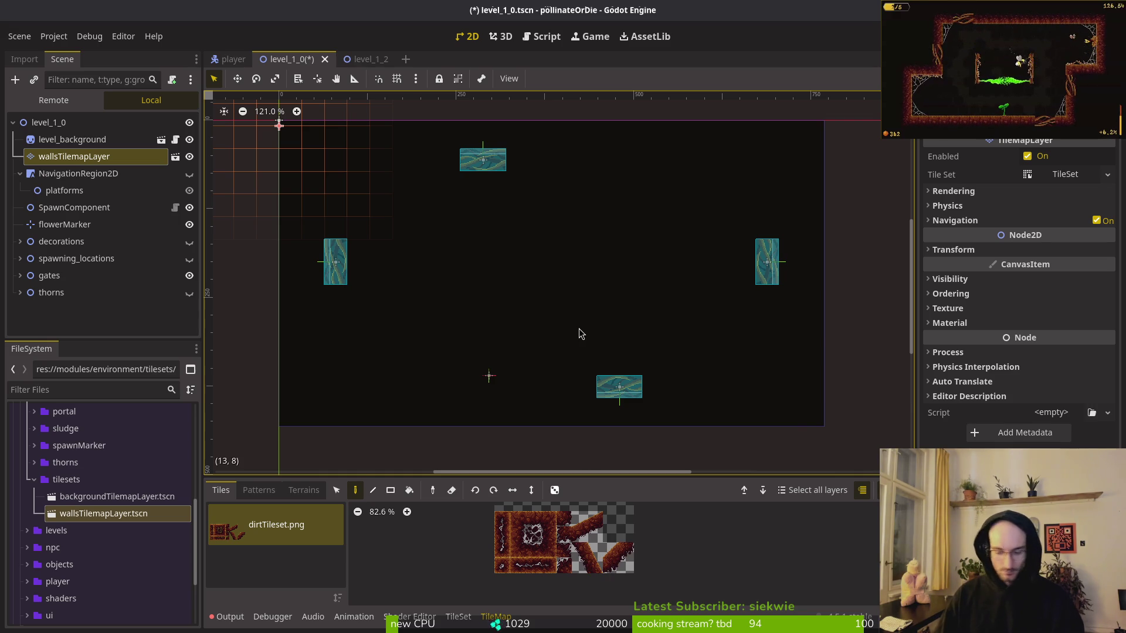
Open level_1_4.tscn through Quick Open with the search 'le14ts'.
key("shift+alt+o")
type("le14ts")
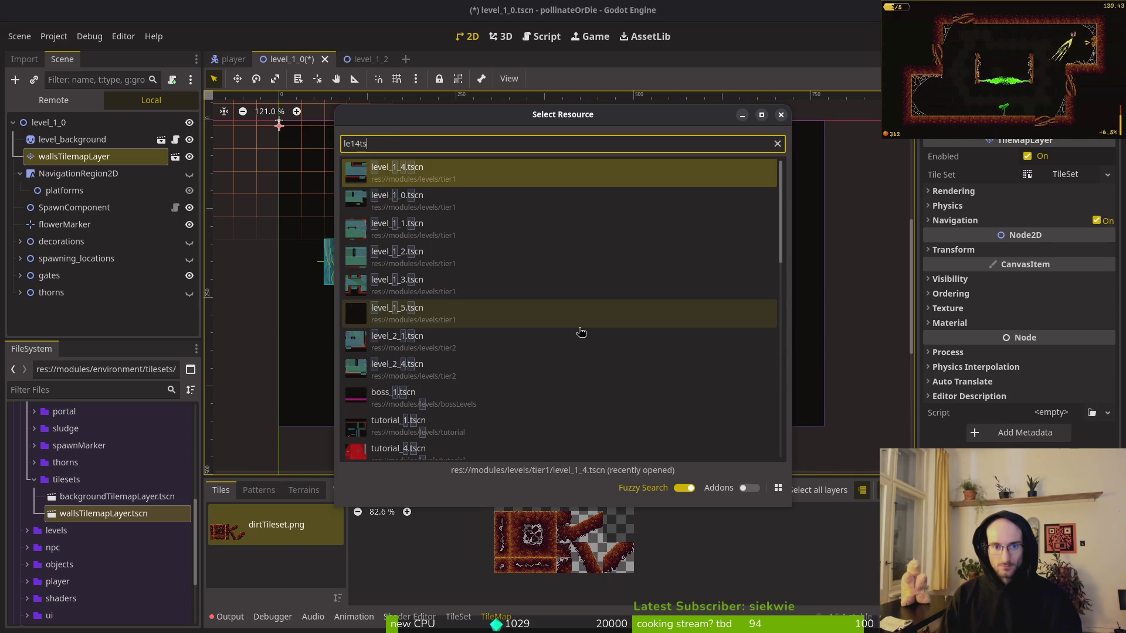
key("Return")
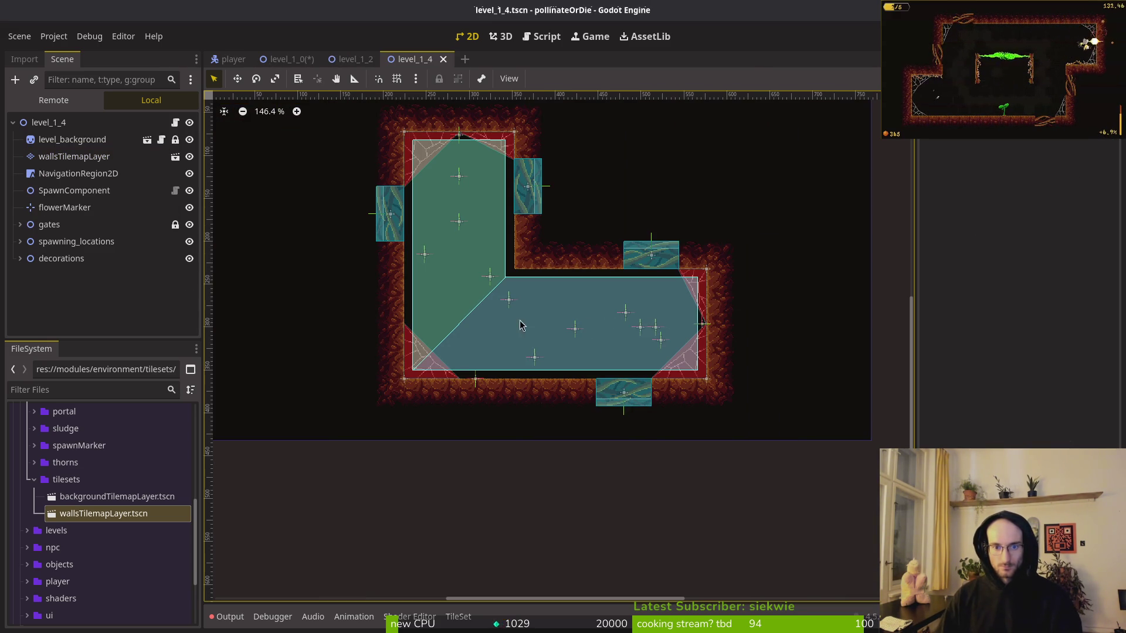
Paint the diagonal corner wall tile at cell (11,6) on the walls tile layer.
left_click(70, 157)
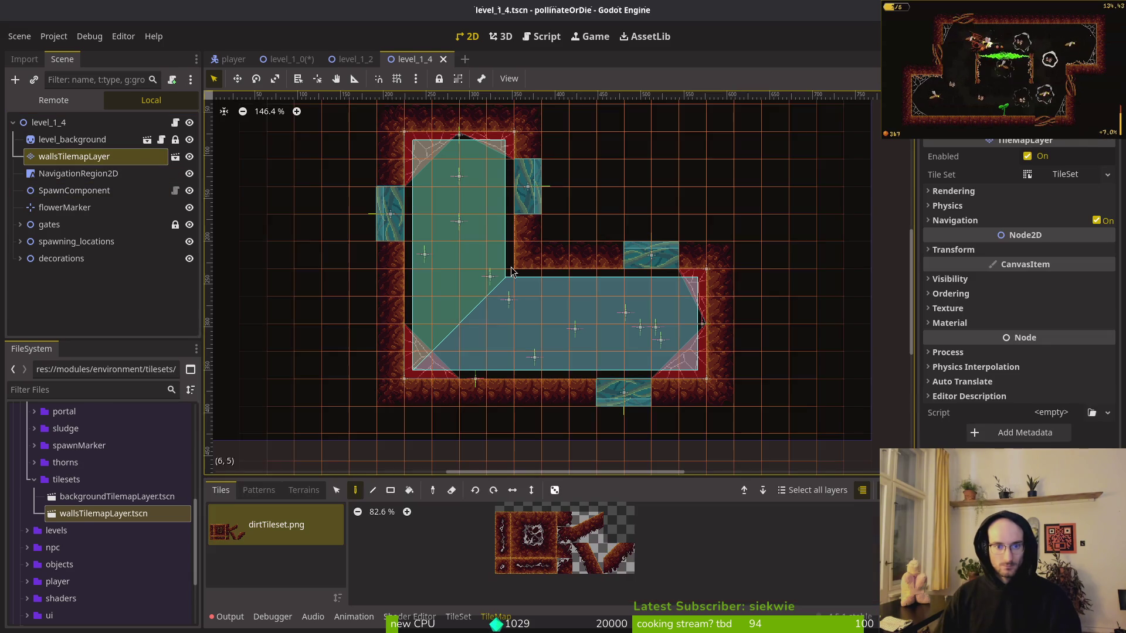
scroll(555, 327, "up", 2)
scroll(555, 327, "up", 1)
left_click(612, 550)
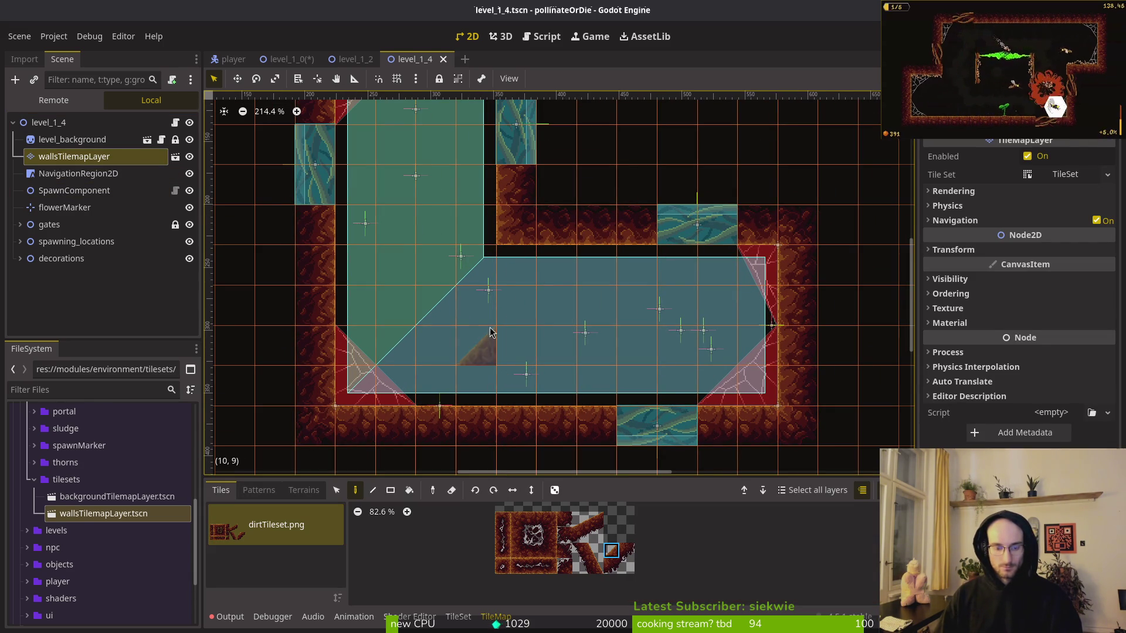
left_click(508, 224)
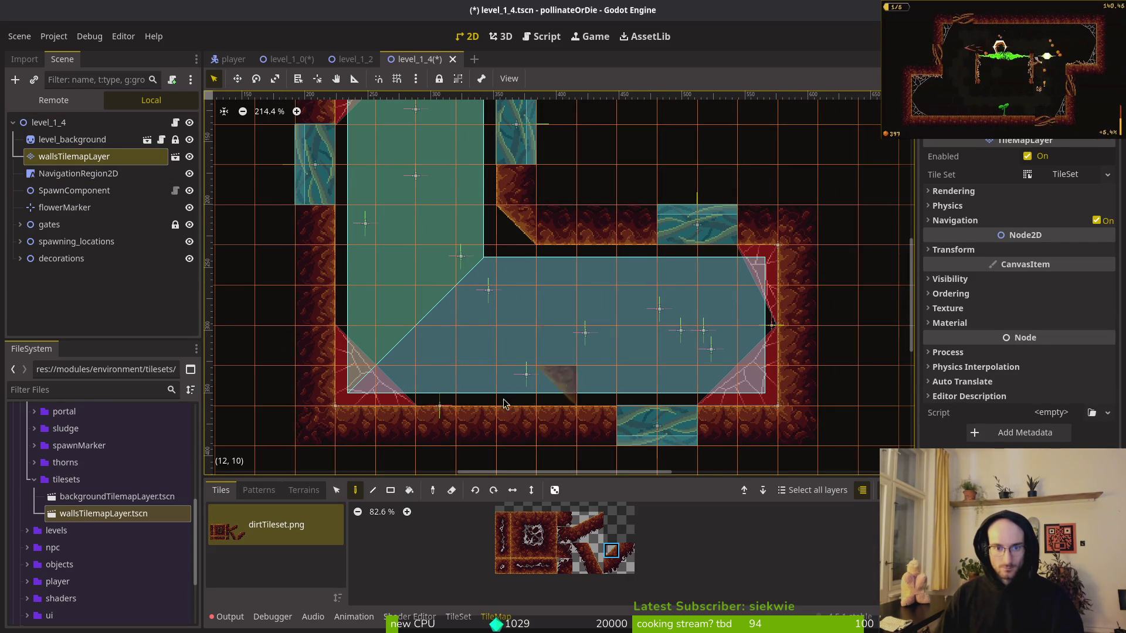
Move the navigation polygon's vertices to follow the wall and the diagonal corner.
scroll(534, 313, "down", 3)
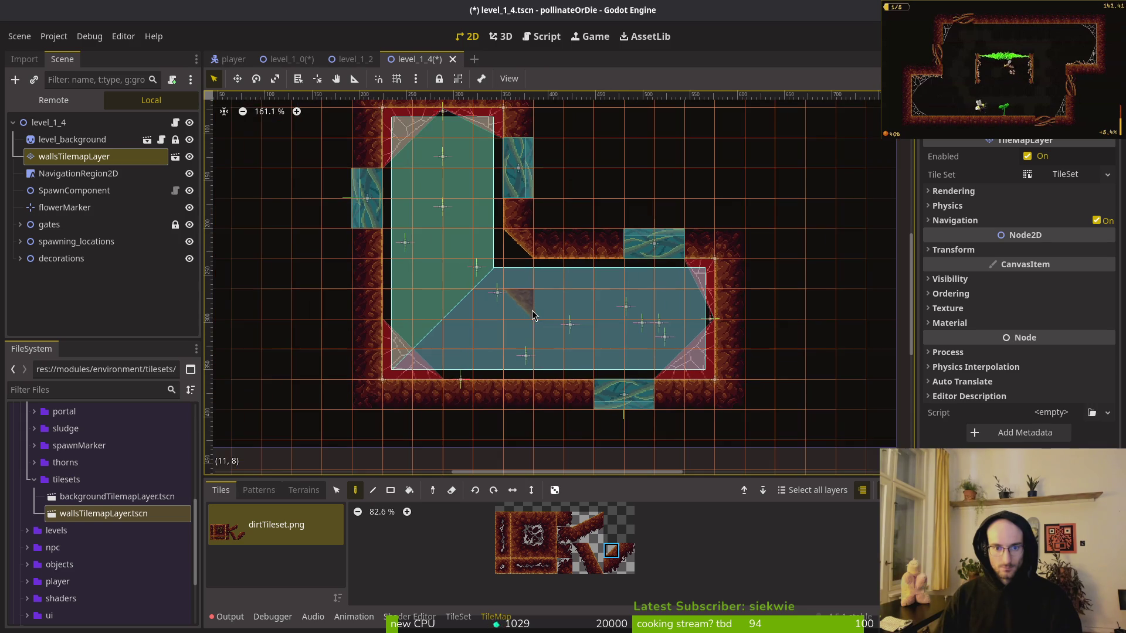
scroll(495, 287, "up", 2)
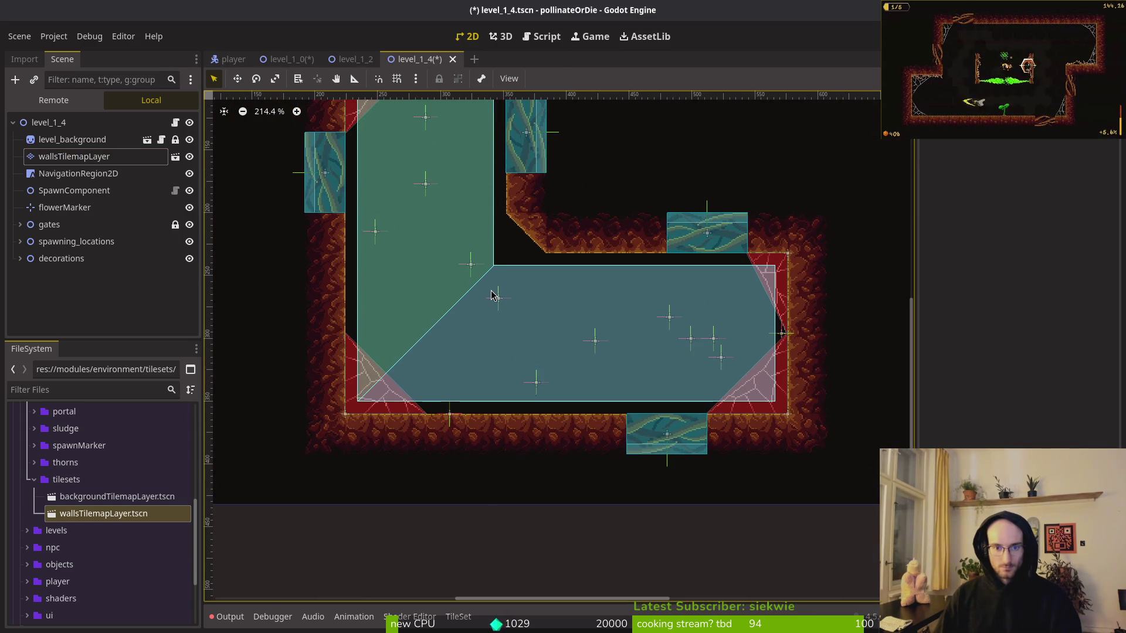
left_click(512, 264)
scroll(516, 264, "up", 4)
scroll(519, 264, "up", 10)
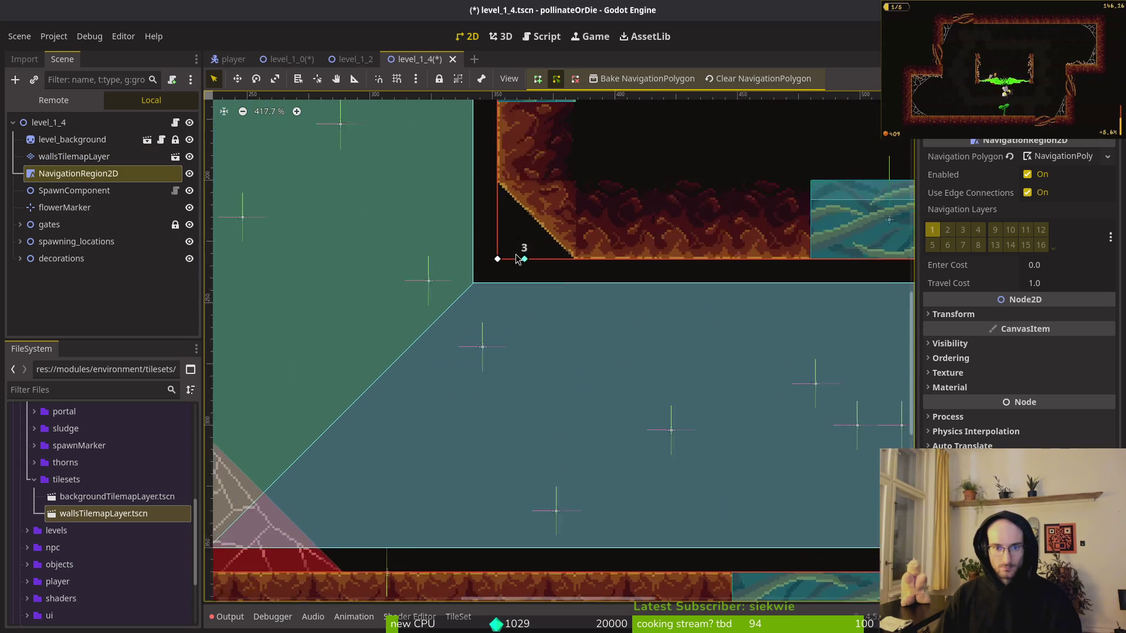
left_click_drag(525, 263, 621, 263)
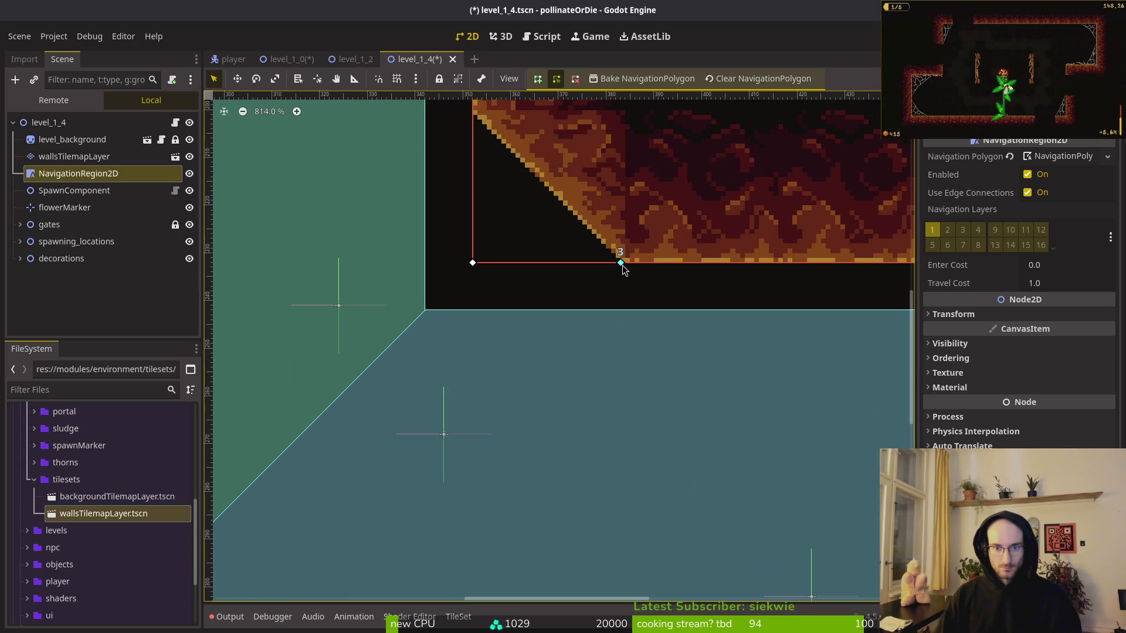
scroll(528, 229, "up", 2)
left_click_drag(471, 319, 471, 175)
scroll(624, 241, "down", 10)
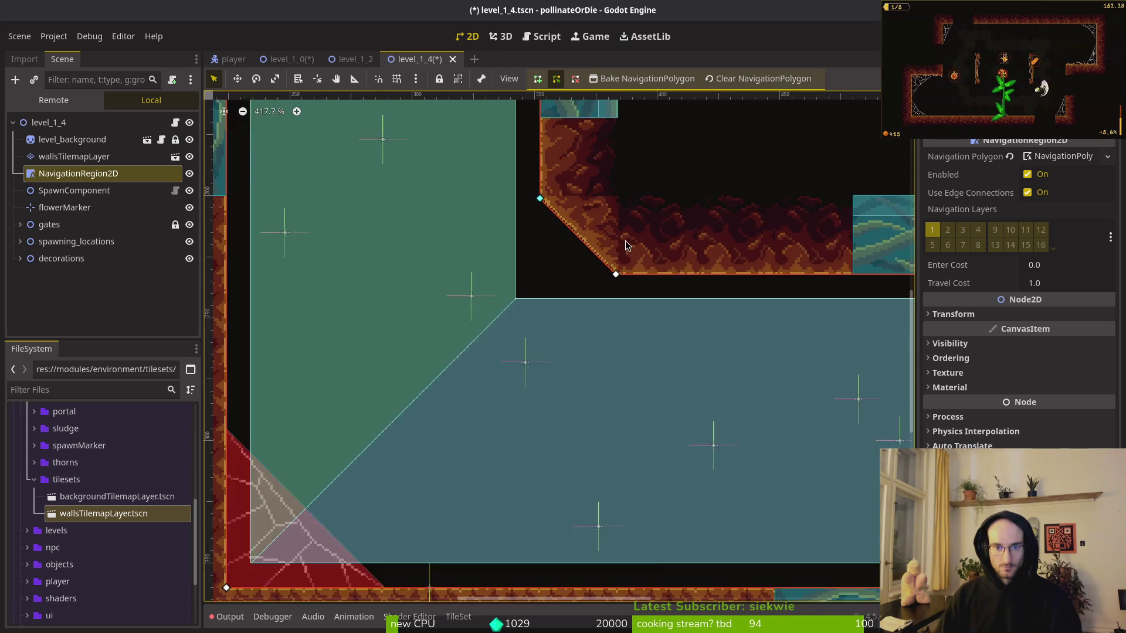
scroll(625, 234, "up", 6)
scroll(625, 234, "up", 5)
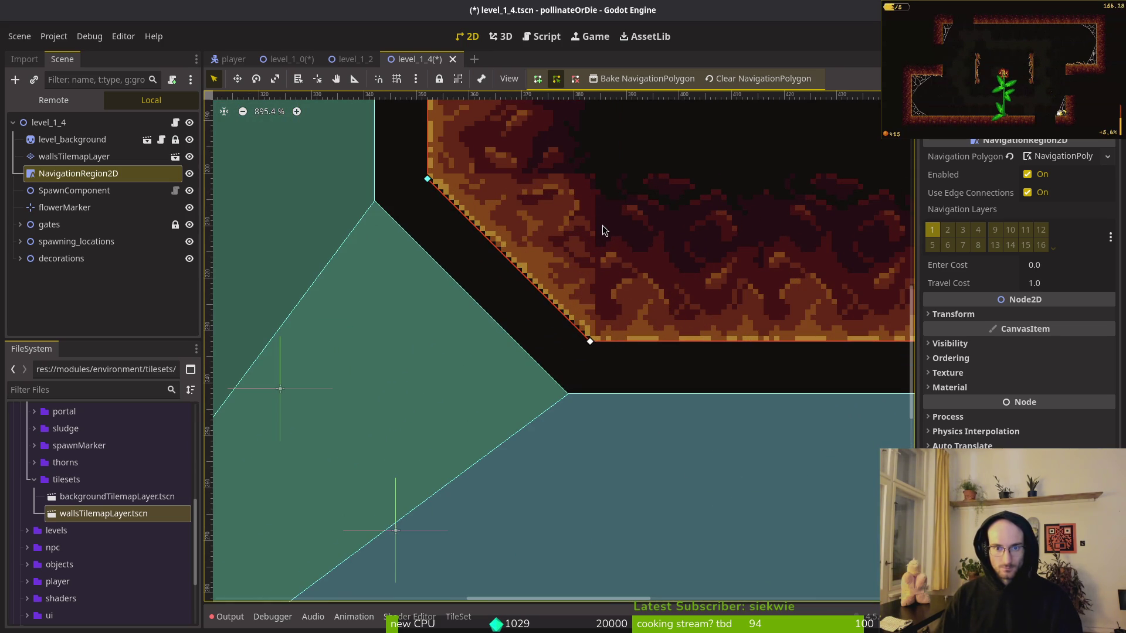
scroll(584, 217, "down", 6)
left_click(578, 249)
Zoom and pan to inspect the navigation polygon's inner corner.
scroll(578, 249, "down", 7)
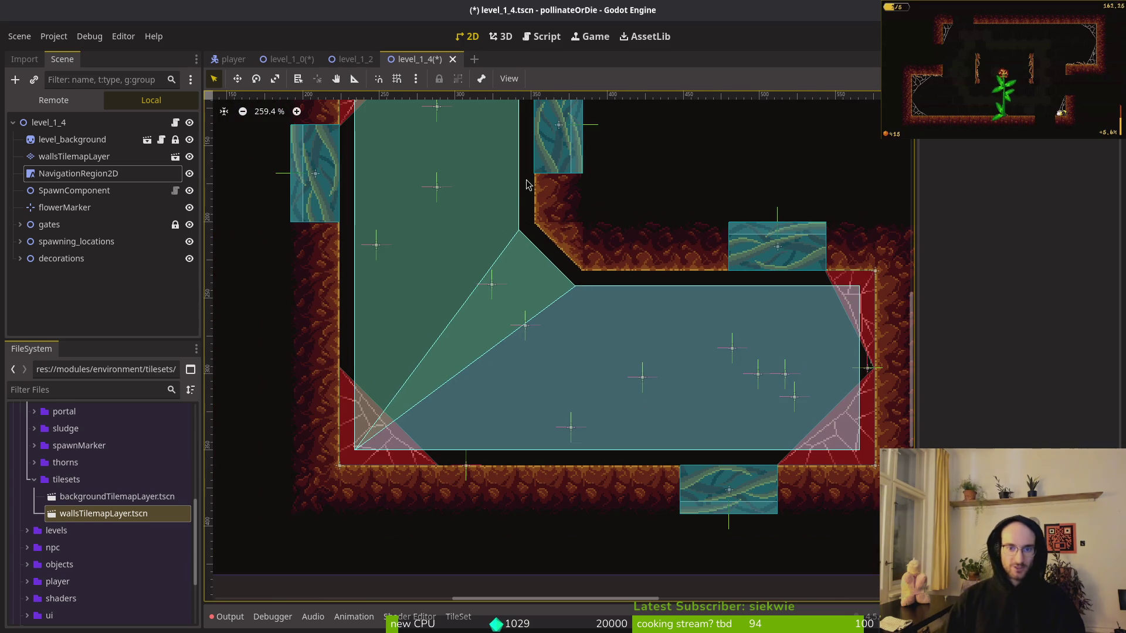
scroll(589, 248, "up", 2)
scroll(592, 262, "down", 2)
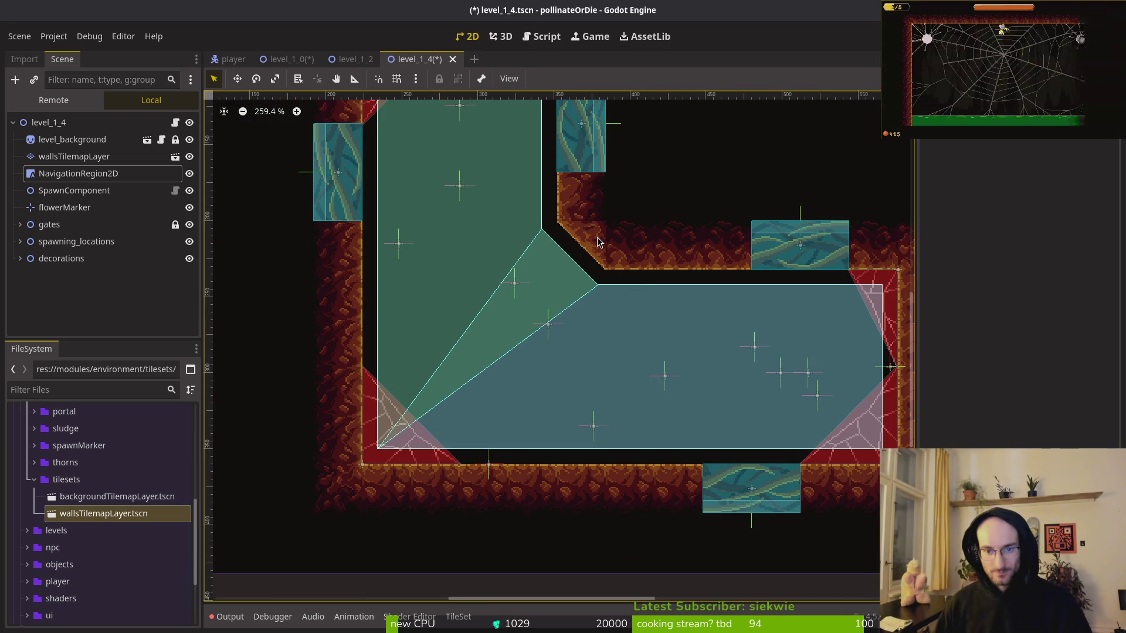
scroll(725, 288, "down", 4)
scroll(725, 288, "down", 1)
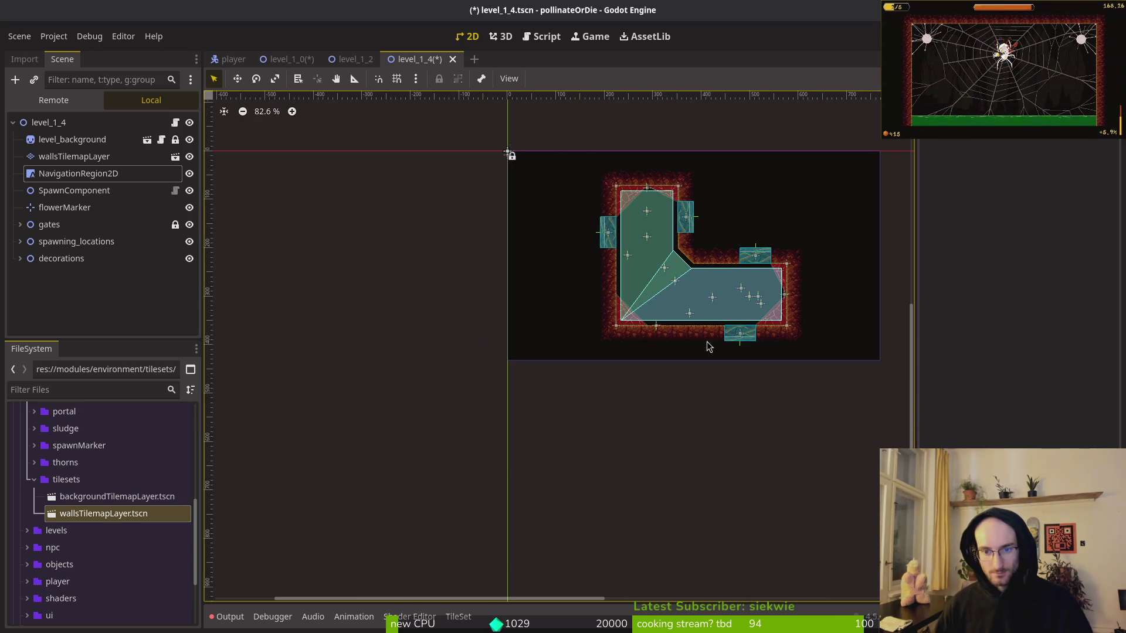
scroll(681, 302, "up", 7)
mouse_move(681, 302)
left_mouse_down()
mouse_move(651, 351)
mouse_move(499, 360)
left_mouse_up()
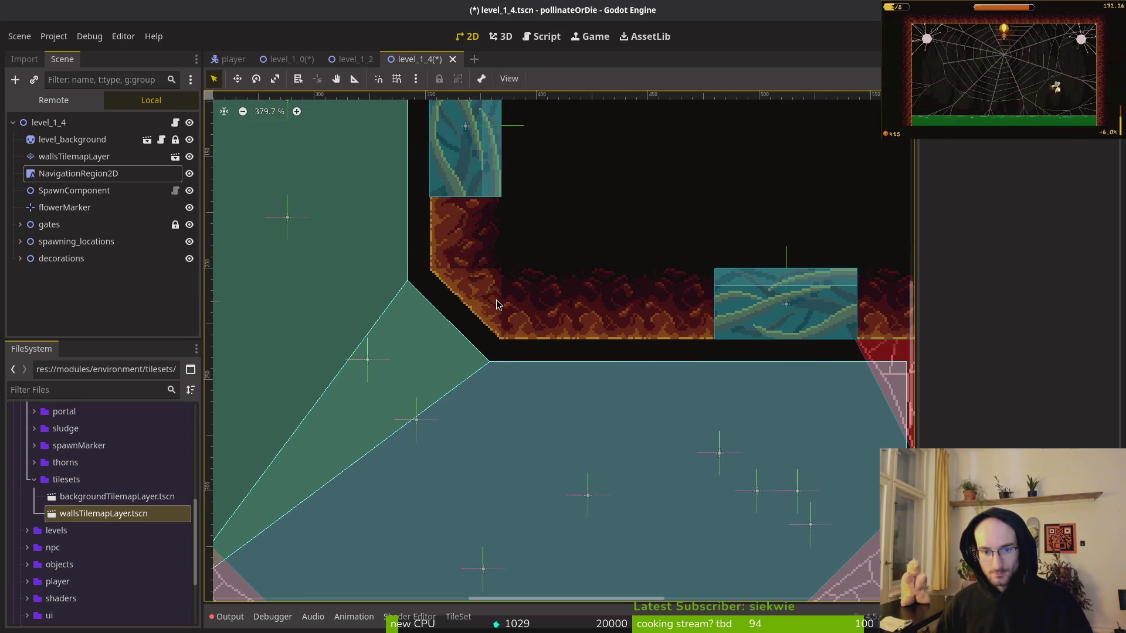
Select NavigationRegion2D then wallsTilemapLayer, look around, and bring up the desktop Activities overview.
left_click(78, 173)
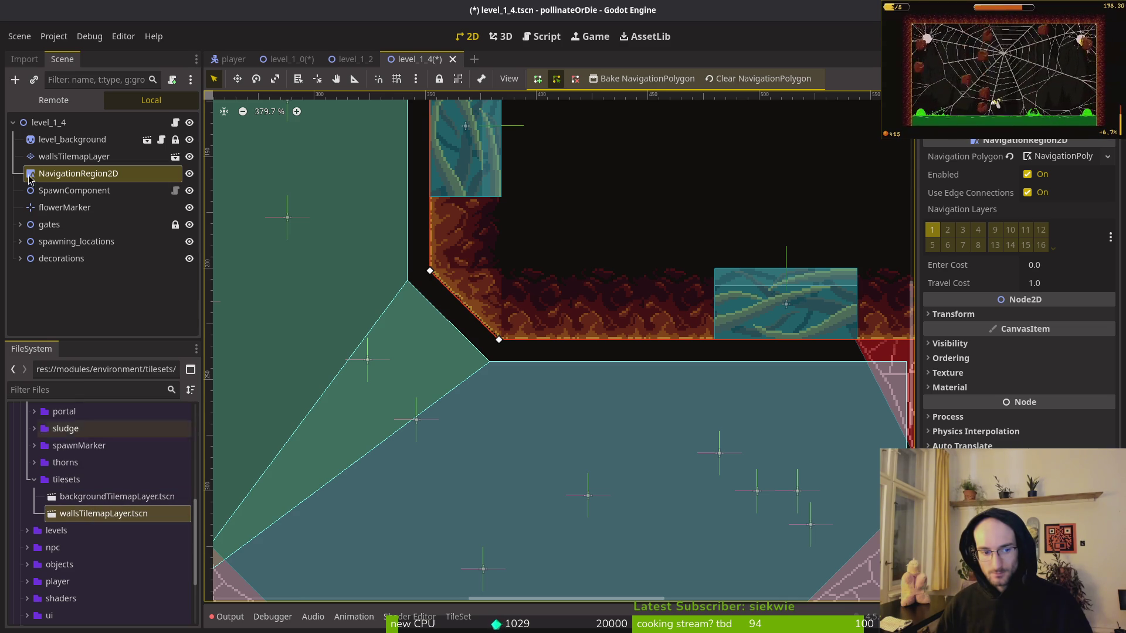
left_click(50, 155)
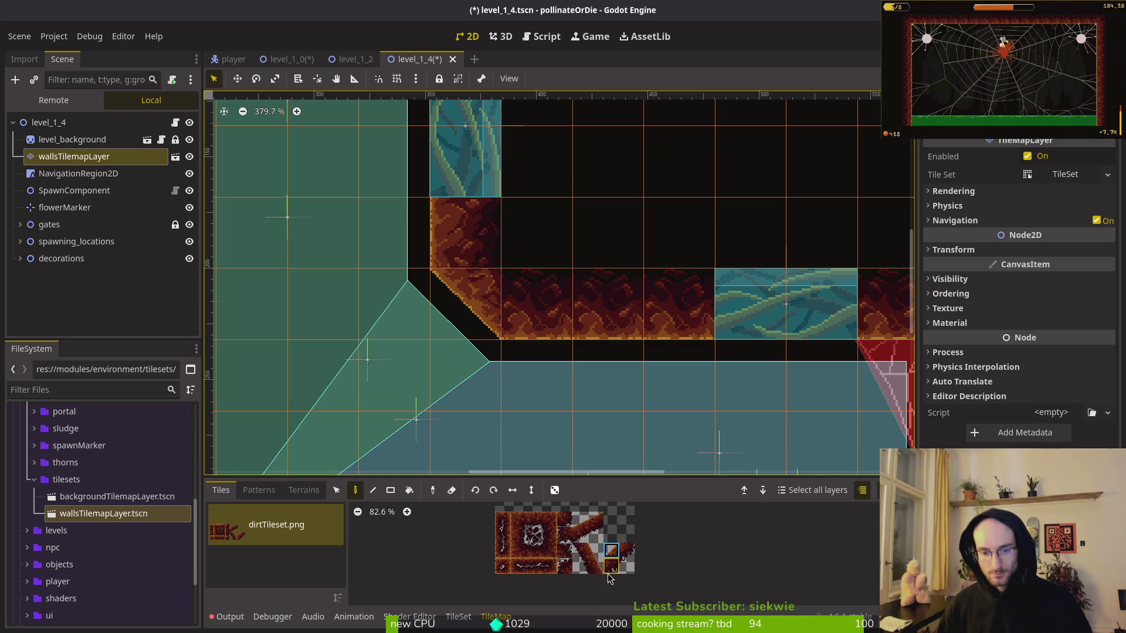
scroll(591, 346, "down", 5)
scroll(591, 346, "down", 6)
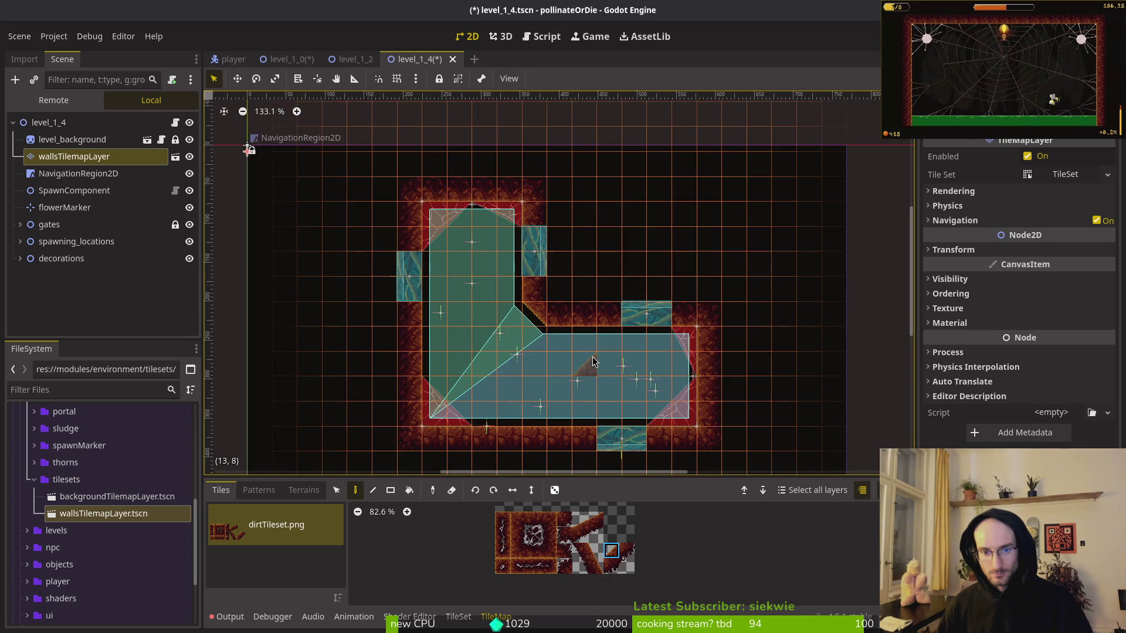
key("Escape")
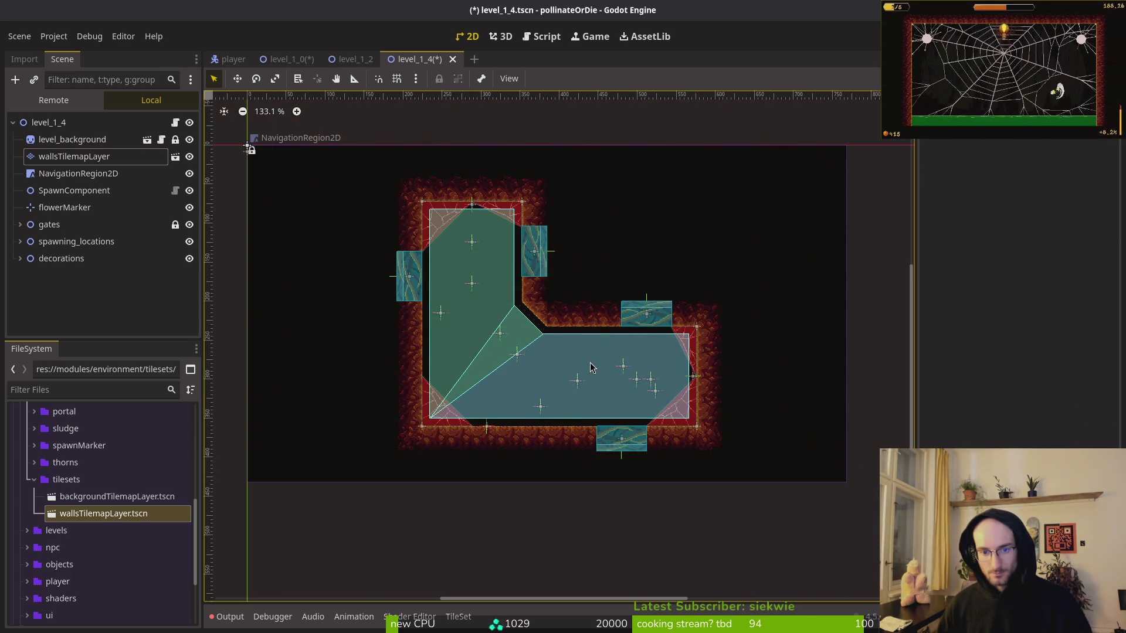
scroll(542, 331, "up", 12)
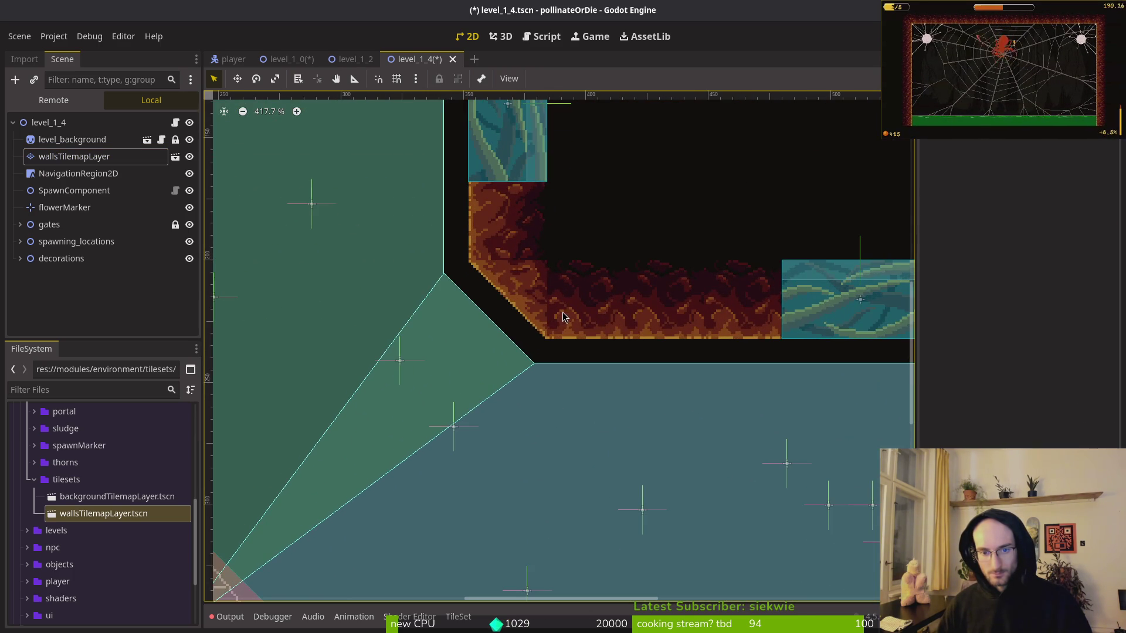
scroll(562, 308, "up", 10)
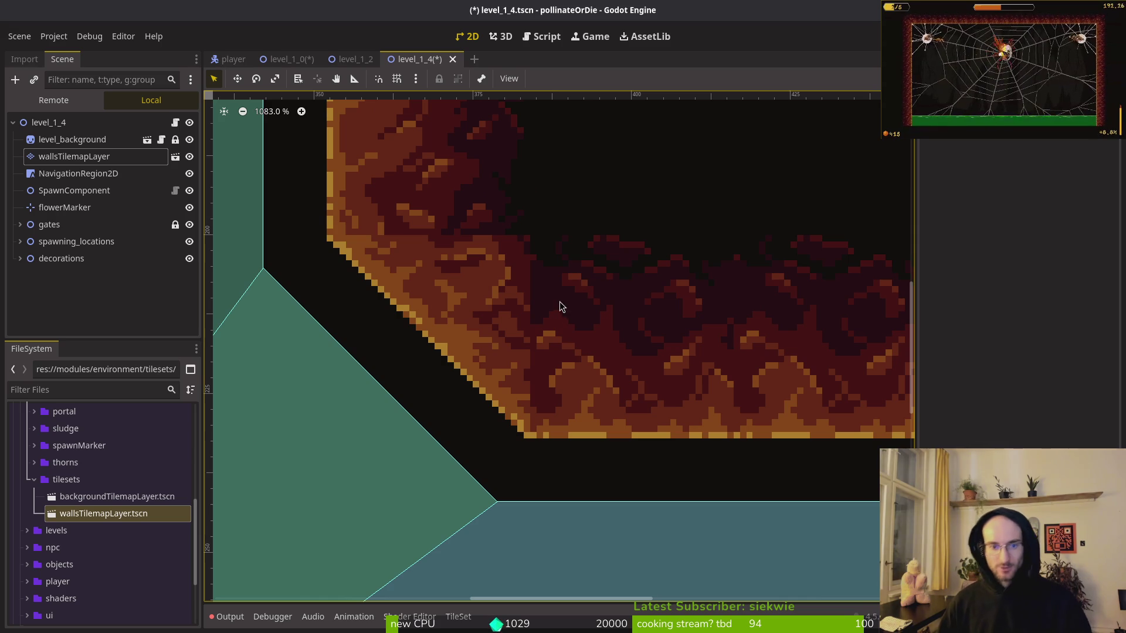
key("super")
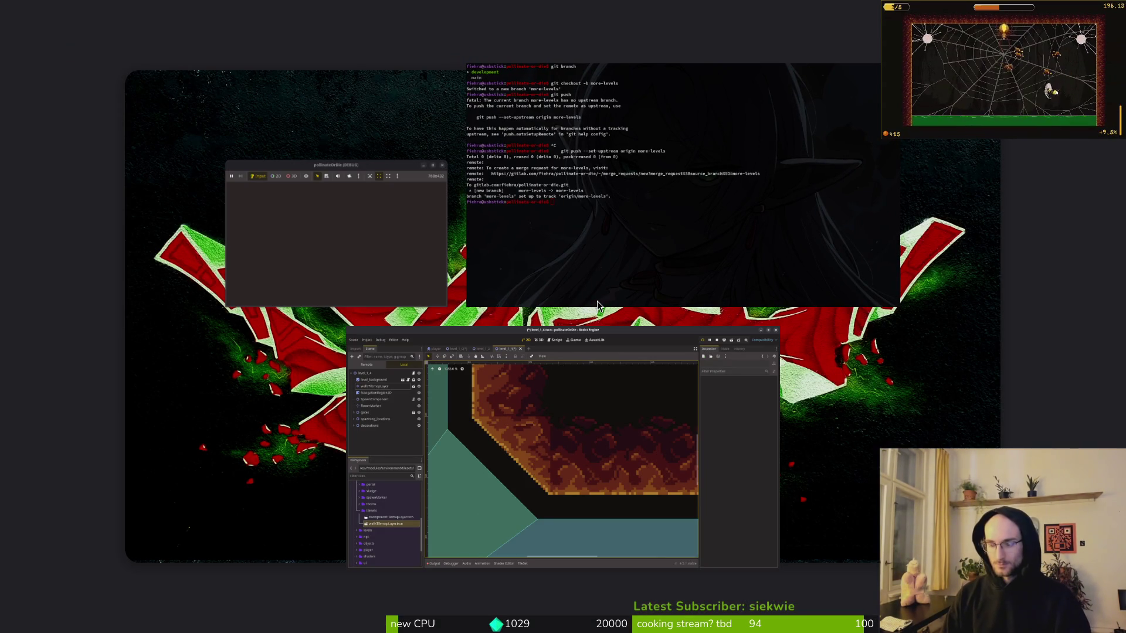
Close the Sound settings window and switch over to Aseprite.
key("super")
key("super")
key("super")
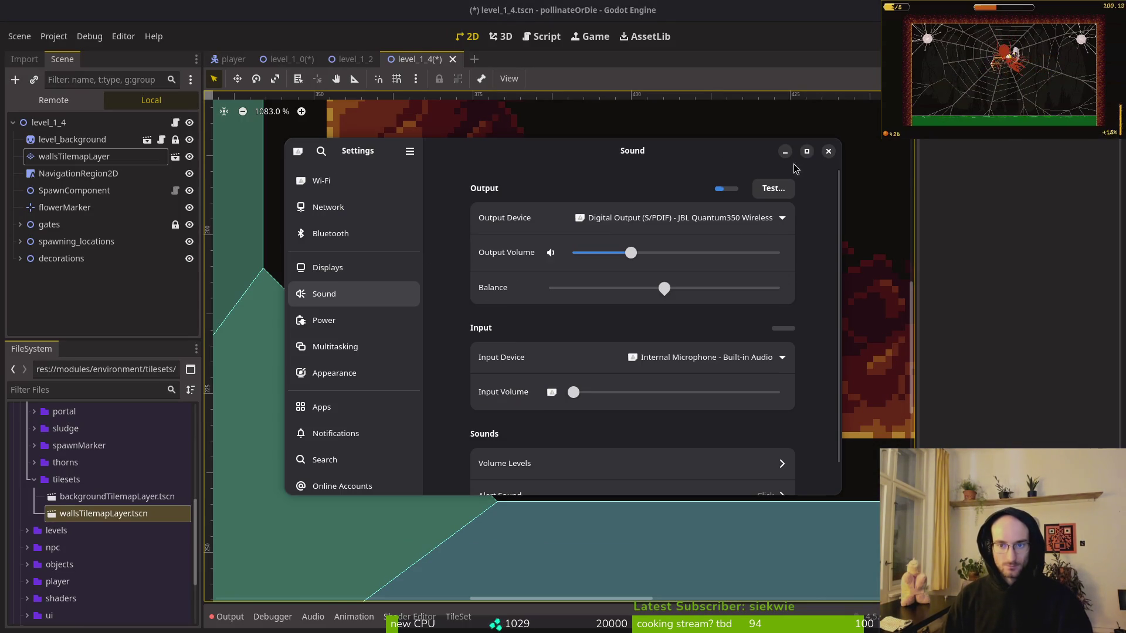
left_click(824, 155)
key("super")
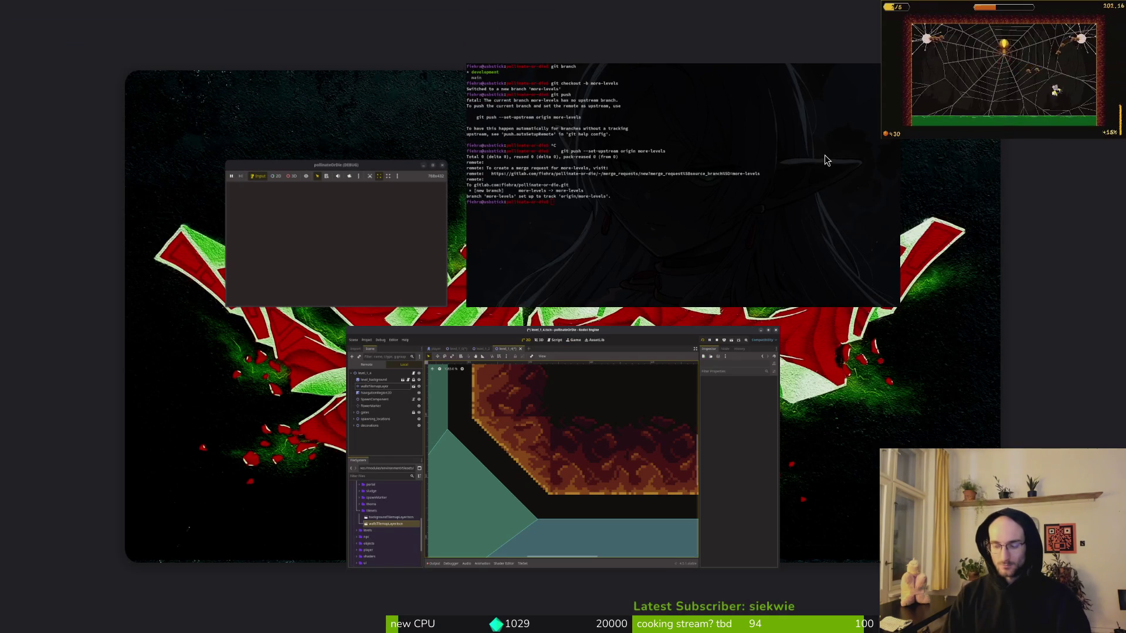
key("super")
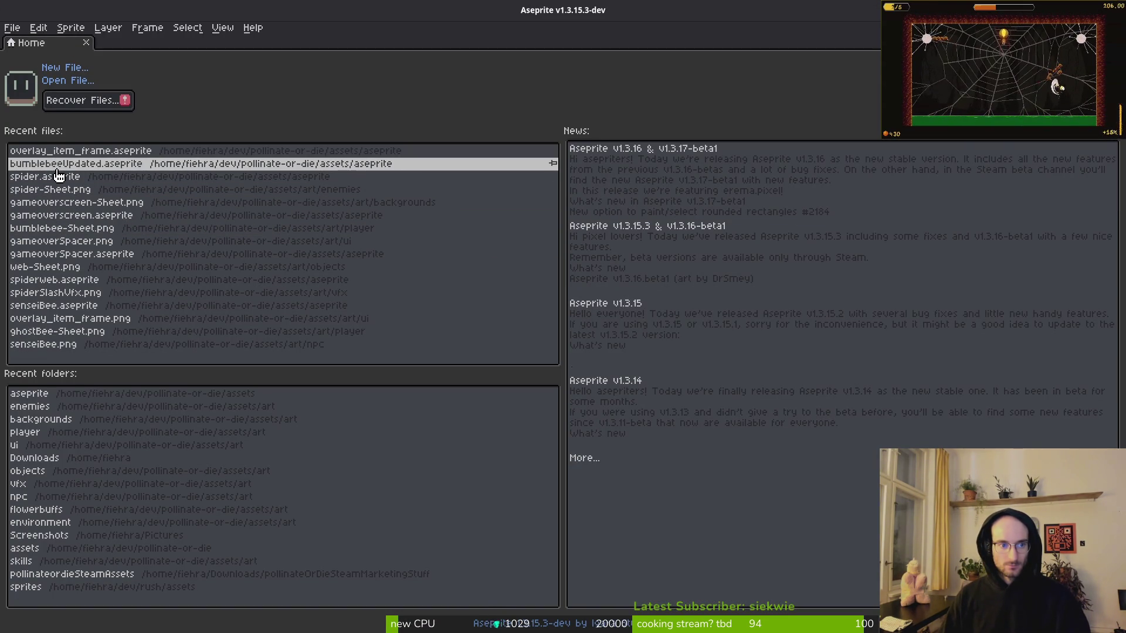
Go up to assets, enter the aseprite folder and open dirtTileset.aseprite.
left_click(65, 80)
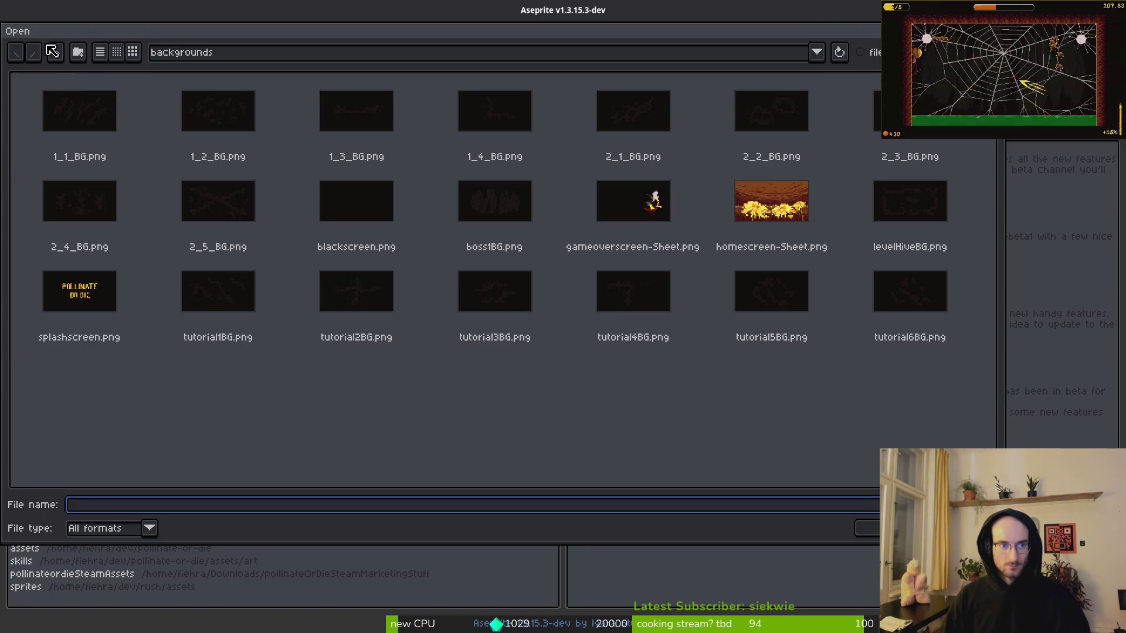
left_click(52, 50)
left_click(54, 50)
double_click(116, 124)
scroll(671, 254, "down", 10)
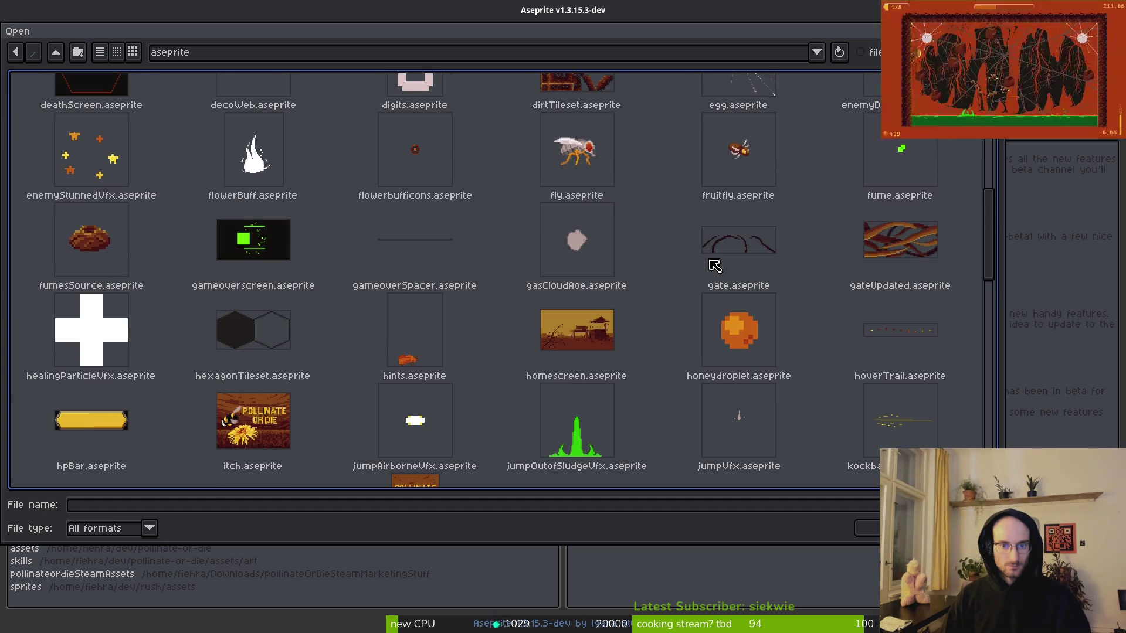
scroll(586, 233, "up", 2)
left_click(586, 233)
key("Return")
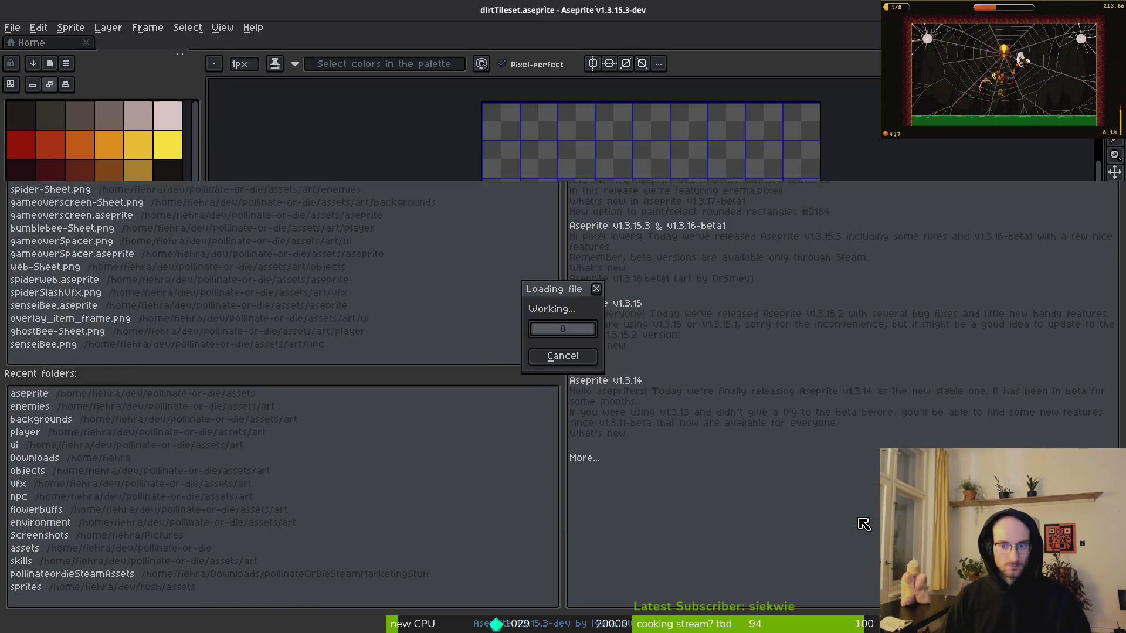
Fill the corner gap with #250e13 and paint #431414 pixels down the tile seam.
scroll(819, 368, "up", 3)
scroll(762, 340, "right", 4)
scroll(715, 316, "down", 2)
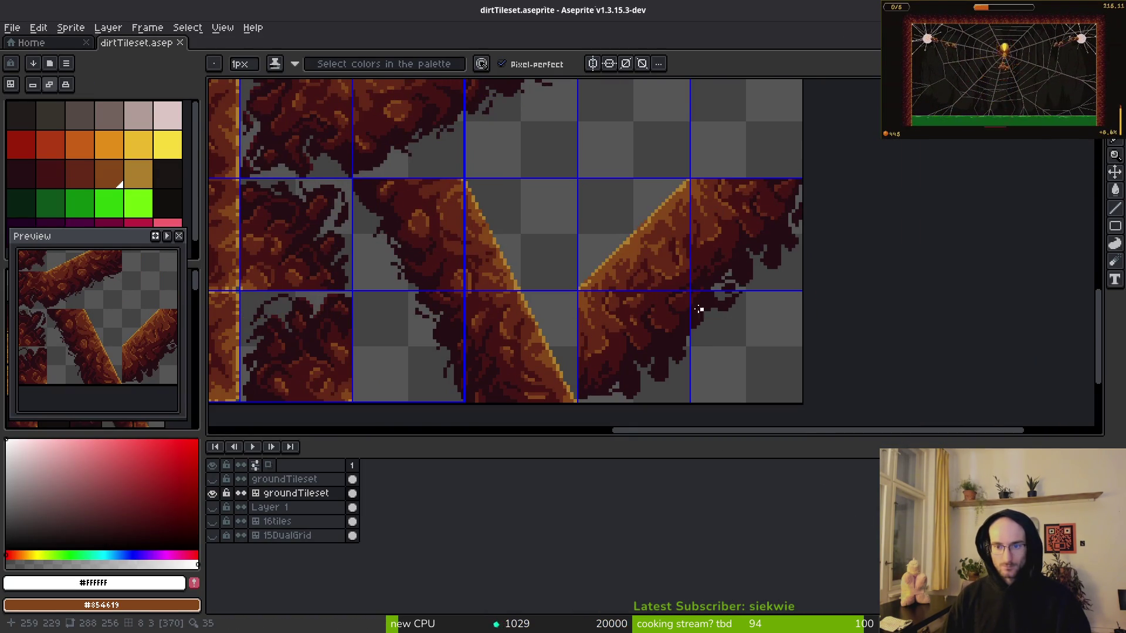
scroll(704, 321, "up", 3)
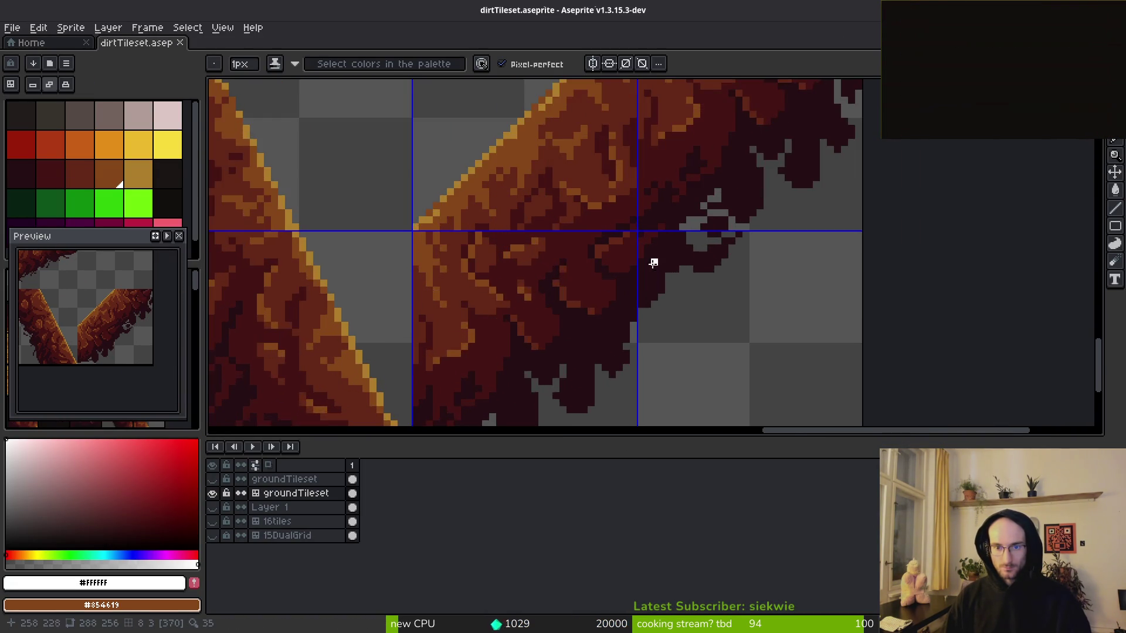
left_click(663, 210, "alt")
scroll(663, 217, "up", 2)
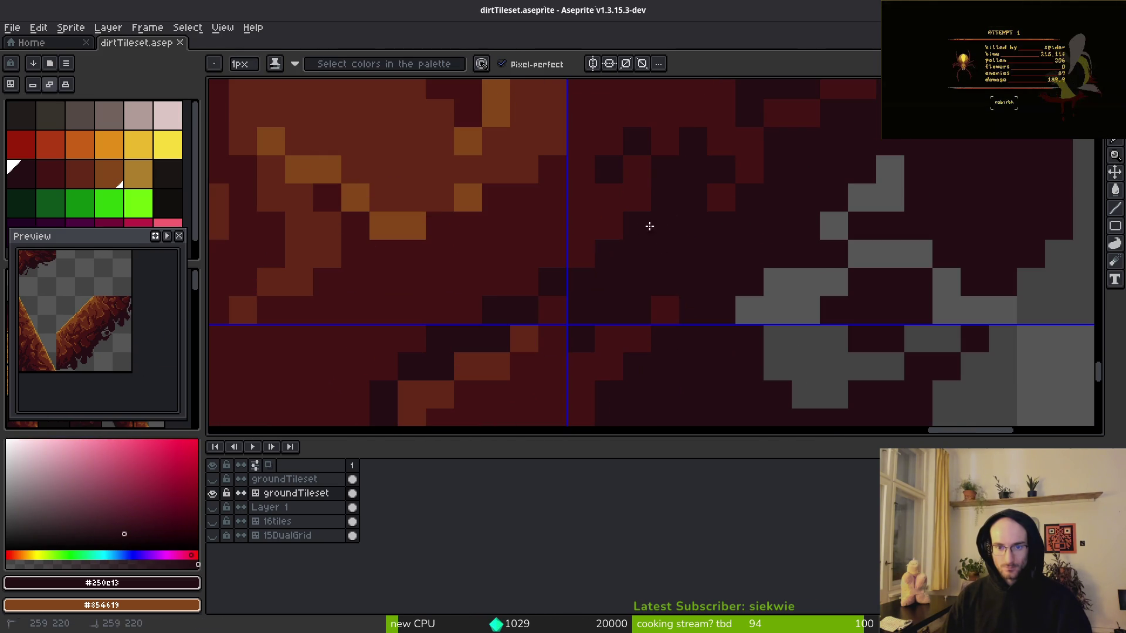
mouse_move(549, 200)
left_mouse_down()
mouse_move(606, 214)
mouse_move(588, 248)
mouse_move(470, 307)
left_mouse_up()
scroll(560, 291, "down", 3)
scroll(586, 290, "up", 3)
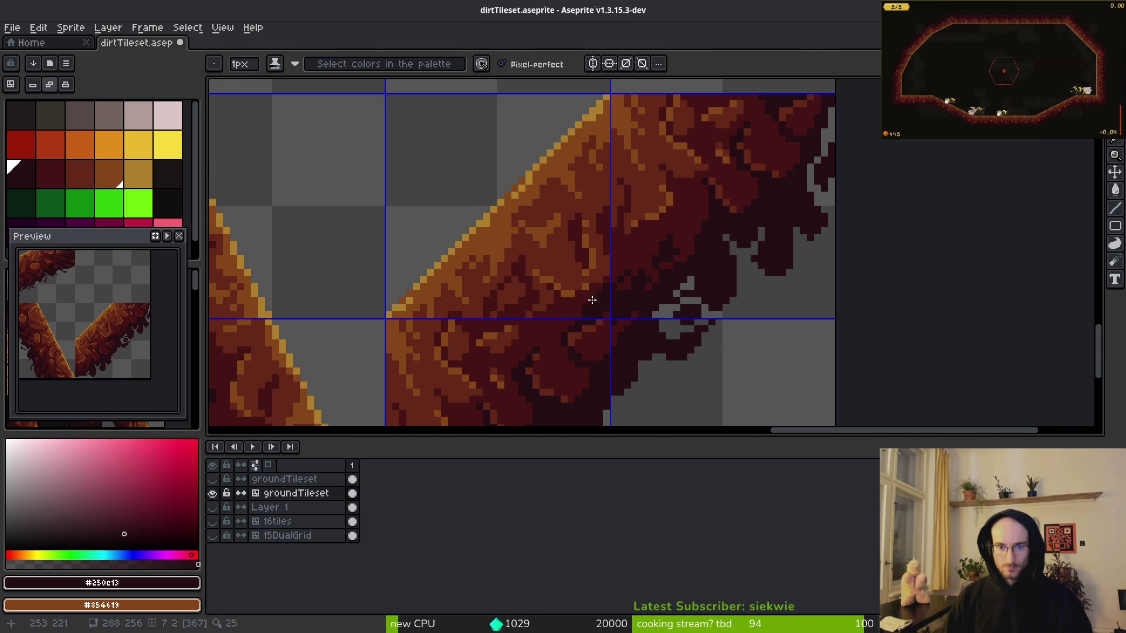
scroll(616, 287, "down", 3)
scroll(604, 246, "up", 4)
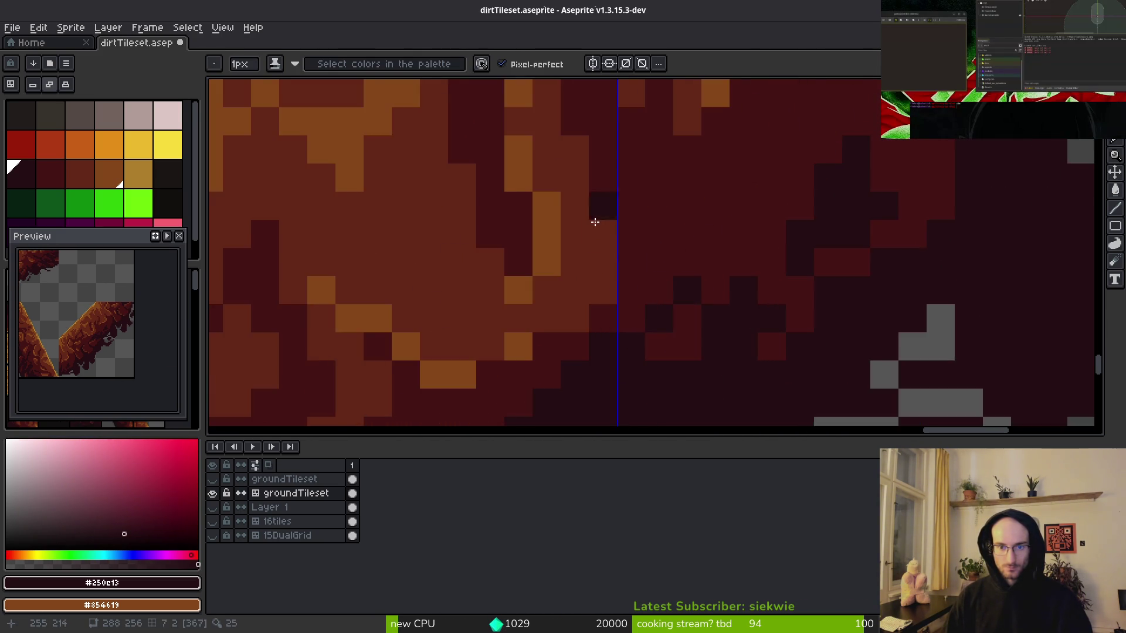
left_click(615, 184, "alt")
mouse_move(608, 176)
left_mouse_down()
mouse_move(585, 209)
mouse_move(606, 316)
mouse_move(574, 356)
left_mouse_up()
Fill more #250e13 dark pixels into the gaps at the corner seam.
scroll(630, 264, "down", 3)
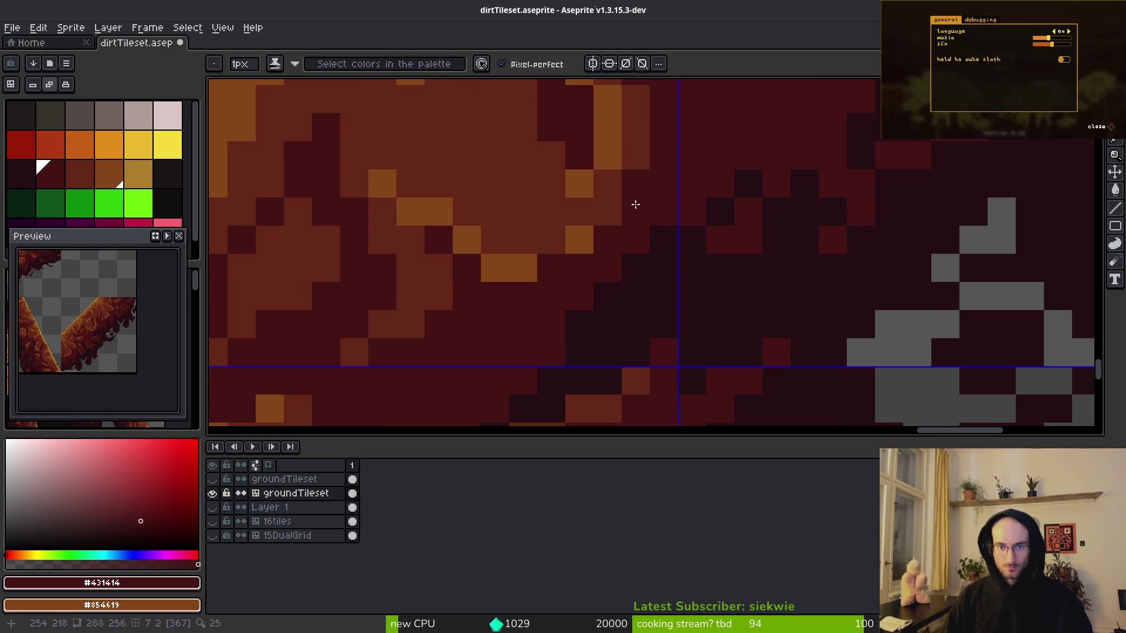
scroll(533, 281, "down", 2)
scroll(580, 287, "up", 2)
left_click(581, 293, "alt")
left_click_drag(554, 258, 521, 267)
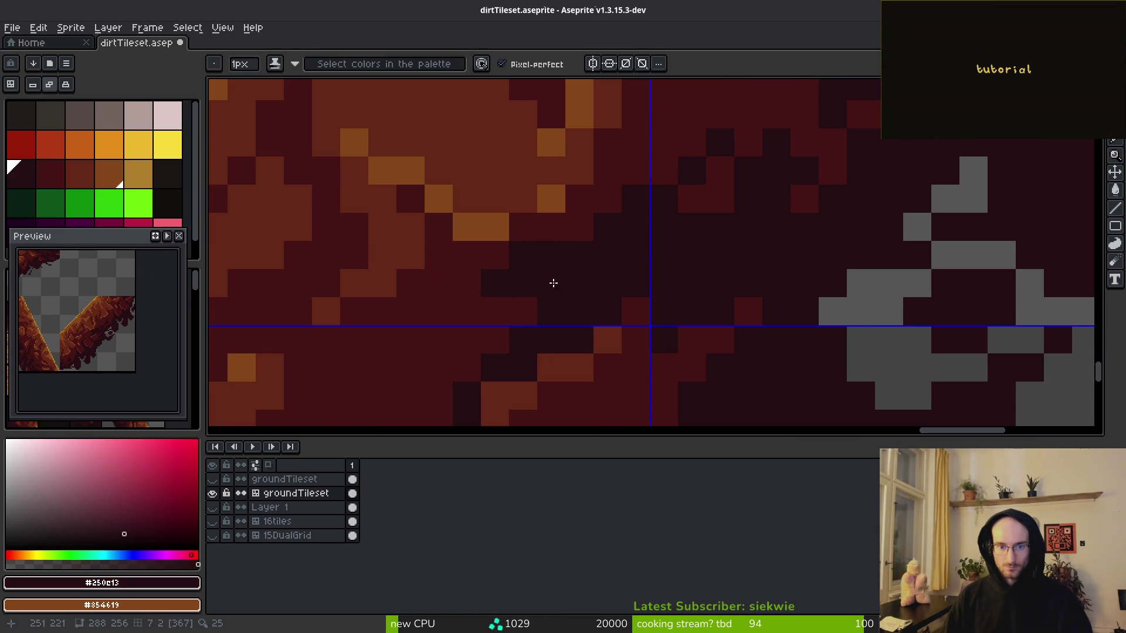
scroll(591, 294, "down", 5)
scroll(580, 287, "up", 4)
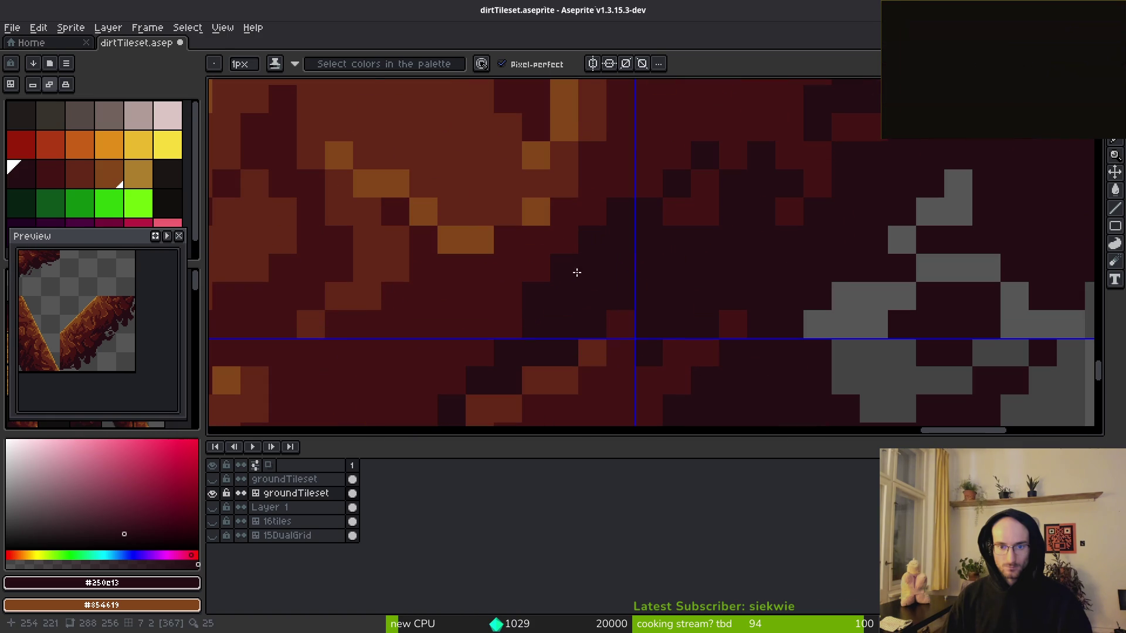
left_click(543, 267)
left_click(566, 241)
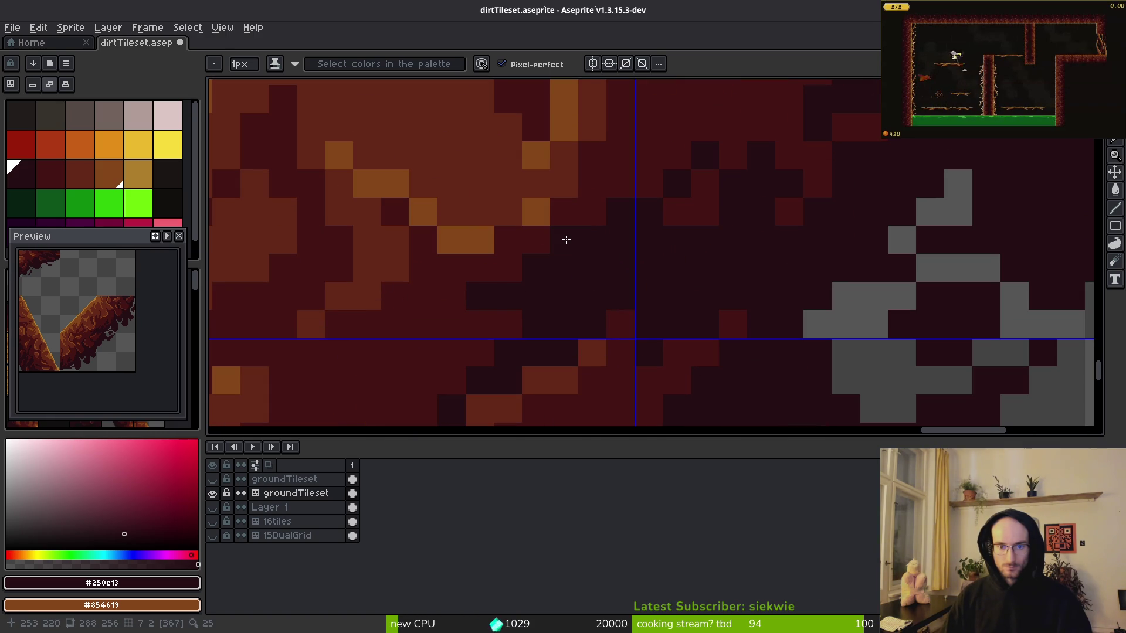
scroll(632, 287, "down", 3)
scroll(654, 252, "up", 4)
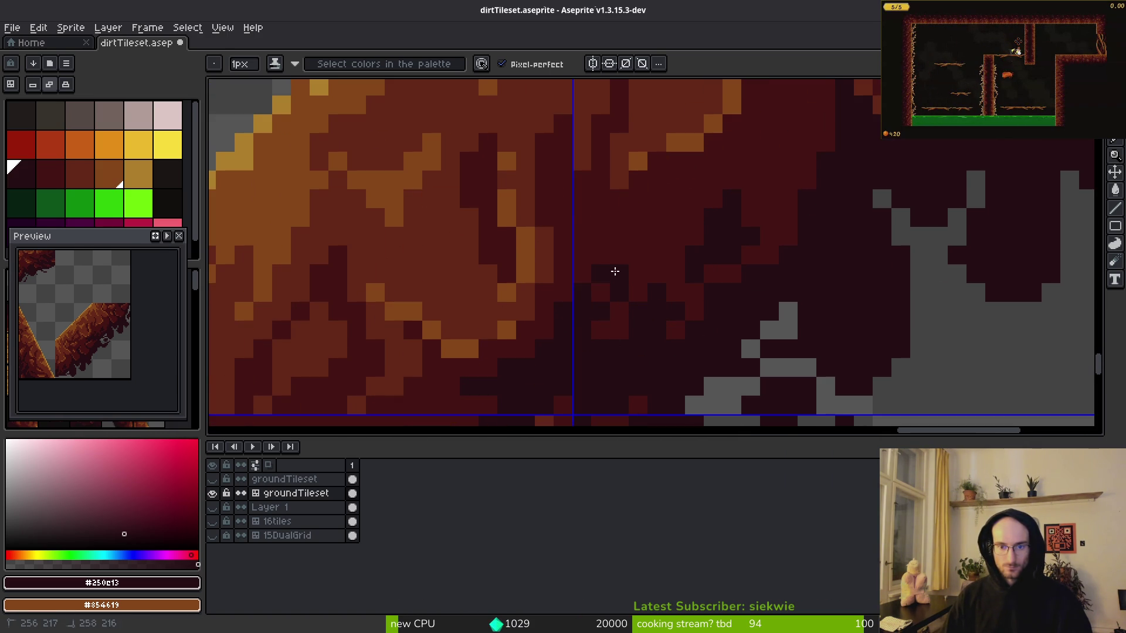
scroll(666, 324, "down", 4)
scroll(666, 324, "up", 4)
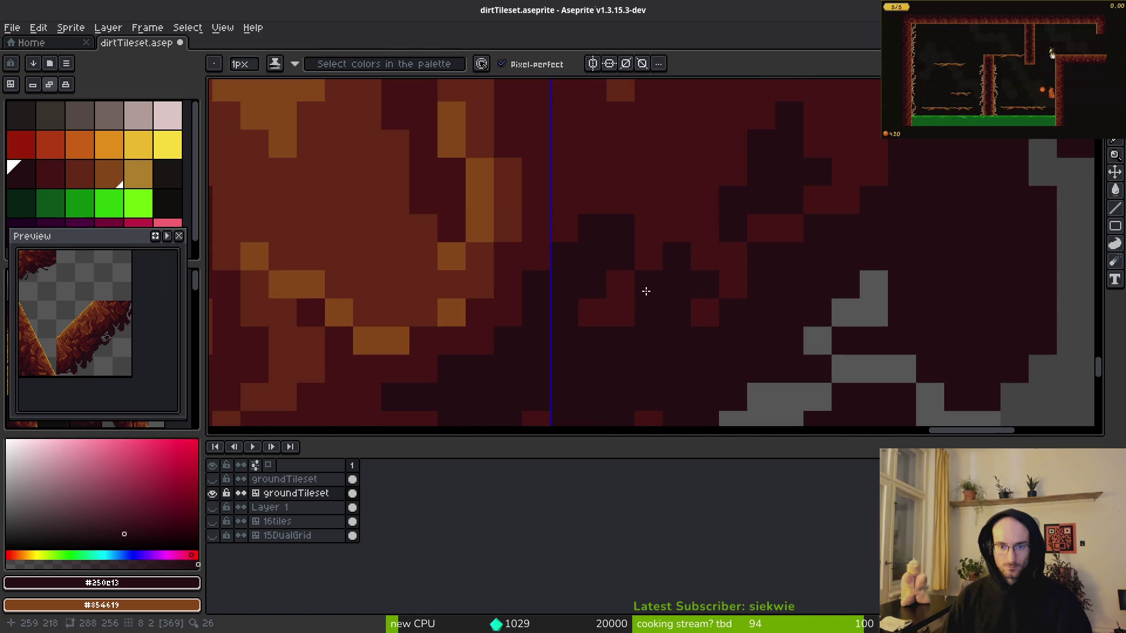
Recolour seam pixels to dark red #431414 and darken the stray corner pixel.
left_click(659, 246, "alt")
scroll(647, 315, "down", 4)
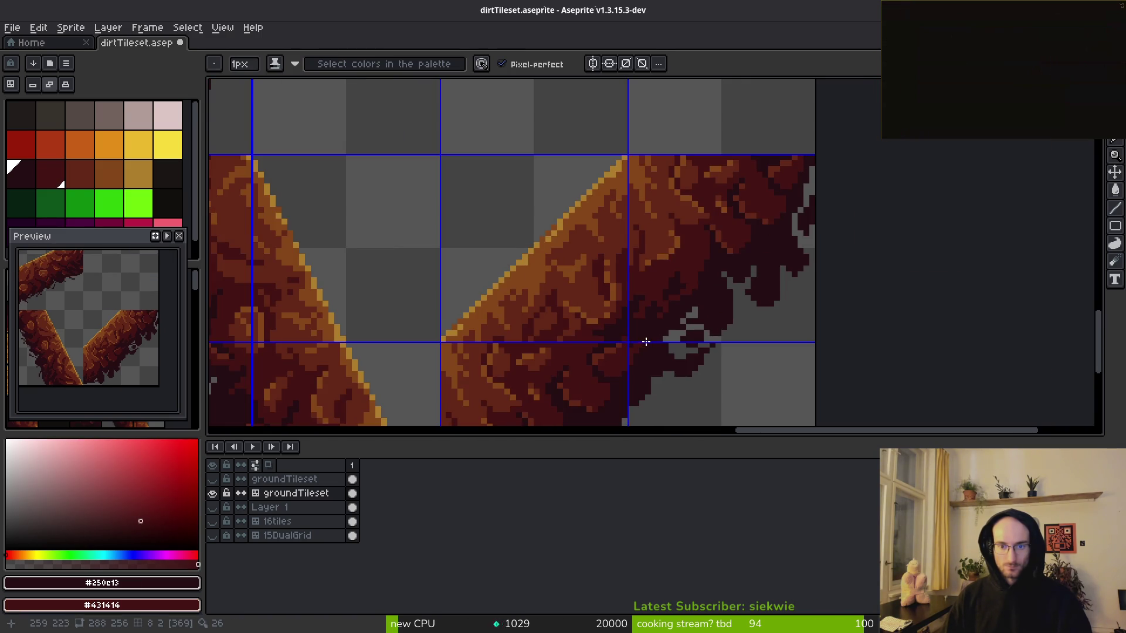
scroll(645, 236, "up", 4)
left_click(645, 236)
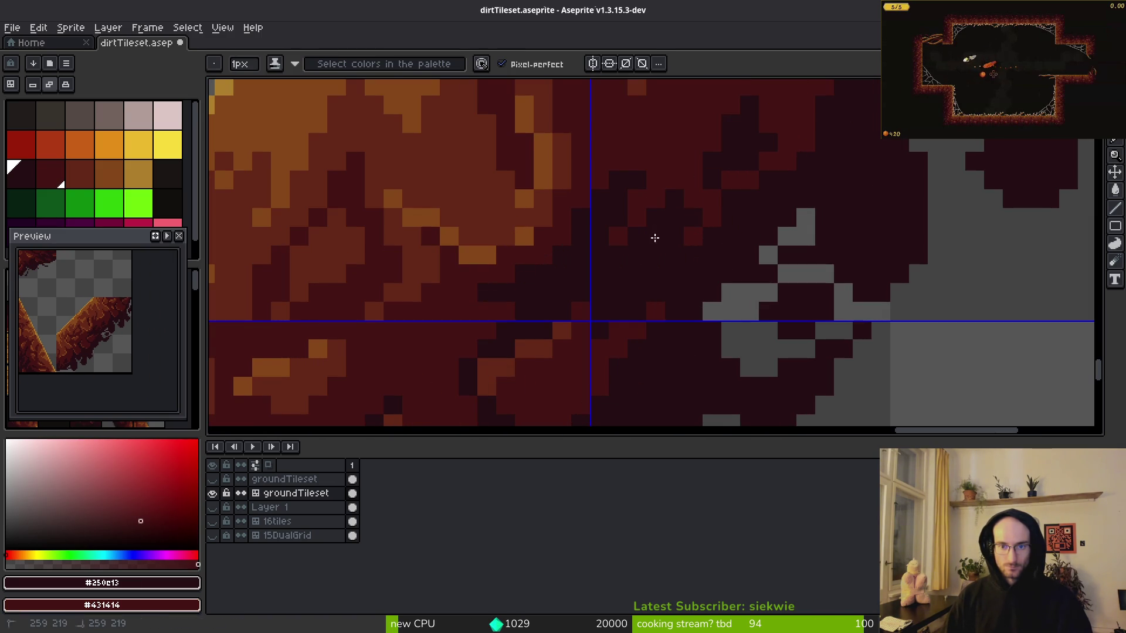
scroll(651, 241, "down", 4)
scroll(619, 266, "up", 2)
scroll(596, 270, "up", 5)
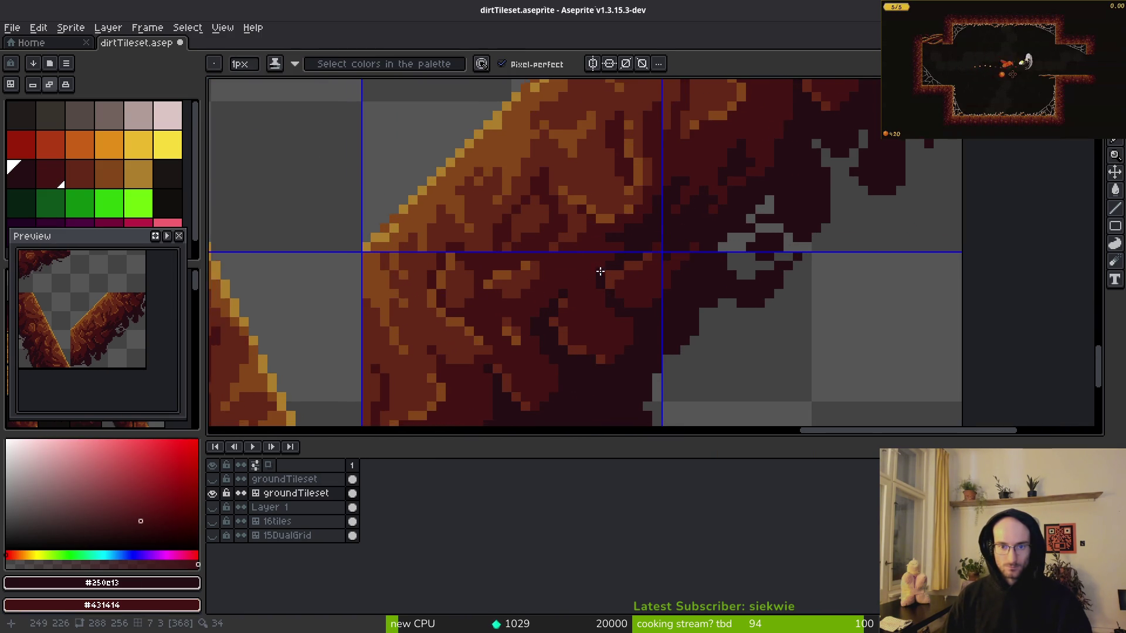
mouse_move(621, 206)
left_mouse_down()
mouse_move(583, 214)
mouse_move(663, 206)
left_mouse_up()
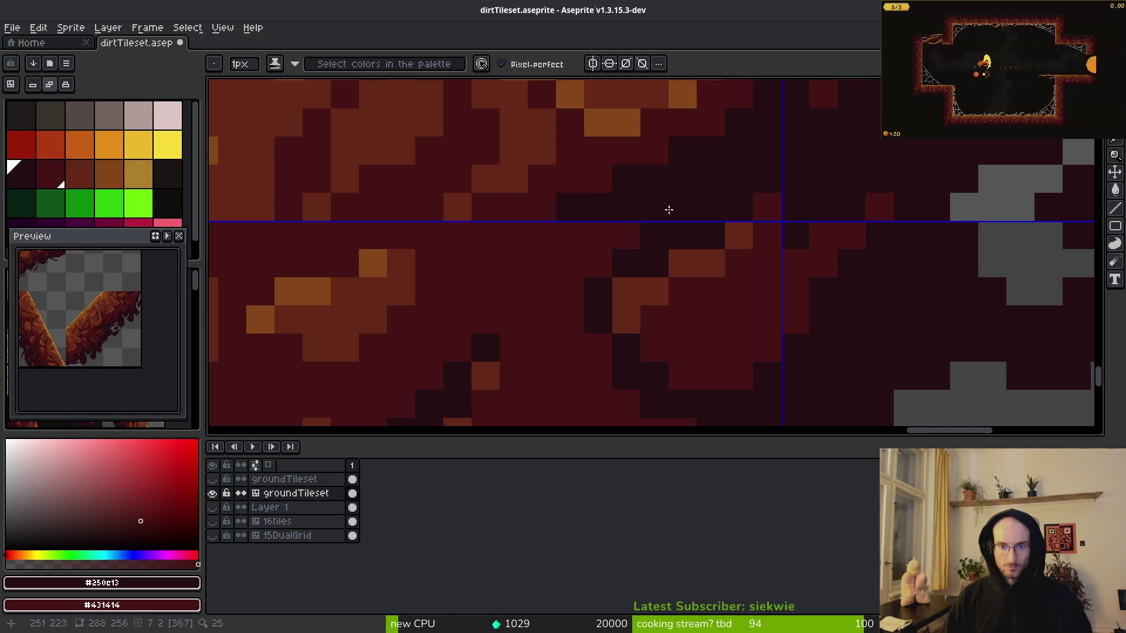
scroll(663, 205, "down", 3)
scroll(704, 266, "down", 2)
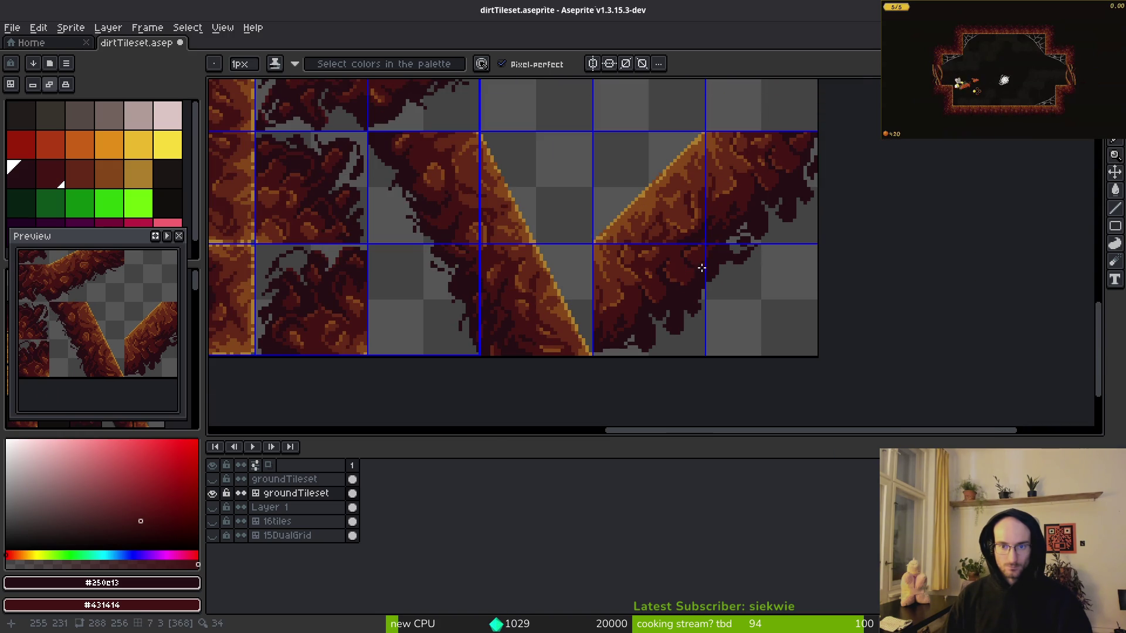
scroll(736, 292, "down", 2)
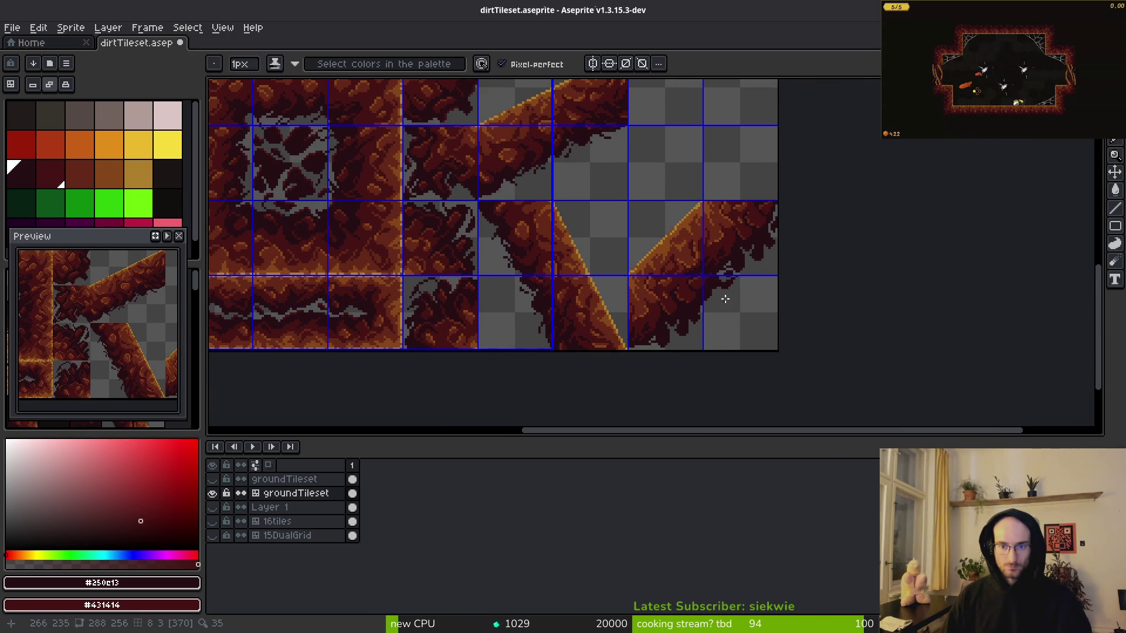
scroll(707, 284, "up", 6)
scroll(691, 273, "up", 3)
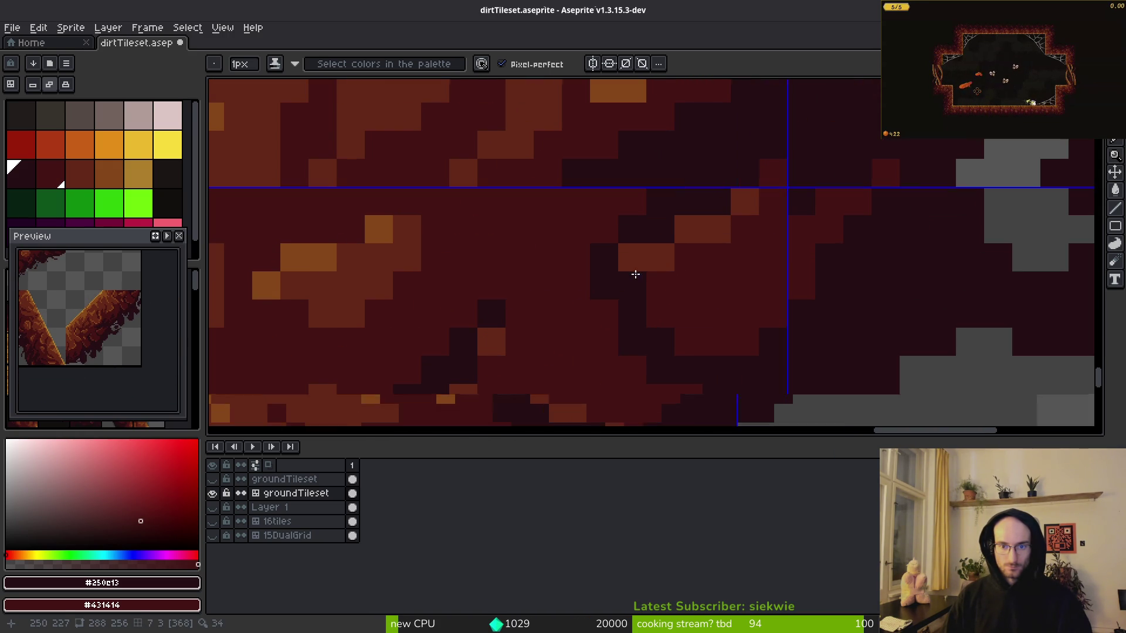
left_click(593, 250, "alt")
left_click(615, 214, "alt")
left_click(660, 186)
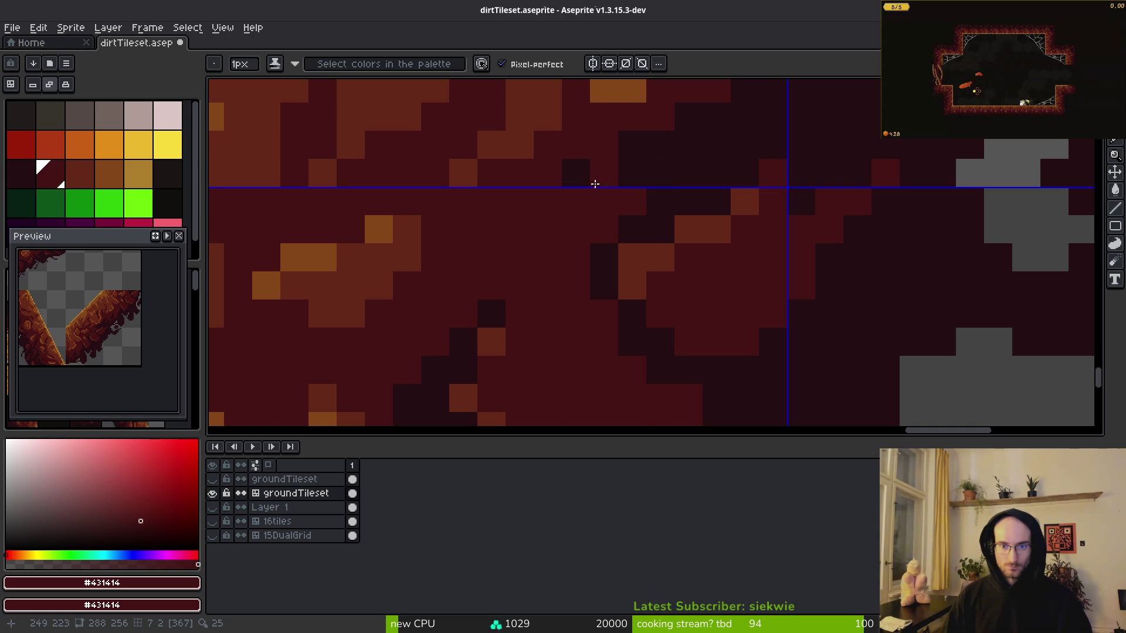
Open the Export Sprite Sheet dialog for the dirt tileset.
scroll(565, 164, "down", 5)
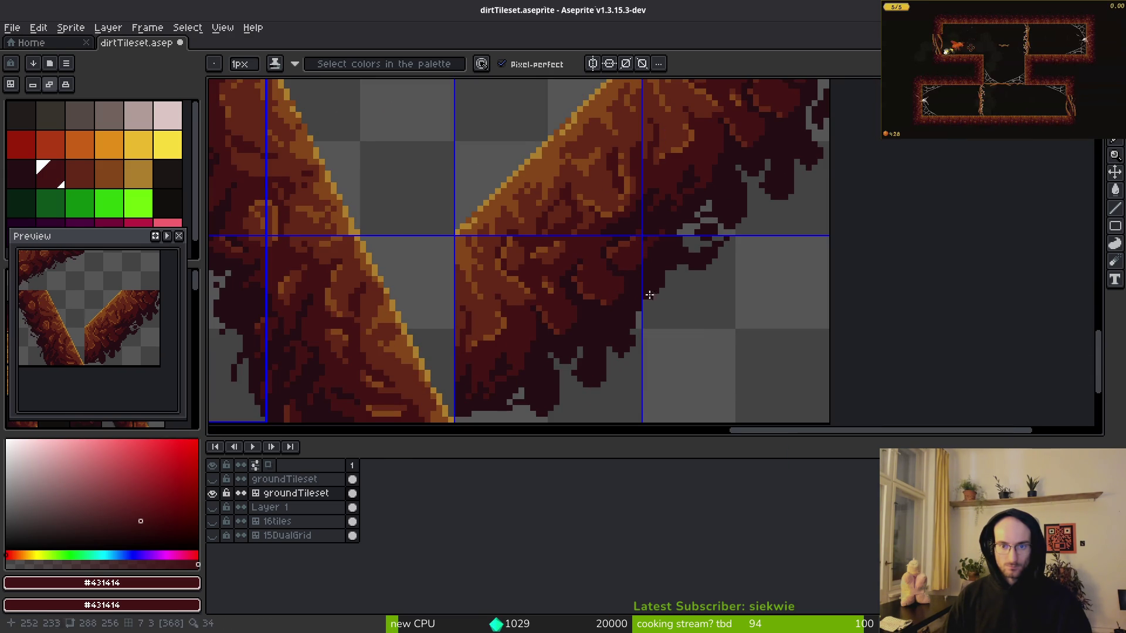
scroll(694, 295, "down", 1)
key("ctrl+e")
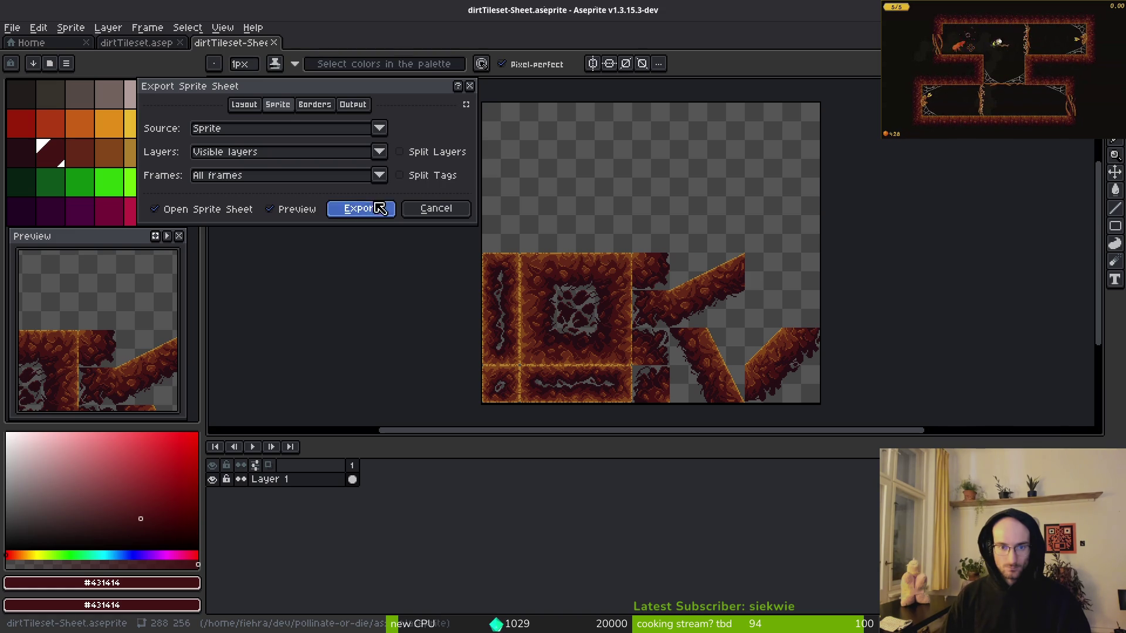
Export the sheet over art/environment/dirtTileset.png, confirming the overwrite, then return to Godot.
left_click(380, 209)
key("ctrl+shift+e")
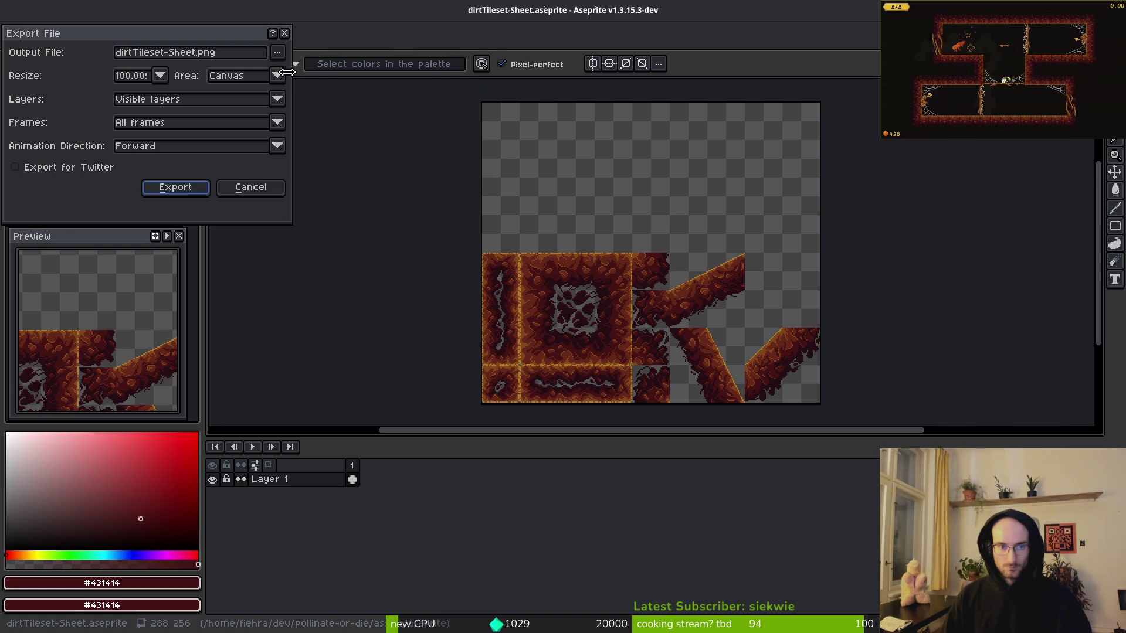
left_click(277, 51)
left_click(311, 67)
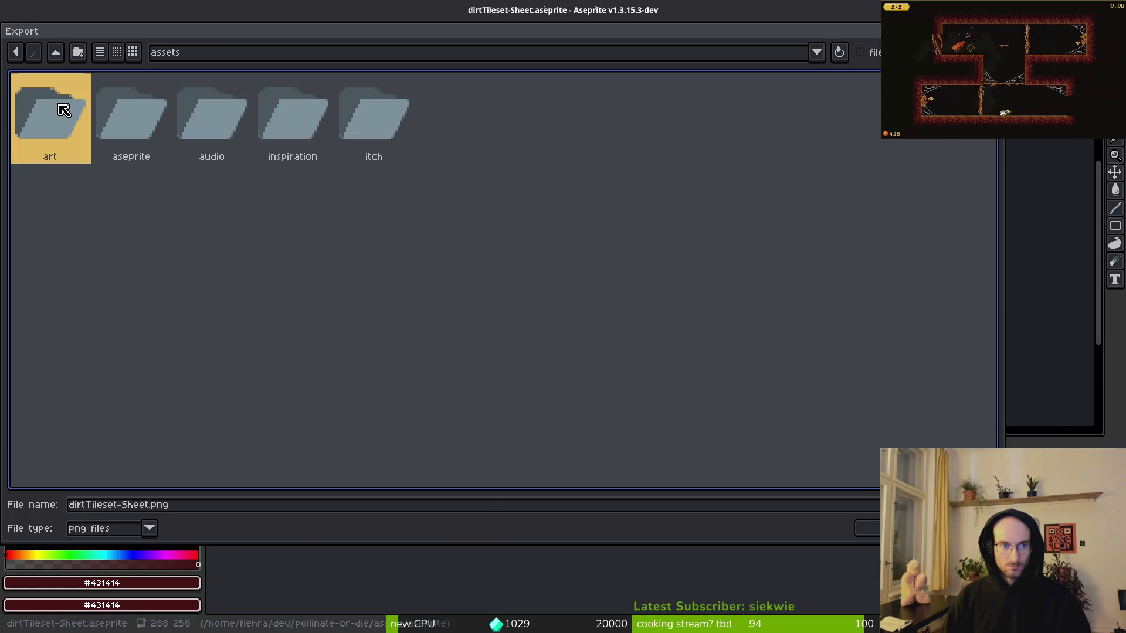
double_click(63, 110)
double_click(200, 131)
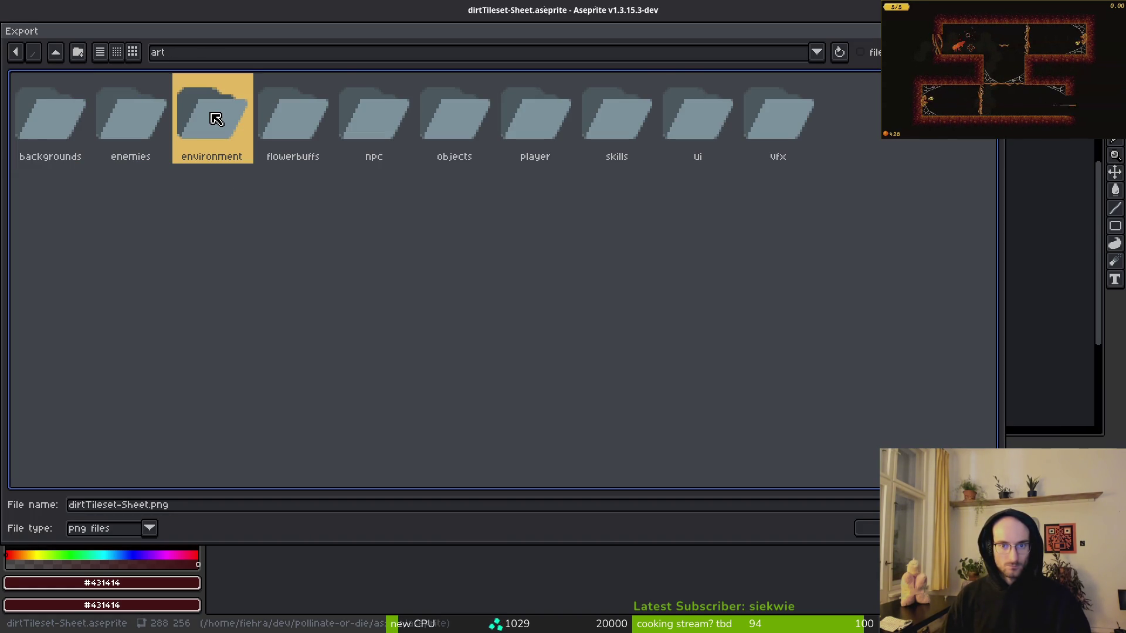
left_click(152, 107)
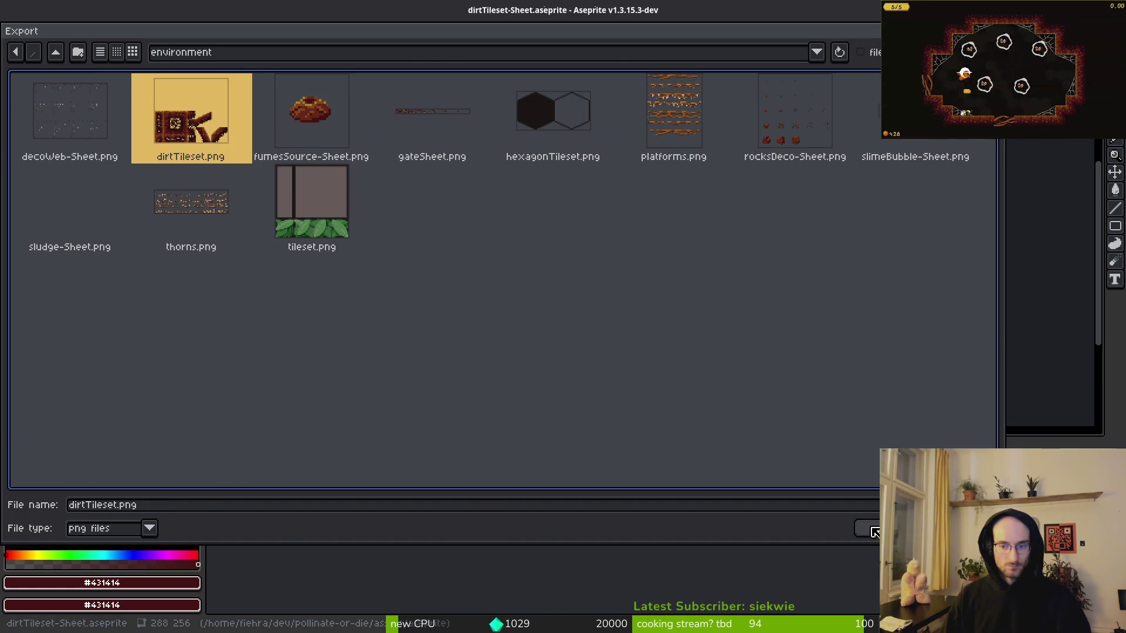
left_click(872, 528)
left_click(487, 354)
left_click(175, 187)
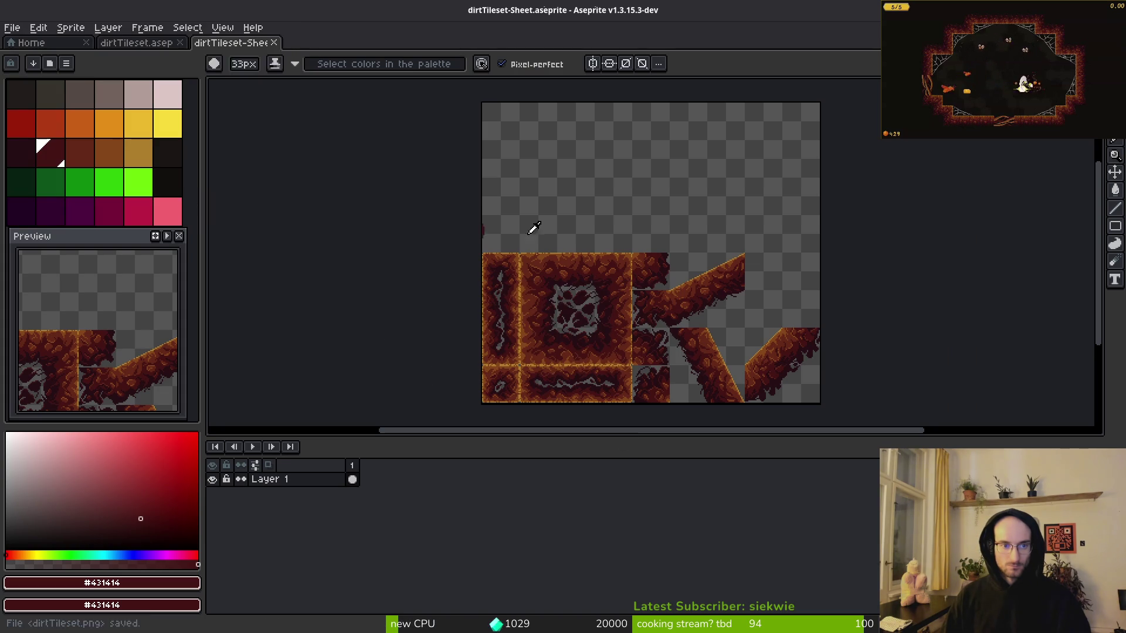
key("alt+Tab")
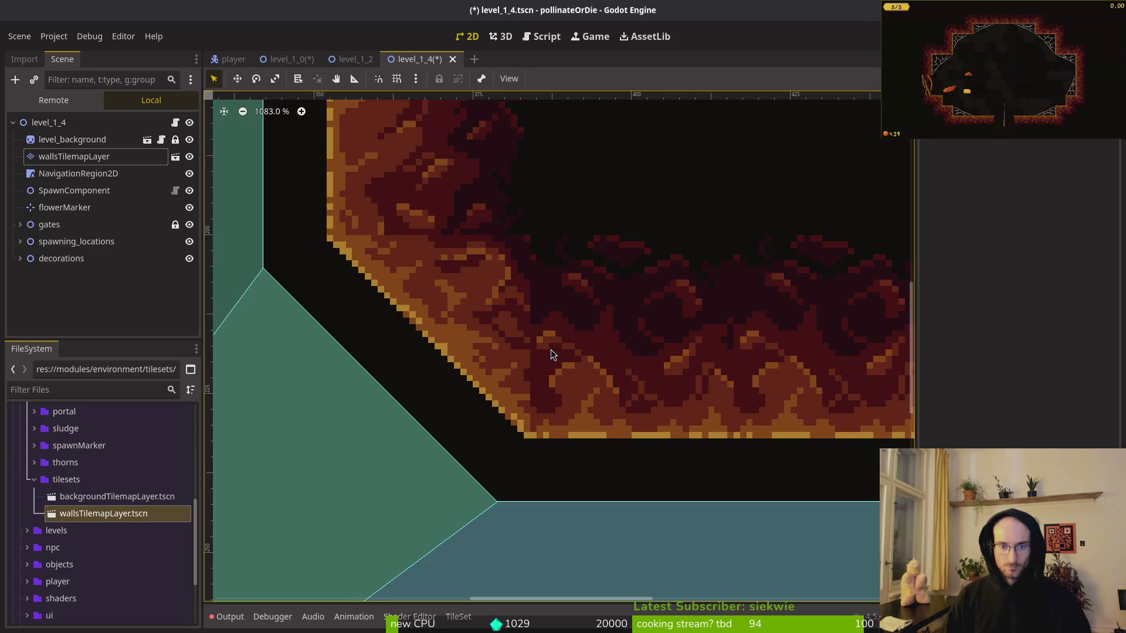
Zoom in on the level_1_4 walls tilemap to inspect the reimported corner tiles, then return to Aseprite.
scroll(559, 345, "down", 3)
scroll(557, 358, "up", 4)
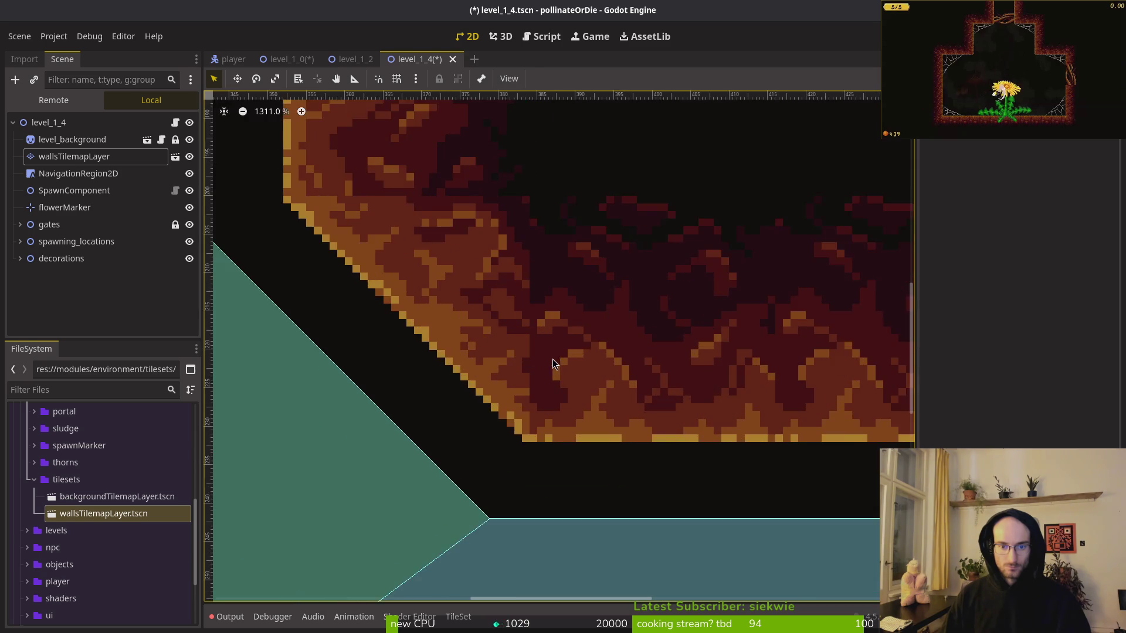
scroll(554, 359, "up", 5)
scroll(548, 363, "down", 5)
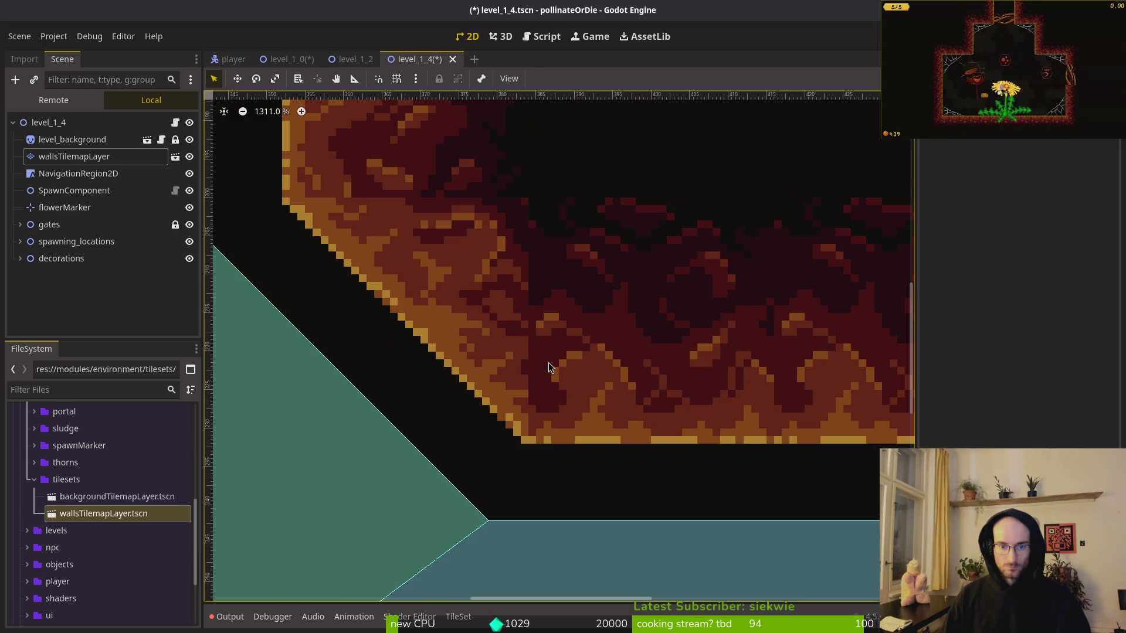
key("alt+Tab")
scroll(721, 319, "up", 4)
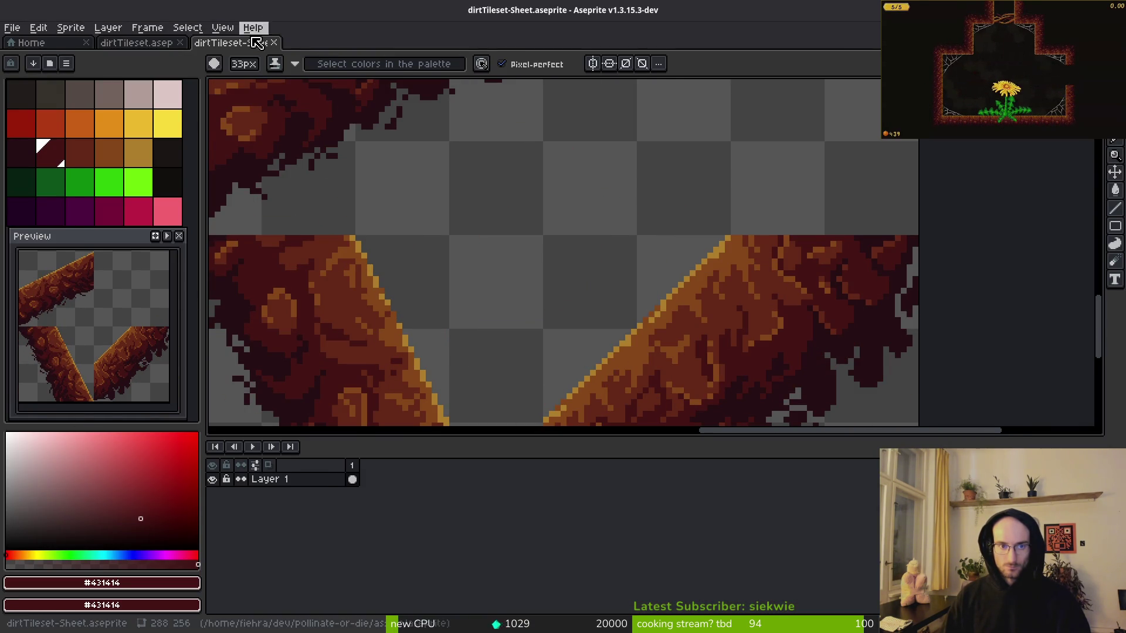
Close the dirtTileset-Sheet tab and return to the dirt tileset artwork.
key("ctrl+w")
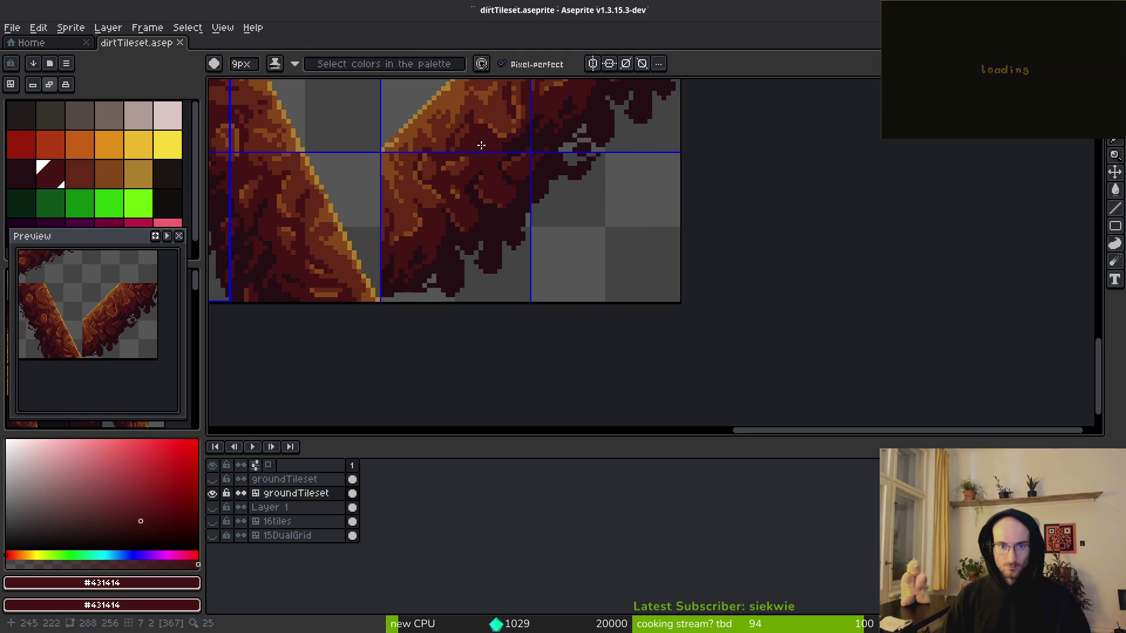
scroll(470, 188, "up", 4)
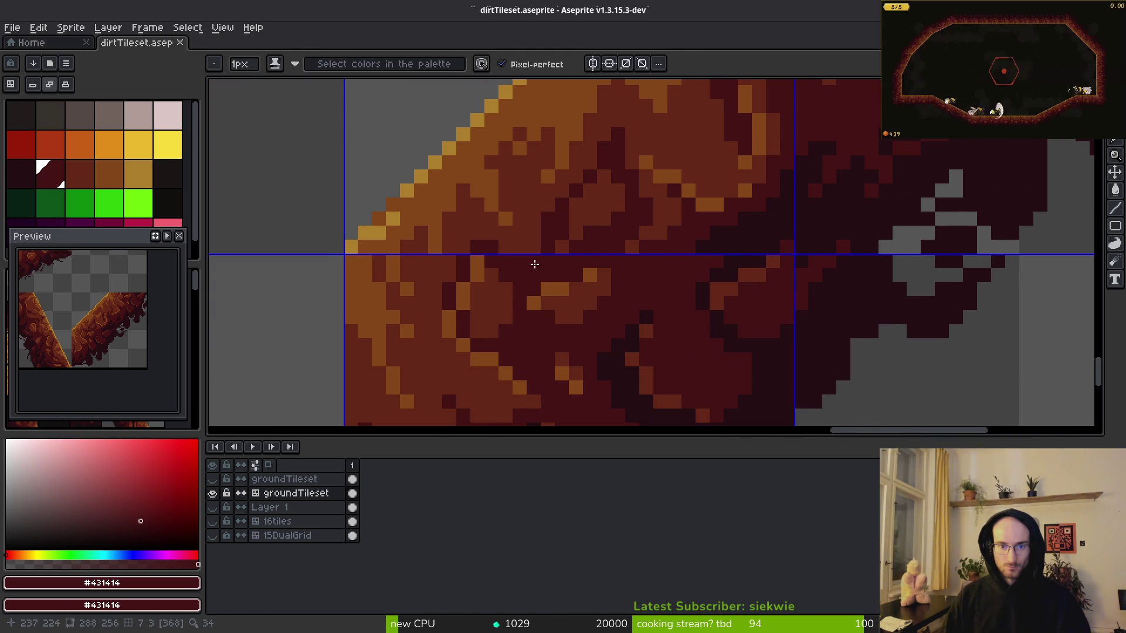
key("alt+Tab")
key("alt+Tab")
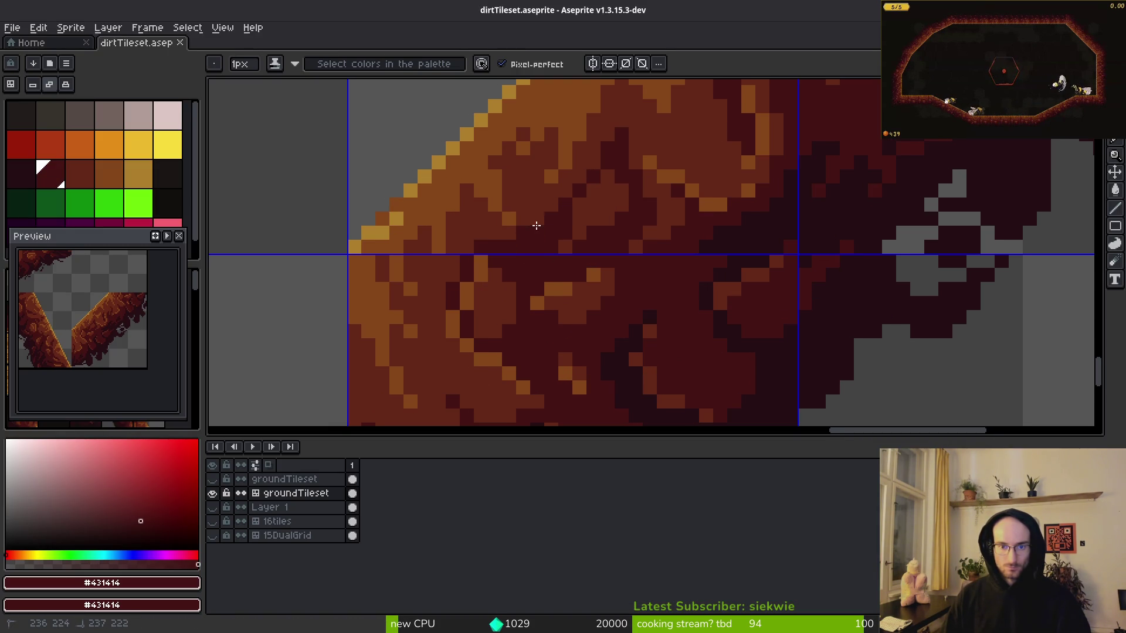
scroll(549, 252, "down", 3)
scroll(589, 287, "up", 2)
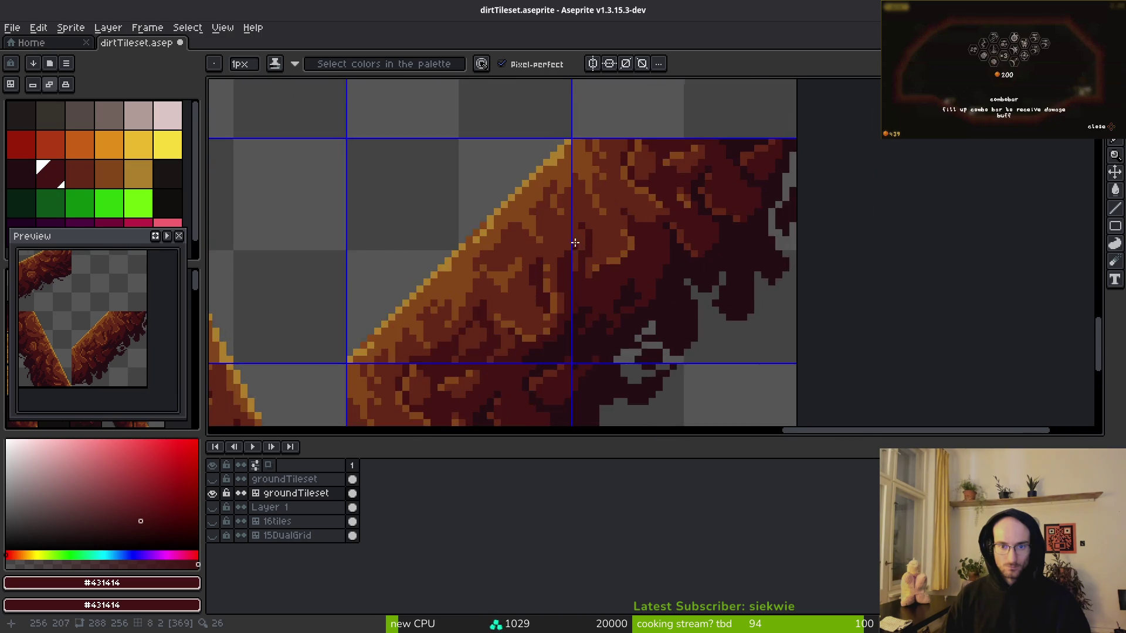
scroll(549, 281, "up", 1)
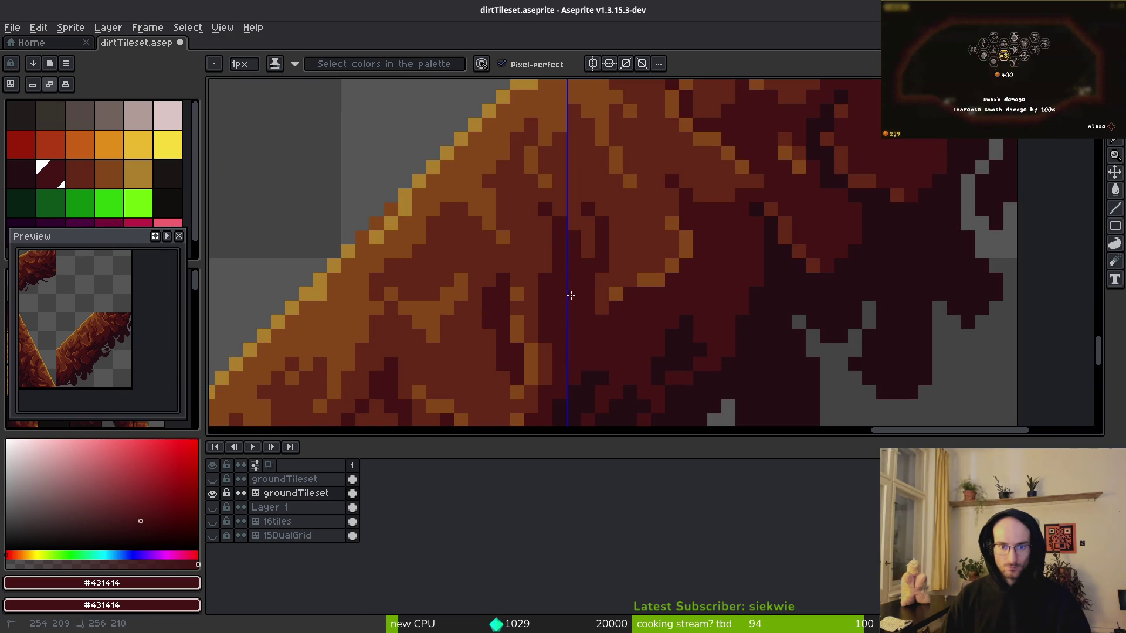
Darken pixels along the diagonal seam, adding brown #632718 and dark #431414 strokes.
left_click_drag(585, 214, 585, 260)
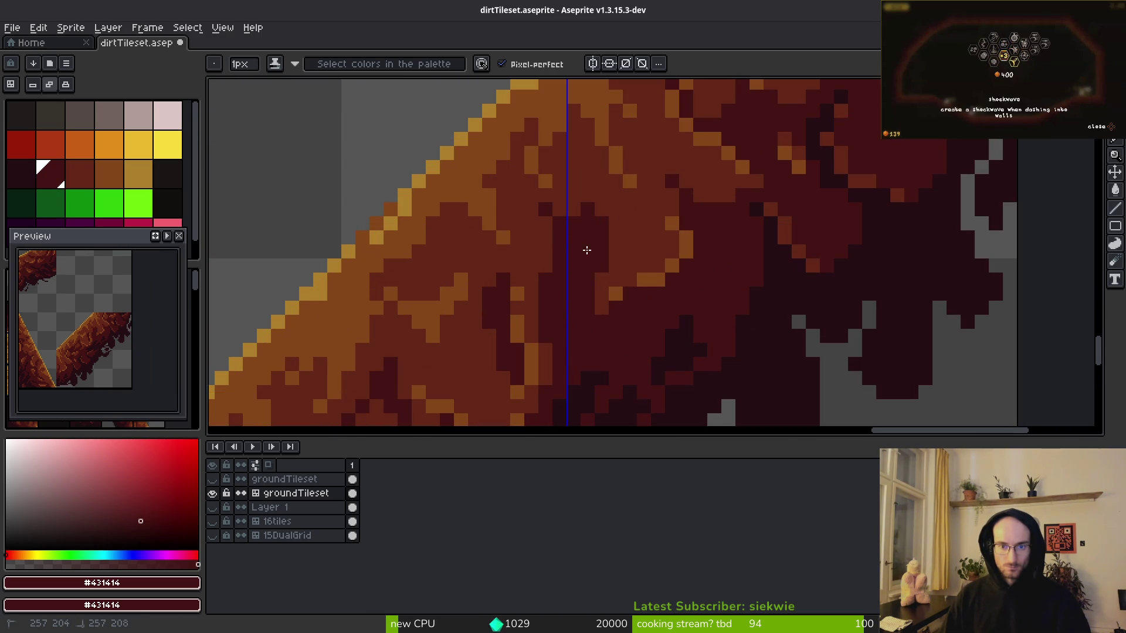
left_click_drag(588, 195, 573, 209)
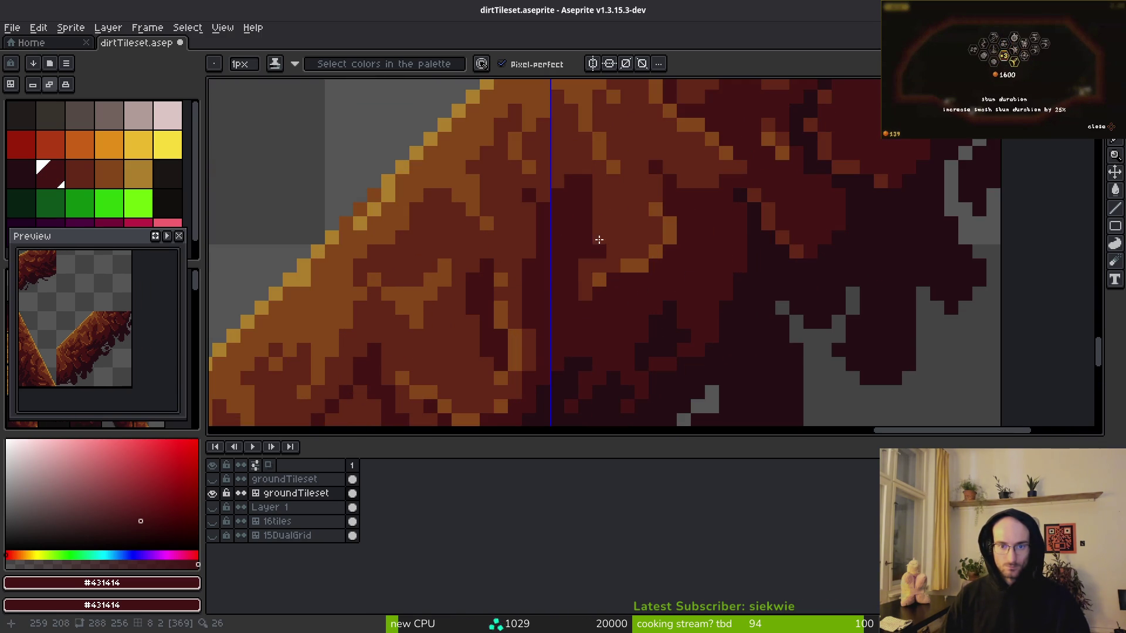
left_click(585, 259, "alt")
left_click_drag(579, 261, 579, 220)
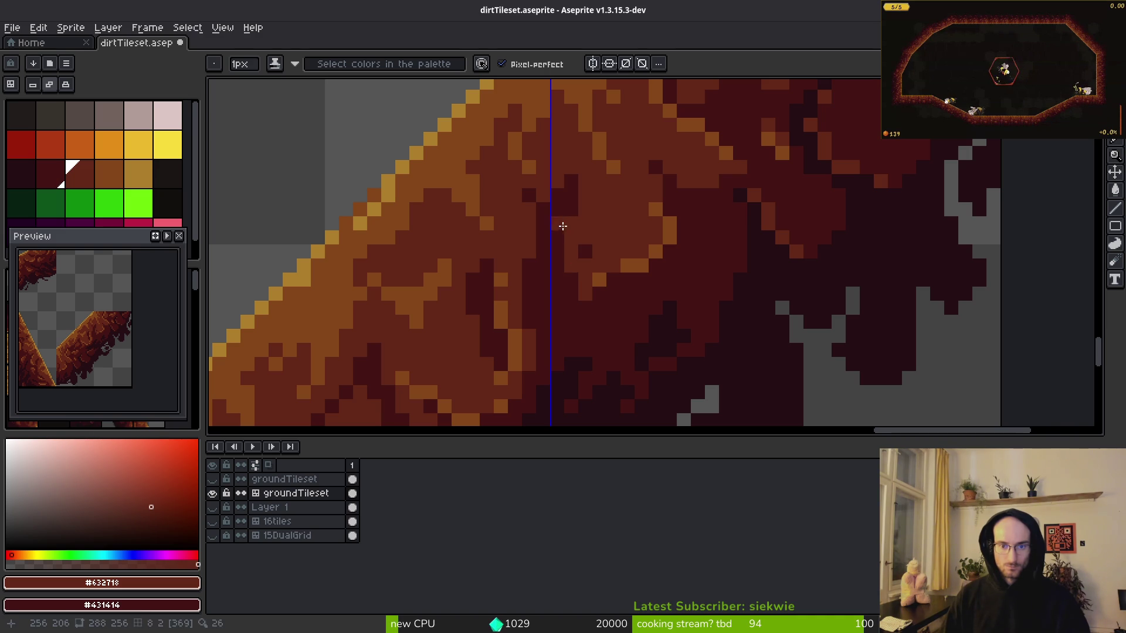
left_click(575, 249, "alt")
left_click_drag(575, 248, 576, 244)
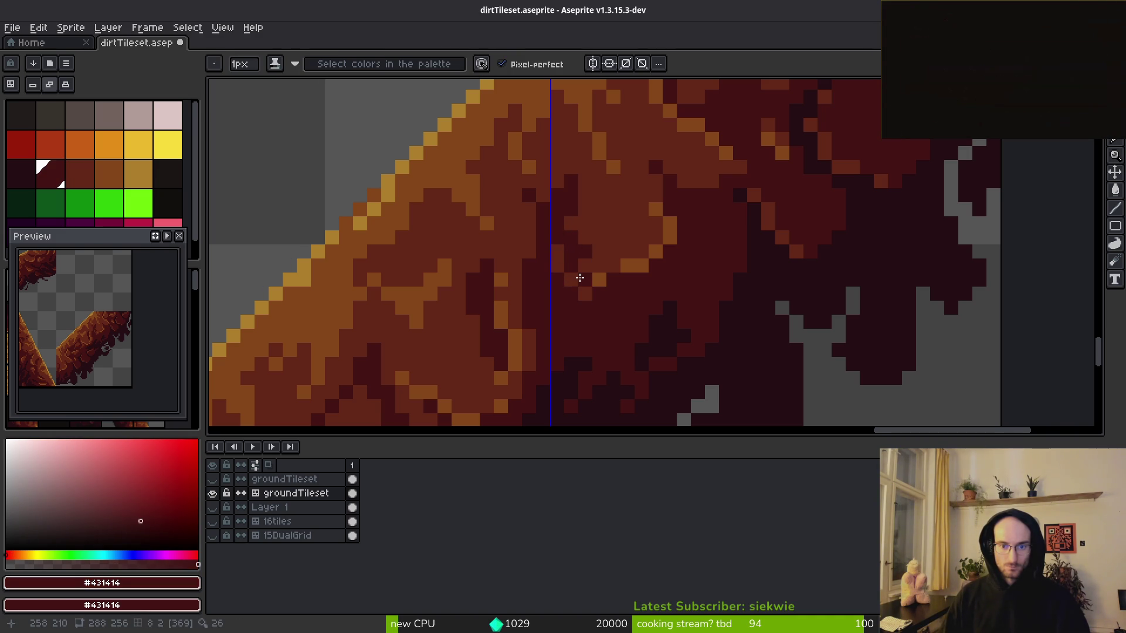
Check the tiles in the Godot level, then sample the very dark #250e13 tone.
left_click(586, 246, "alt")
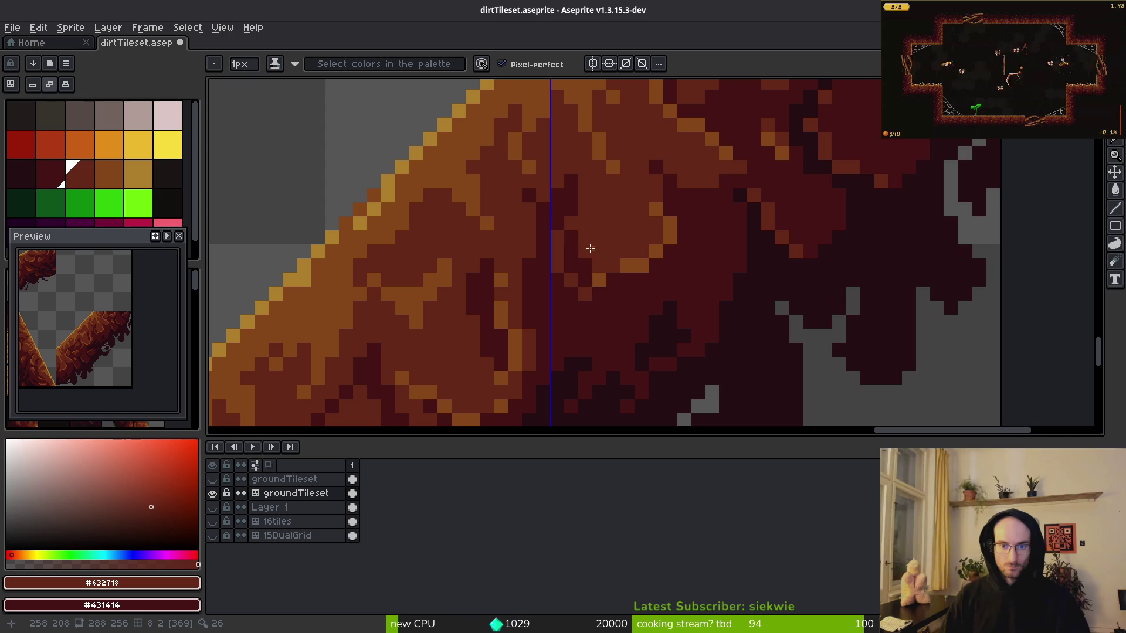
scroll(649, 279, "down", 5)
scroll(633, 286, "up", 5)
scroll(619, 293, "down", 5)
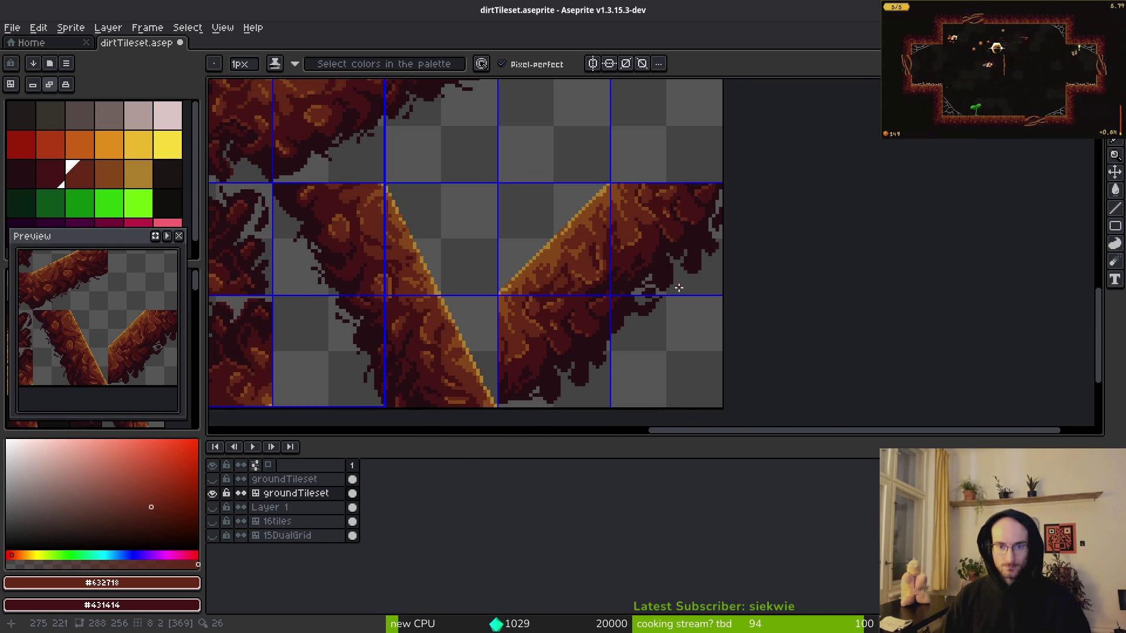
key("alt+Tab")
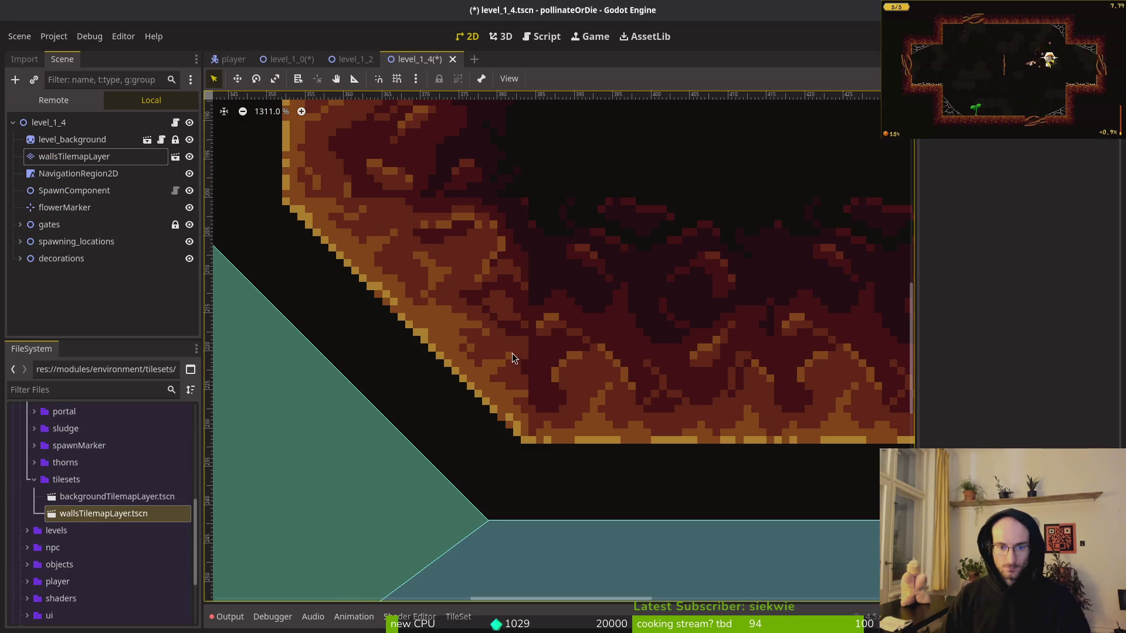
key("alt+Tab")
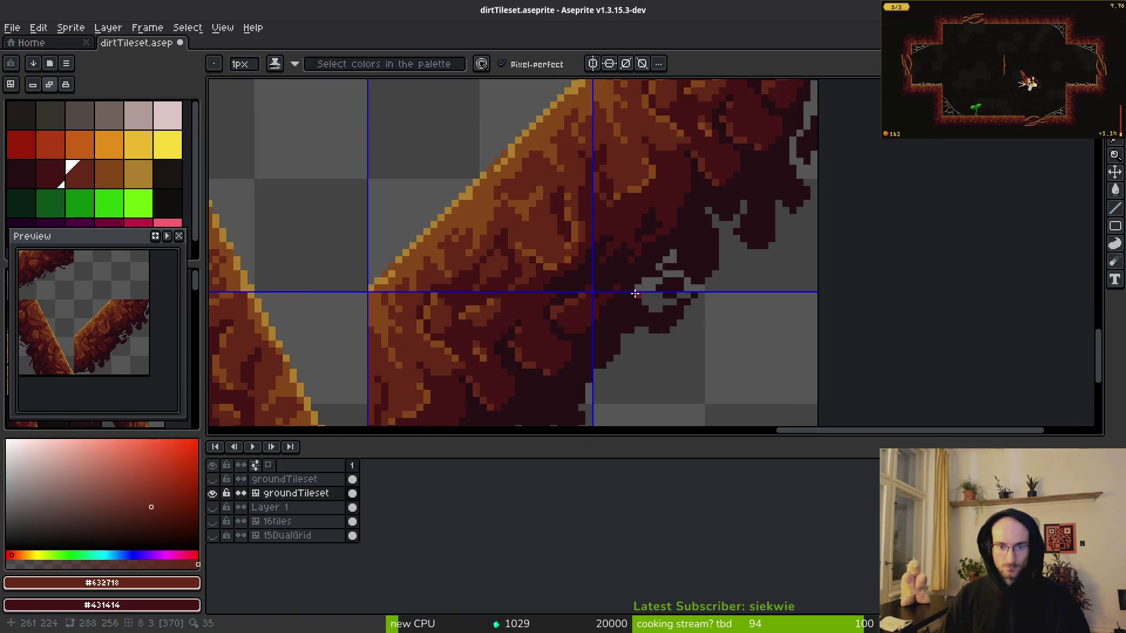
scroll(531, 272, "up", 3)
left_click(415, 283, "alt")
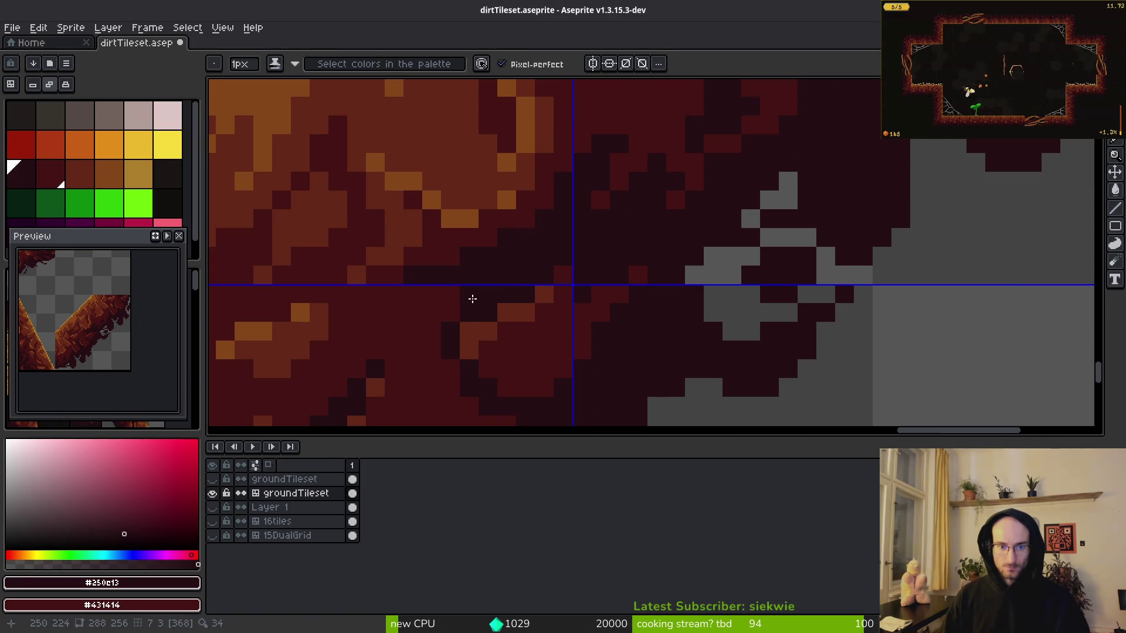
scroll(596, 266, "down", 3)
scroll(603, 231, "up", 3)
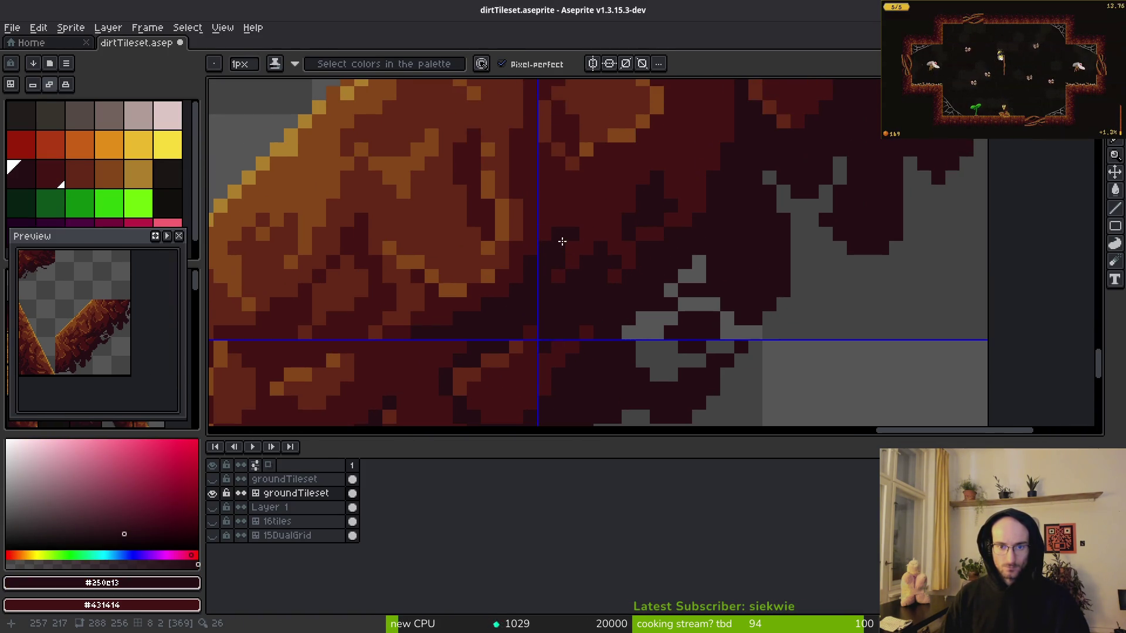
scroll(531, 195, "down", 3)
scroll(545, 183, "up", 3)
key("alt+Tab")
key("alt+Tab")
key("alt+Tab")
scroll(502, 249, "down", 3)
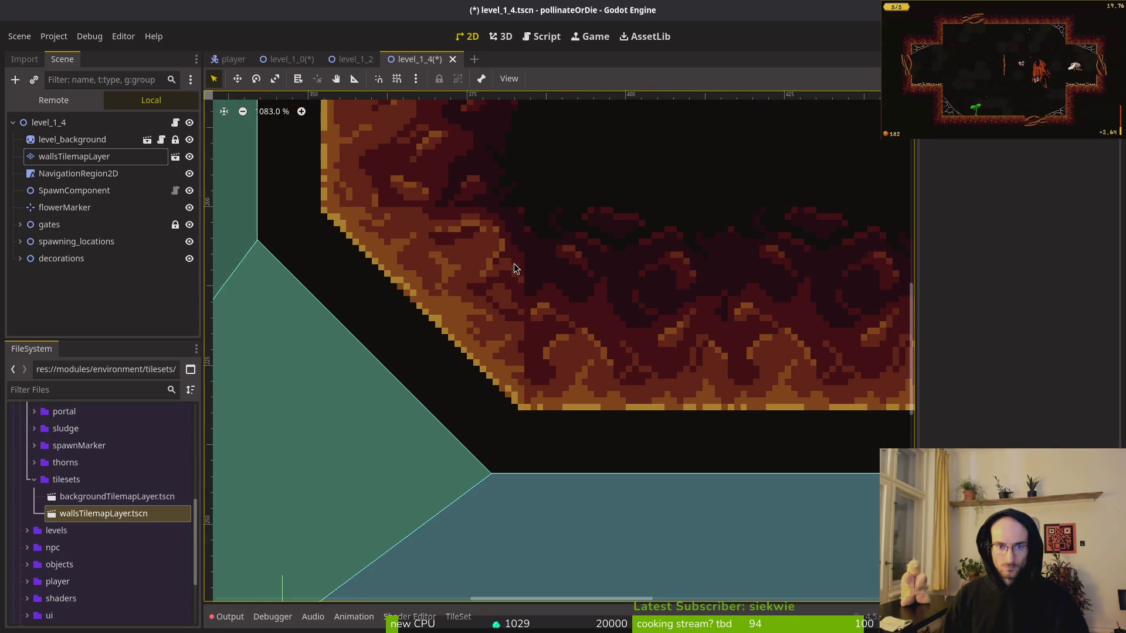
key("alt+Tab")
scroll(550, 303, "up", 3)
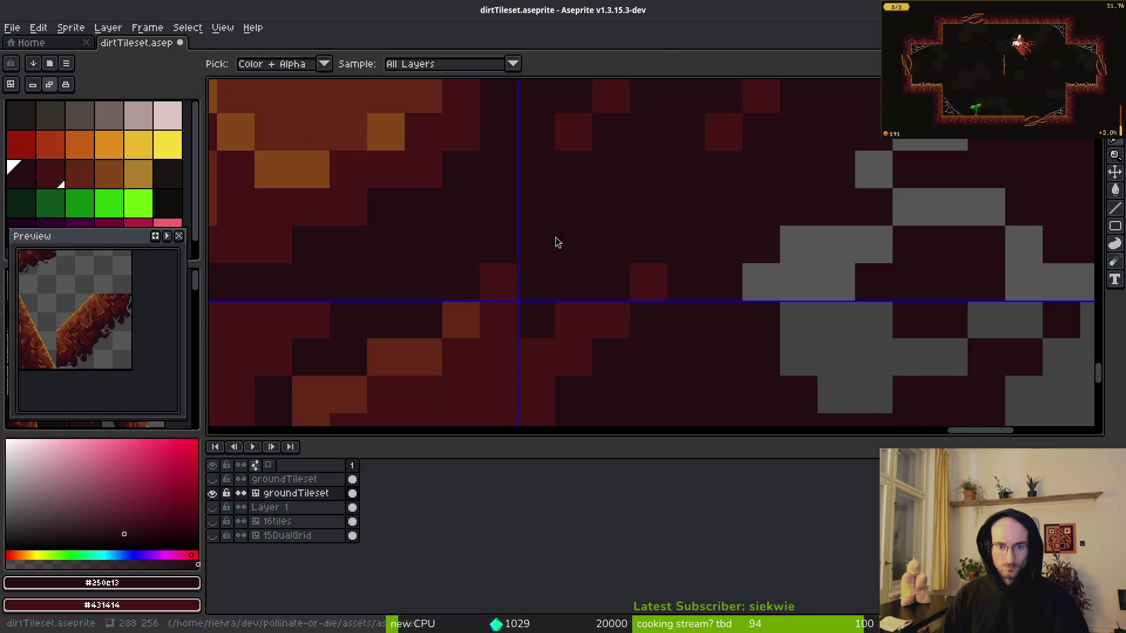
key("alt+Tab")
key("alt+Tab")
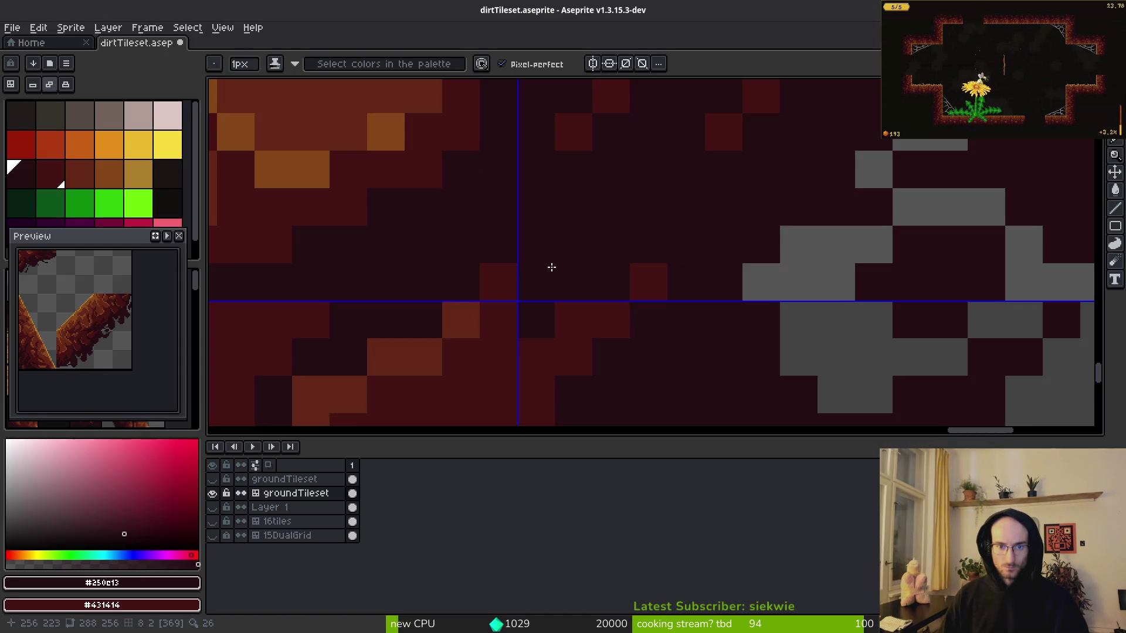
scroll(566, 246, "down", 3)
scroll(543, 256, "up", 3)
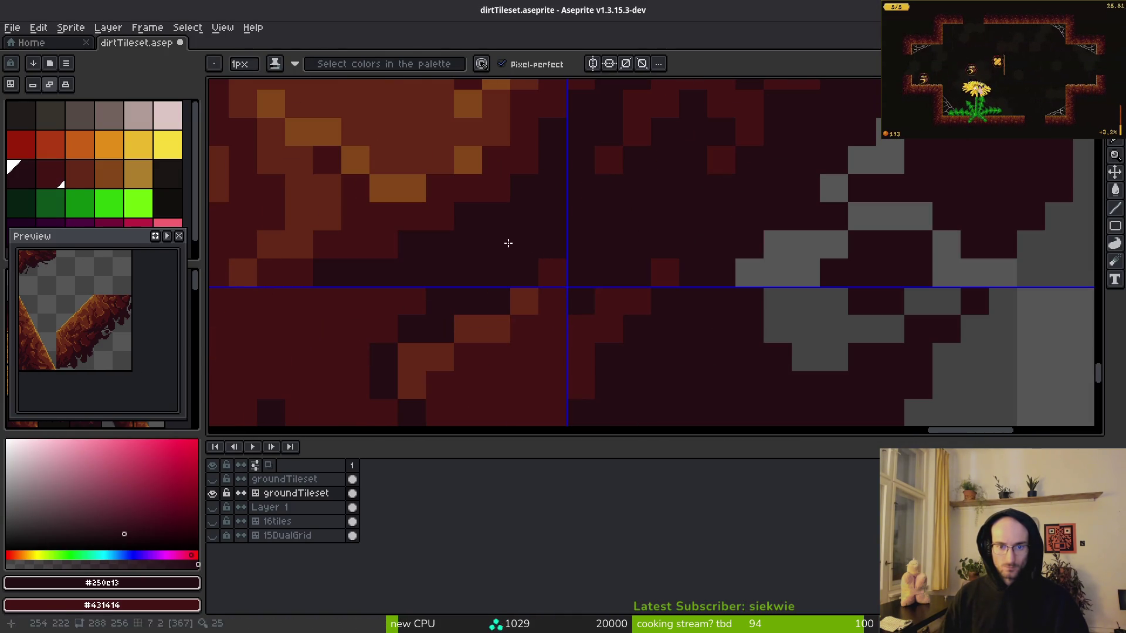
scroll(605, 280, "down", 3)
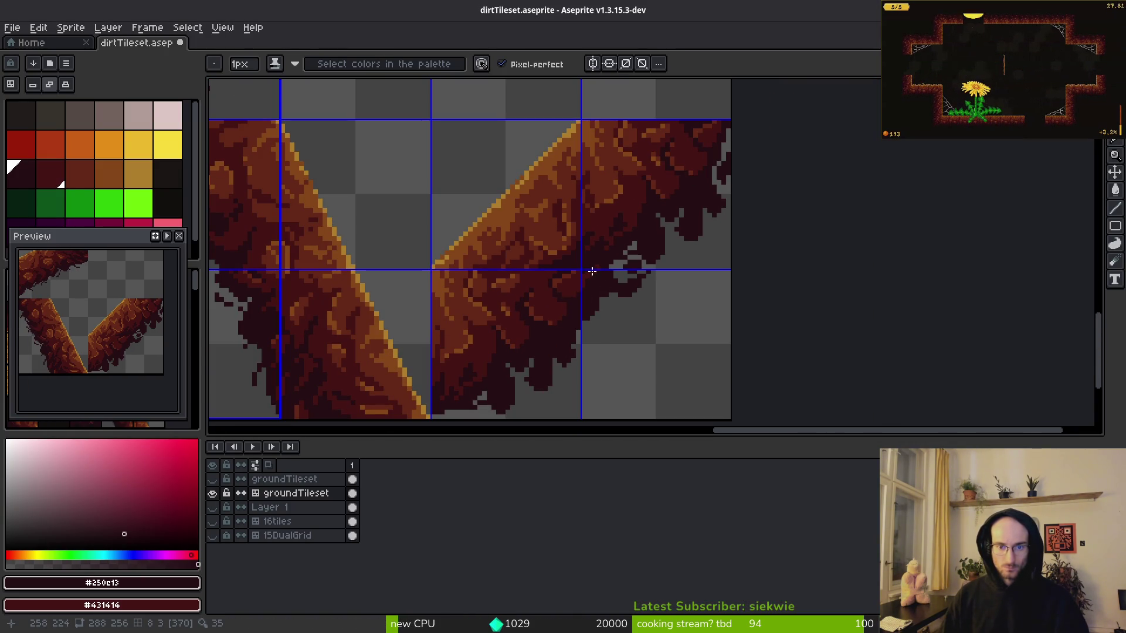
scroll(609, 295, "down", 2)
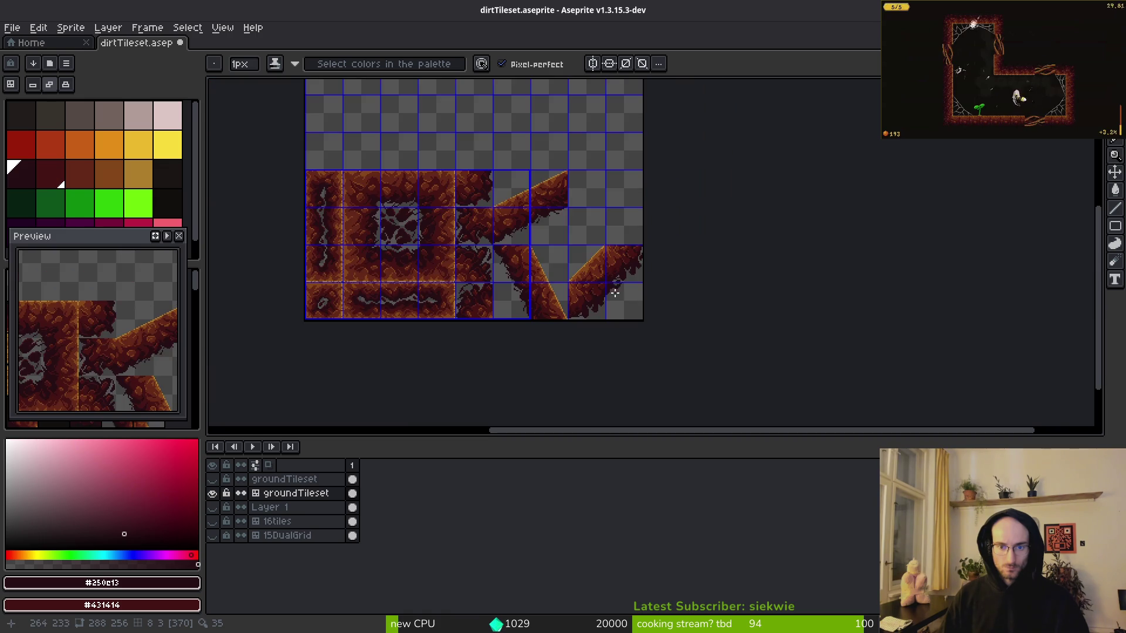
scroll(612, 289, "up", 3)
key("shift+w")
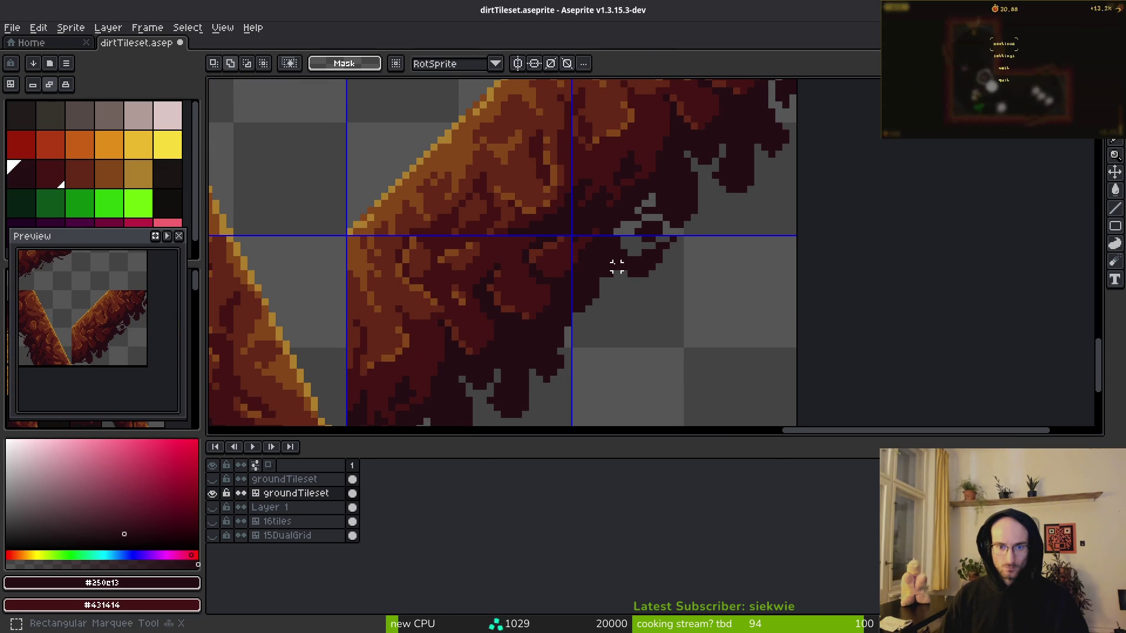
Lasso-select the ragged corner fringe a couple of times, then drop the selection.
left_click_drag(610, 232, 509, 258)
left_click_drag(489, 326, 610, 230)
key("ctrl+d")
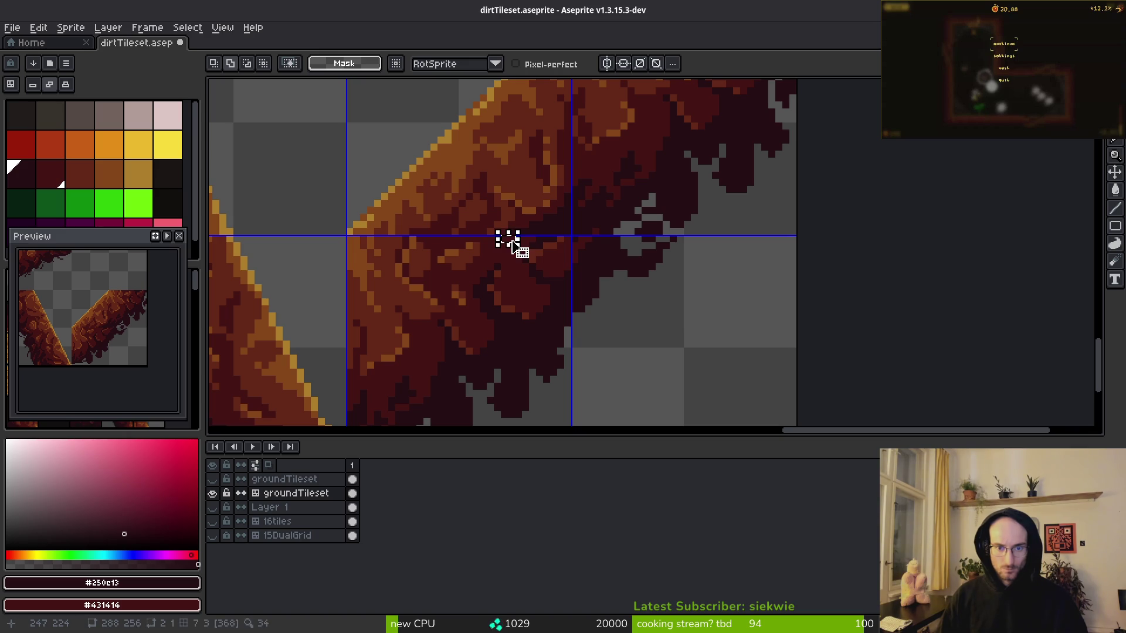
mouse_move(517, 270)
left_mouse_down()
mouse_move(511, 295)
mouse_move(550, 369)
mouse_move(659, 294)
mouse_move(613, 239)
mouse_move(517, 240)
left_mouse_up()
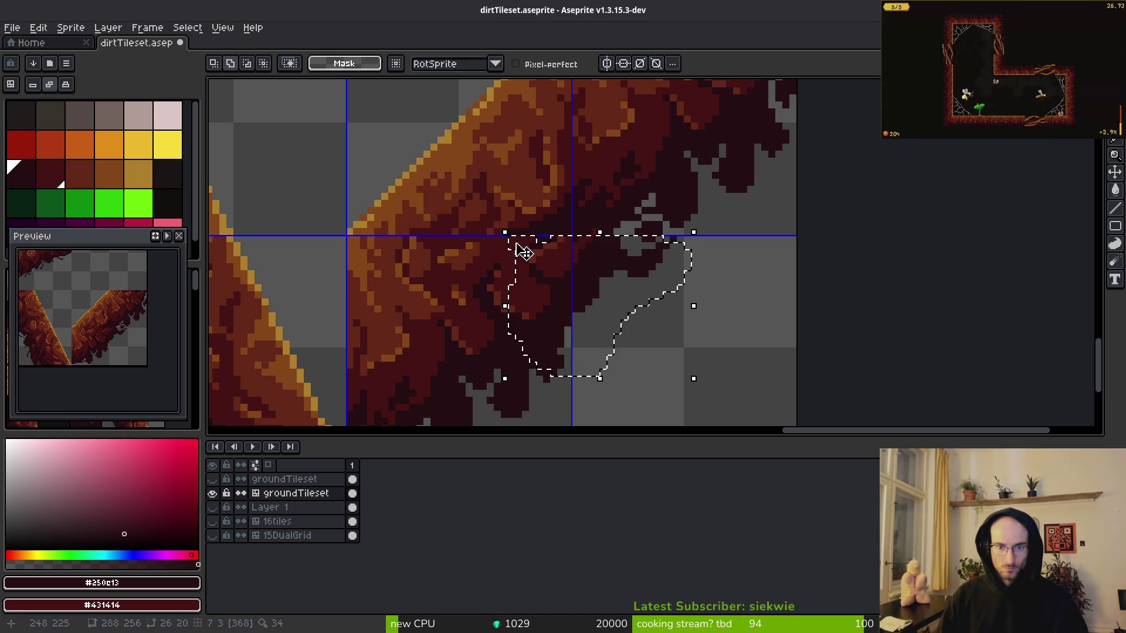
left_click(523, 252)
key("ctrl+d")
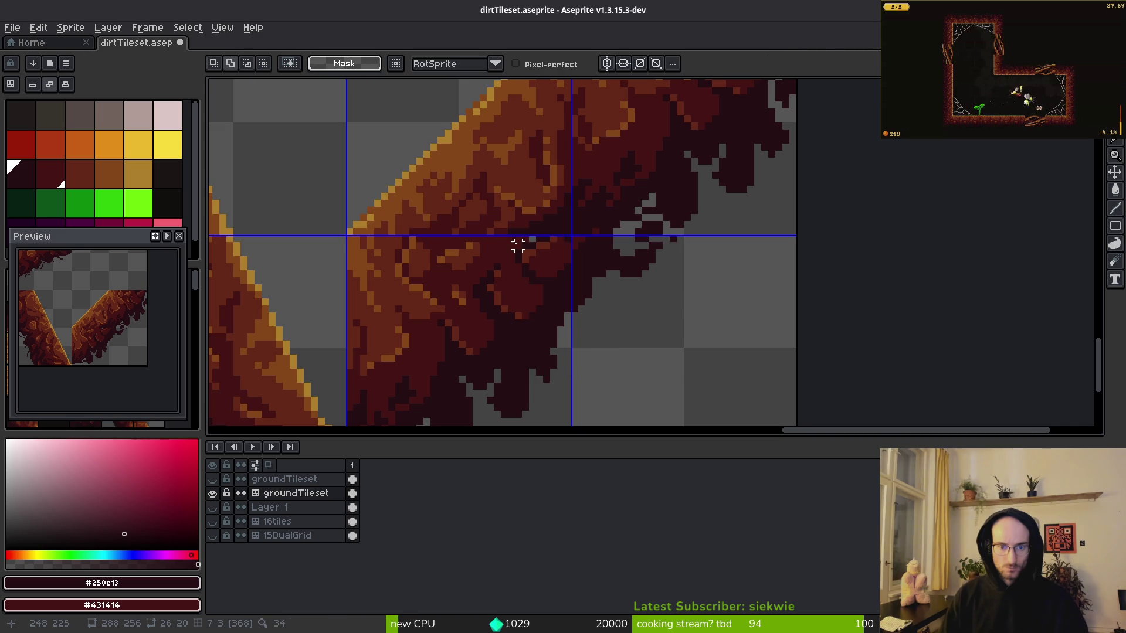
Switch briefly to the eyedropper and back to the pencil, then save dirtTileset.aseprite.
scroll(554, 233, "up", 3)
key("i")
key("b")
scroll(570, 265, "down", 5)
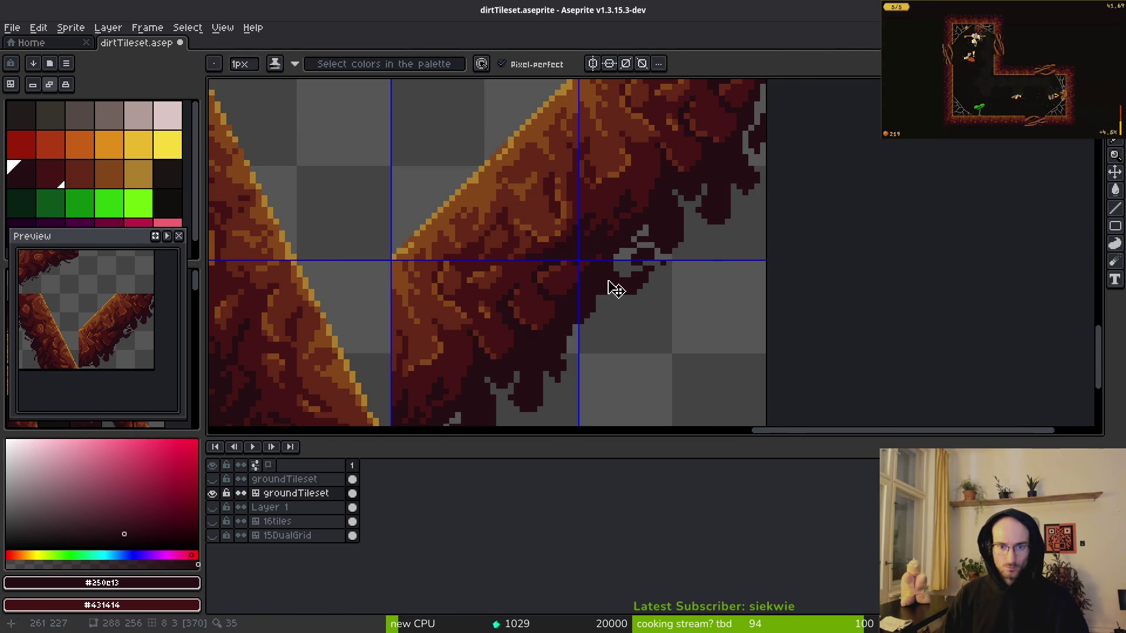
key("ctrl+s")
scroll(632, 278, "down", 3)
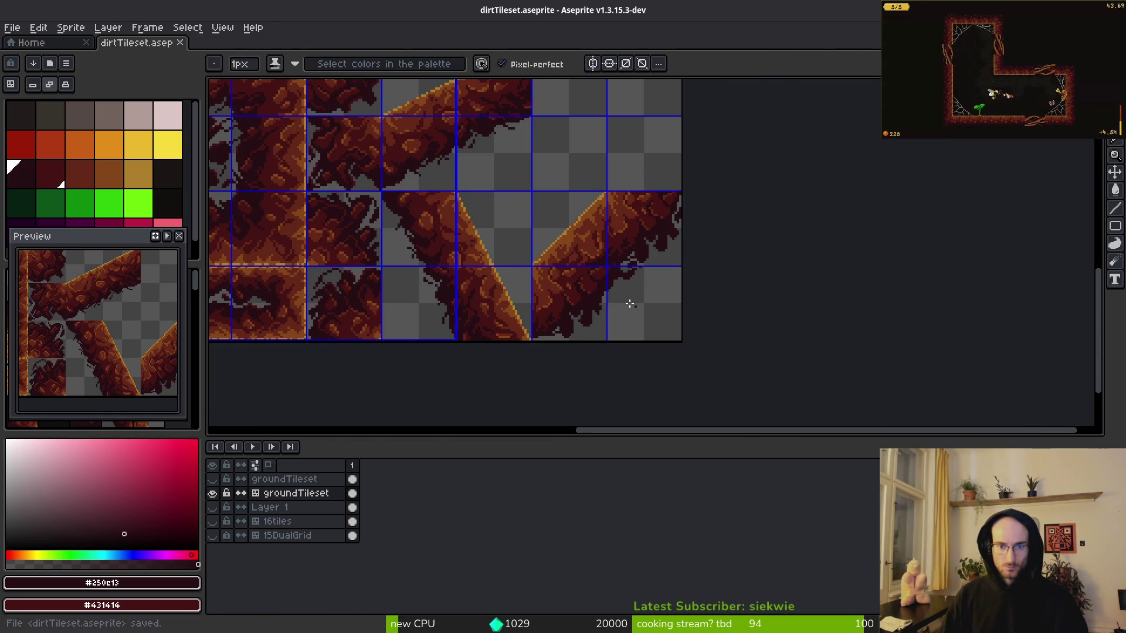
scroll(627, 260, "up", 6)
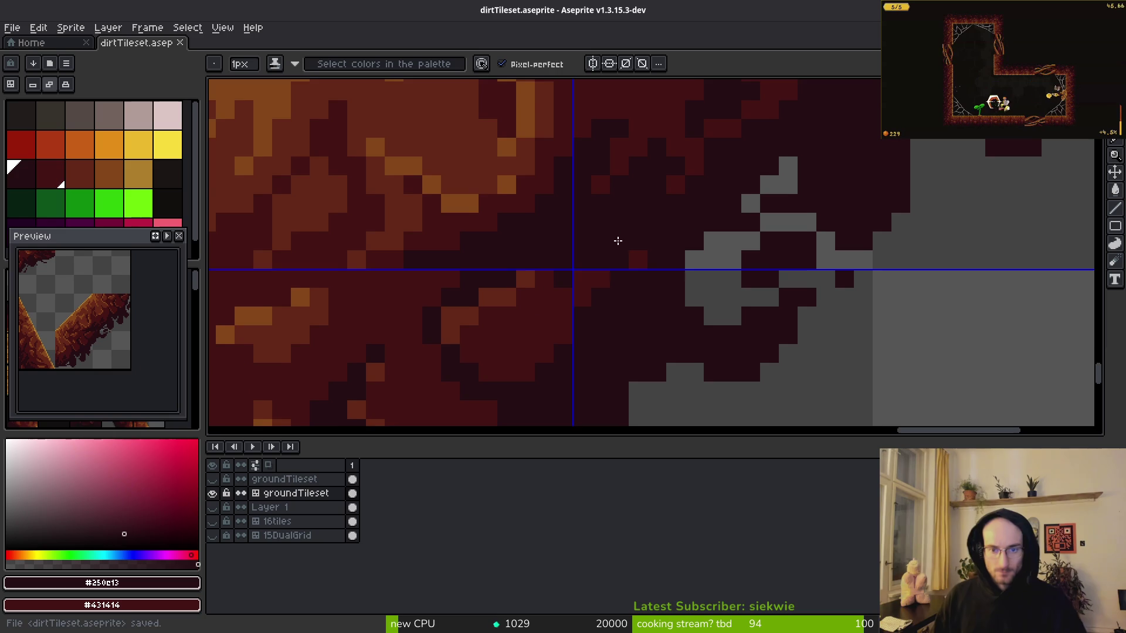
Erase the dark edge pixels and three stray pixels above them, then save again.
key("e")
mouse_move(593, 209)
left_mouse_down()
mouse_move(576, 209)
mouse_move(686, 208)
mouse_move(687, 229)
left_mouse_up()
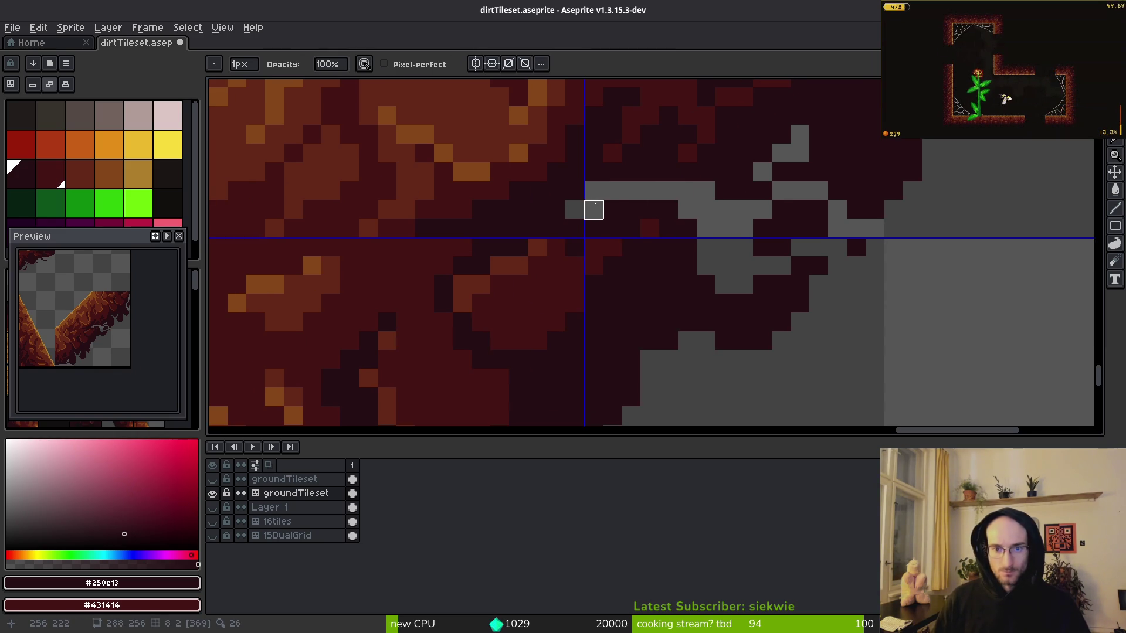
mouse_move(631, 172)
left_mouse_down()
mouse_move(668, 172)
mouse_move(661, 254)
left_mouse_up()
scroll(666, 322, "down", 3)
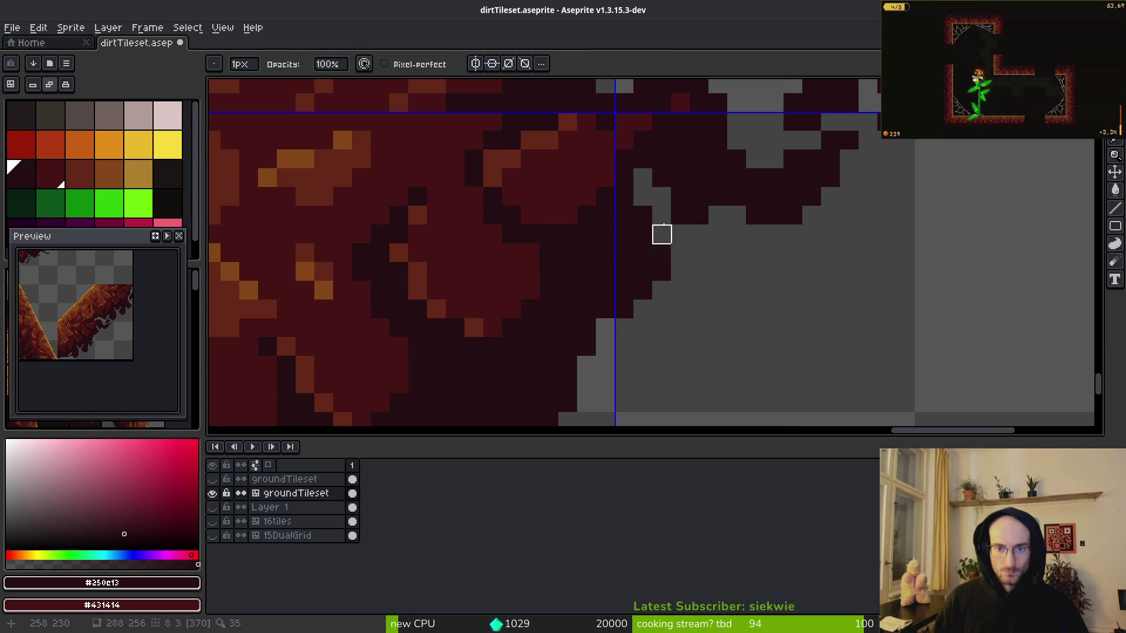
key("b")
scroll(716, 257, "down", 5)
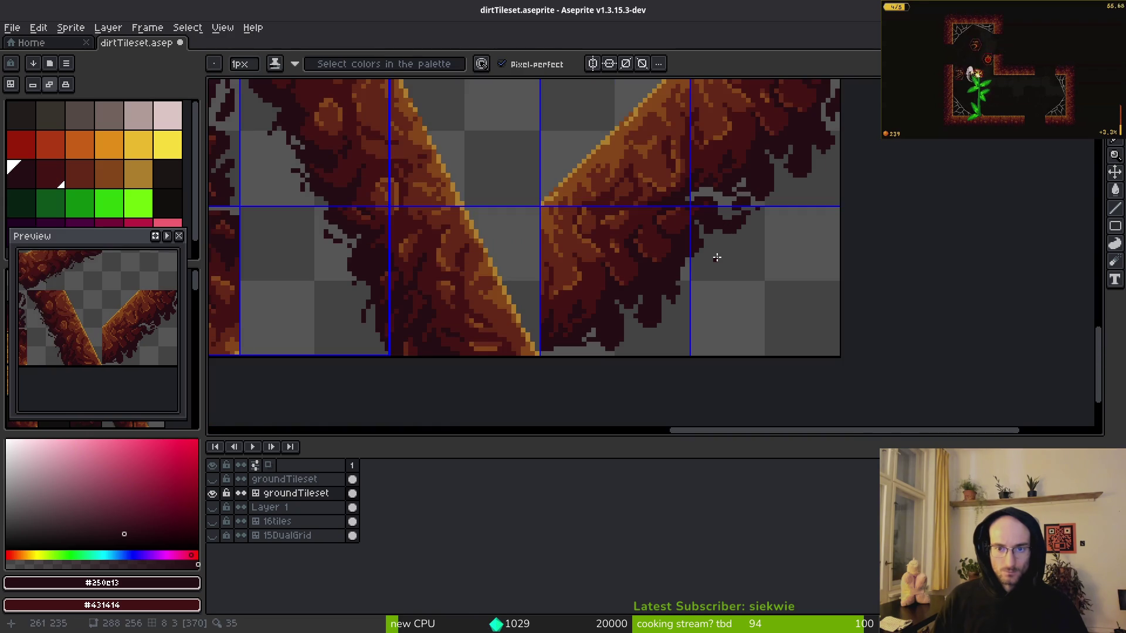
scroll(668, 235, "up", 5)
scroll(704, 258, "down", 5)
key("ctrl+s")
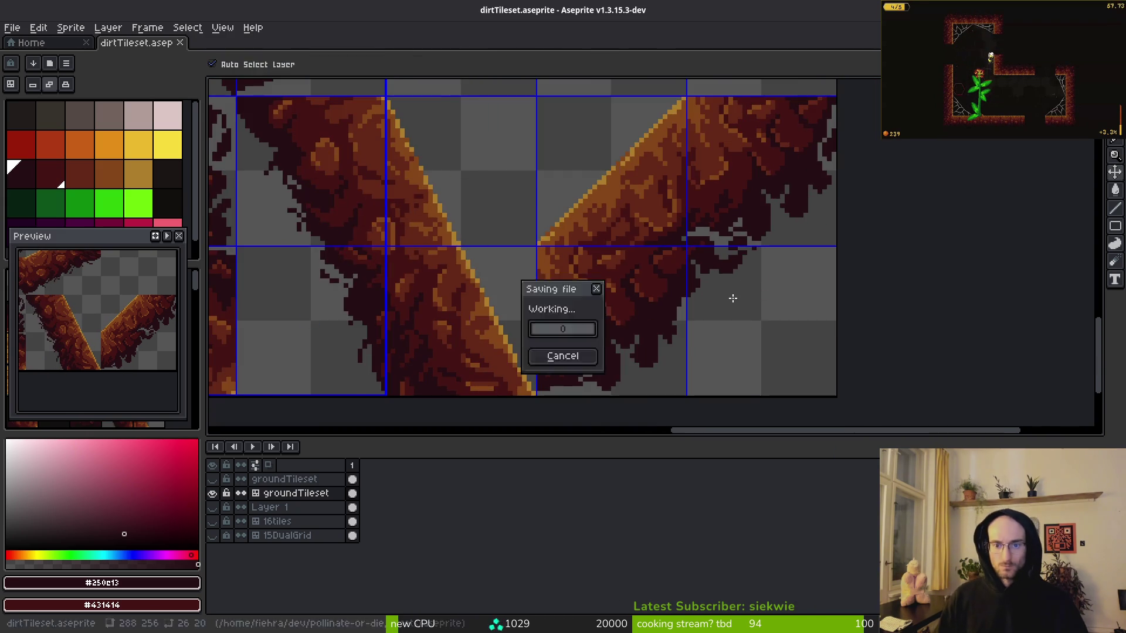
scroll(736, 281, "down", 3)
scroll(636, 269, "up", 6)
Erase the dark pixels down the corner's edge and along its diagonal run.
key("e")
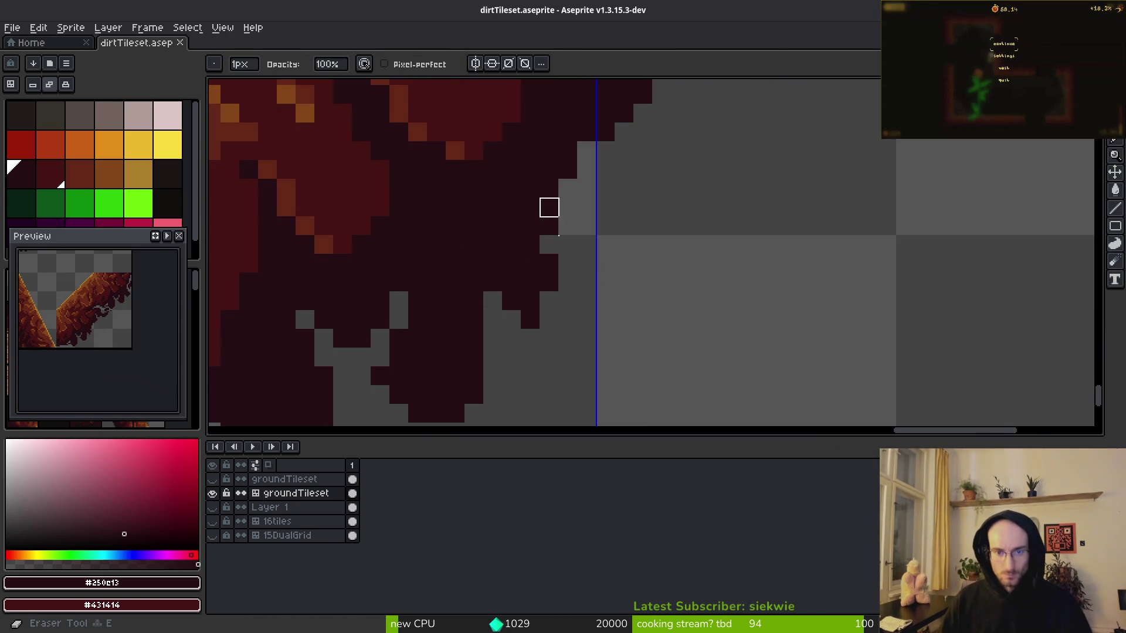
scroll(529, 208, "up", 2)
scroll(643, 229, "down", 2)
left_click_drag(642, 210, 662, 286)
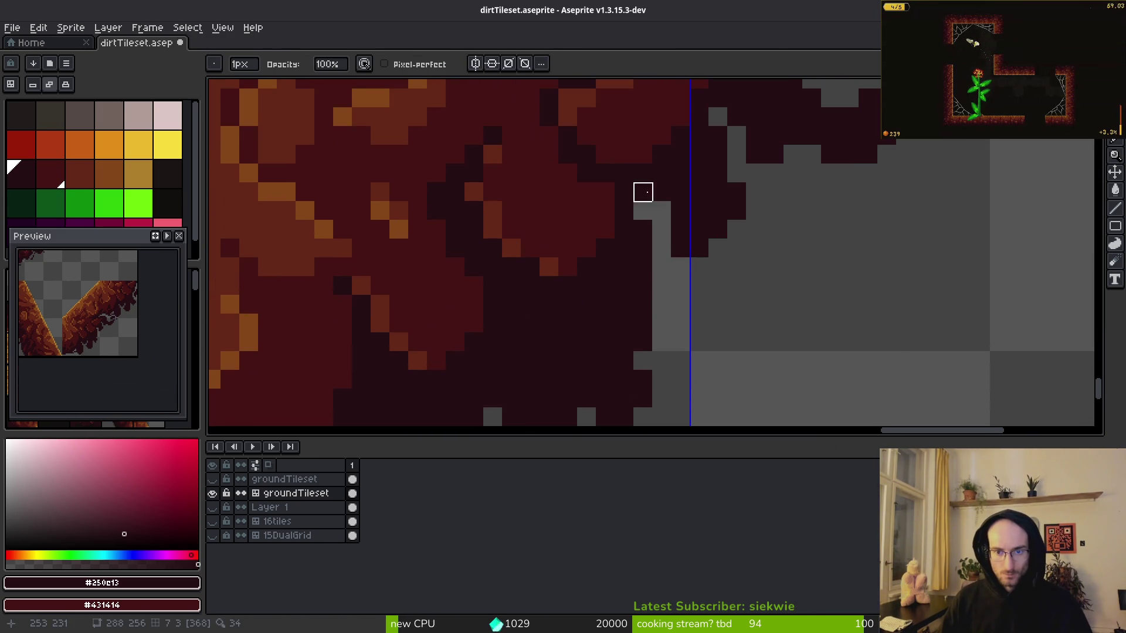
key("b")
scroll(692, 250, "down", 3)
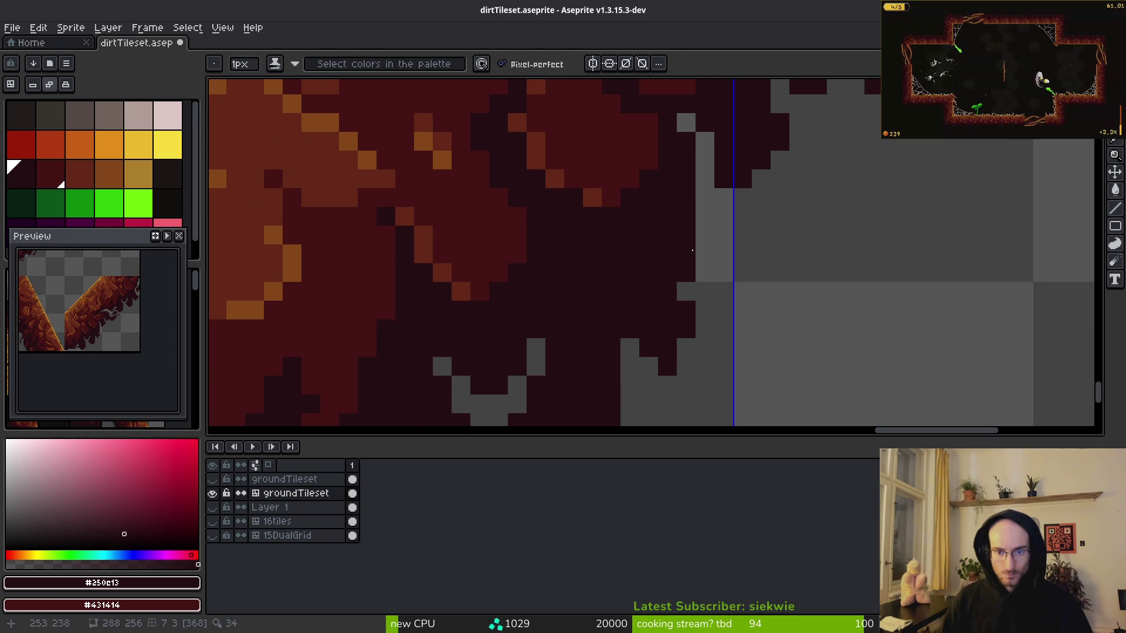
left_click_drag(686, 197, 648, 235)
Fill grey gap pixels with dark dirt, undoing the misplaced ones.
left_click(701, 226)
scroll(670, 243, "down", 3)
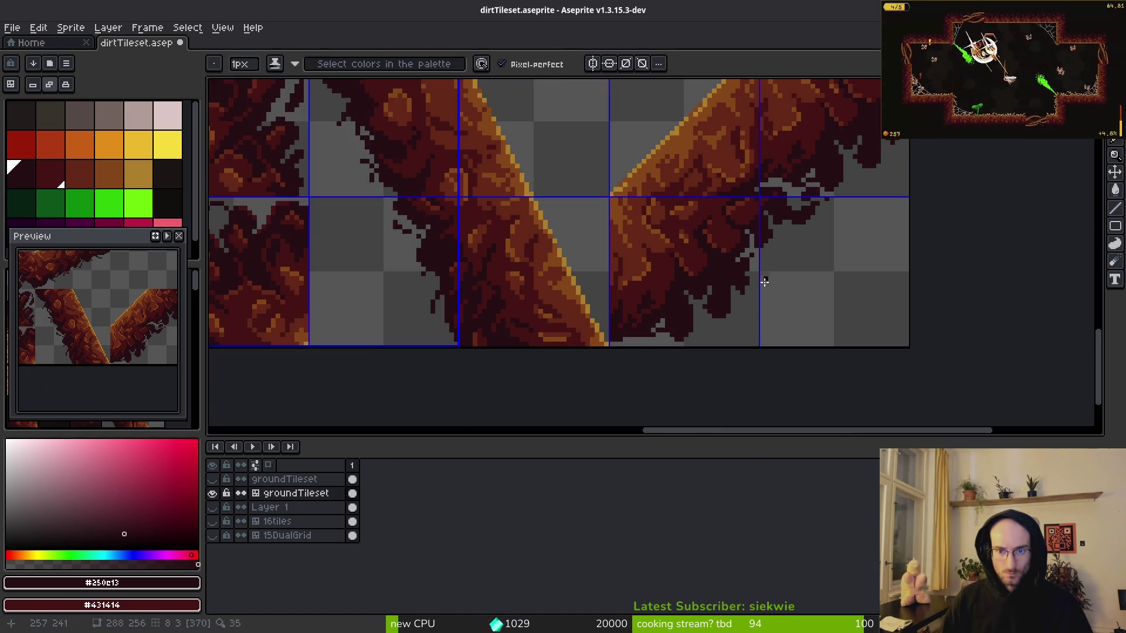
scroll(756, 257, "up", 3)
left_click(762, 252)
scroll(762, 263, "up", 1)
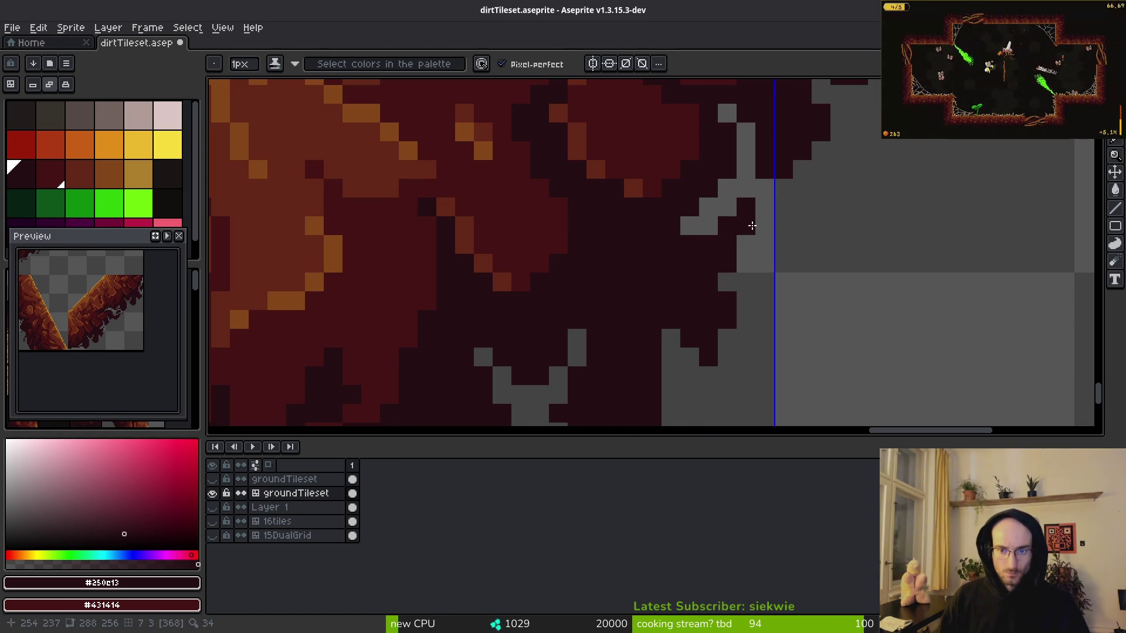
key("ctrl+z")
left_click(742, 243)
key("ctrl+z")
left_click(748, 204)
key("ctrl+z")
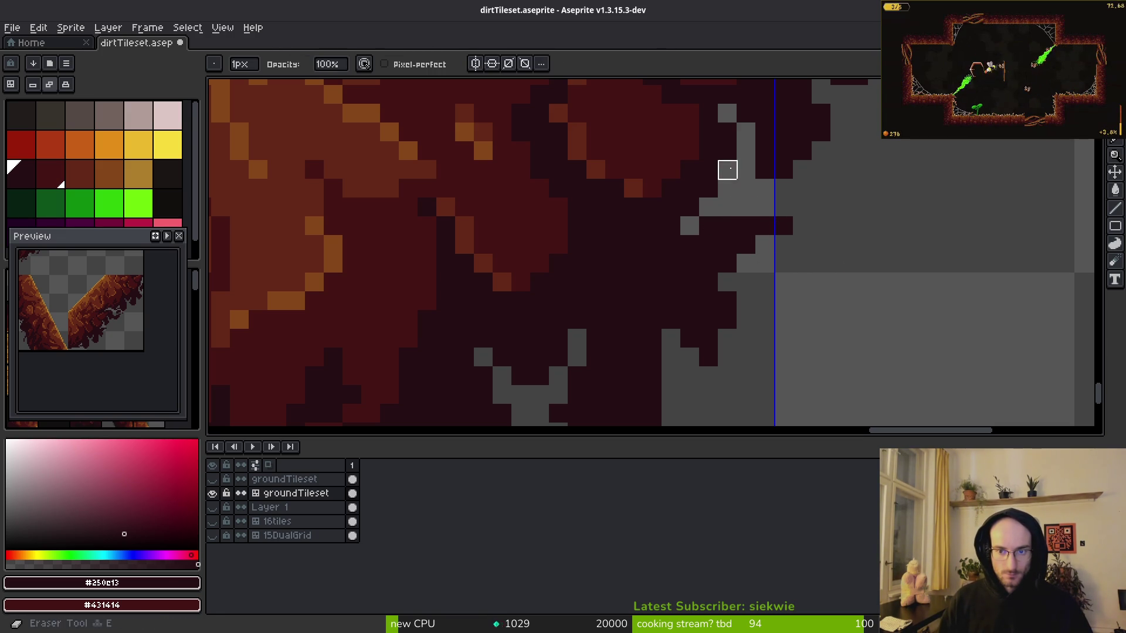
scroll(814, 228, "down", 3)
Fill the upper grey gap, save the tileset, and generate a fresh dirtTileset sprite sheet.
key("ctrl+s")
scroll(788, 191, "up", 2)
left_click(788, 191)
key("alt")
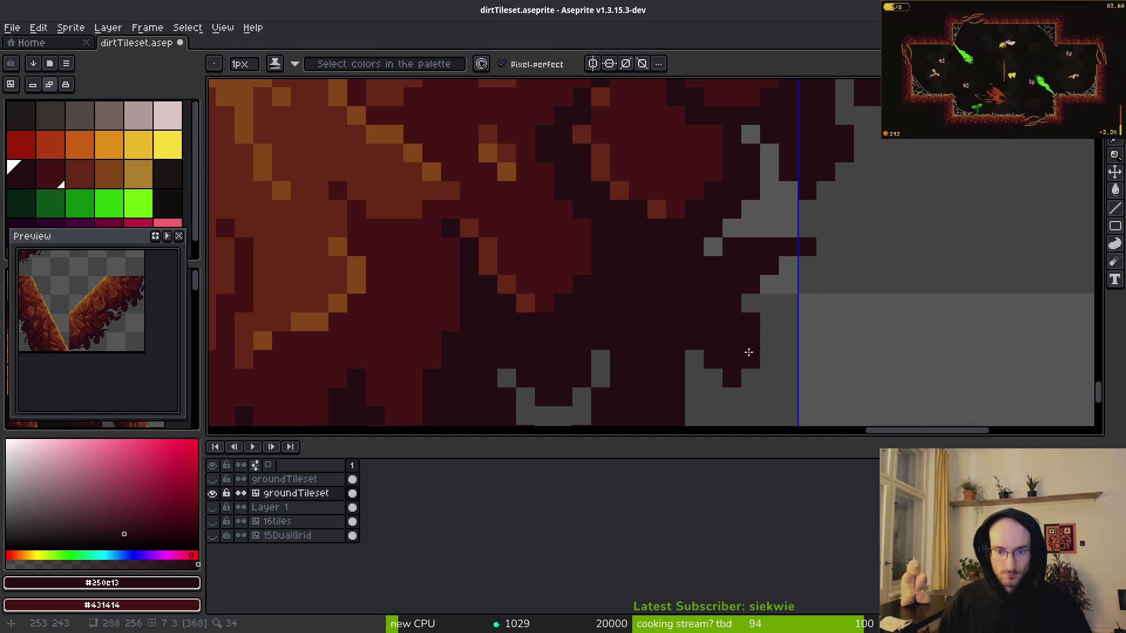
scroll(748, 371, "down", 4)
scroll(771, 229, "up", 4)
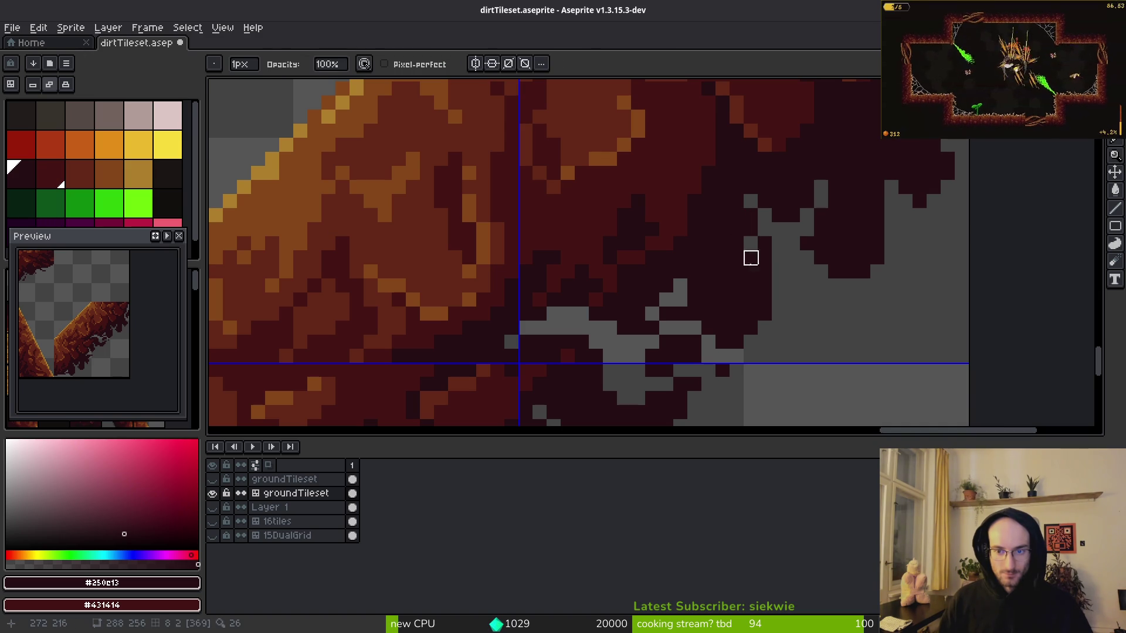
scroll(756, 258, "down", 4)
key("ctrl+s")
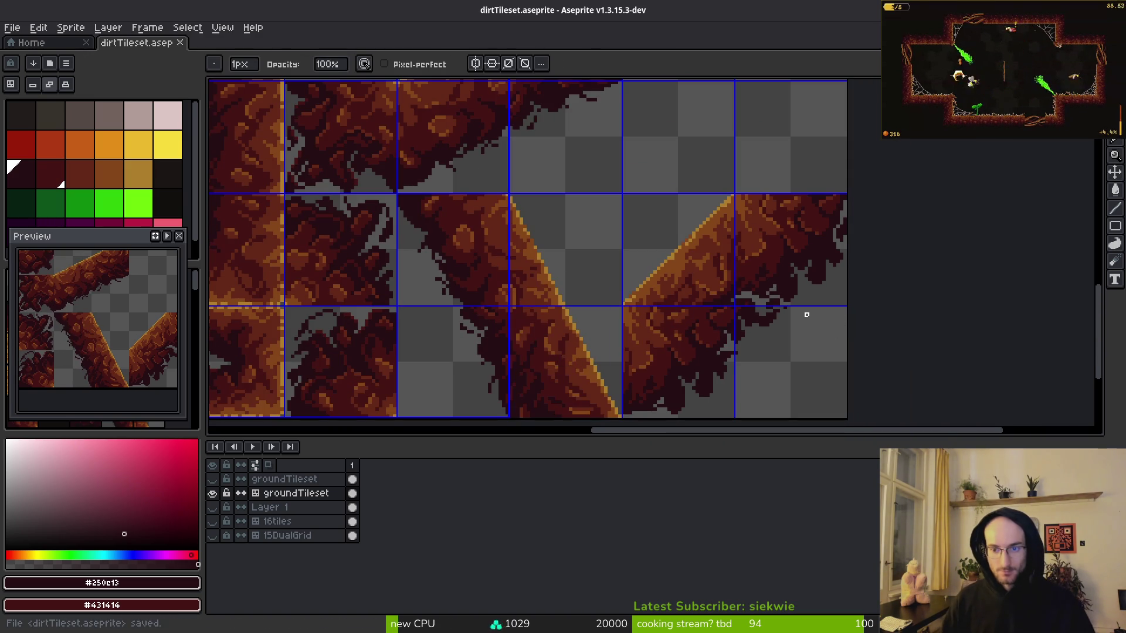
scroll(799, 296, "up", 4)
key("ctrl+e")
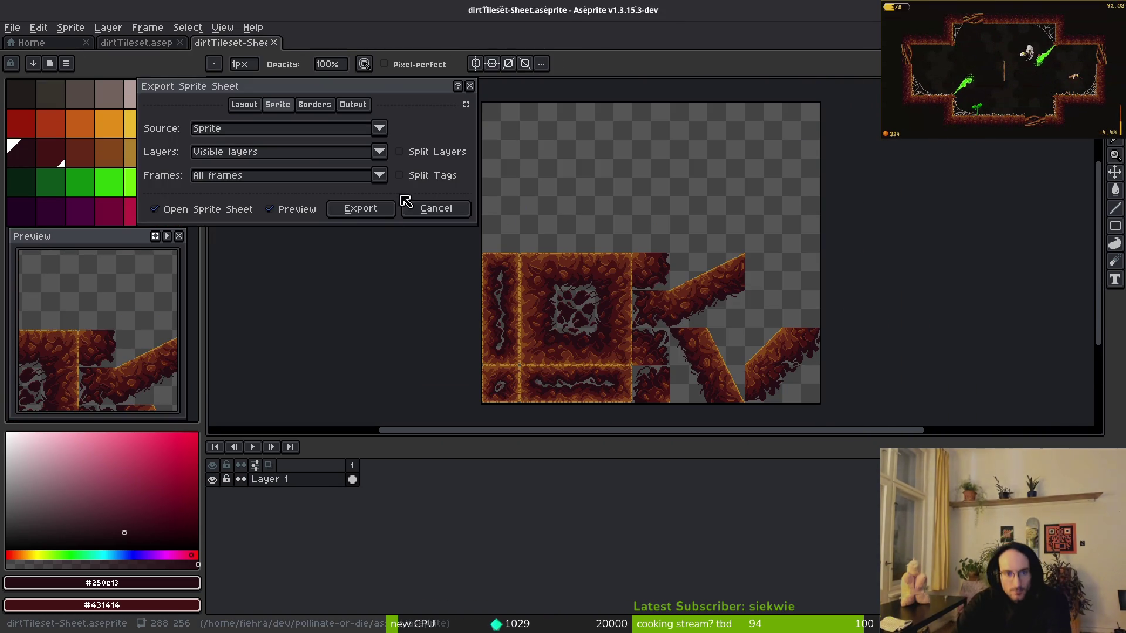
left_click(360, 209)
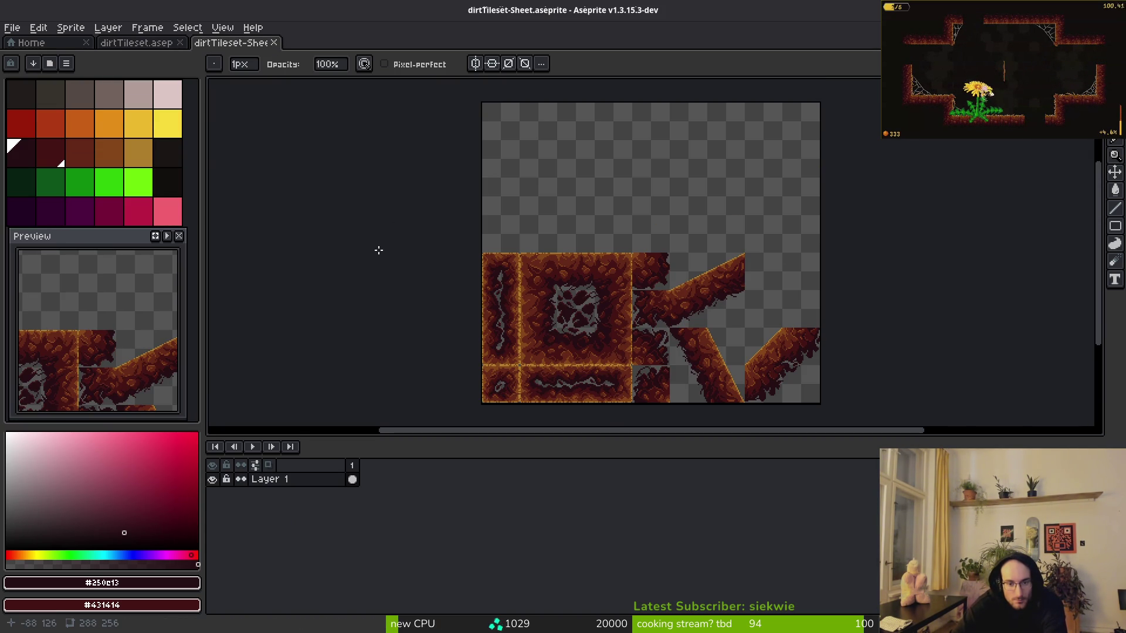
Set the PNG export destination to art/environment/dirtTileset.png.
key("ctrl+alt+shift+s")
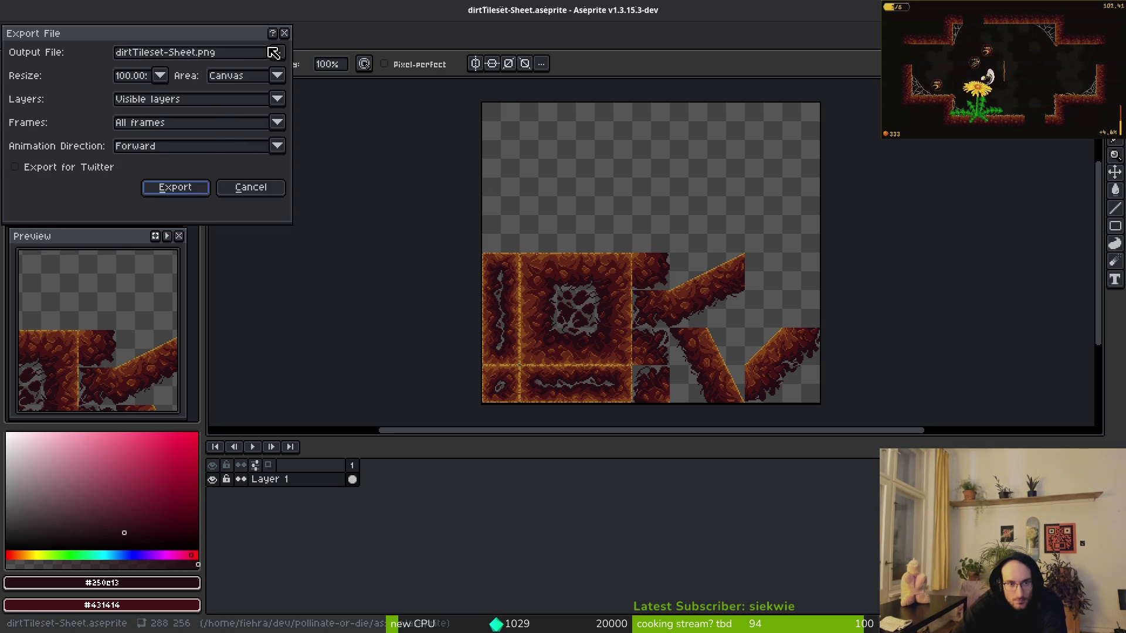
left_click(279, 52)
left_click(302, 71)
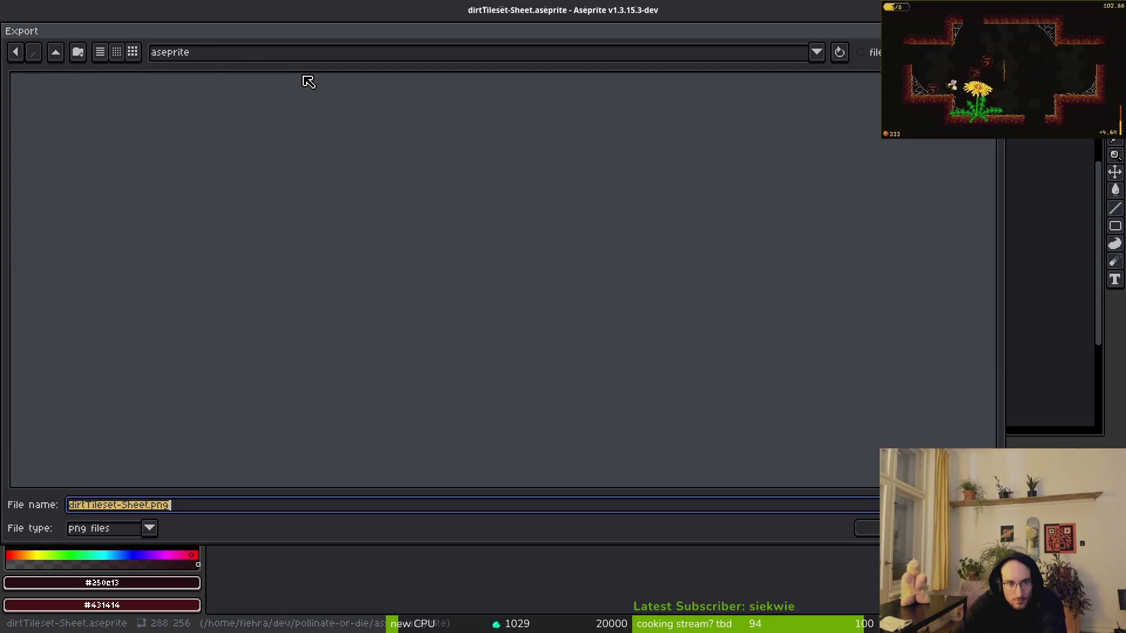
left_click(56, 52)
left_click(58, 122)
double_click(60, 121)
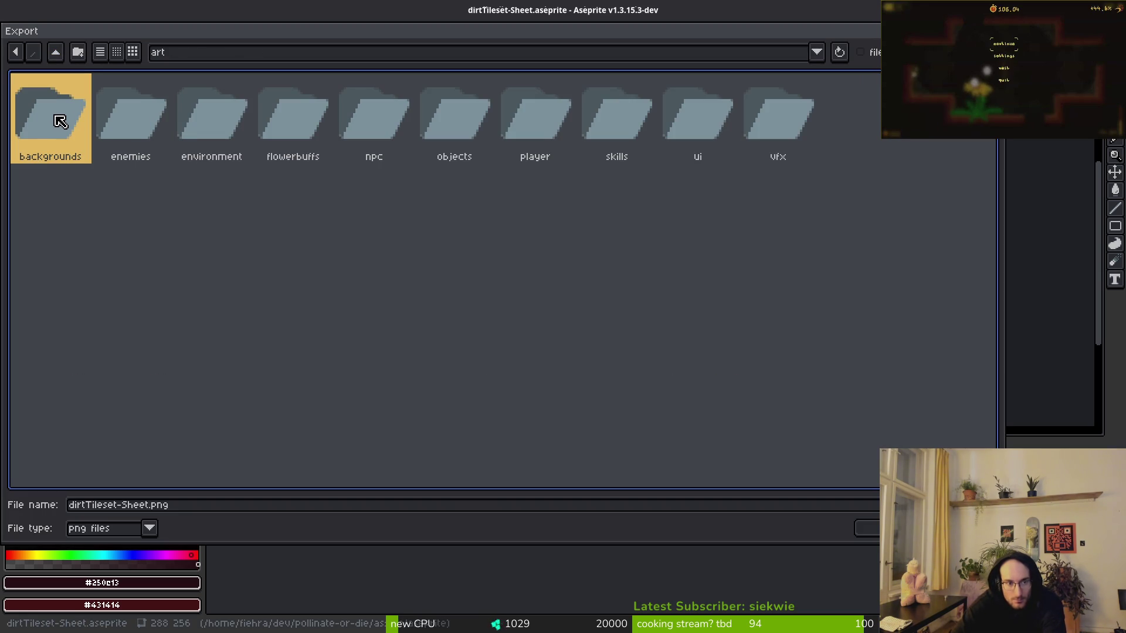
left_click(217, 131)
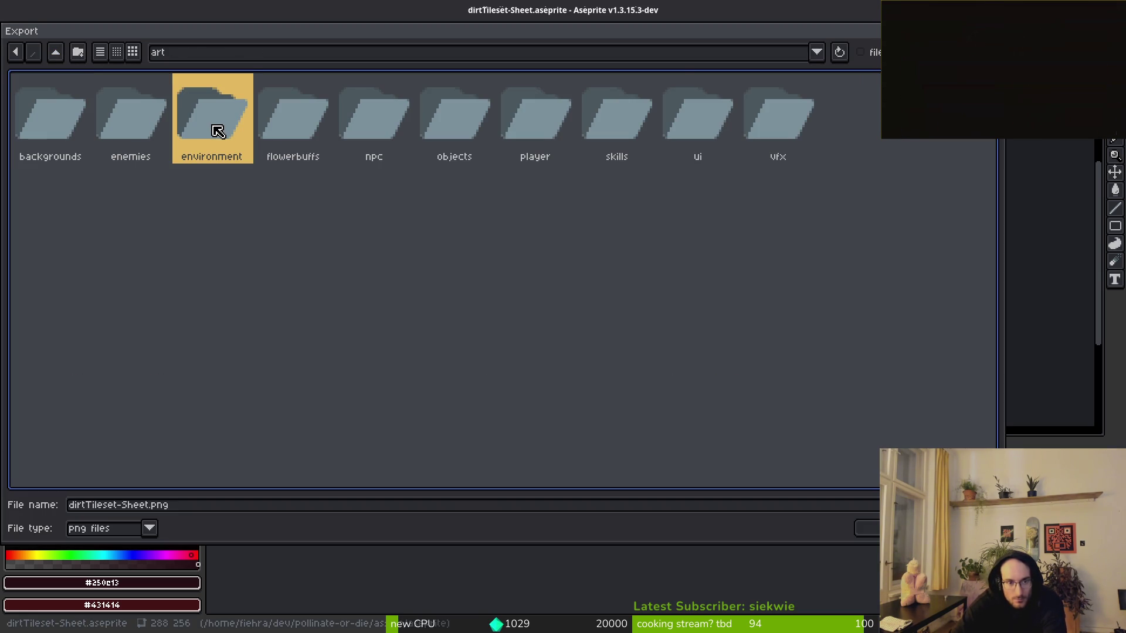
double_click(217, 131)
left_click(218, 131)
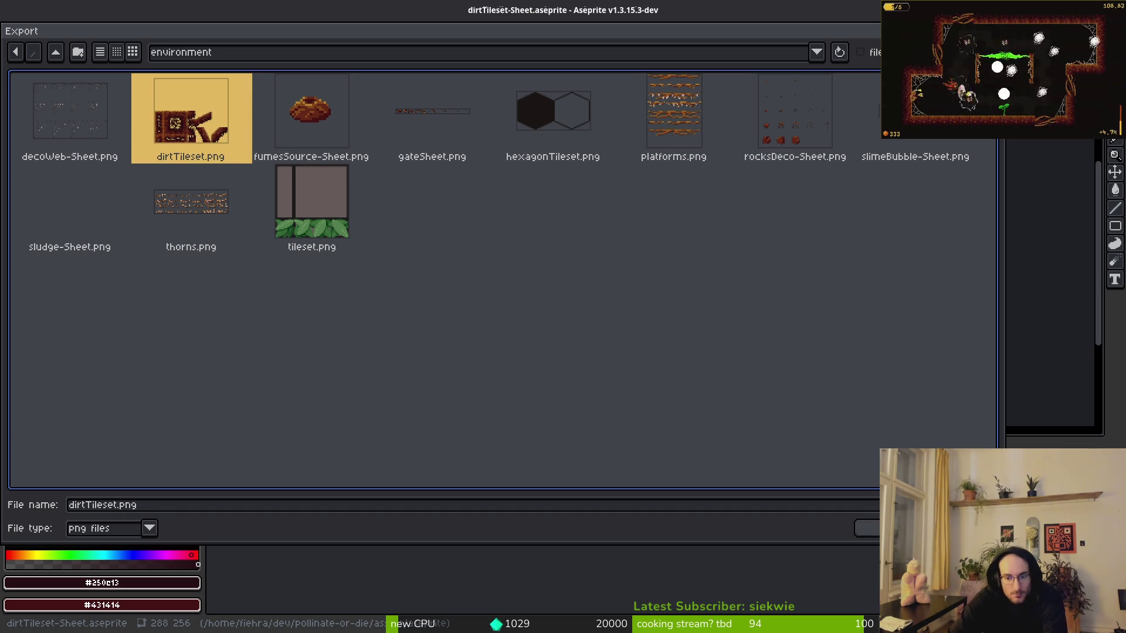
key("Return")
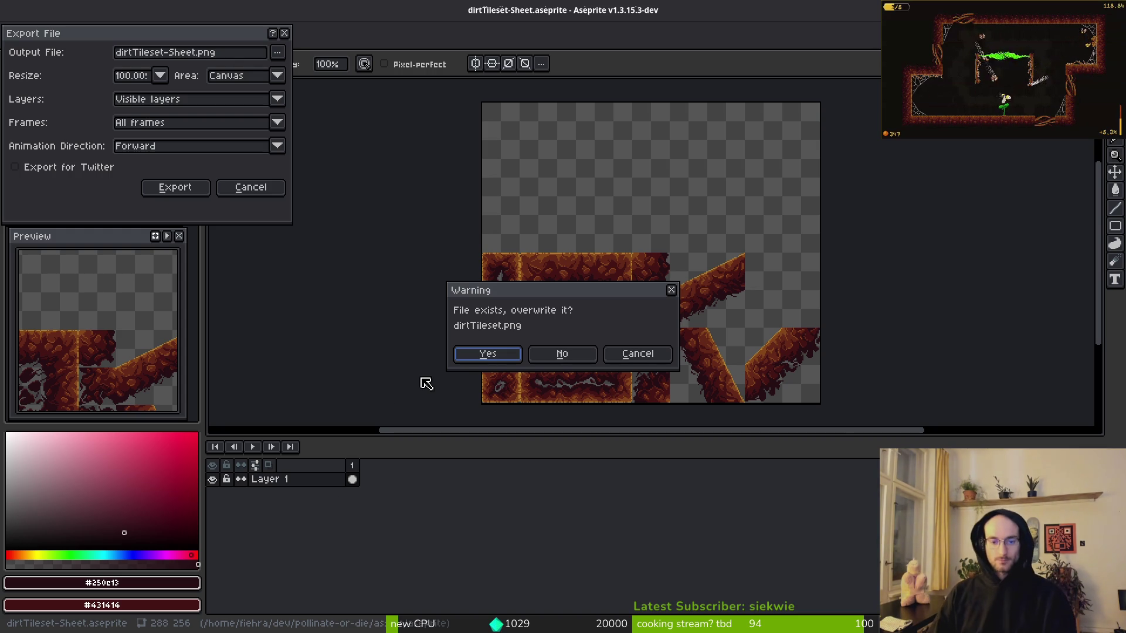
Confirm overwriting dirtTileset.png and run the export.
left_click(492, 355)
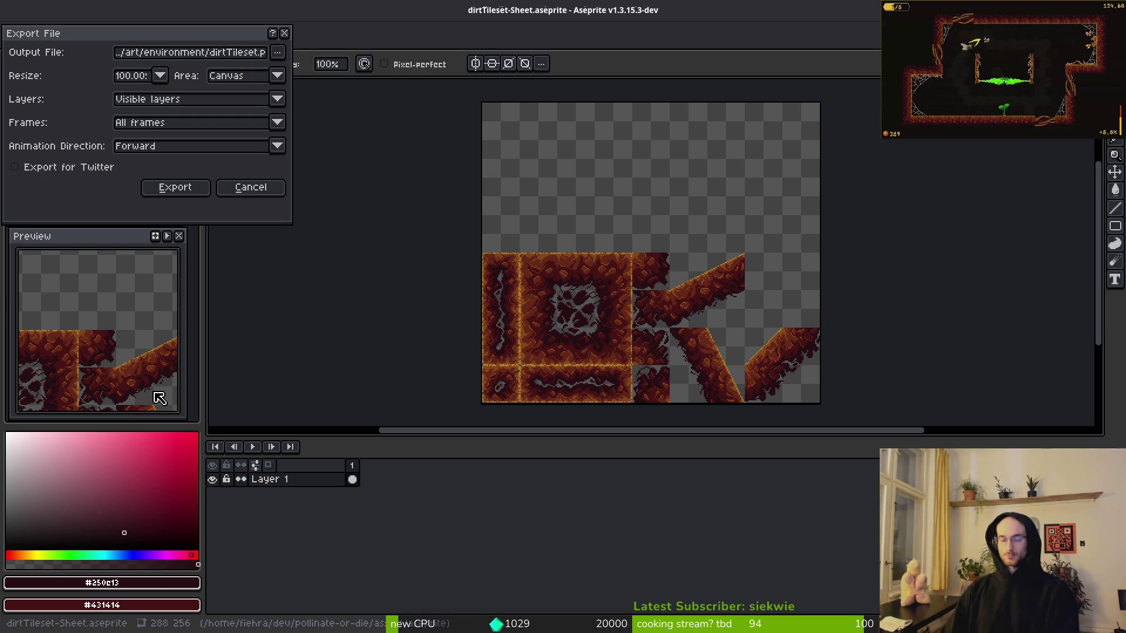
left_click(170, 187)
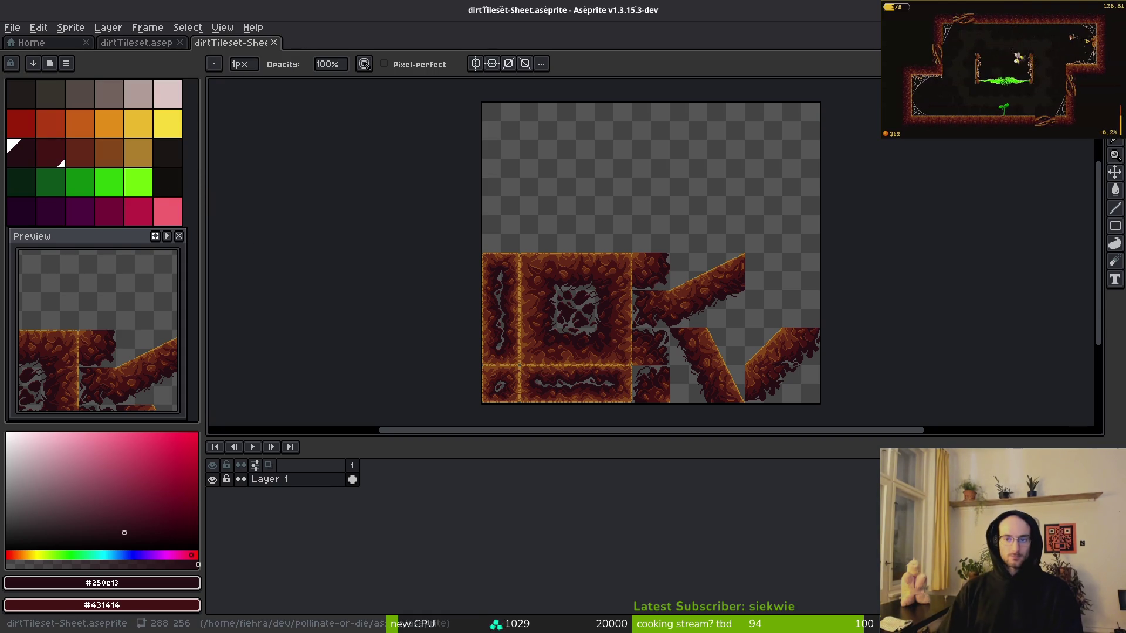
key("alt+Tab")
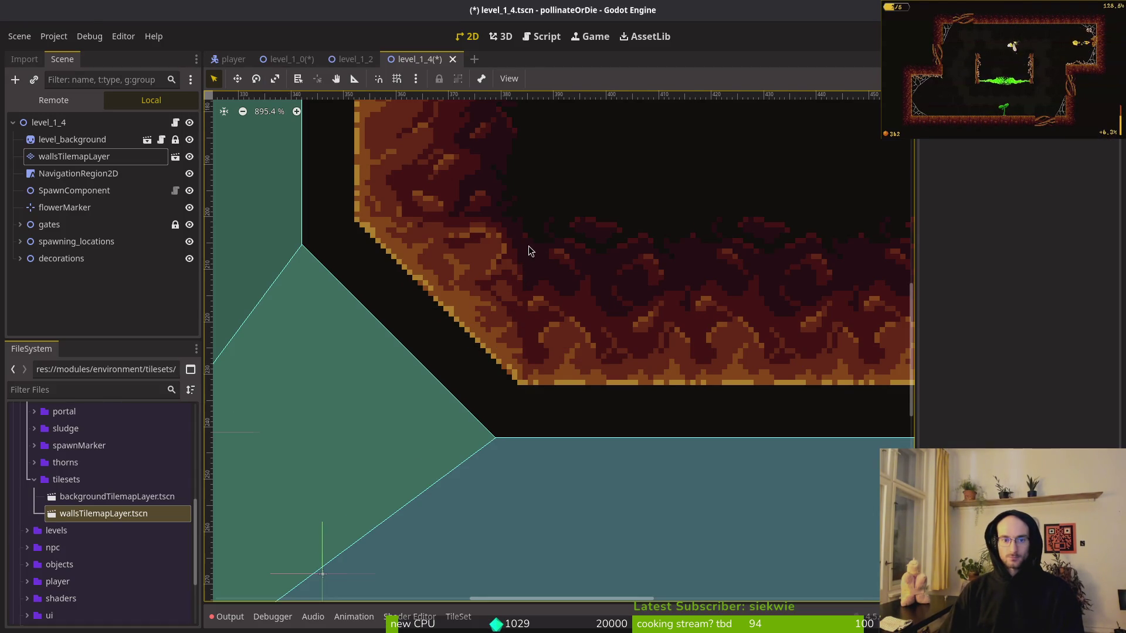
Zoom in and out on level_1_4 to inspect the reimported dirt corner tiles.
scroll(529, 251, "up", 3)
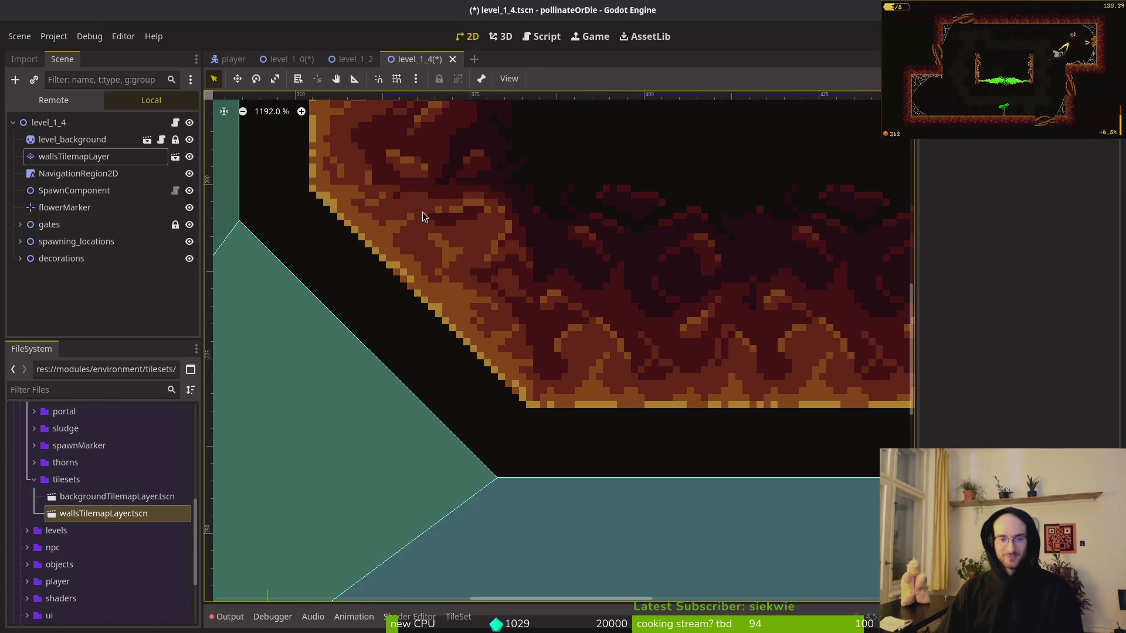
scroll(452, 234, "down", 9)
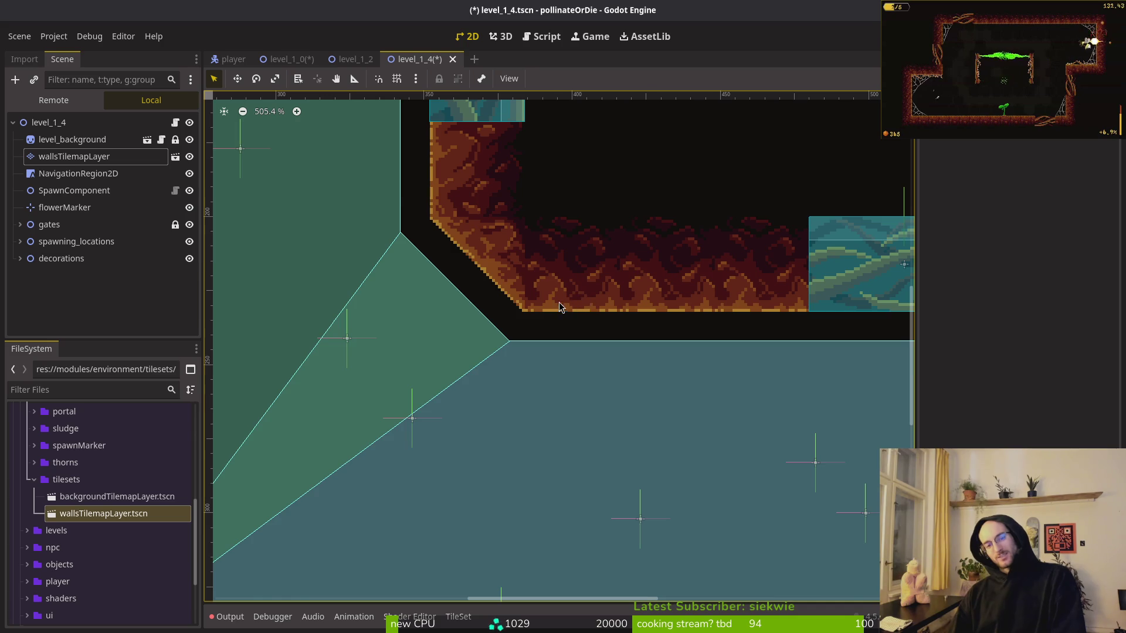
scroll(548, 302, "up", 4)
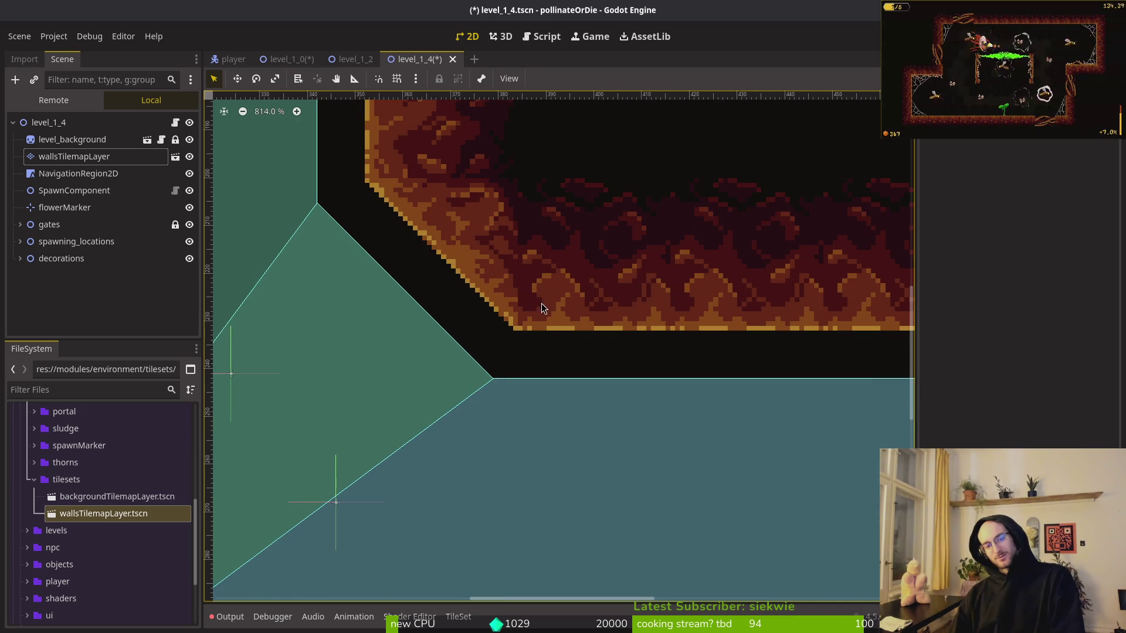
scroll(542, 308, "down", 6)
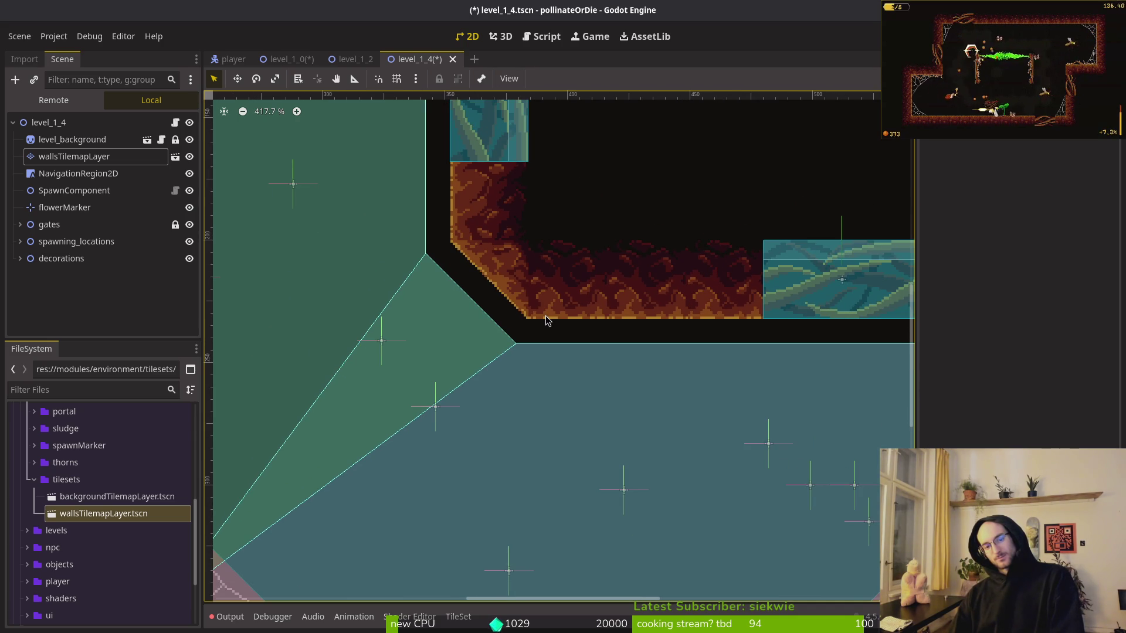
scroll(543, 318, "up", 7)
key("alt+Tab")
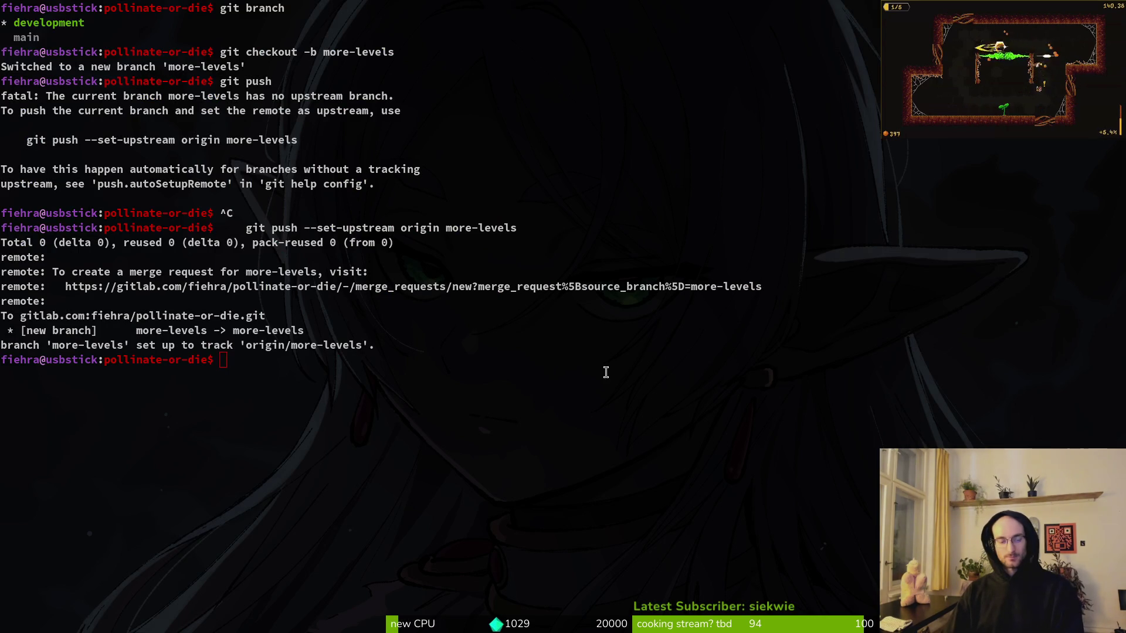
key("alt+Tab")
scroll(469, 354, "down", 15)
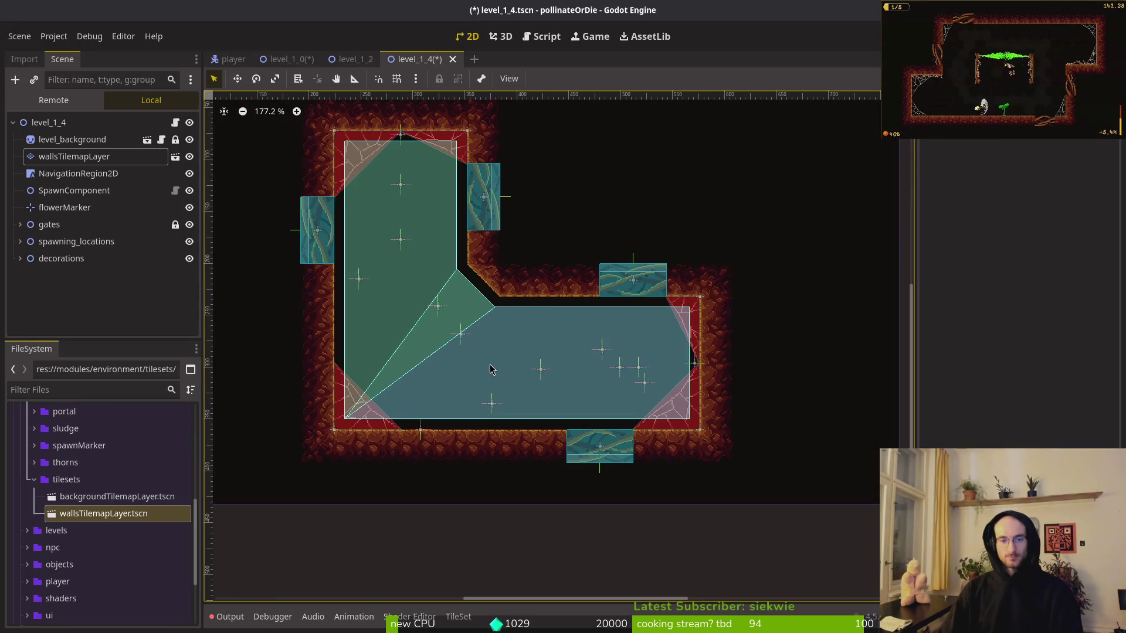
Save level_1_4 and switch to the level_1_0 scene.
key("ctrl+s")
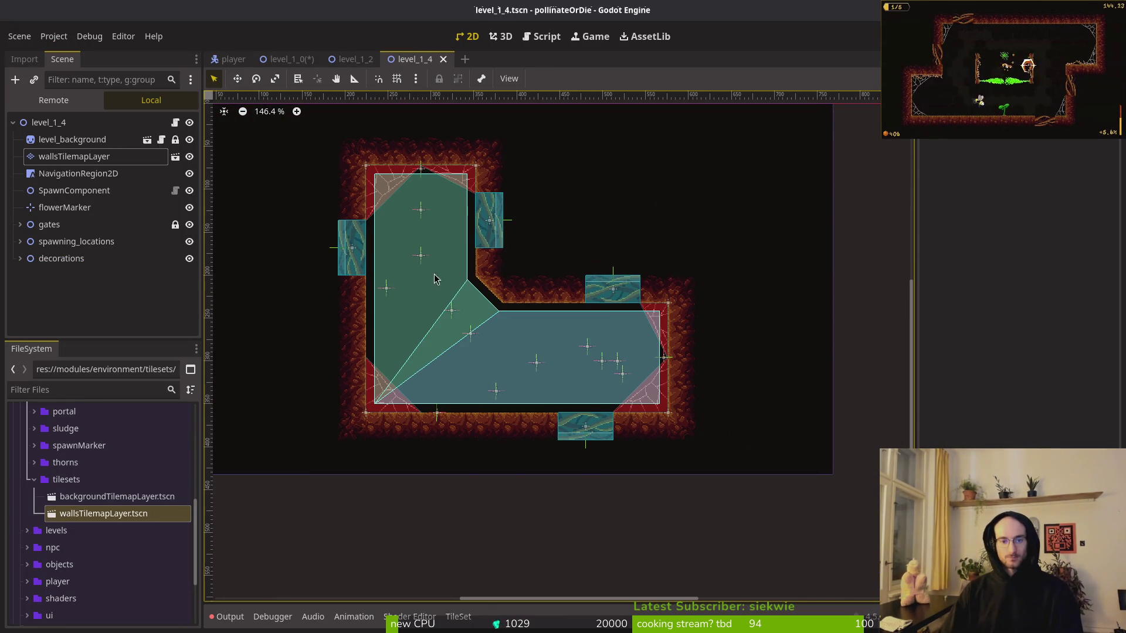
left_click(289, 59)
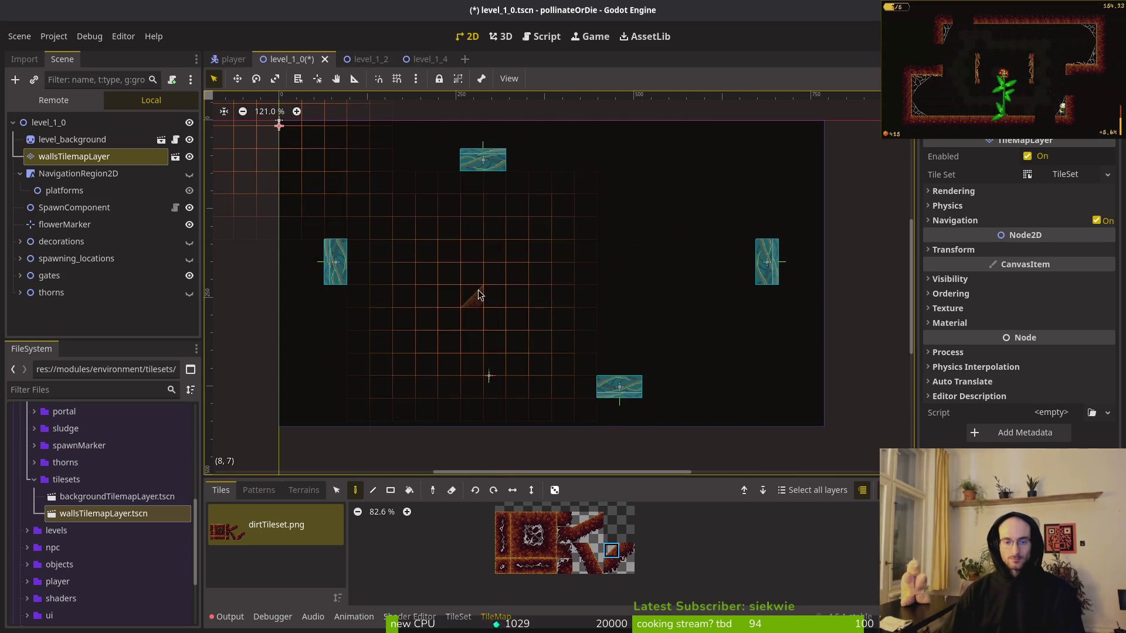
Pick a dirt tile, select wallsTilemapLayer, and paint a dirt tile on the top edge.
left_click(534, 551)
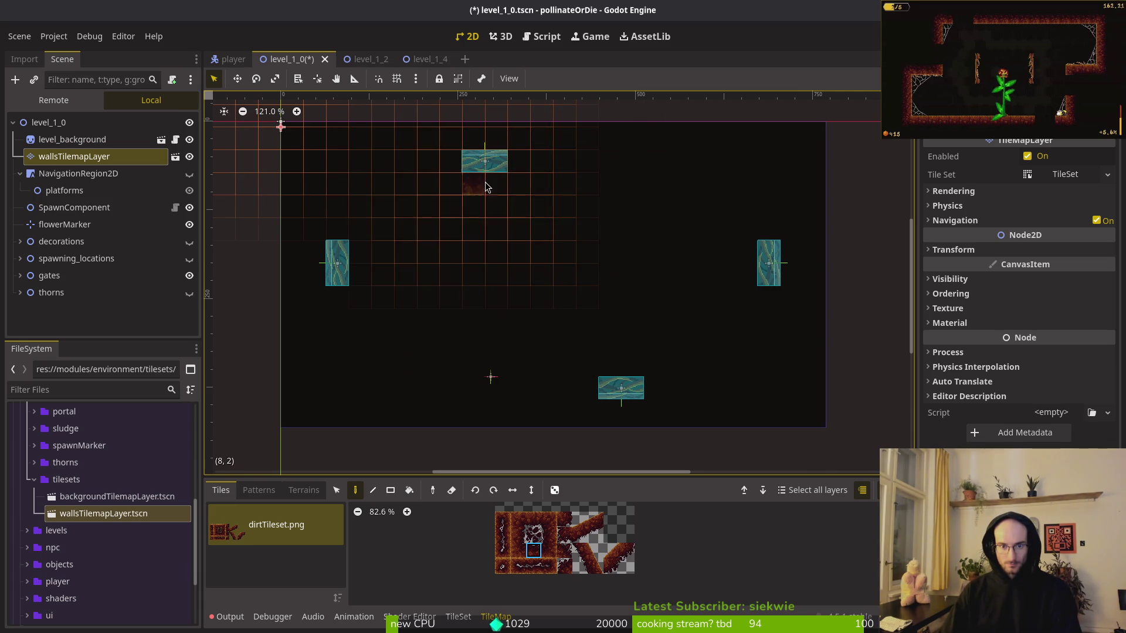
key("Escape")
left_click(74, 157)
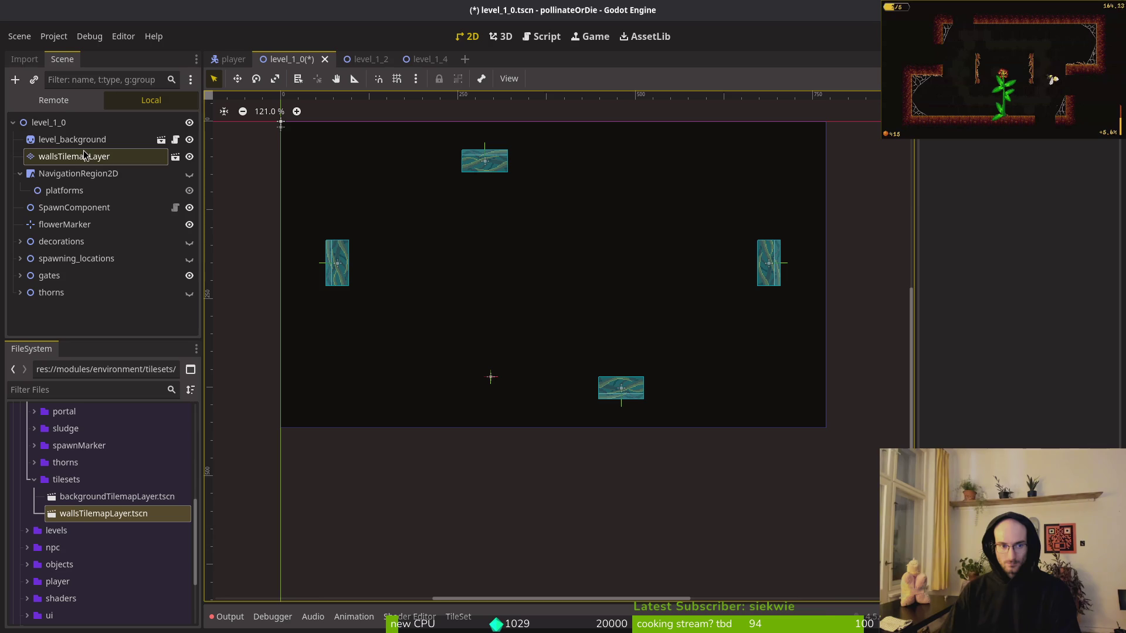
scroll(552, 302, "right", 2)
scroll(552, 302, "up", 1)
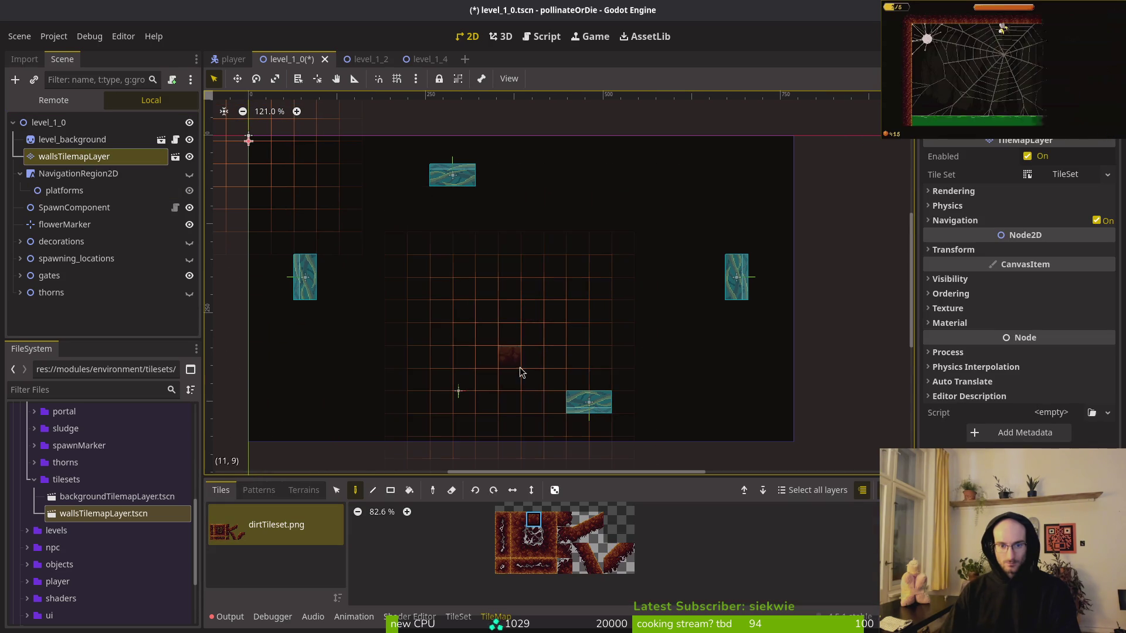
left_click(531, 152)
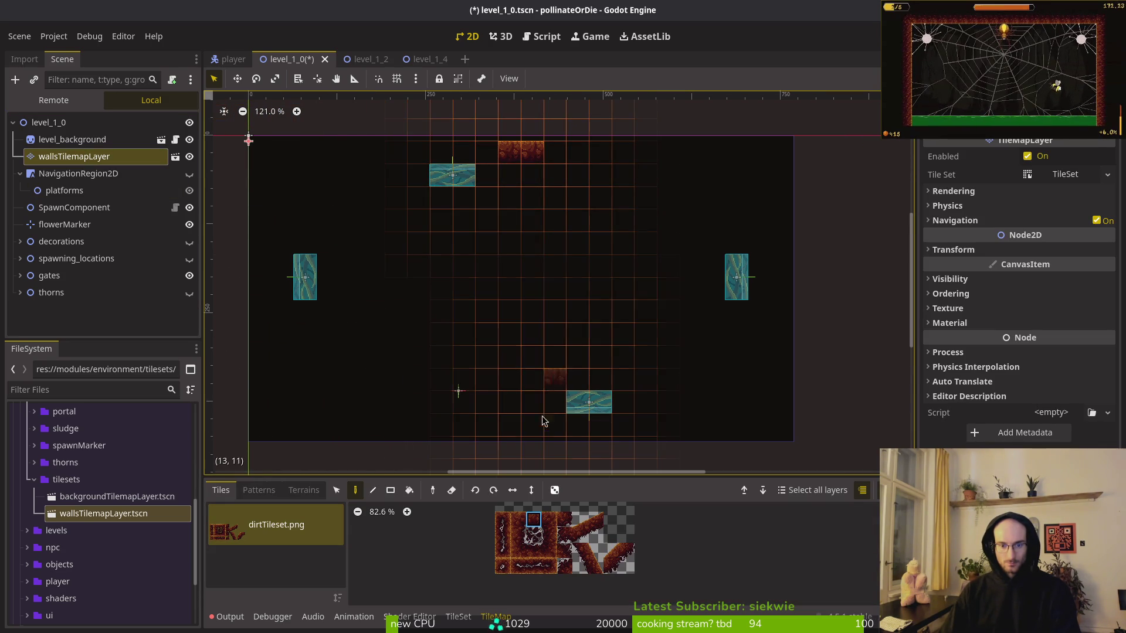
Paint a row of dirt floor tiles near the bottom, extending it one tile left.
mouse_move(510, 428)
left_mouse_down()
mouse_move(574, 435)
mouse_move(463, 428)
left_mouse_up()
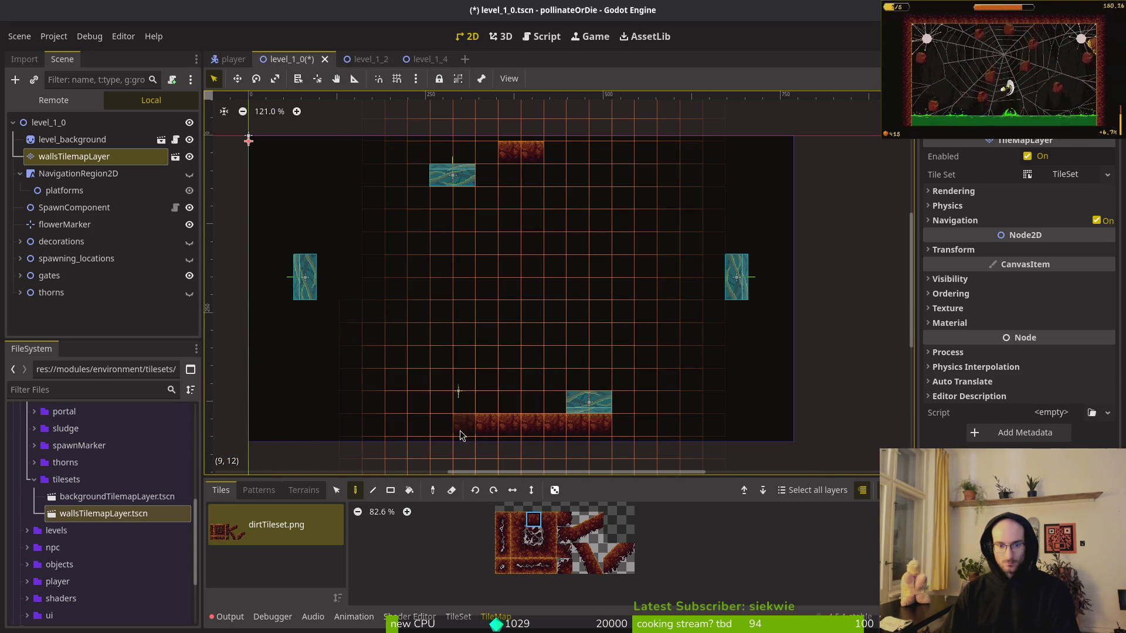
left_click(441, 428)
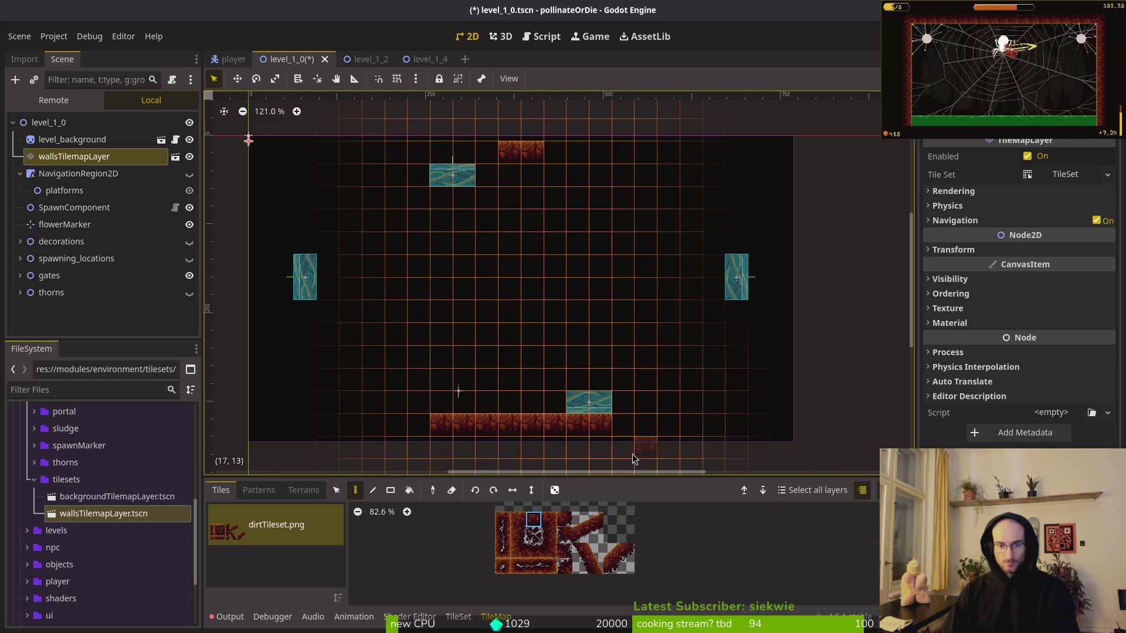
scroll(637, 447, "down", 3)
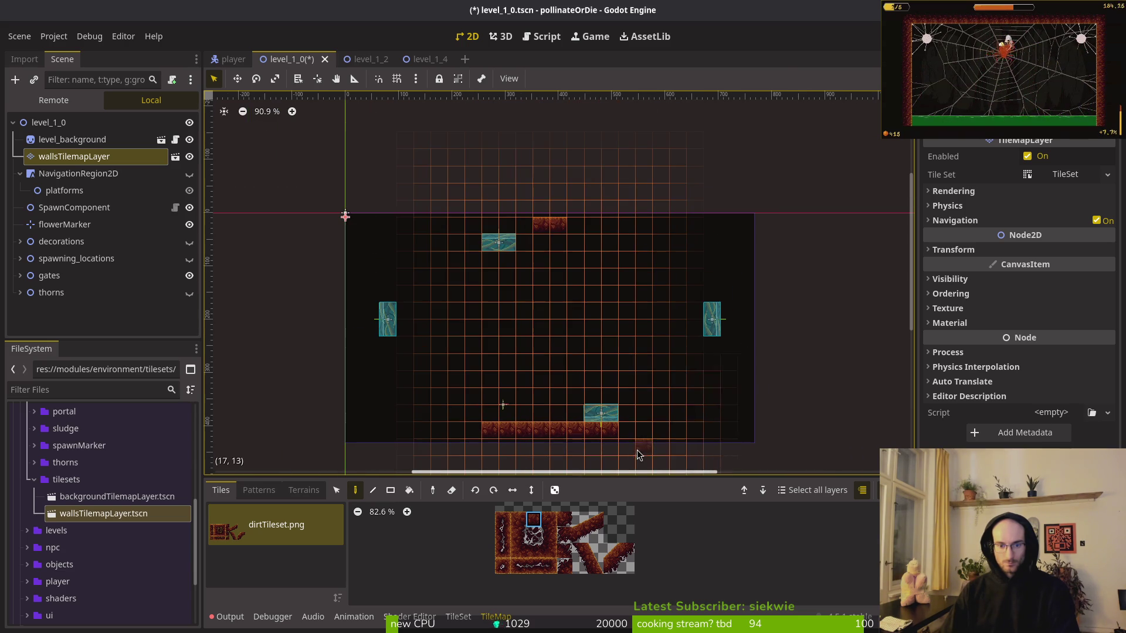
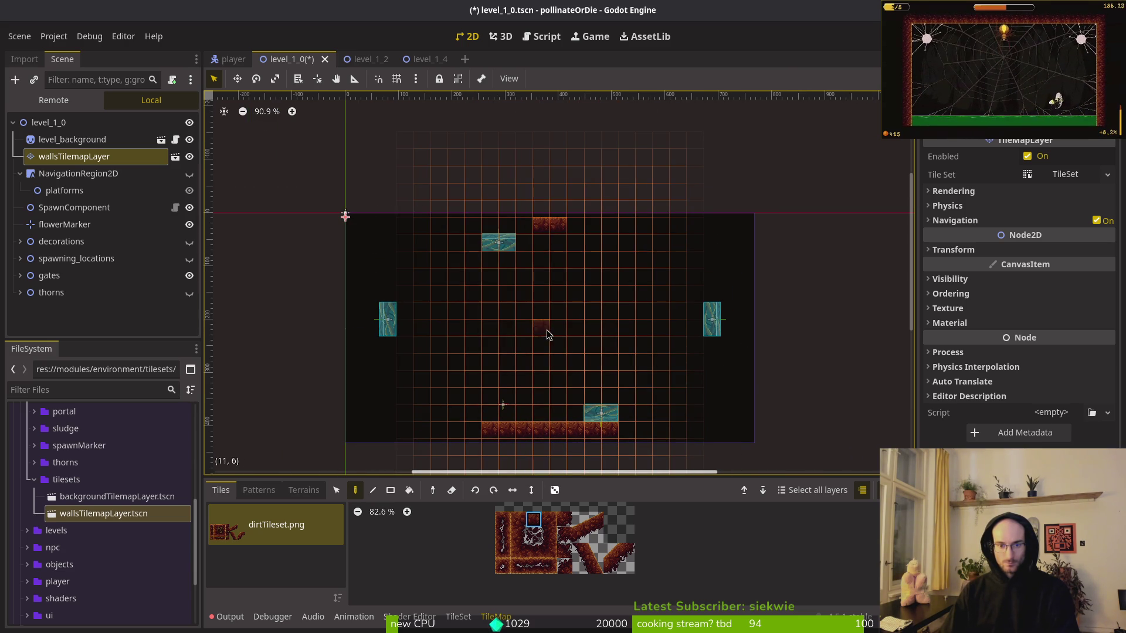
Erase the stray tiles at both ends of the bottom dirt strip.
scroll(535, 428, "up", 2)
key("e")
left_click(481, 431)
left_click(631, 439)
key("f")
key("e")
Paint dirt wall columns up both sides of the room and a dirt top wall row.
scroll(669, 291, "up", 4)
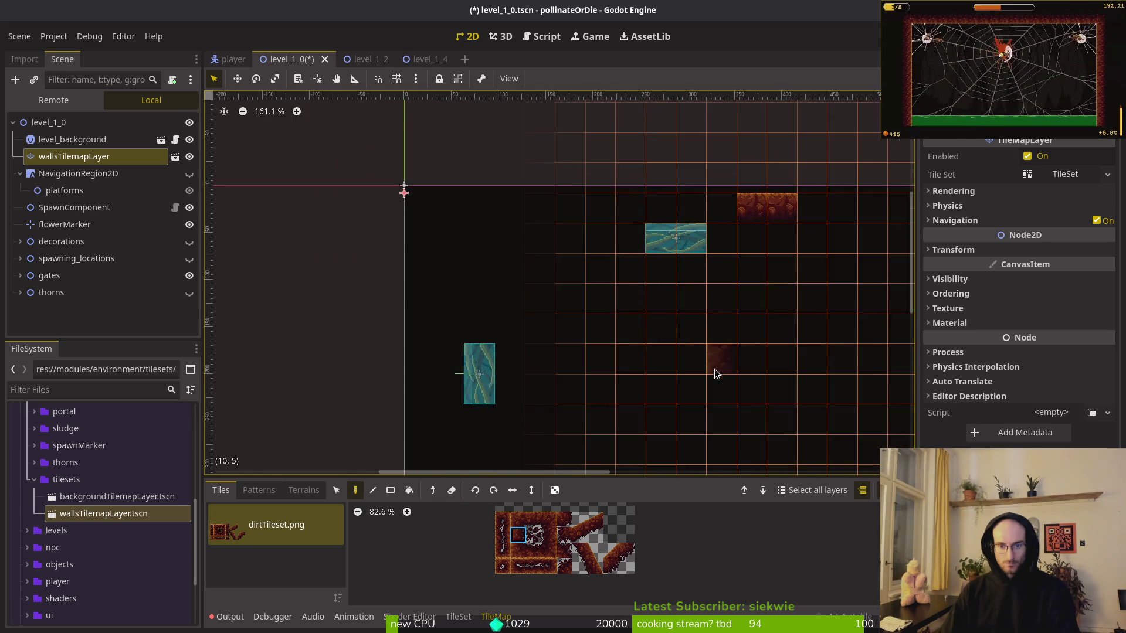
scroll(593, 324, "down", 3)
scroll(324, 267, "up", 2)
scroll(648, 326, "down", 1)
left_click_drag(672, 405, 670, 172)
left_click(550, 534)
left_click_drag(513, 407, 514, 197)
left_click(532, 551)
mouse_move(564, 159)
left_mouse_down()
mouse_move(528, 159)
mouse_move(634, 163)
left_mouse_up()
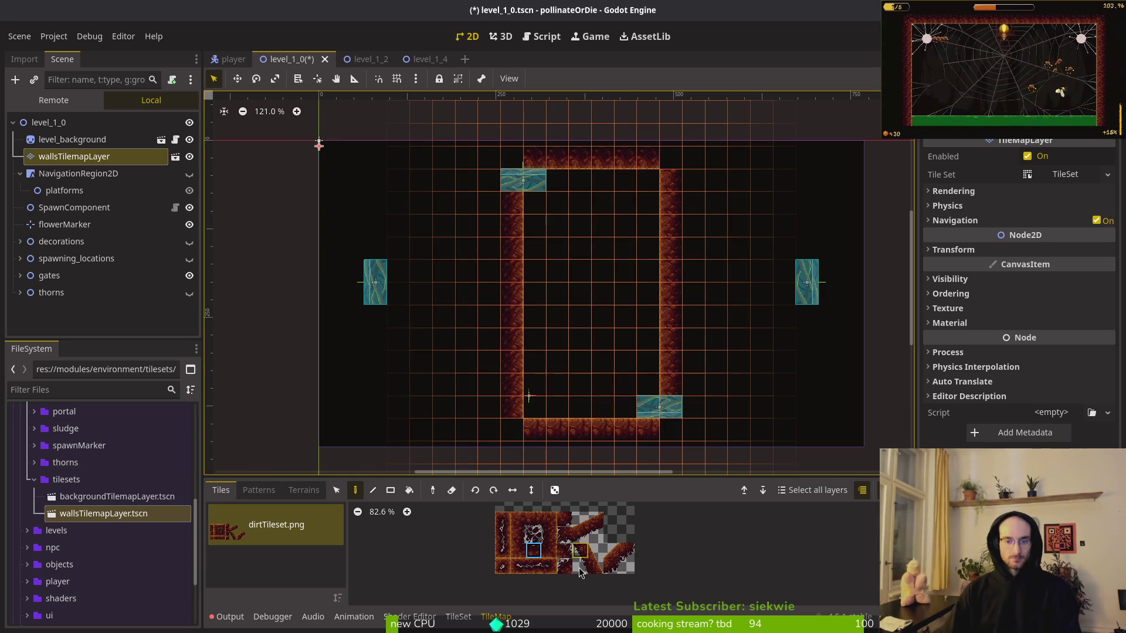
Try several other wall tiles from the tileset, then deselect the walls layer.
left_click(564, 519)
left_click(566, 540)
left_click(562, 555)
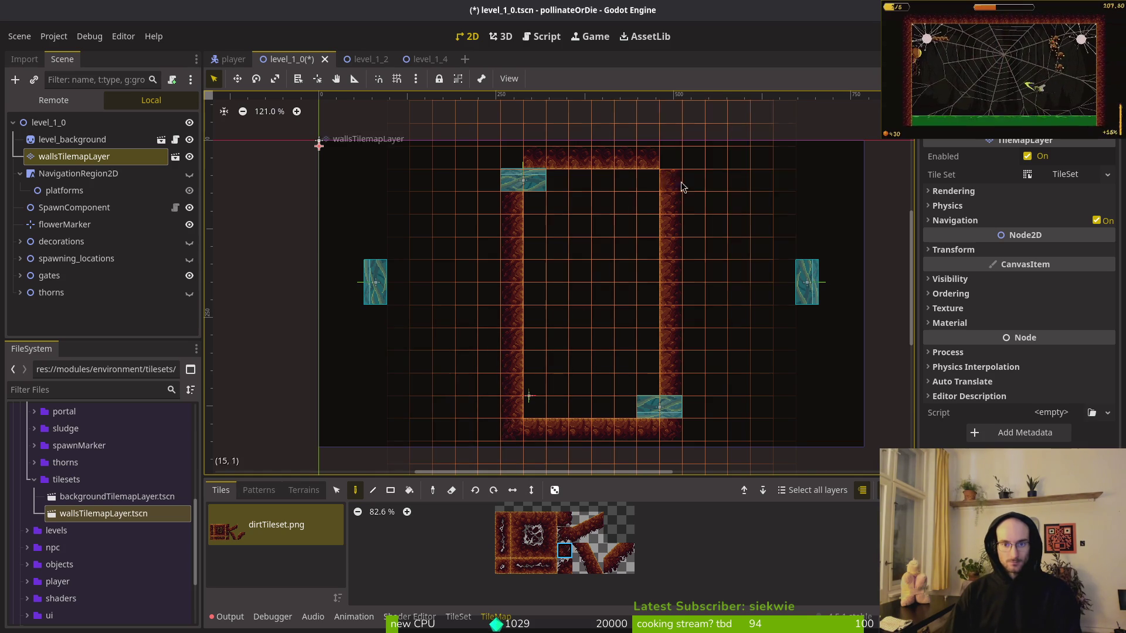
left_click(566, 570)
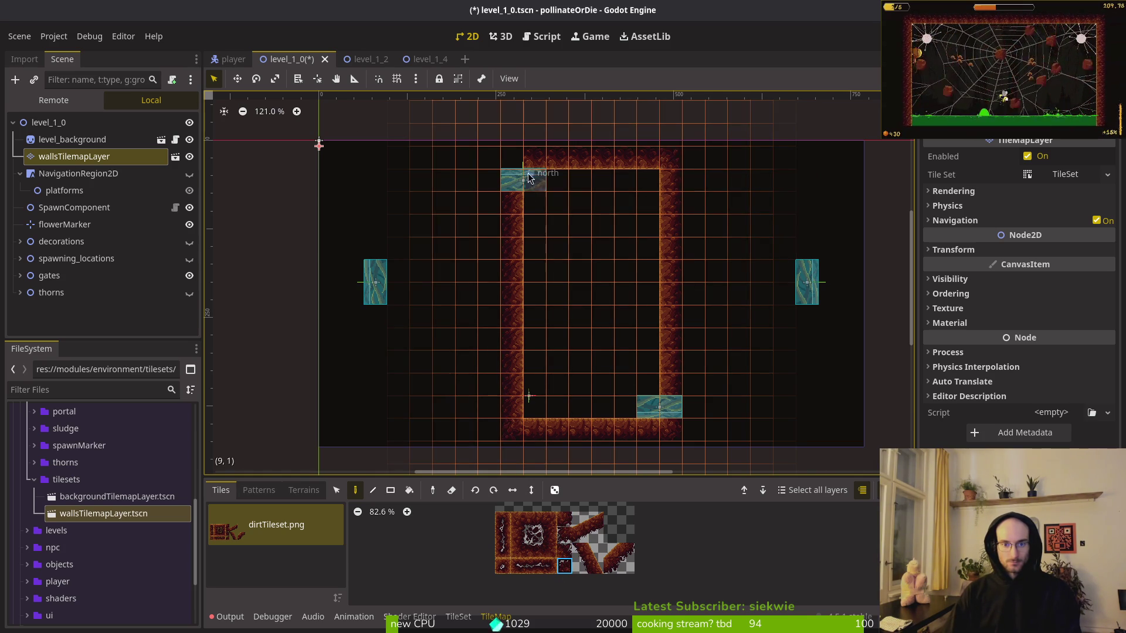
key("Escape")
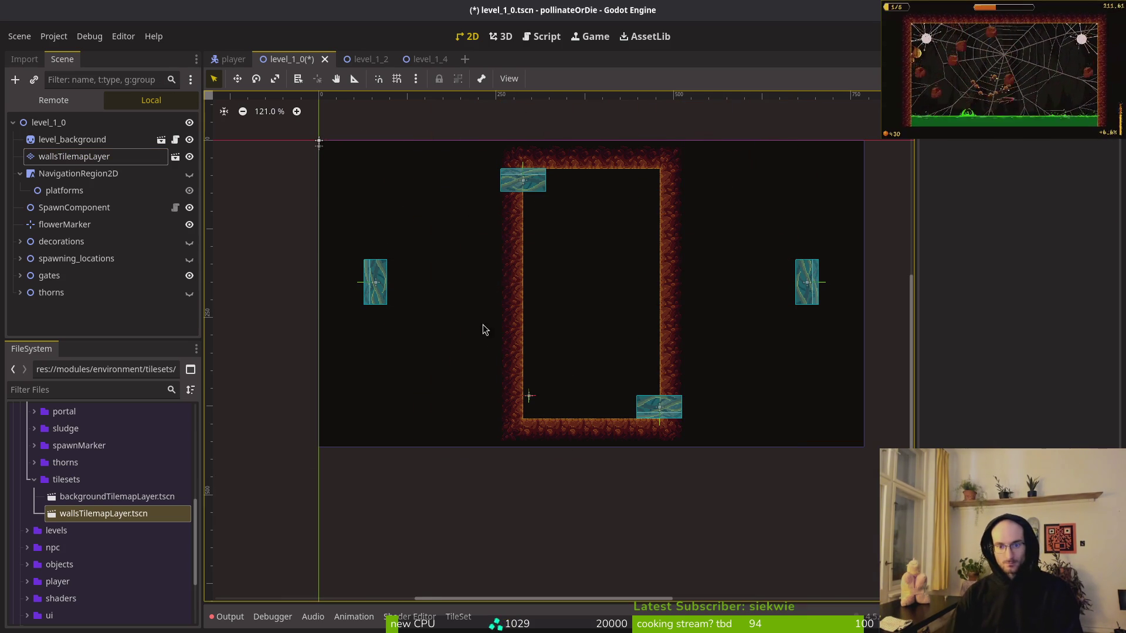
Move the teal gate down below the floor.
scroll(605, 385, "up", 3)
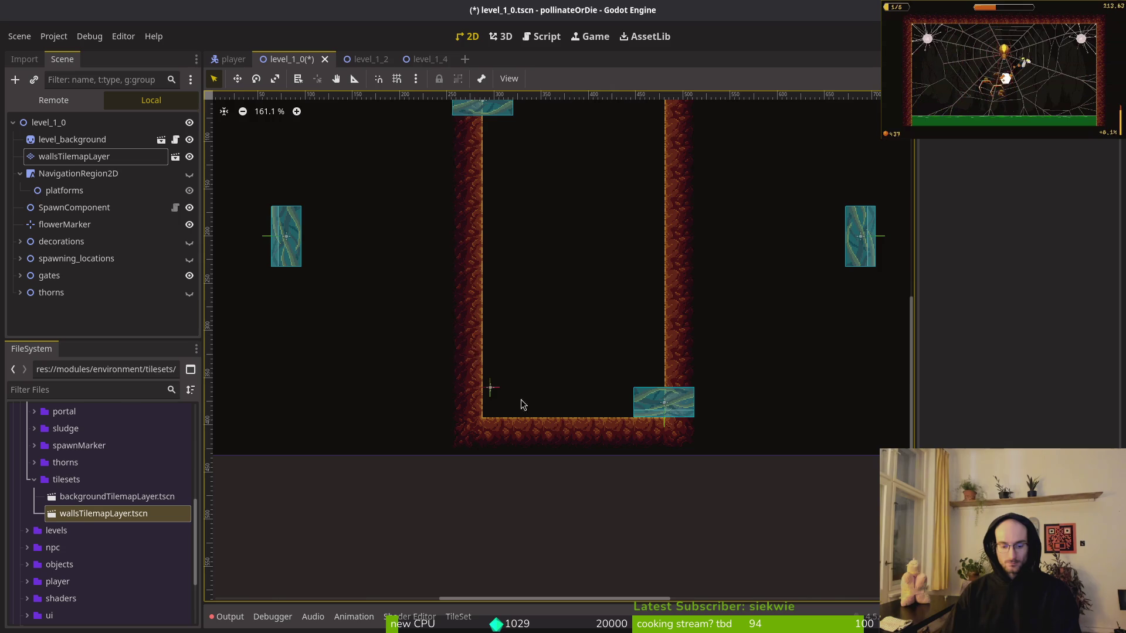
scroll(490, 378, "down", 3)
scroll(479, 329, "right", 3)
left_click_drag(557, 323, 459, 390)
Erase gate gaps in the top and side walls of the walls layer and save.
left_click(74, 155)
key("e")
scroll(496, 352, "up", 10)
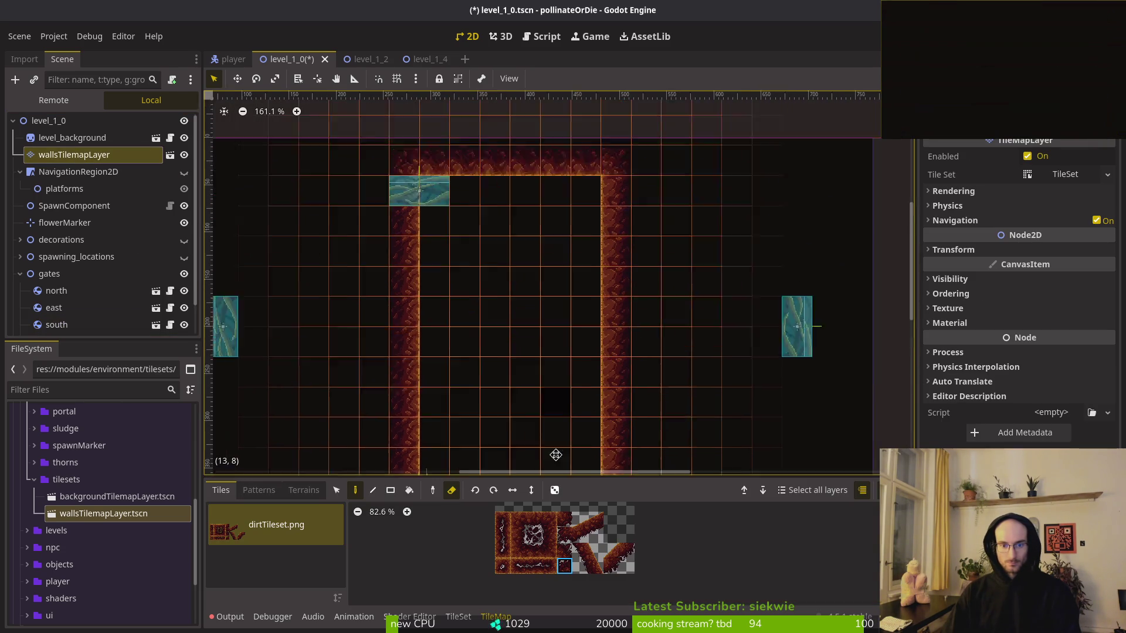
left_click_drag(472, 276, 516, 272)
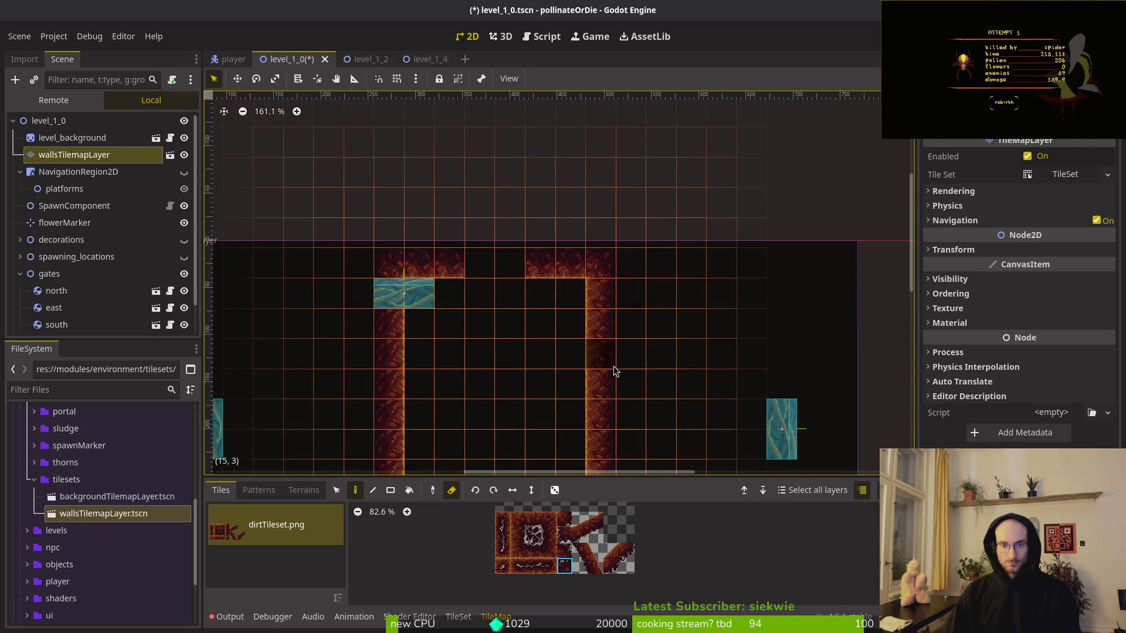
mouse_move(606, 347)
left_mouse_down()
mouse_move(603, 357)
mouse_move(417, 358)
mouse_move(389, 389)
left_mouse_up()
scroll(455, 227, "down", 5)
key("F5")
scroll(455, 227, "down", 4)
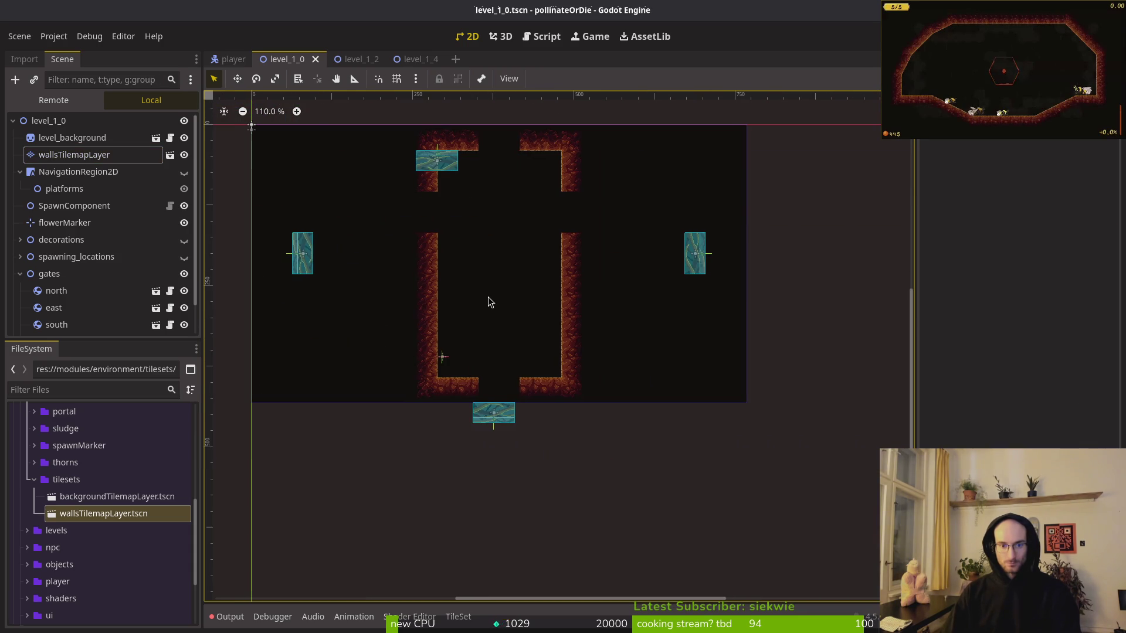
Seat the west, east and north gates in the left, right and top wall openings.
scroll(338, 245, "up", 5)
scroll(339, 245, "up", 3)
mouse_move(222, 316)
left_mouse_down()
mouse_move(536, 262)
mouse_move(490, 286)
left_mouse_up()
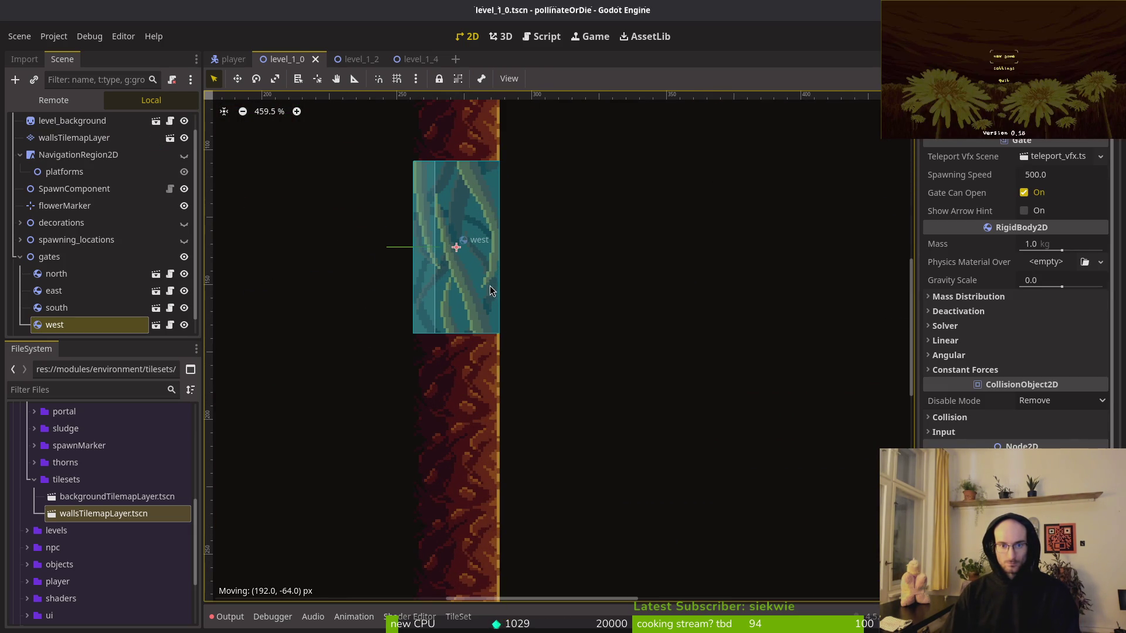
scroll(490, 286, "up", 1)
scroll(661, 291, "right", 5)
mouse_move(879, 472)
left_mouse_down()
mouse_move(769, 377)
mouse_move(418, 286)
mouse_move(370, 304)
left_mouse_up()
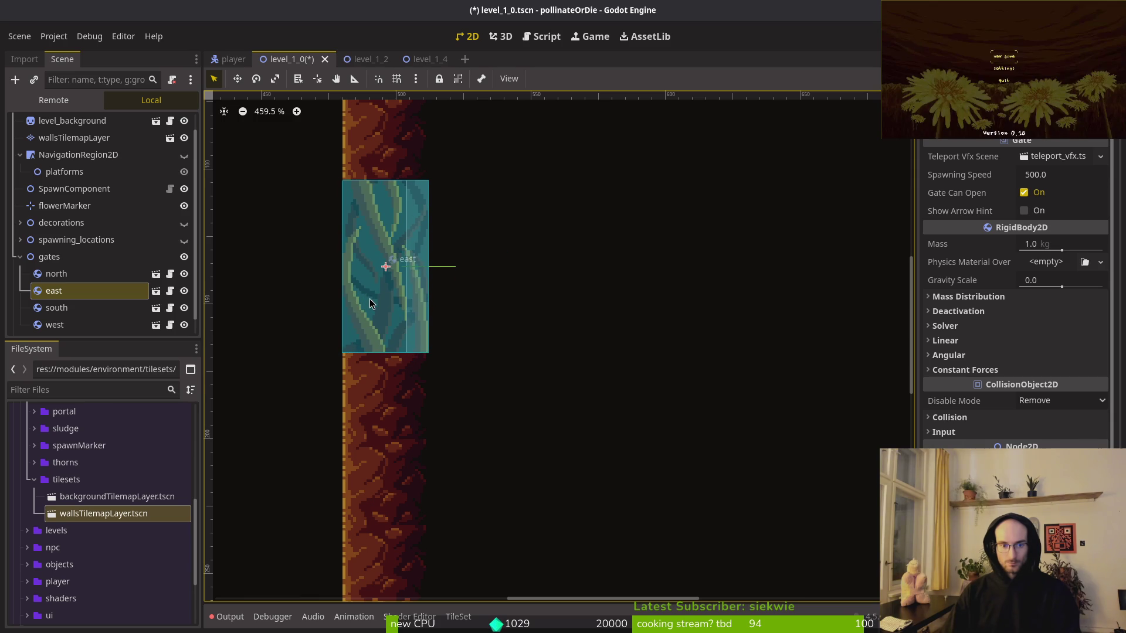
scroll(480, 314, "left", 5)
scroll(543, 404, "up", 4)
scroll(543, 404, "left", 3)
mouse_move(450, 367)
left_mouse_down()
mouse_move(711, 270)
mouse_move(700, 286)
left_mouse_up()
Move the south gate up into the floor opening and save the scene.
scroll(596, 385, "down", 5)
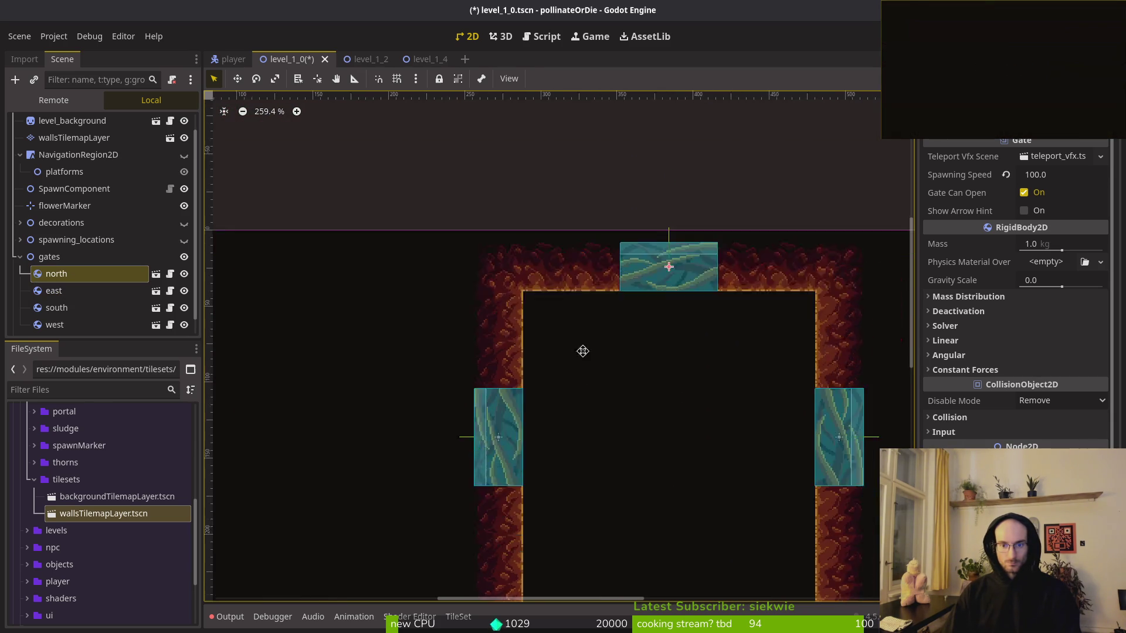
scroll(526, 348, "up", 3)
scroll(525, 348, "up", 2)
mouse_move(551, 391)
left_mouse_down()
mouse_move(553, 284)
mouse_move(574, 297)
mouse_move(565, 294)
left_mouse_up()
scroll(565, 294, "down", 3)
left_click(558, 226)
scroll(552, 276, "down", 2)
scroll(552, 277, "up", 3)
key("ctrl+s")
Reposition the flower marker, check its position values, and save.
scroll(518, 342, "up", 2)
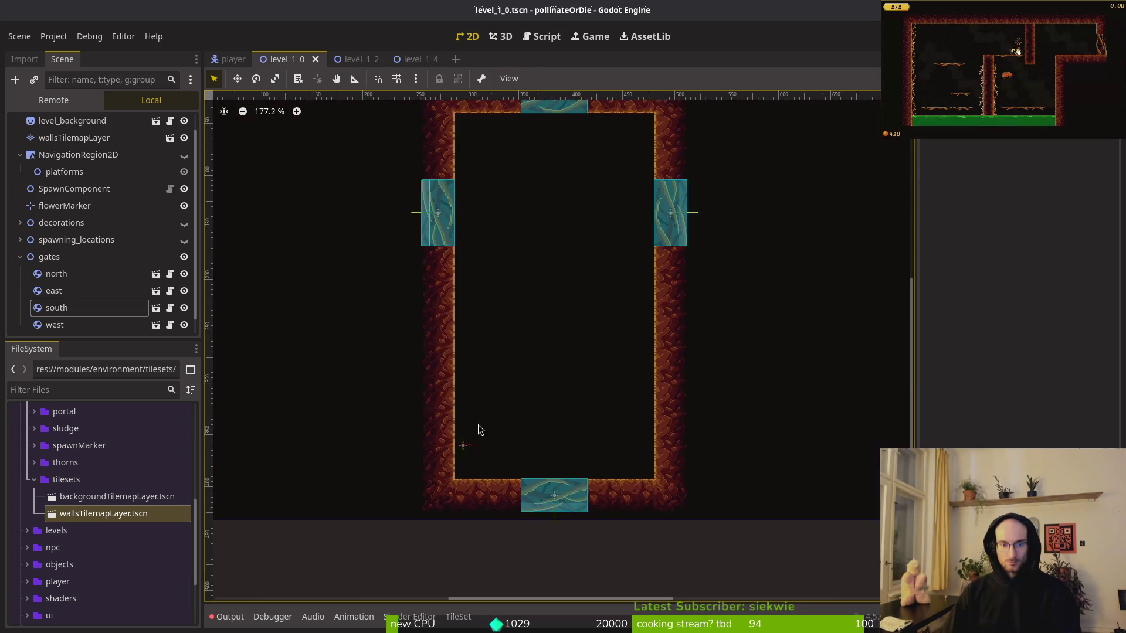
mouse_move(435, 288)
left_mouse_down()
mouse_move(463, 293)
mouse_move(453, 314)
left_mouse_up()
scroll(463, 307, "up", 5)
left_click(955, 188)
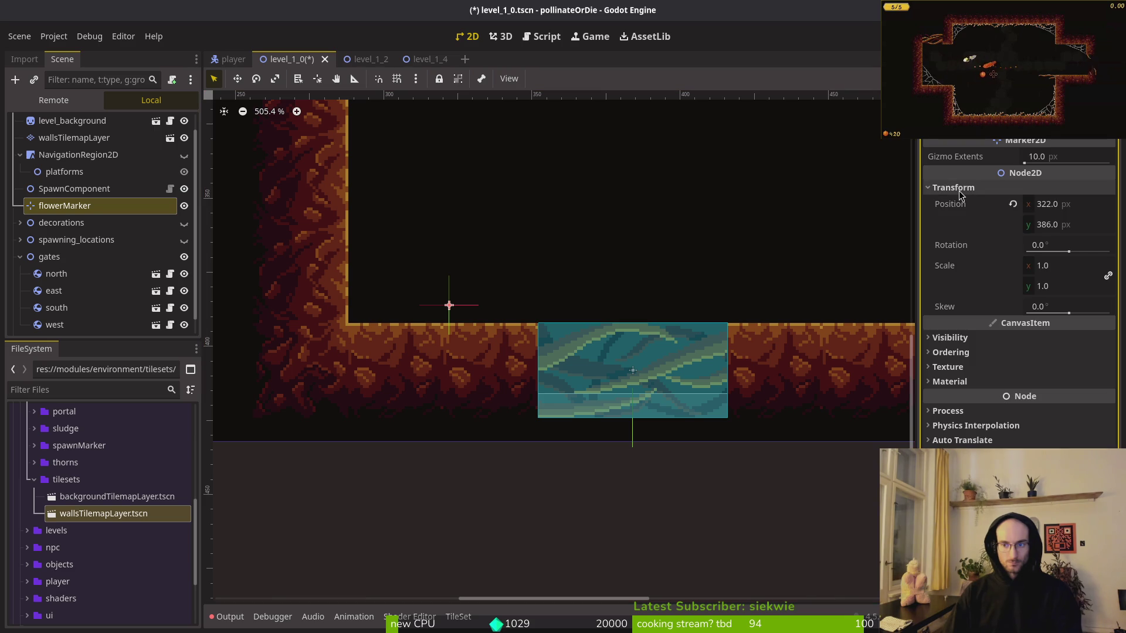
left_click(960, 189)
scroll(598, 252, "down", 9)
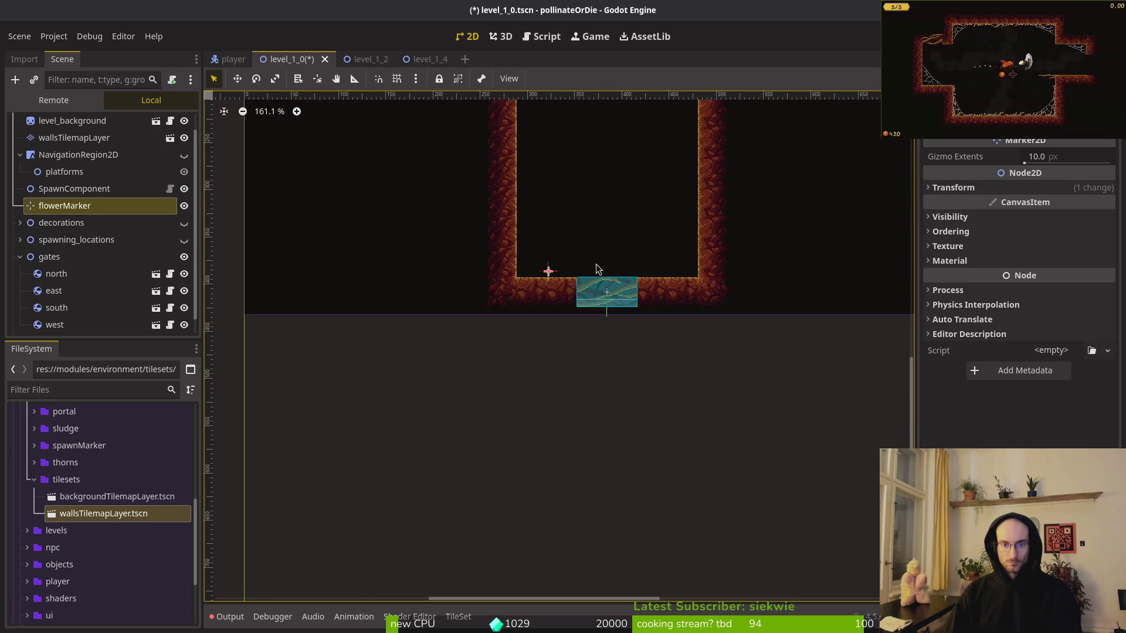
left_click(604, 261)
key("ctrl+s")
Move the south gate out below the level and shift the flower marker slightly right.
scroll(605, 261, "down", 2)
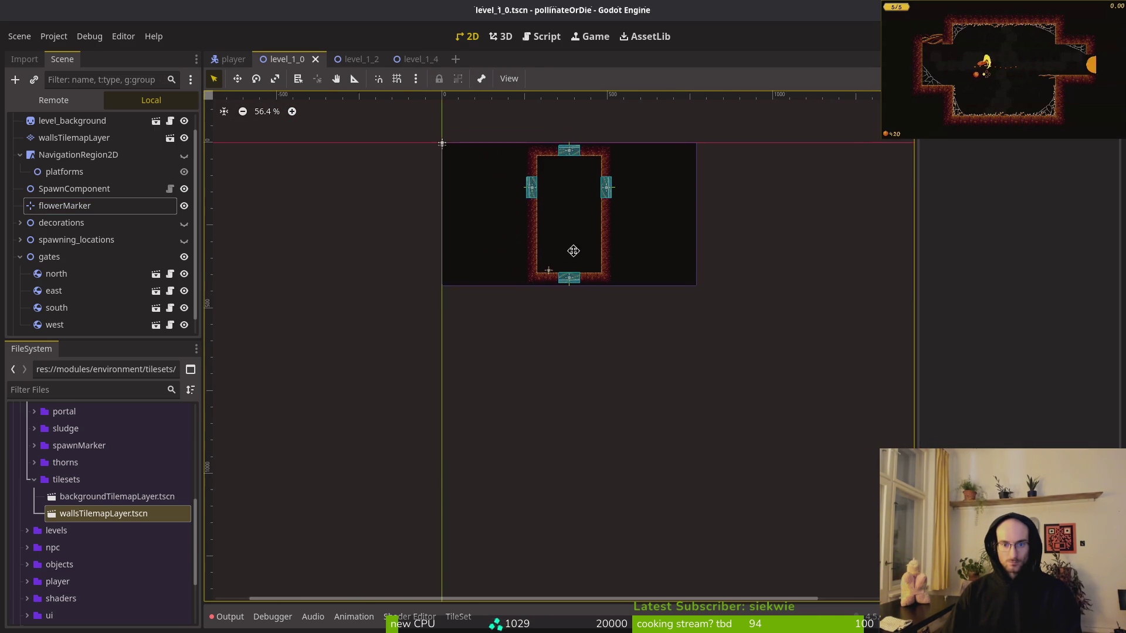
scroll(572, 243, "up", 5)
left_click_drag(545, 211, 532, 167)
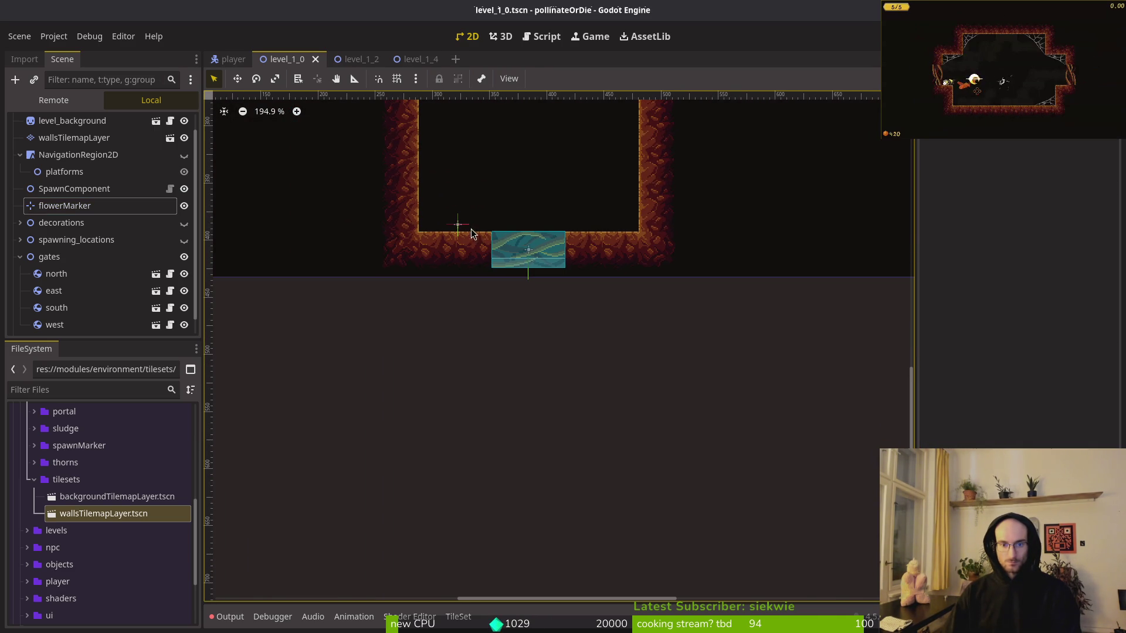
left_click(521, 251)
left_click_drag(509, 250, 462, 326)
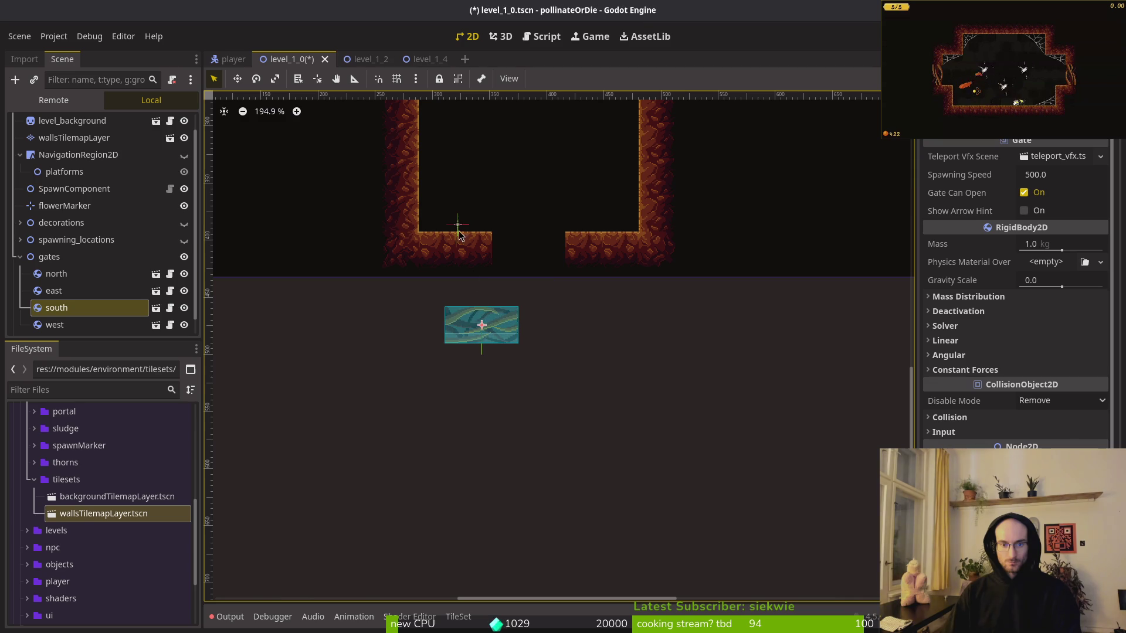
mouse_move(459, 227)
left_mouse_down()
mouse_move(486, 228)
mouse_move(477, 223)
left_mouse_up()
left_click(74, 137)
scroll(596, 238, "up", 4)
Place a wall tile to narrow the floor gap, save, and seat the south gate in it.
key("e")
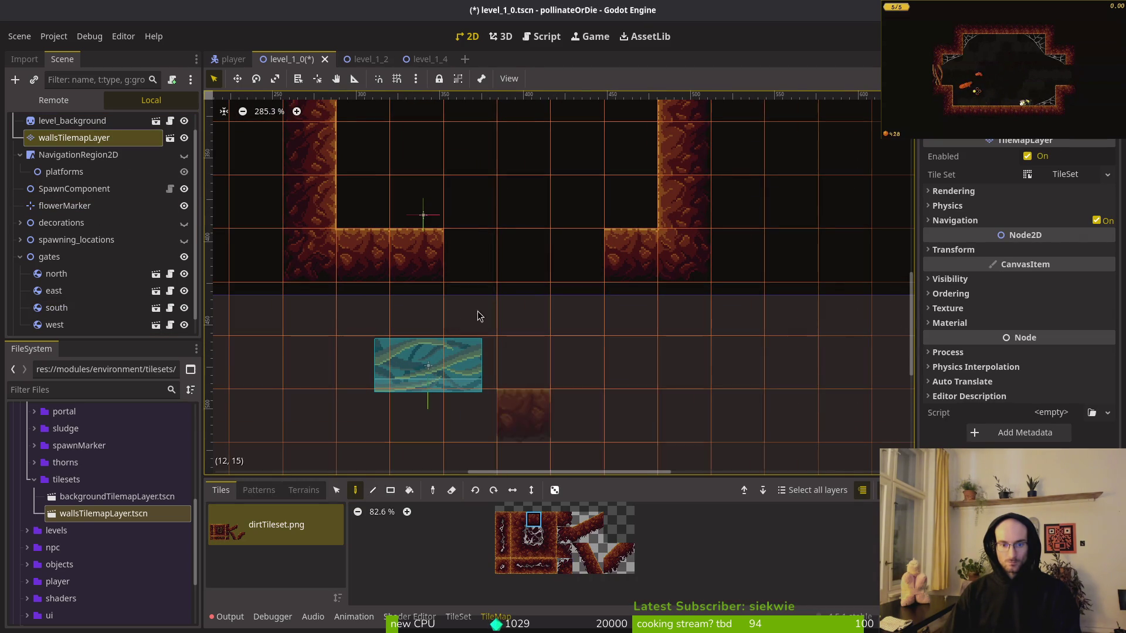
left_click(469, 252)
key("ctrl+s")
mouse_move(442, 376)
left_mouse_down()
mouse_move(576, 253)
mouse_move(563, 260)
mouse_move(636, 259)
left_mouse_up()
left_click(583, 298)
Move the flower marker and nudge it left and down, saving after each move.
scroll(583, 298, "up", 5)
scroll(582, 298, "up", 2)
left_click(687, 304)
scroll(687, 304, "down", 4)
key("ctrl+s")
scroll(543, 311, "down", 4)
left_click_drag(524, 290, 515, 292)
key("ctrl+s")
Compare with level_1_2, then set the flower marker onto the floor tile edge and save.
left_click(369, 59)
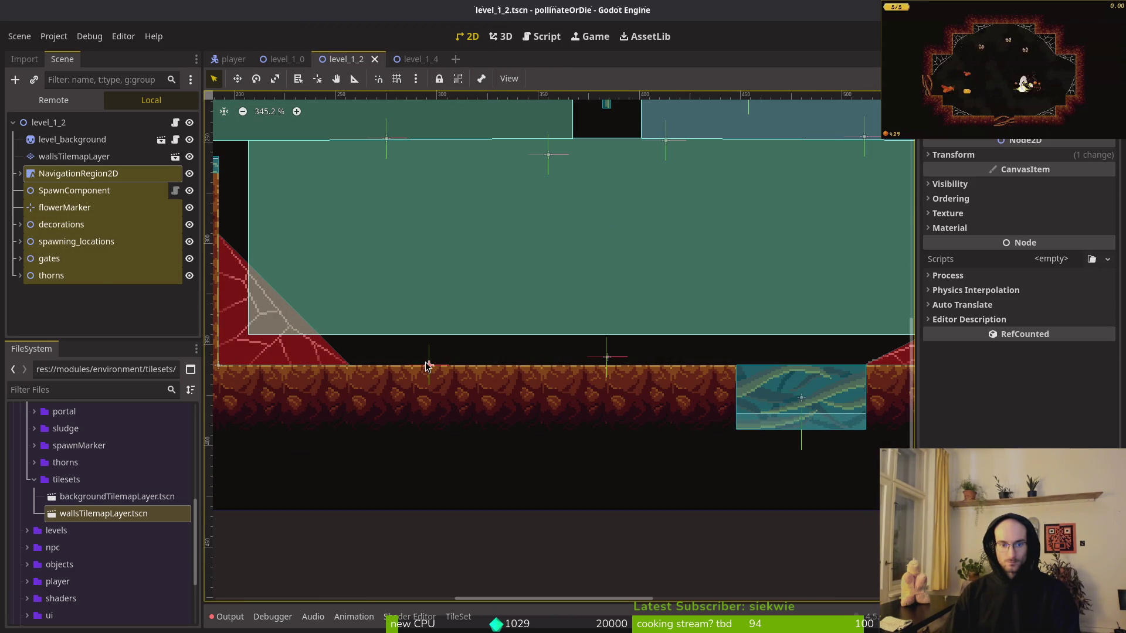
left_click(286, 59)
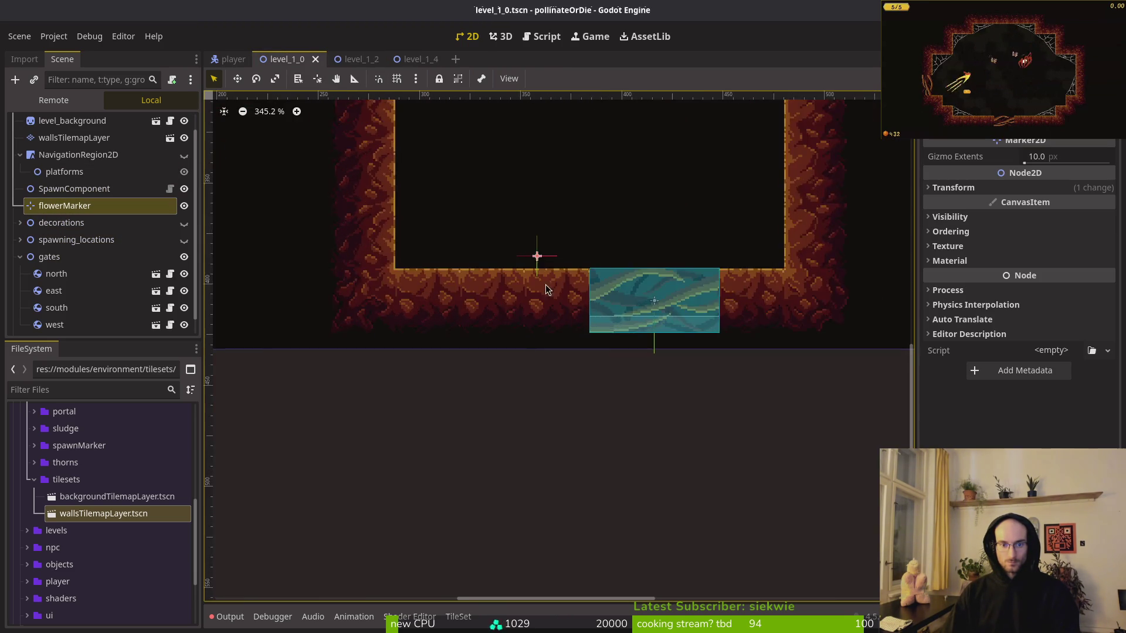
scroll(528, 344, "up", 9)
mouse_move(534, 258)
left_mouse_down()
mouse_move(474, 322)
mouse_move(557, 318)
left_mouse_up()
scroll(574, 319, "down", 6)
left_click(614, 300)
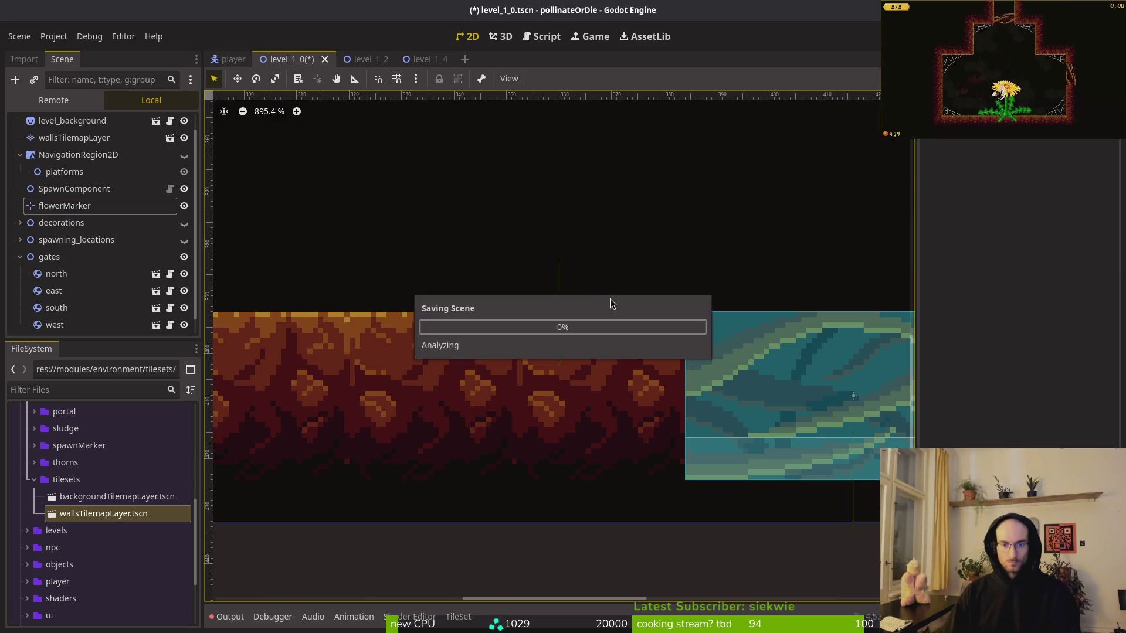
key("ctrl+s")
scroll(554, 314, "down", 12)
scroll(559, 264, "down", 5)
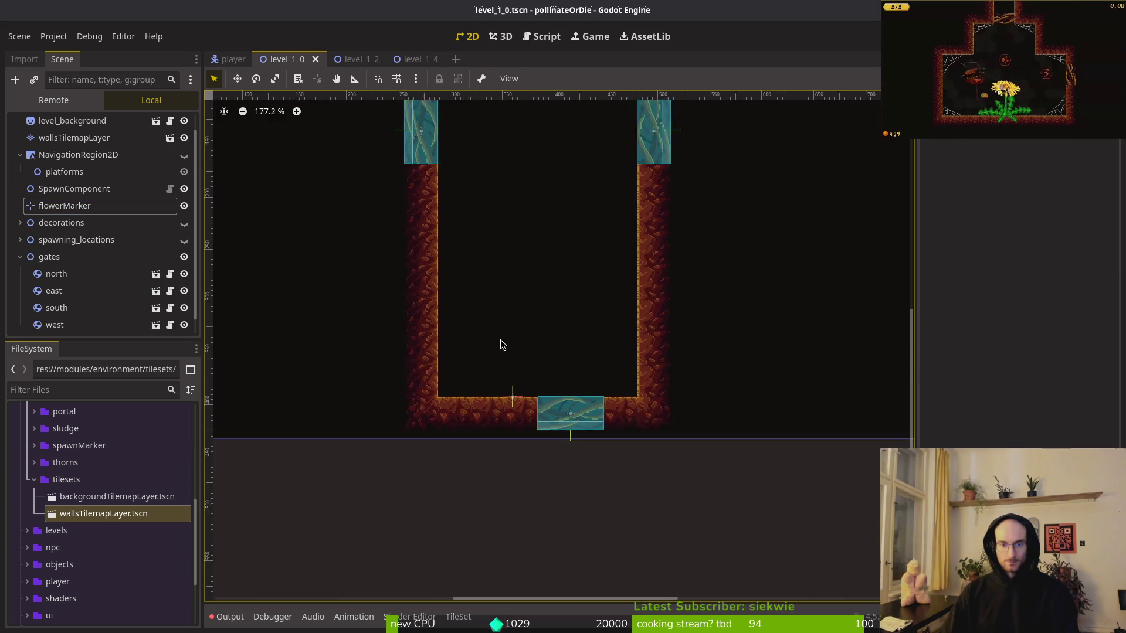
Inspect the background and walls layer, save level_1_0 again, and show the navigation region.
left_click(317, 225)
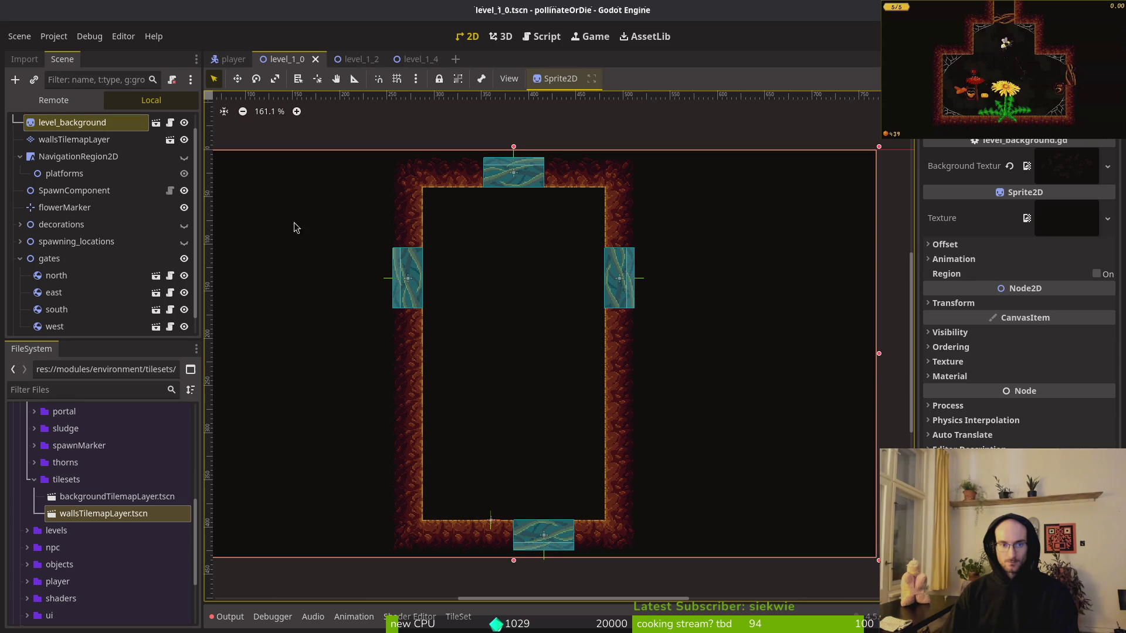
left_click(73, 139)
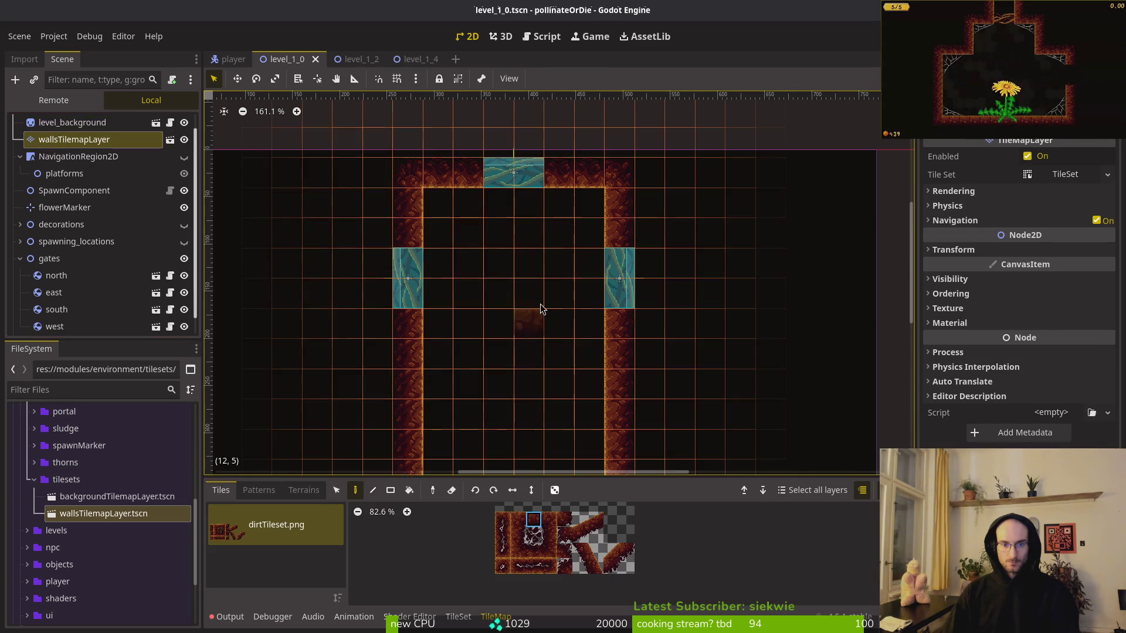
scroll(561, 287, "down", 8)
key("Escape")
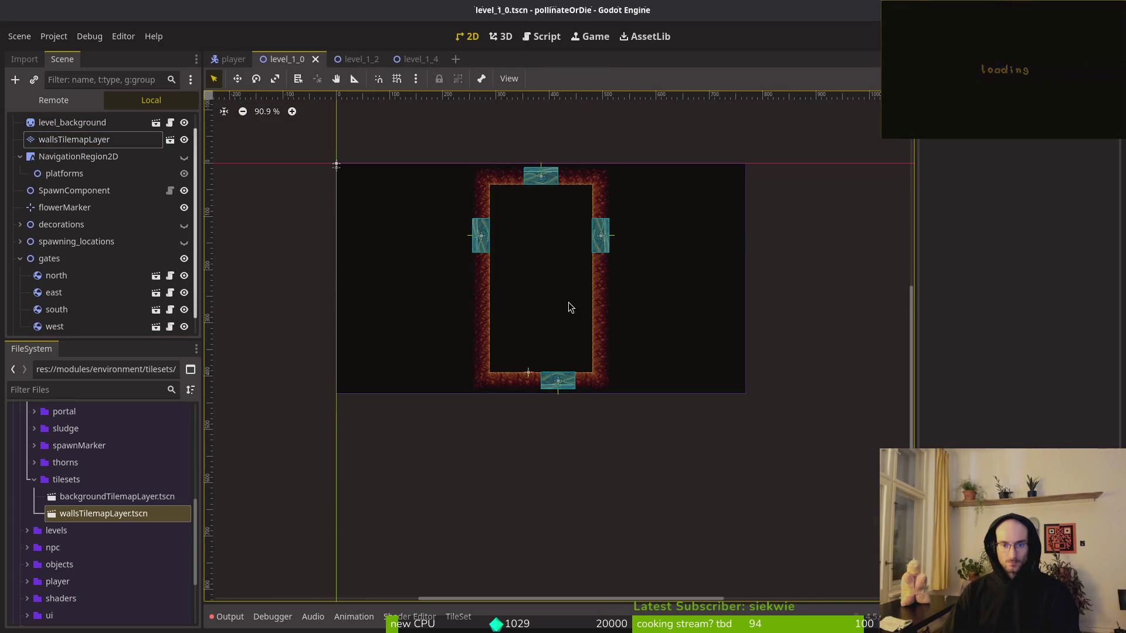
scroll(536, 272, "up", 6)
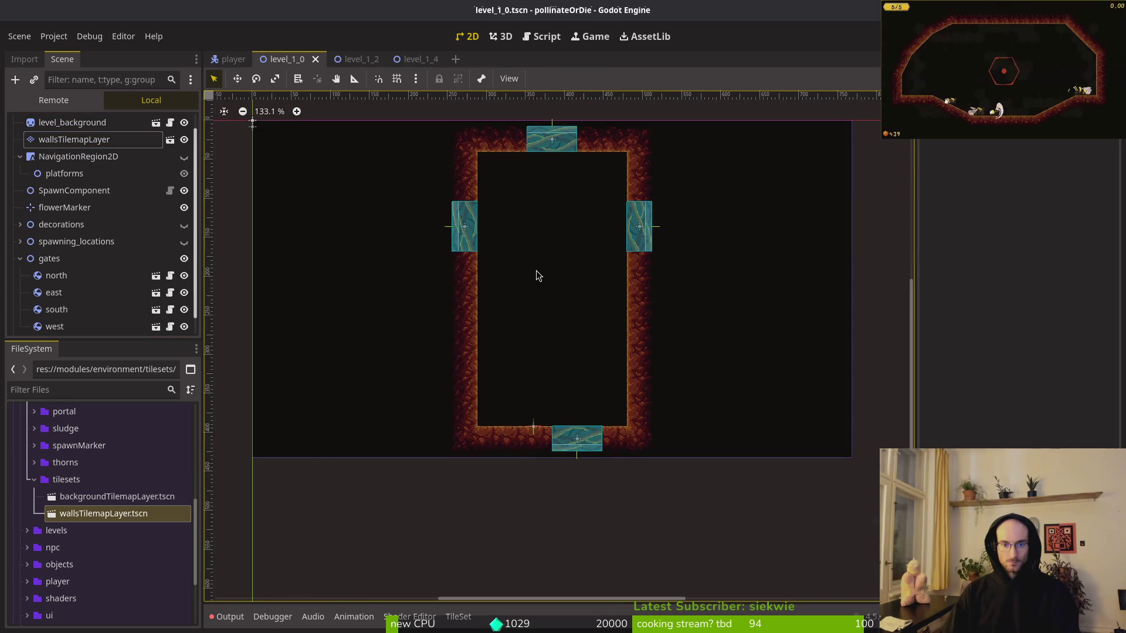
scroll(537, 270, "down", 5)
scroll(530, 302, "up", 2)
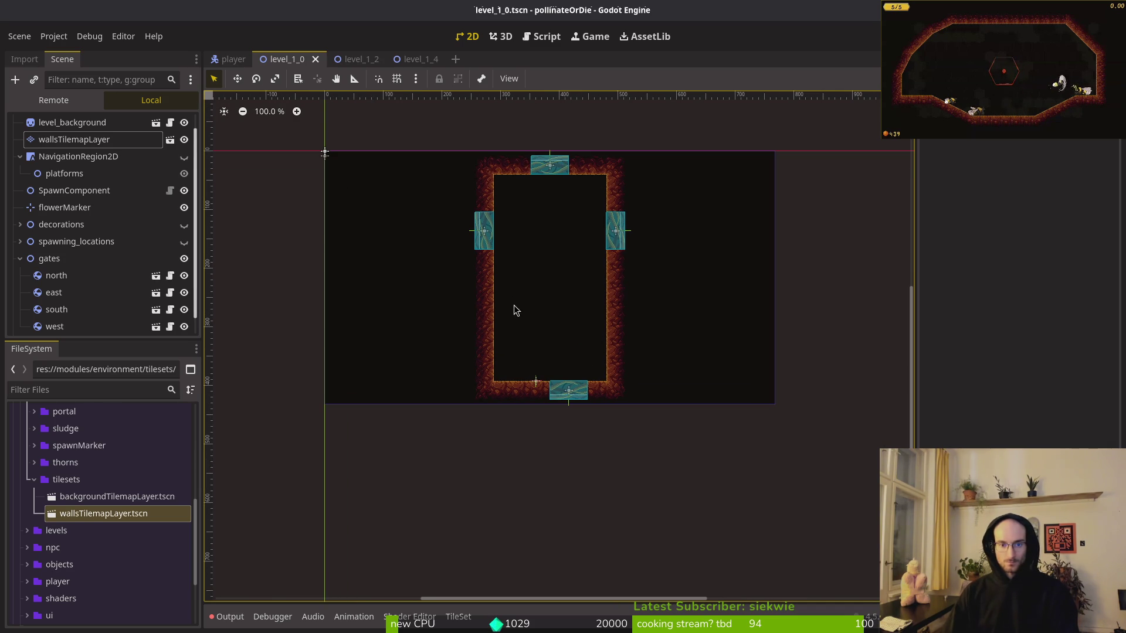
scroll(572, 287, "up", 1)
key("ctrl+s")
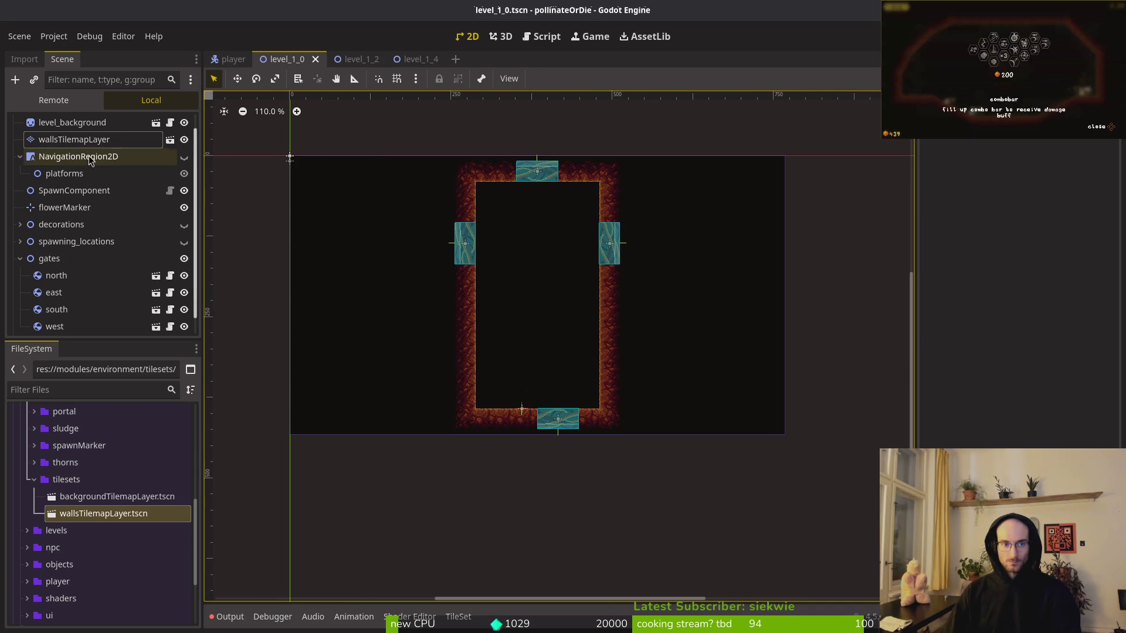
left_click(184, 156)
scroll(532, 220, "up", 3)
Drag navigation polygon corners onto the wall's top-left inner corner.
left_click(505, 220)
scroll(505, 220, "up", 1)
scroll(382, 235, "up", 5)
mouse_move(382, 235)
left_mouse_down()
mouse_move(467, 221)
mouse_move(464, 191)
left_mouse_up()
scroll(593, 276, "right", 10)
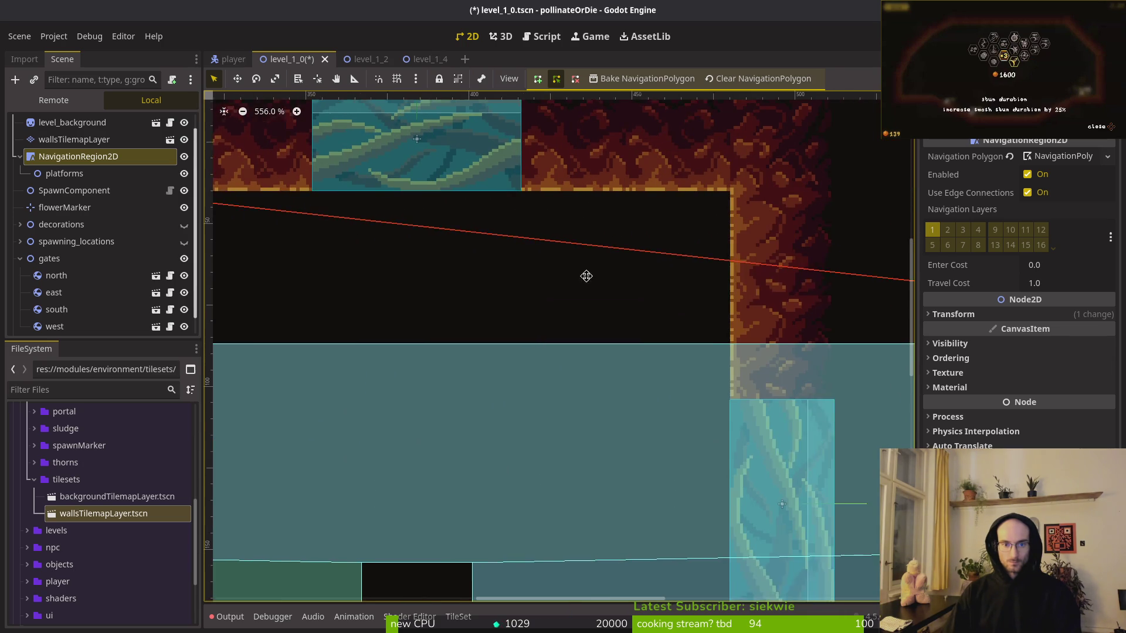
mouse_move(675, 298)
left_mouse_down()
mouse_move(332, 183)
mouse_move(350, 194)
left_mouse_up()
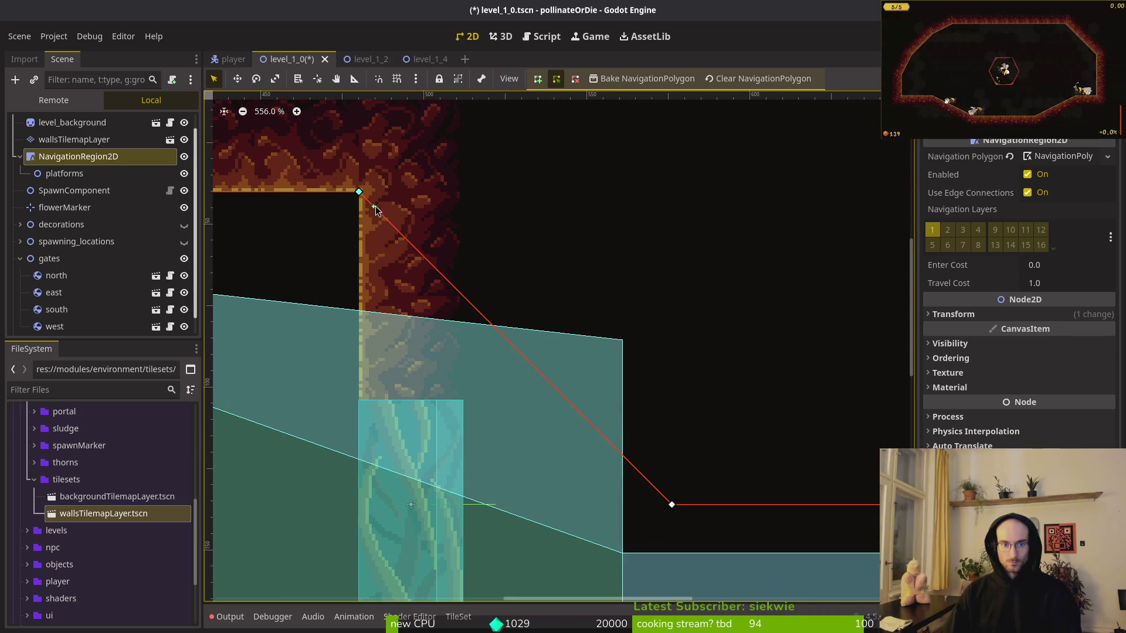
scroll(511, 262, "down", 4)
left_click_drag(511, 262, 565, 246)
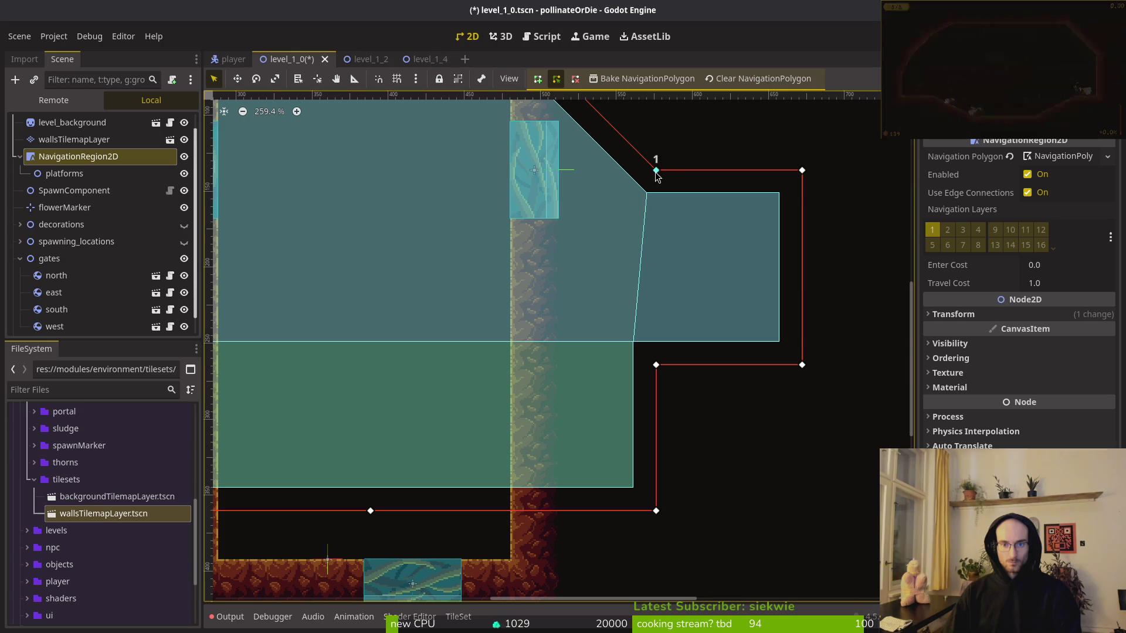
Delete four extra vertices from the navigation outline.
right_click(802, 174)
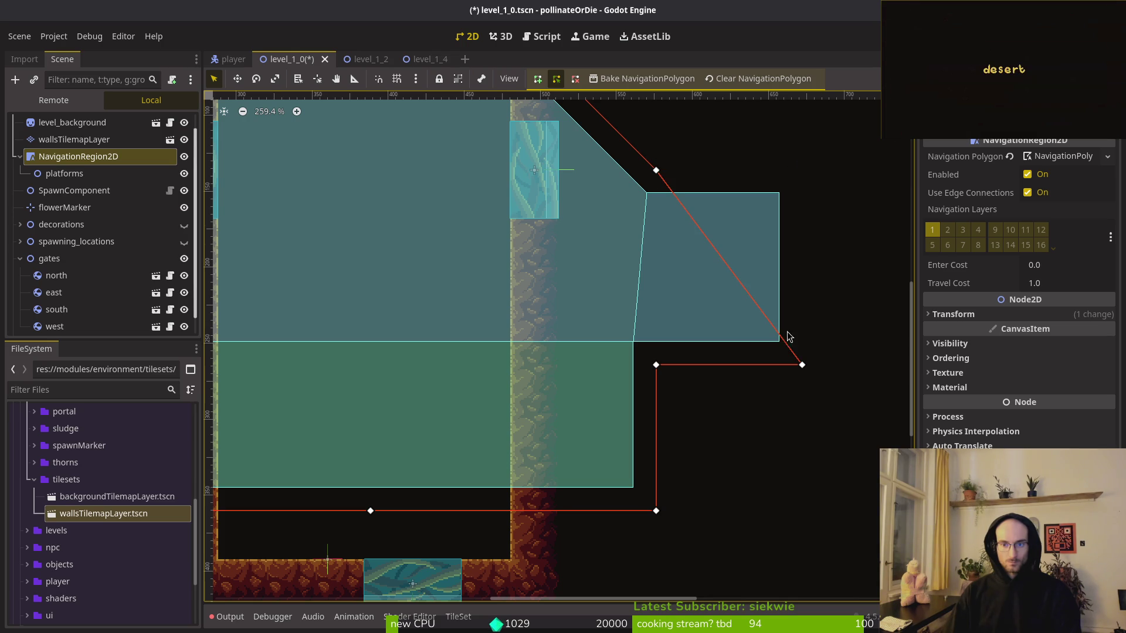
right_click(802, 364)
right_click(656, 171)
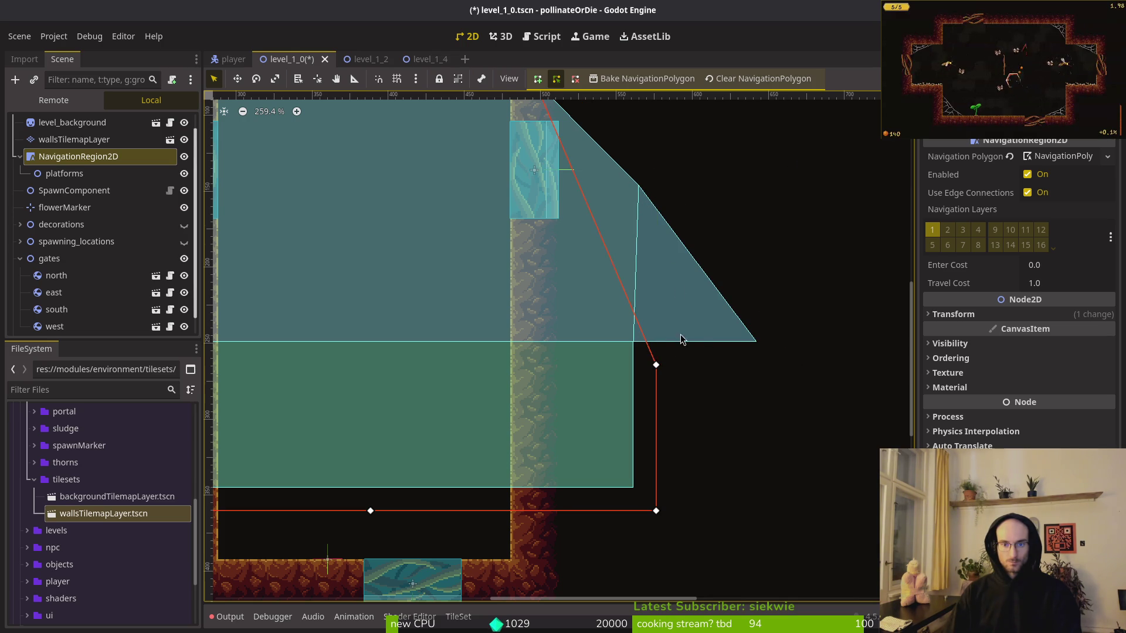
right_click(655, 365)
scroll(674, 340, "up", 3)
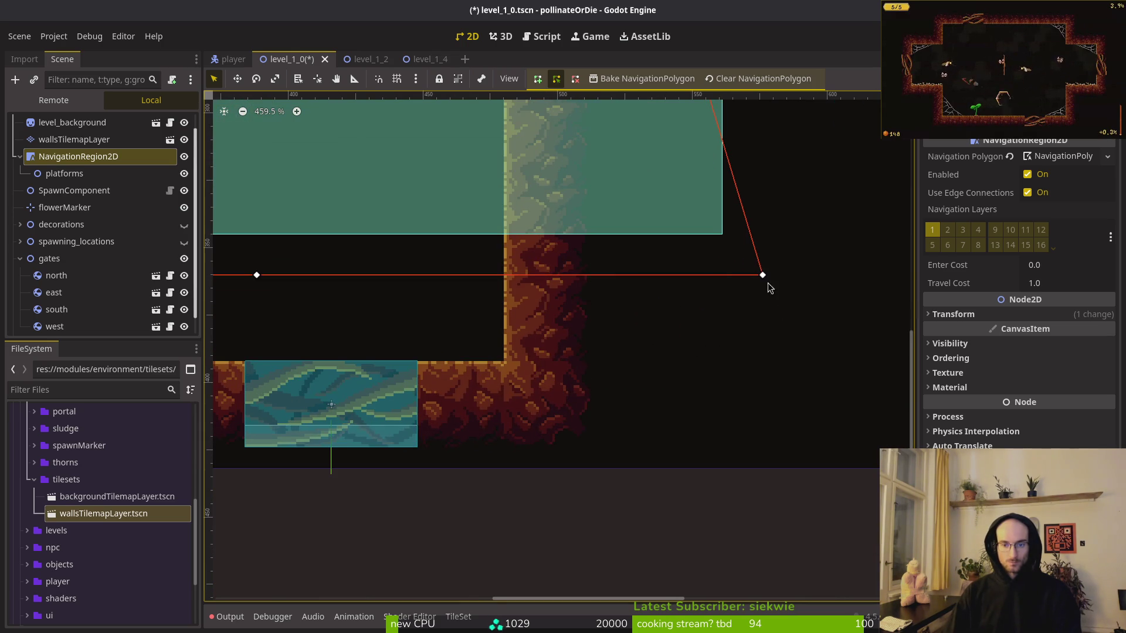
Move outline vertices 1 and 2 onto the platform corners.
left_click_drag(762, 274, 503, 360)
scroll(391, 329, "left", 5)
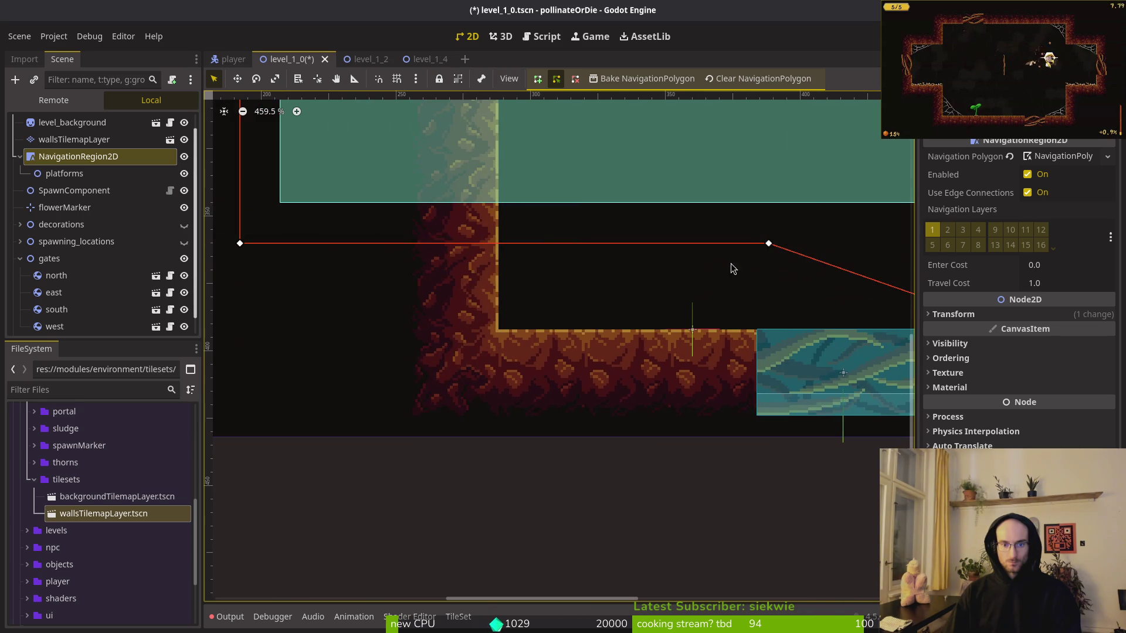
left_click_drag(772, 249, 503, 337)
scroll(503, 339, "up", 3)
scroll(522, 345, "left", 2)
mouse_move(298, 325)
left_mouse_down()
mouse_move(383, 251)
mouse_move(372, 343)
mouse_move(473, 312)
mouse_move(461, 362)
left_mouse_up()
Delete the leftover outline vertices at the left corner, including vertex 3.
scroll(372, 342, "down", 3)
right_click(461, 362)
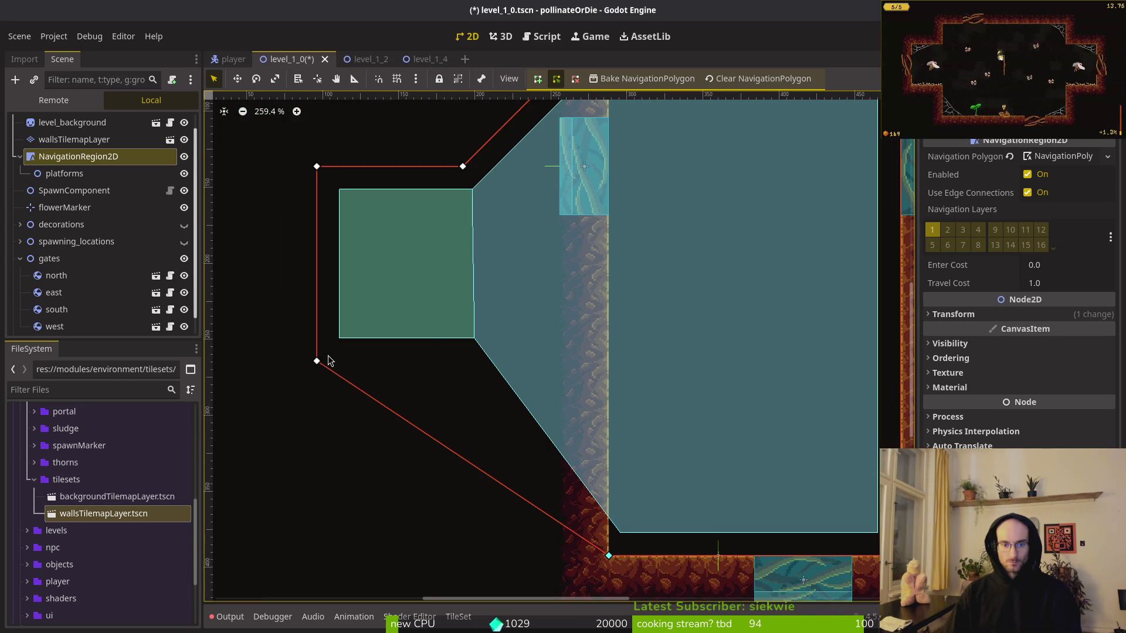
right_click(317, 364)
left_click(312, 370)
right_click(317, 362)
scroll(463, 170, "up", 2)
scroll(596, 322, "down", 4)
Rebake the navigation mesh to the new four-corner outline and save level_1_0.
key("Escape")
scroll(561, 366, "down", 5)
scroll(561, 366, "right", 5)
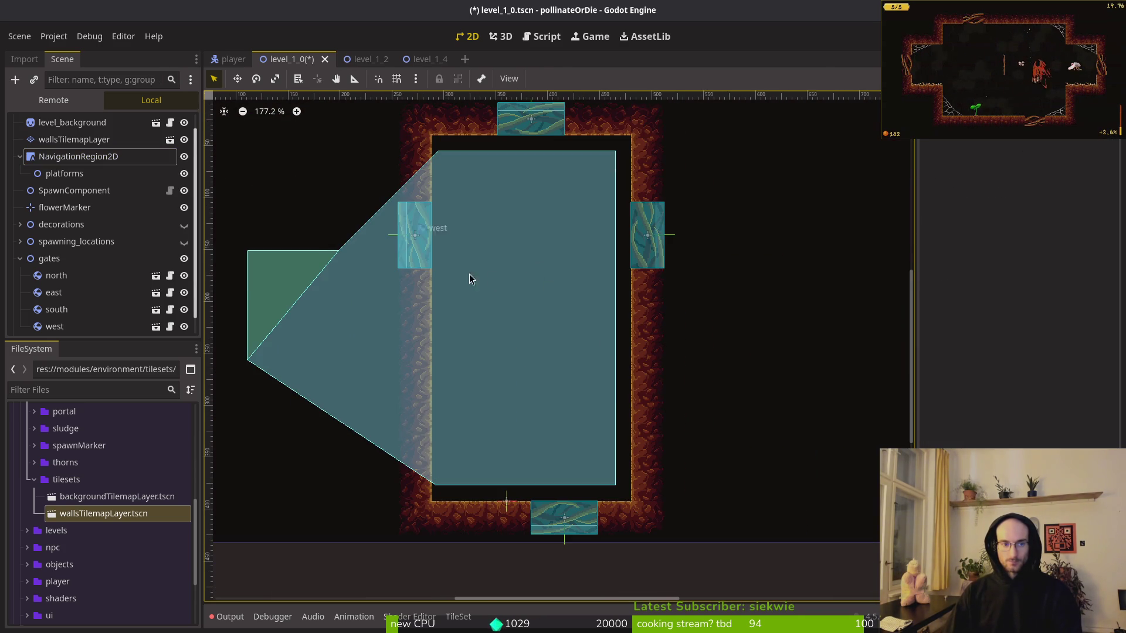
left_click(561, 366)
left_click(644, 79)
key("ctrl+s")
scroll(557, 267, "down", 2)
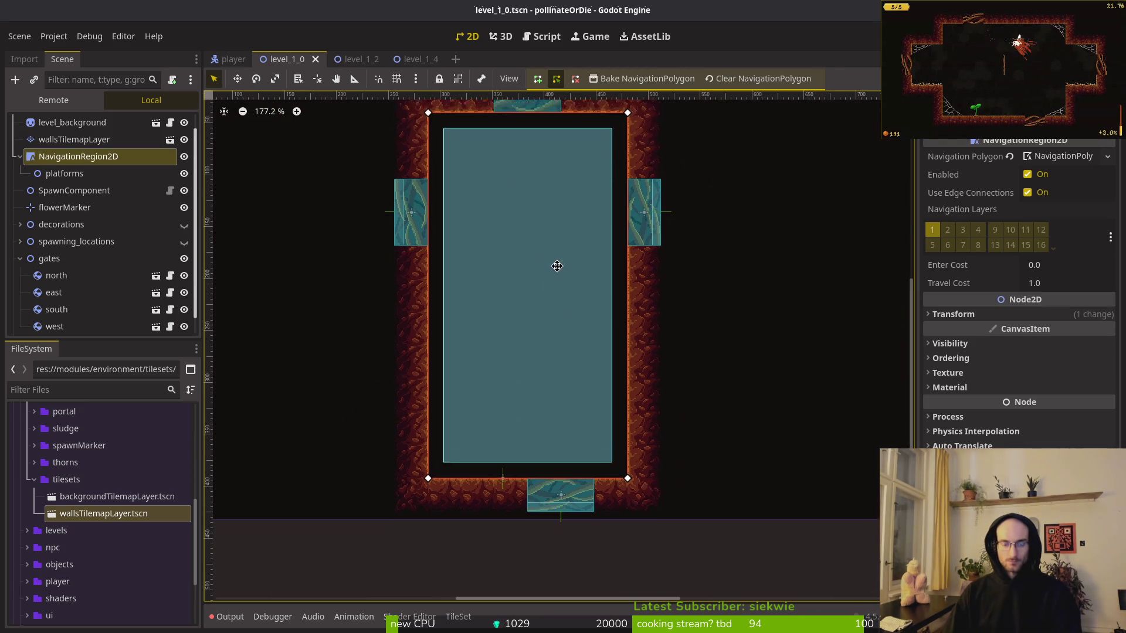
key("Escape")
left_click_drag(737, 335, 768, 376)
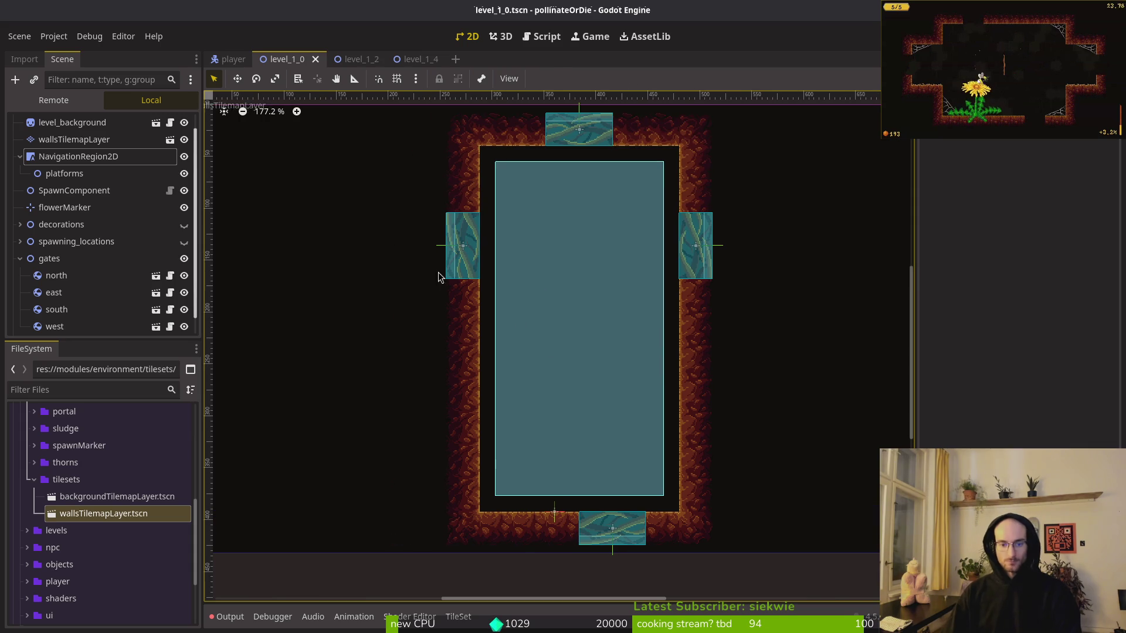
scroll(409, 287, "down", 3)
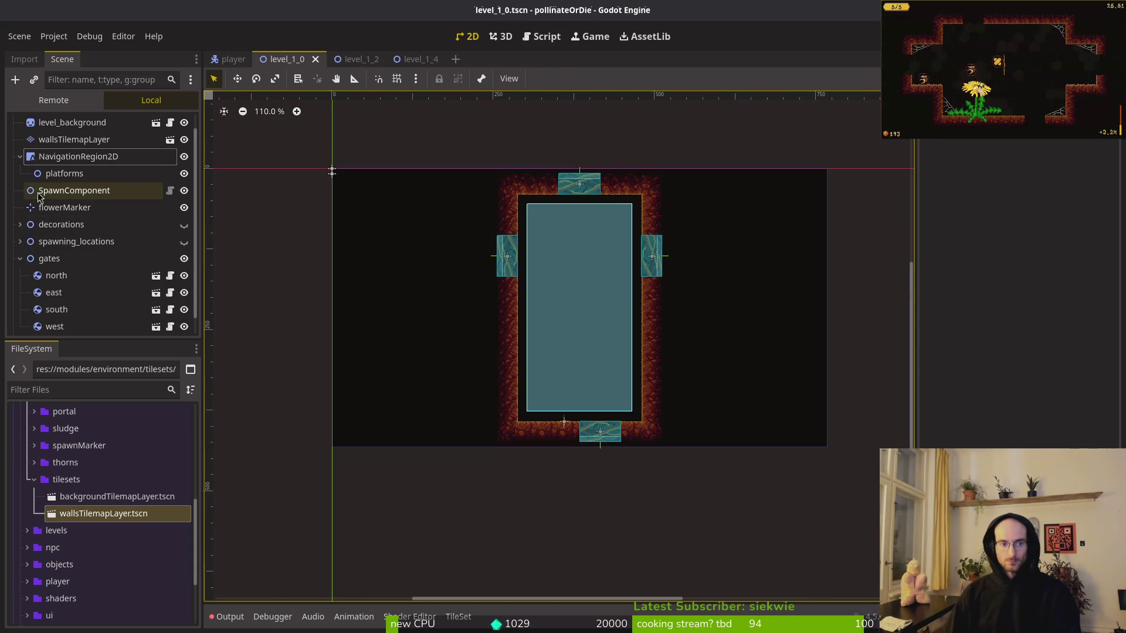
Collapse the tree groups, drag decorations beneath gates, and turn on spawning_locations' visibility.
left_click(65, 175)
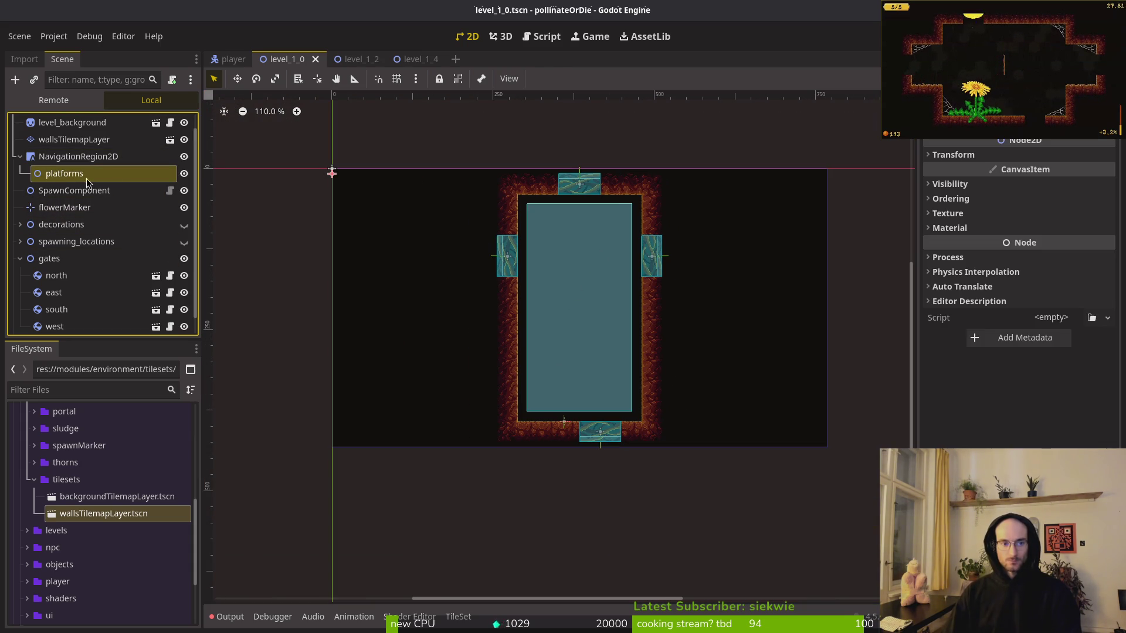
left_click(20, 157)
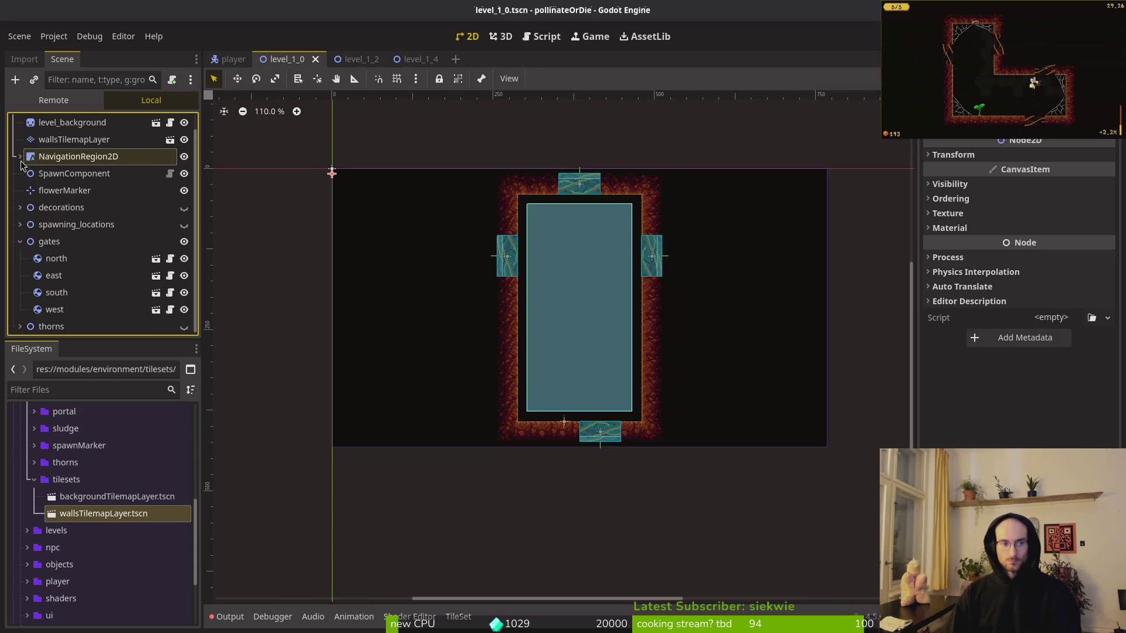
left_click(57, 192)
left_click(20, 241)
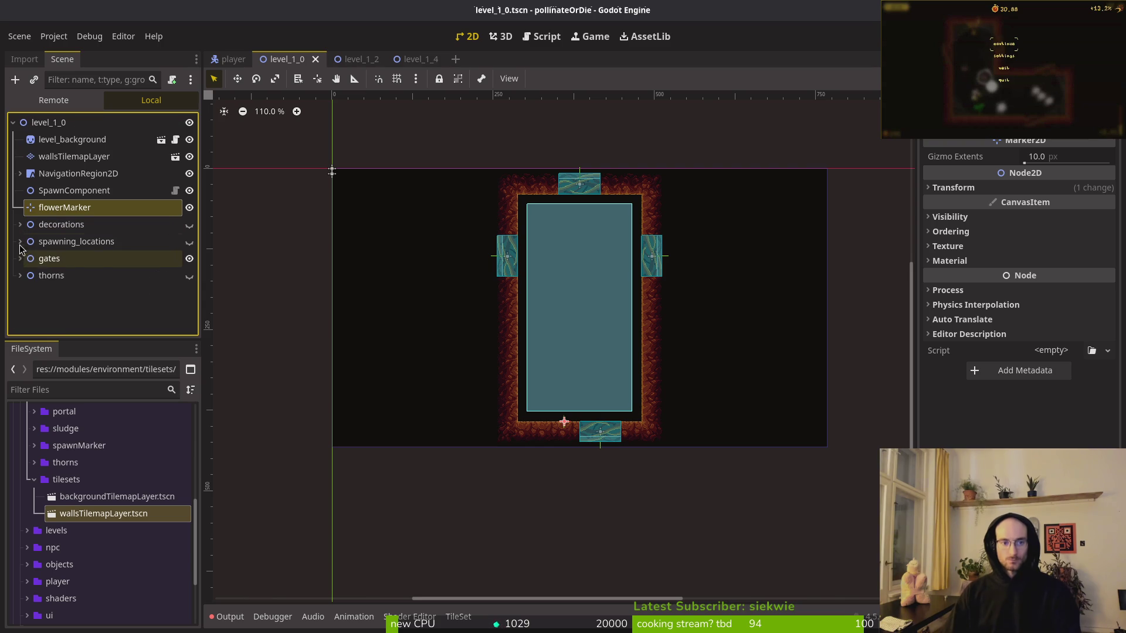
left_click(20, 225)
left_click(19, 208)
mouse_move(40, 220)
left_mouse_down()
mouse_move(78, 291)
mouse_move(74, 263)
left_mouse_up()
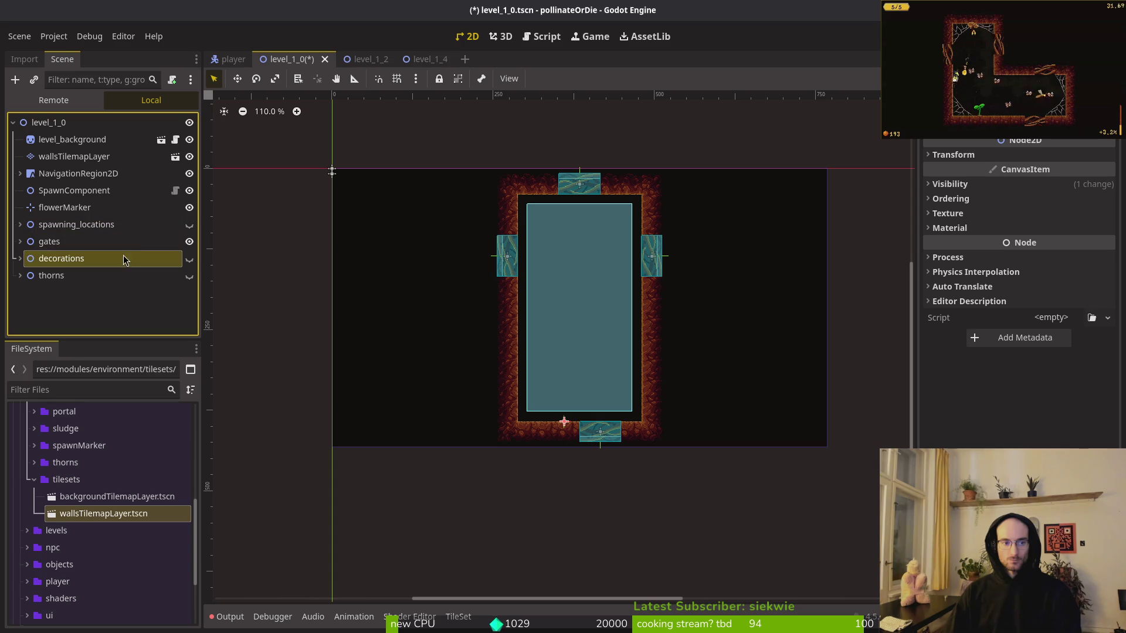
left_click(189, 224)
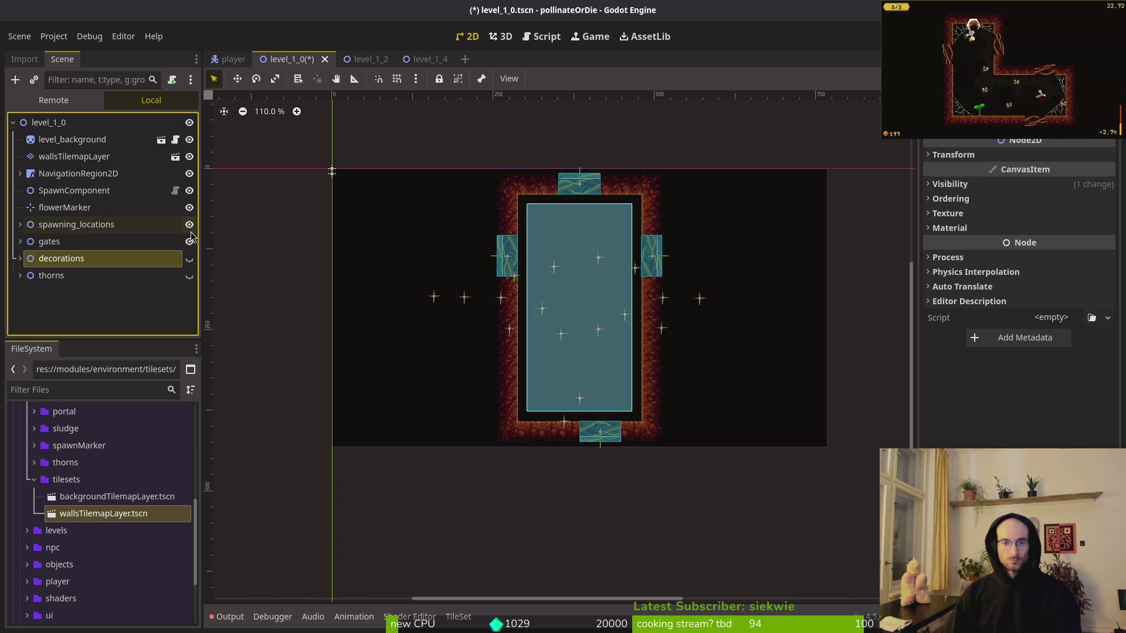
Expand spawning_locations and hide wave2's spawn markers.
left_click(21, 225)
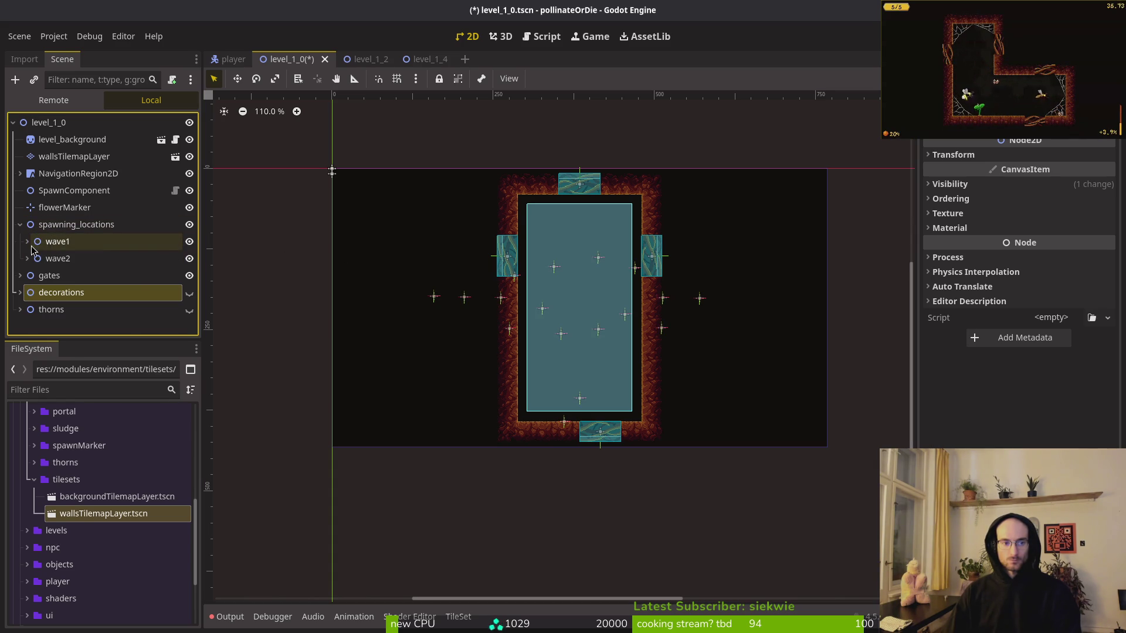
left_click(27, 257)
left_click(27, 258)
left_click(189, 258)
In wave1, multi-select enemySpawnMarker2, 3, 7 and 8 and delete them.
left_click(27, 241)
scroll(527, 267, "up", 4)
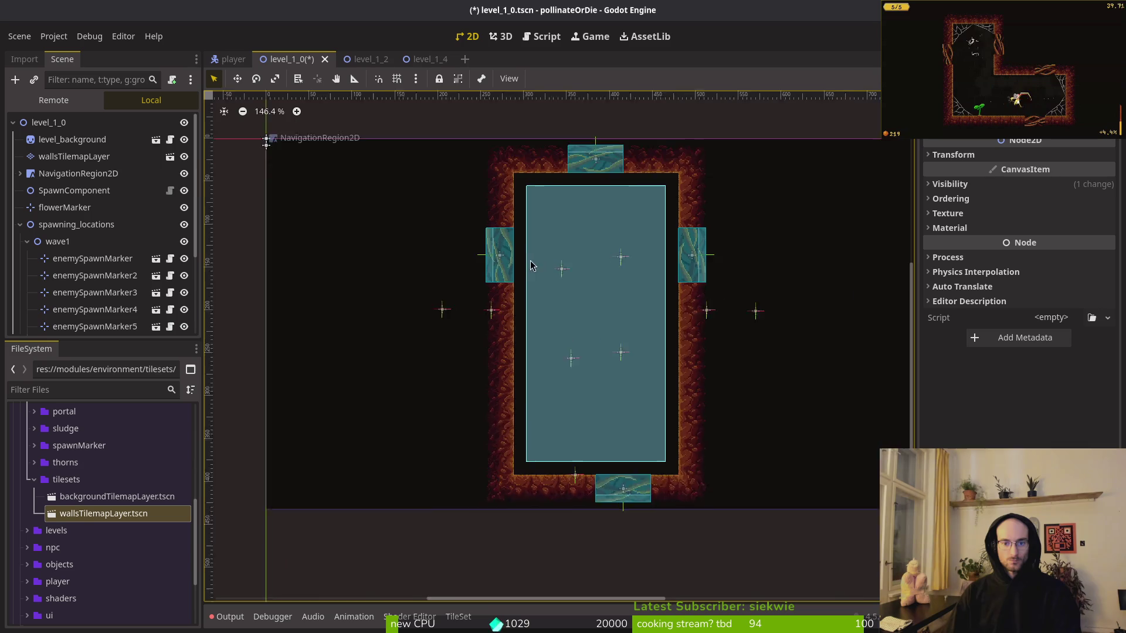
left_click(91, 275)
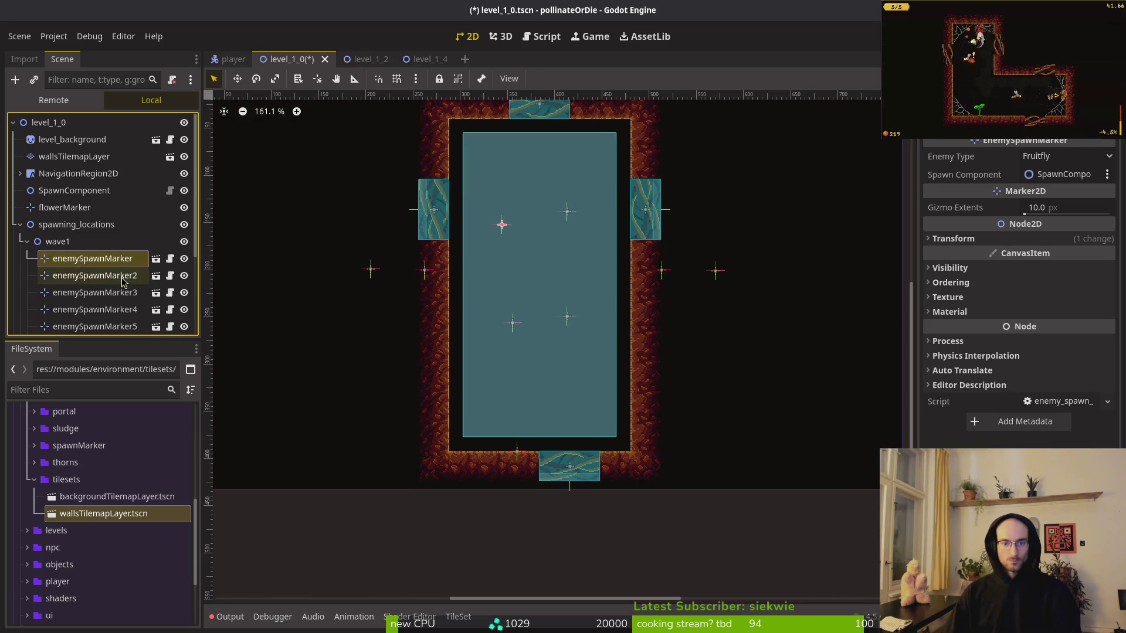
left_click(111, 295)
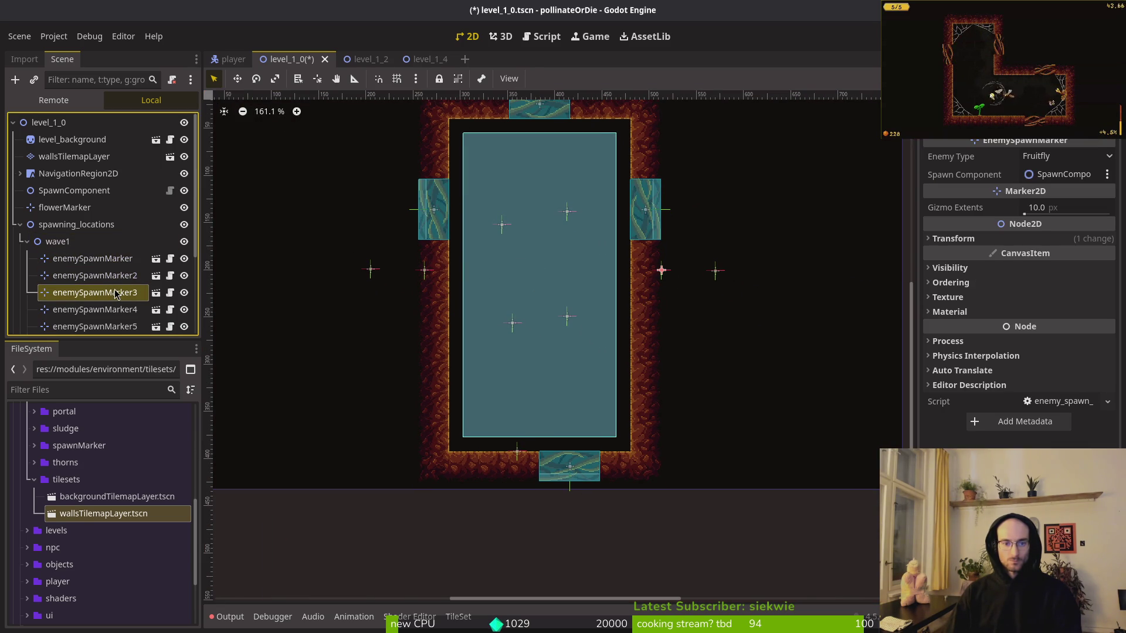
left_click(108, 275, "ctrl")
left_click(103, 327, "ctrl")
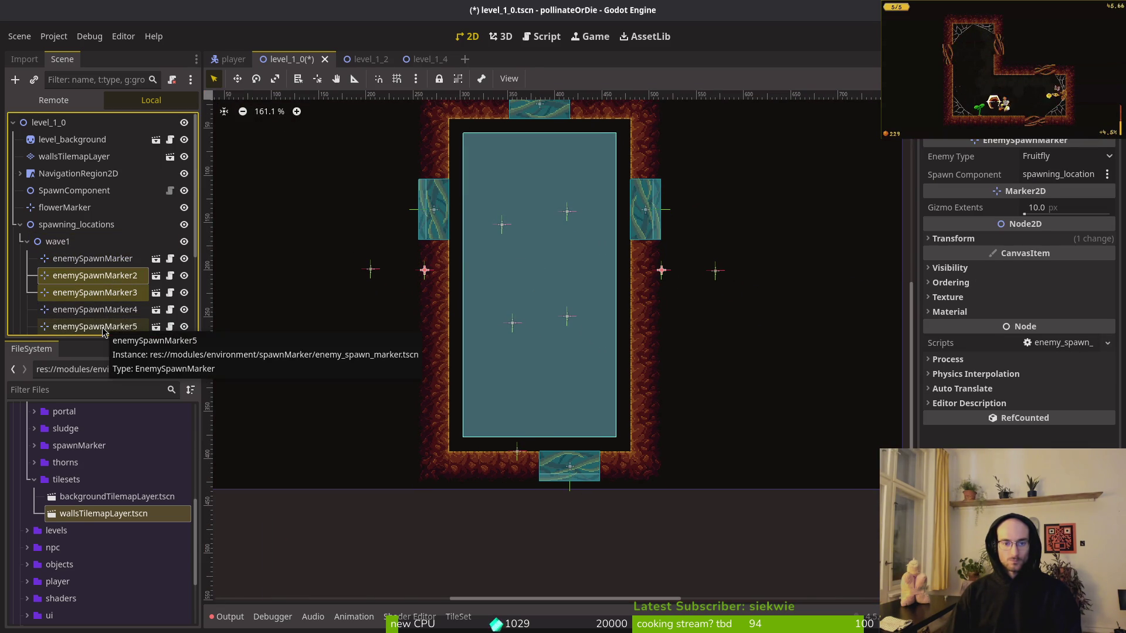
left_click(102, 328, "ctrl")
left_click(105, 330, "ctrl")
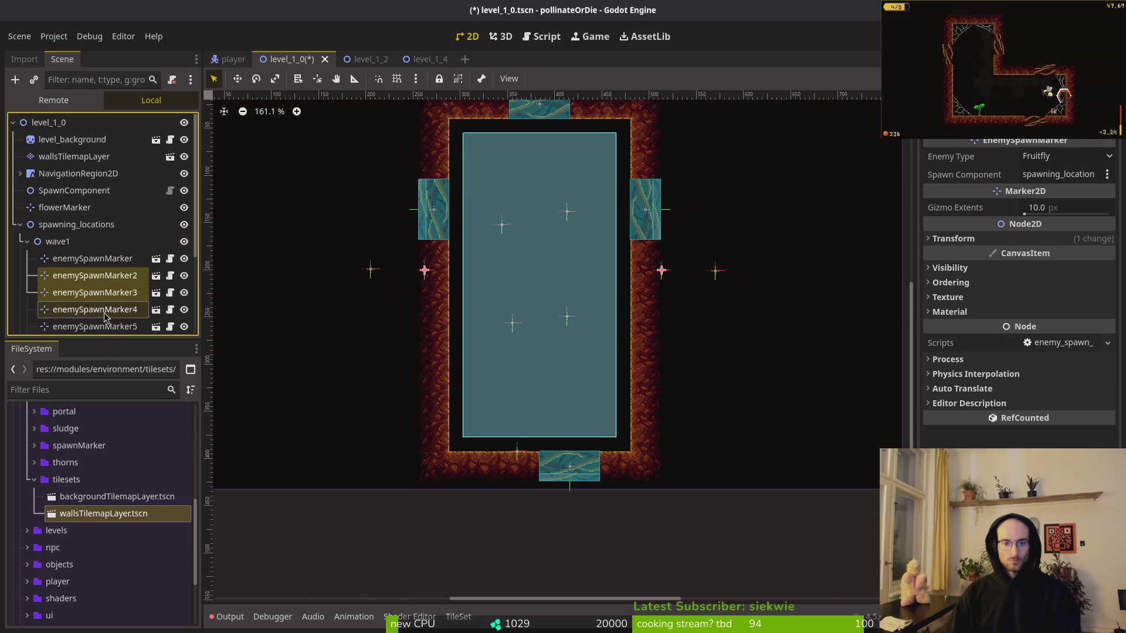
scroll(107, 293, "down", 3)
left_click(108, 279, "ctrl")
left_click(109, 295, "ctrl")
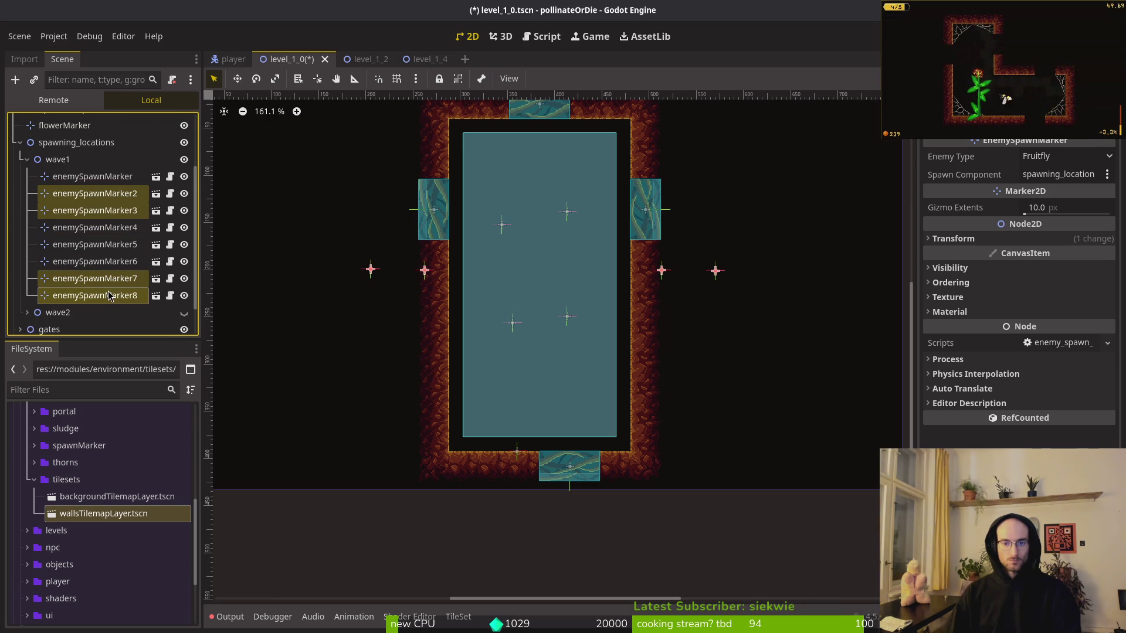
key("Delete")
left_click(501, 343)
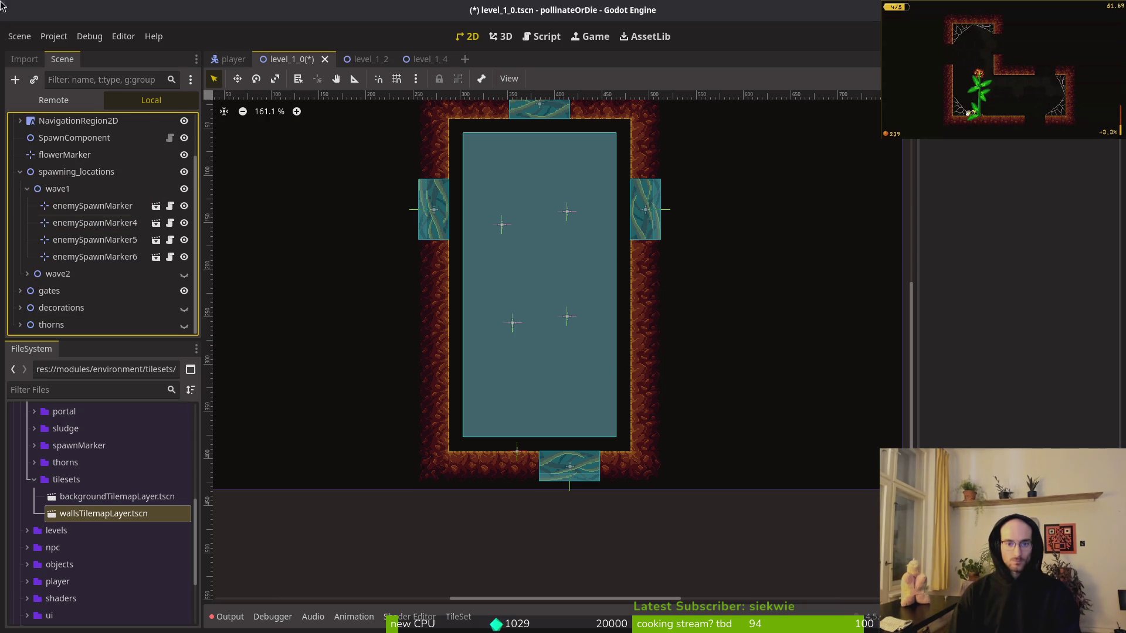
Reposition wave1's enemySpawnMarker4, 5 and 6 within the room.
scroll(501, 343, "up", 3)
mouse_move(453, 305)
left_mouse_down()
mouse_move(432, 400)
mouse_move(433, 382)
mouse_move(487, 374)
left_mouse_up()
left_click_drag(522, 287, 492, 258)
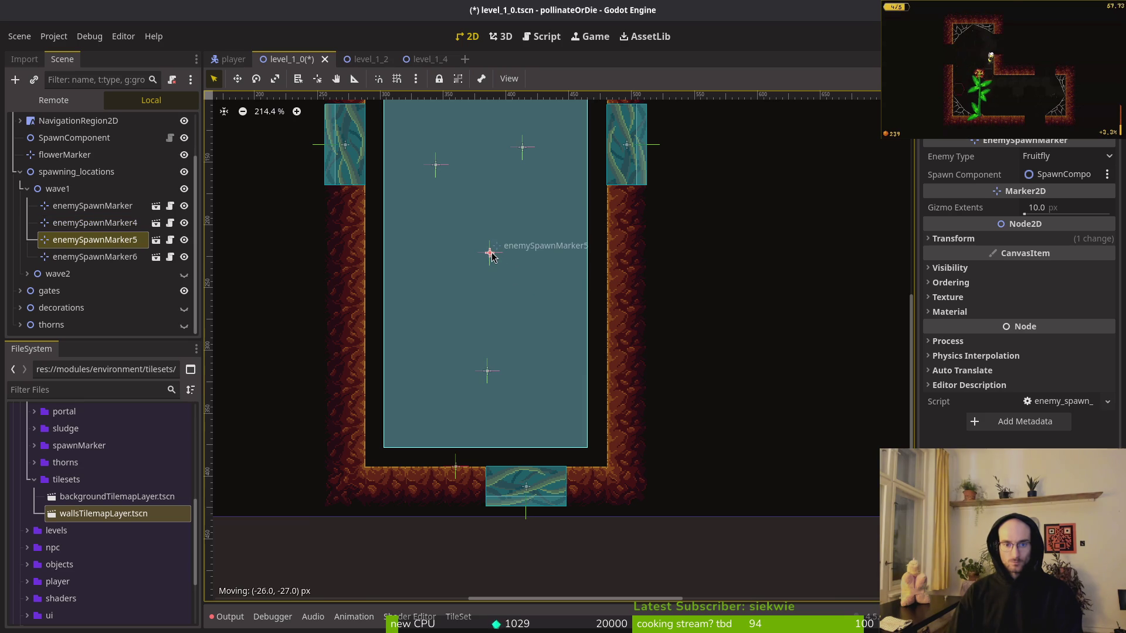
scroll(535, 306, "up", 5)
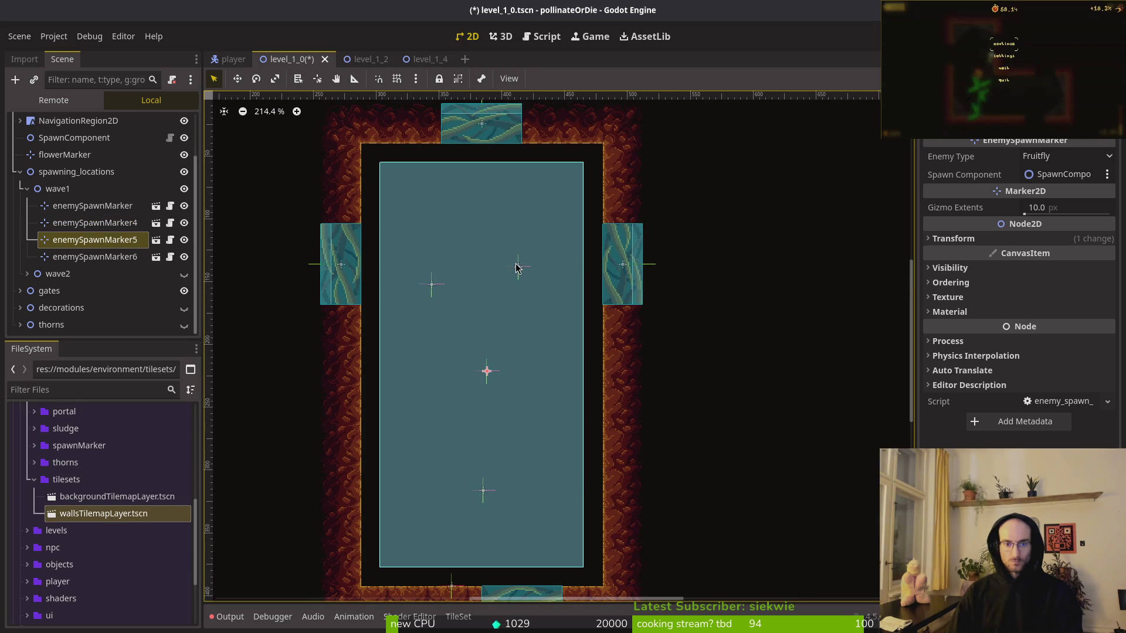
mouse_move(520, 272)
left_mouse_down()
mouse_move(482, 218)
mouse_move(492, 217)
left_mouse_up()
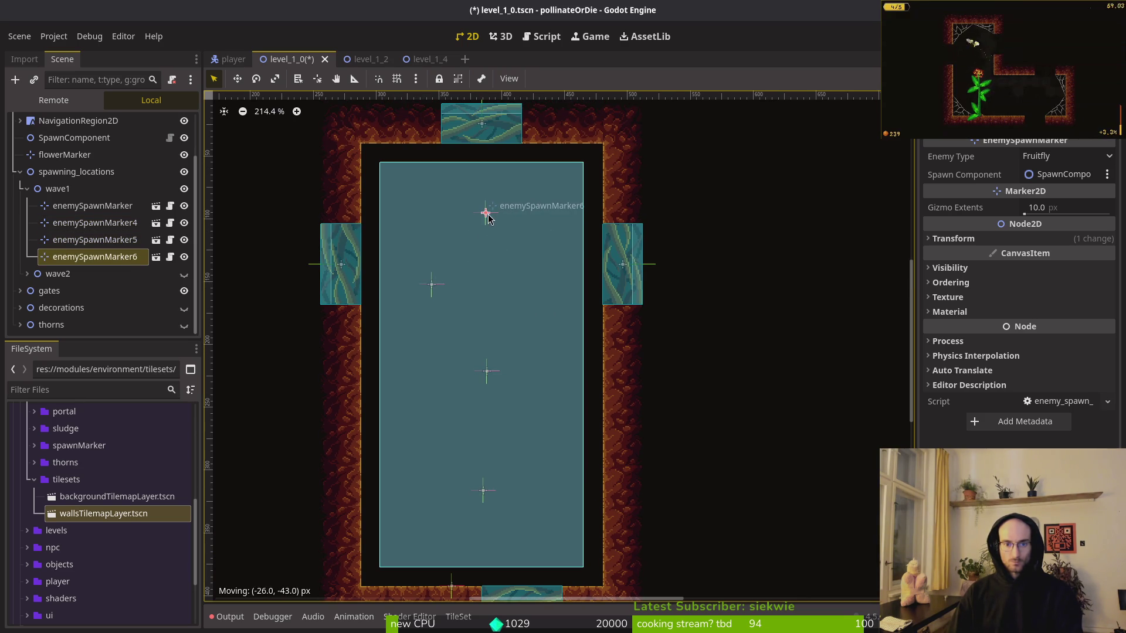
mouse_move(432, 284)
left_mouse_down()
mouse_move(490, 294)
mouse_move(457, 309)
left_mouse_up()
left_click_drag(483, 219, 496, 202)
left_click_drag(457, 310, 466, 259)
left_click(487, 370)
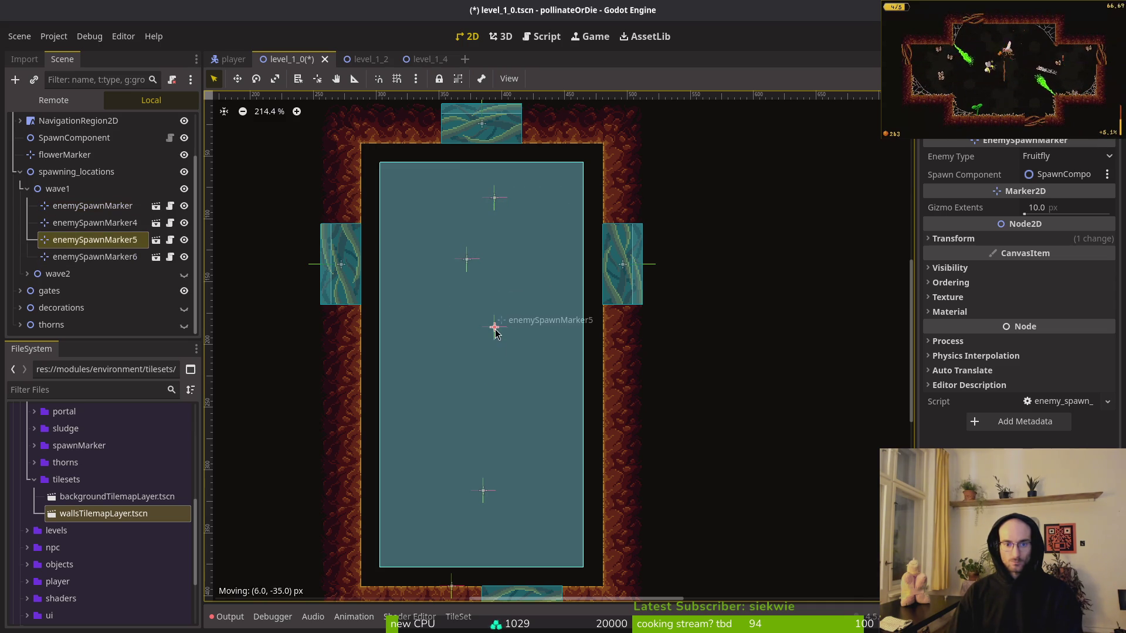
left_click_drag(483, 497, 468, 398)
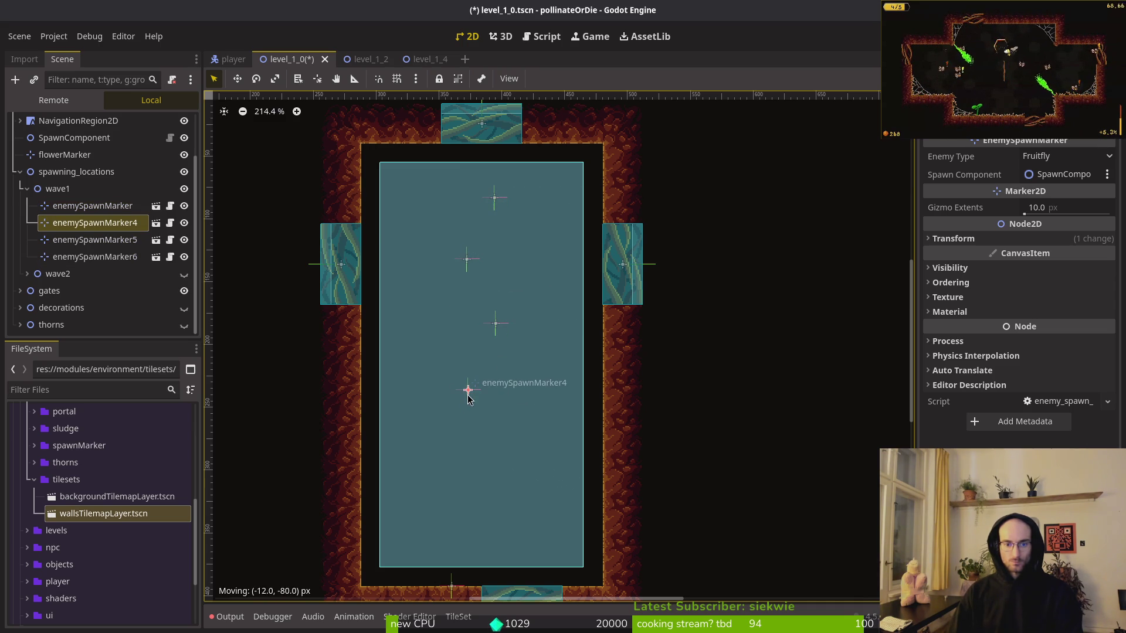
Duplicate enemySpawnMarker4 into markers 7 and 8 and place them lower in the room.
left_click_drag(106, 227, 88, 189)
left_click_drag(94, 273, 65, 188)
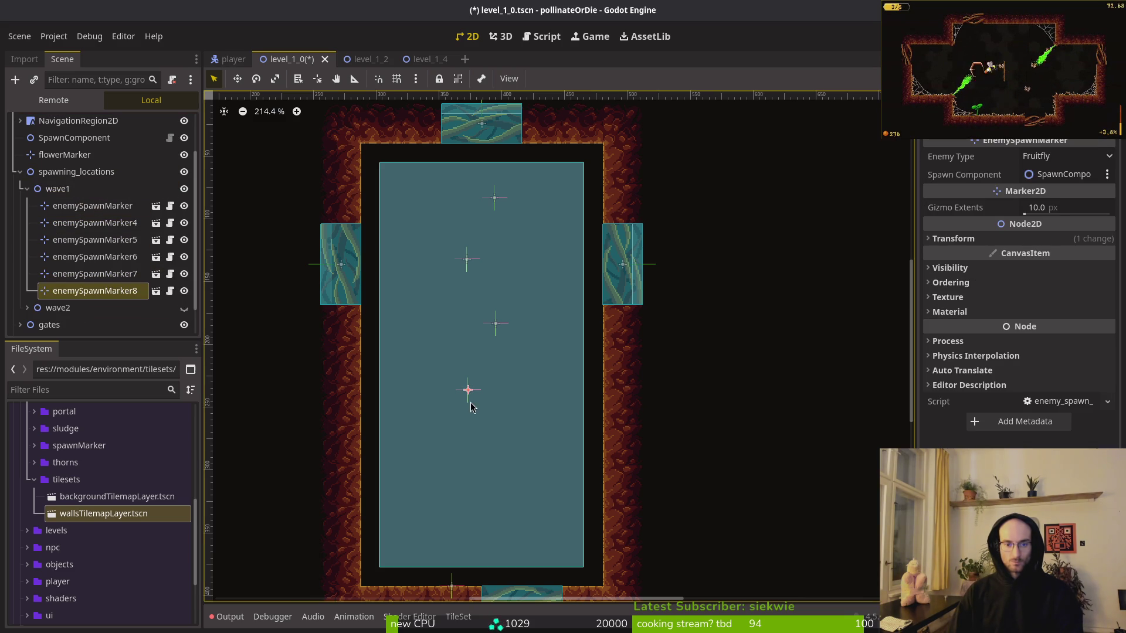
left_click_drag(468, 391, 504, 465)
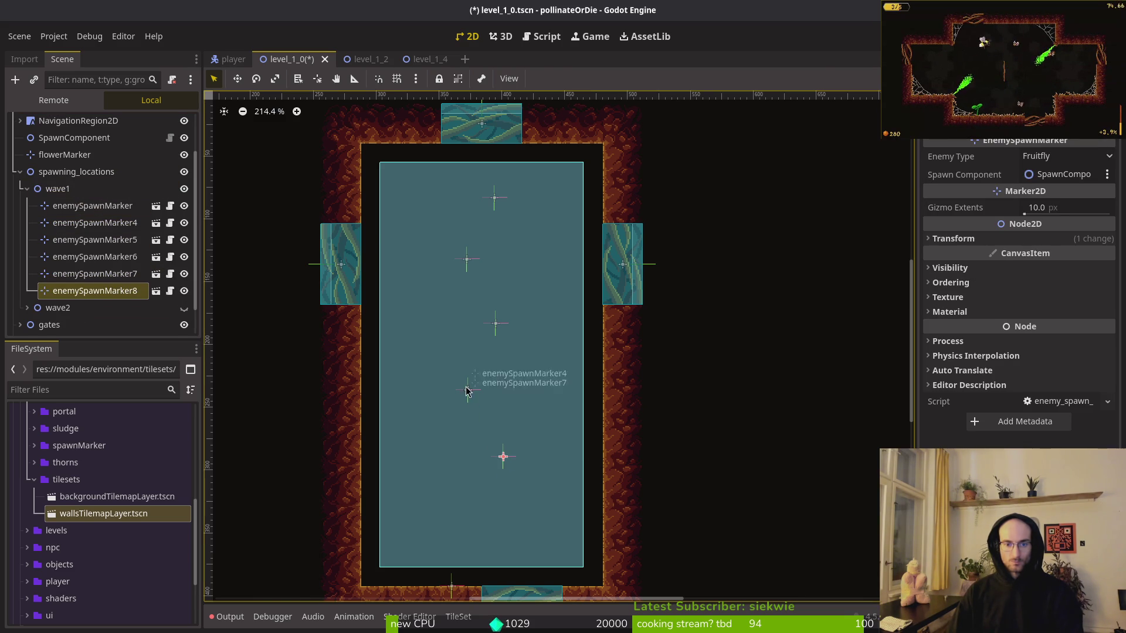
left_click(475, 447)
left_click_drag(468, 389, 474, 524)
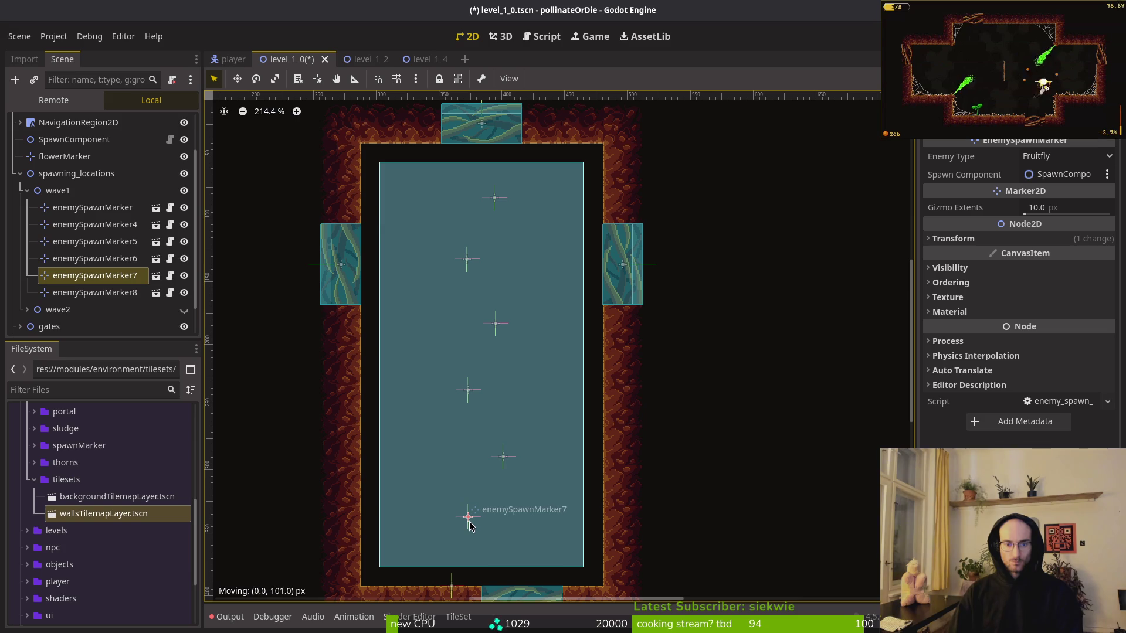
left_click(503, 458)
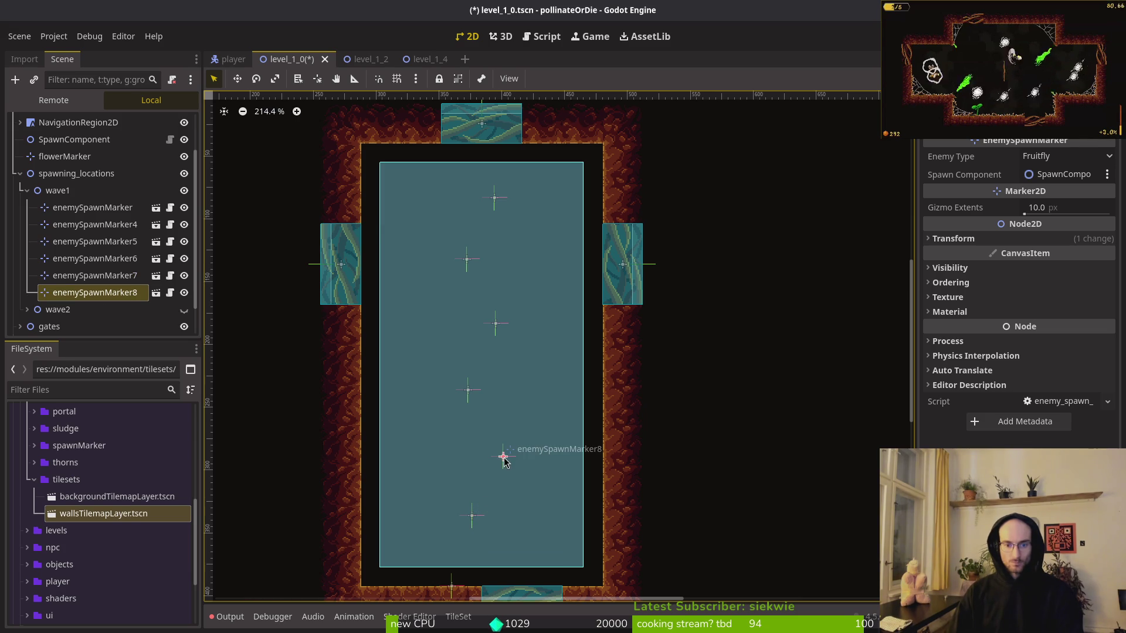
left_click_drag(467, 396, 465, 401)
left_click_drag(498, 327, 499, 334)
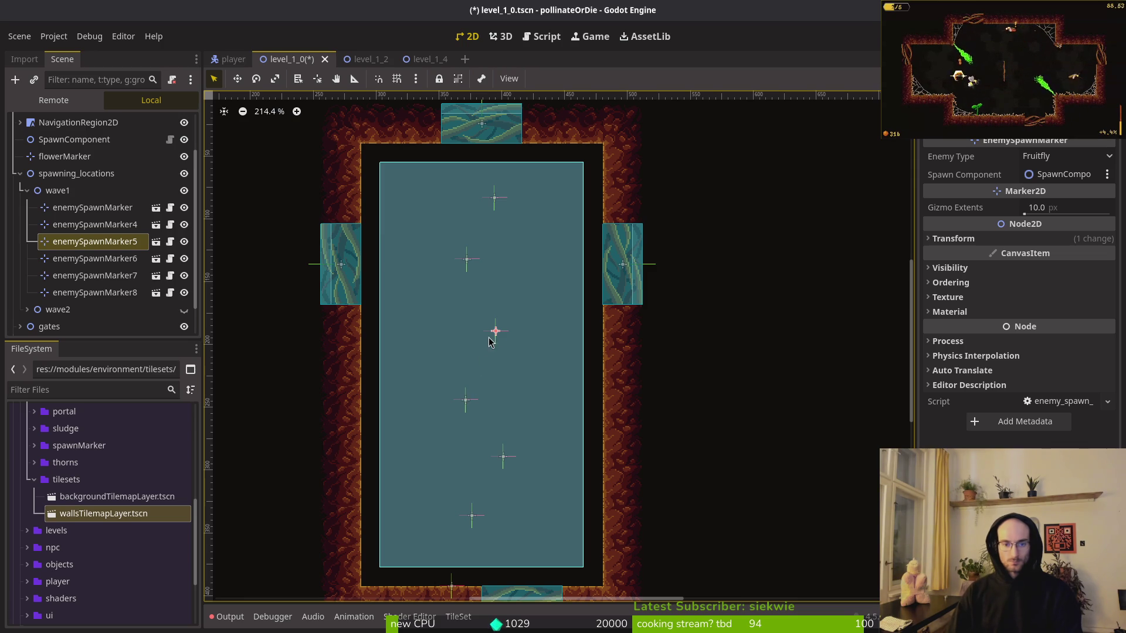
Check each marker's position, raise markers 4 and 8, and delete enemySpawnMarker5.
left_click(495, 197)
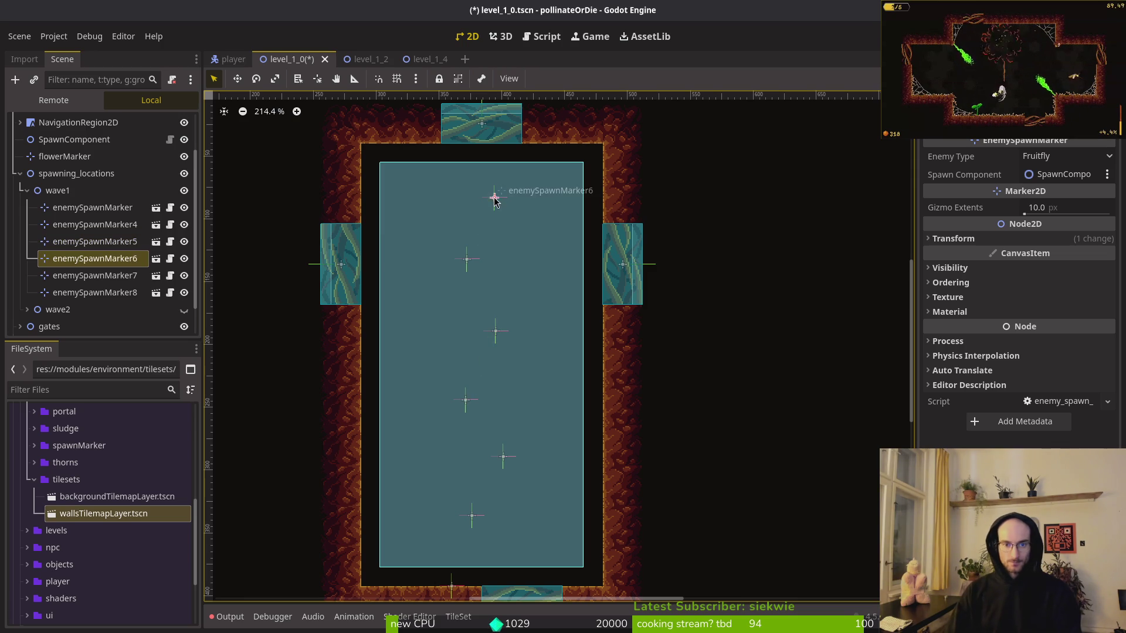
left_click(469, 267)
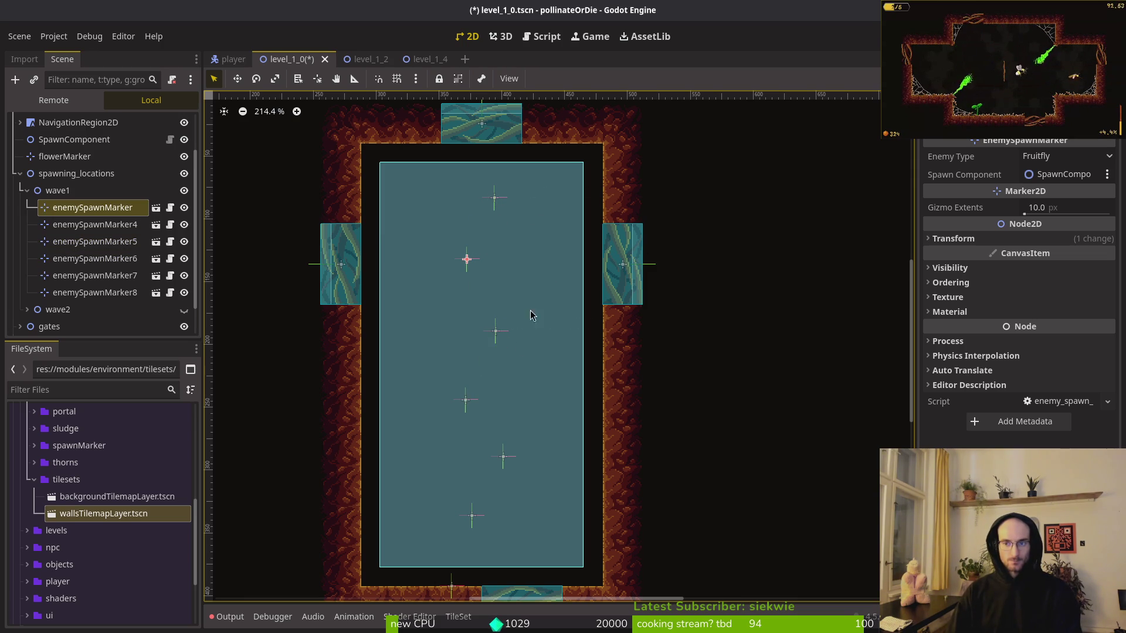
left_click(130, 229)
left_click(128, 242)
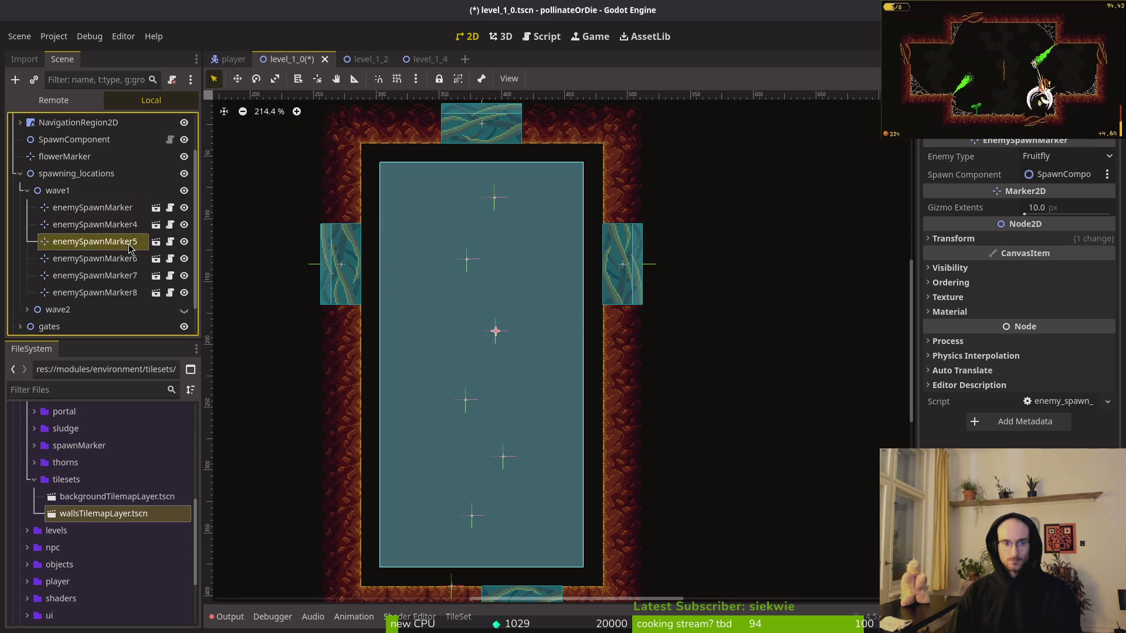
left_click(128, 258)
left_click(128, 293)
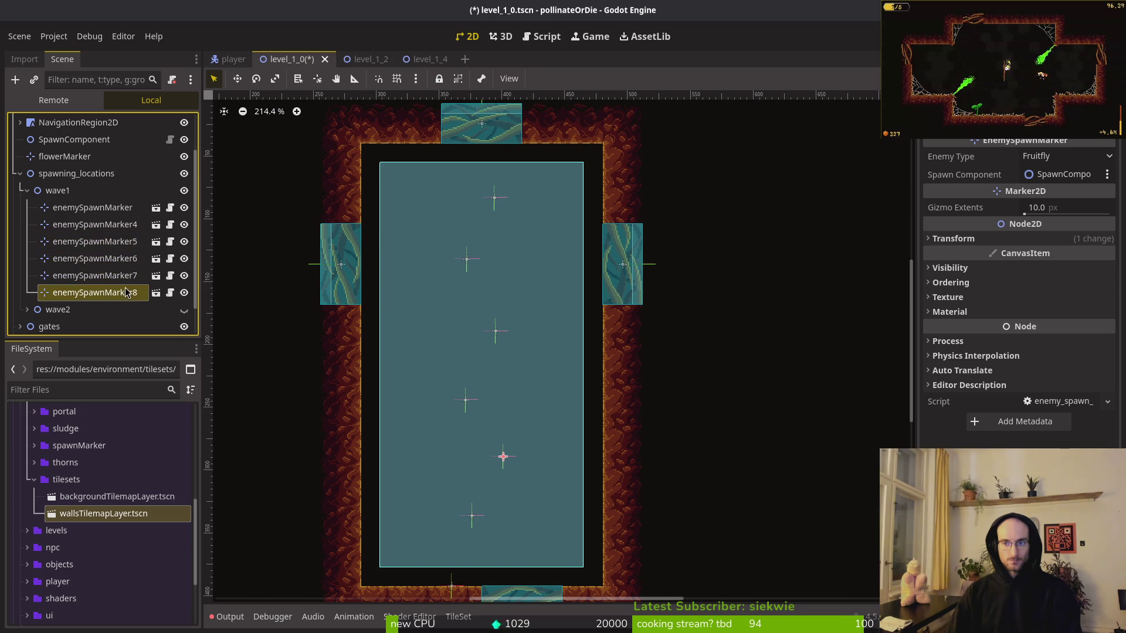
left_click(103, 276)
left_click(108, 258)
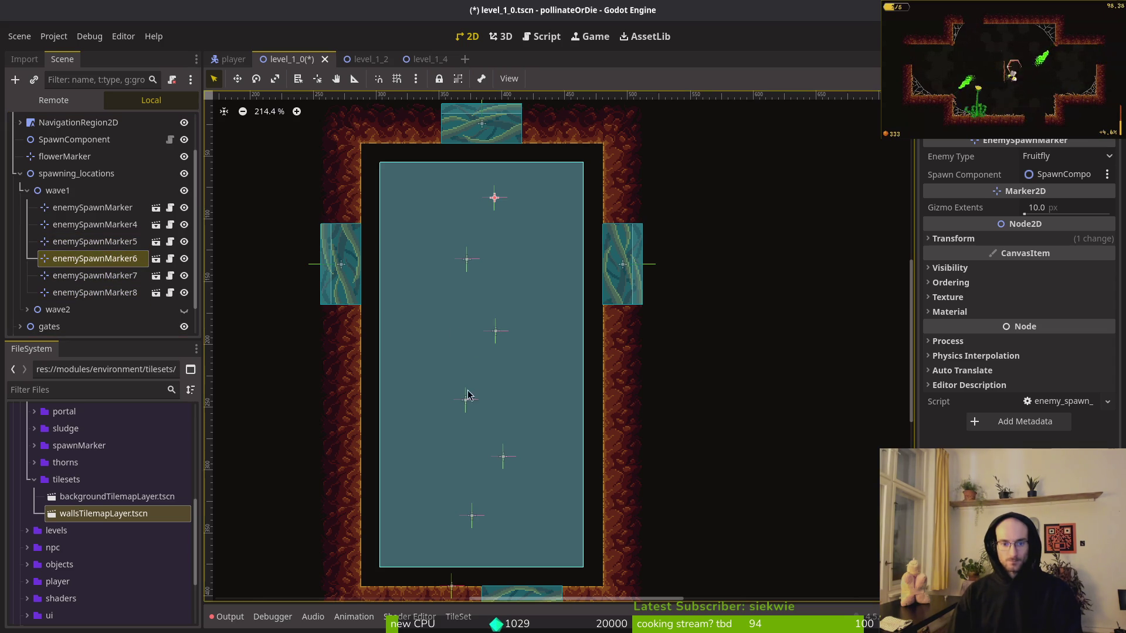
left_click_drag(468, 405, 478, 372)
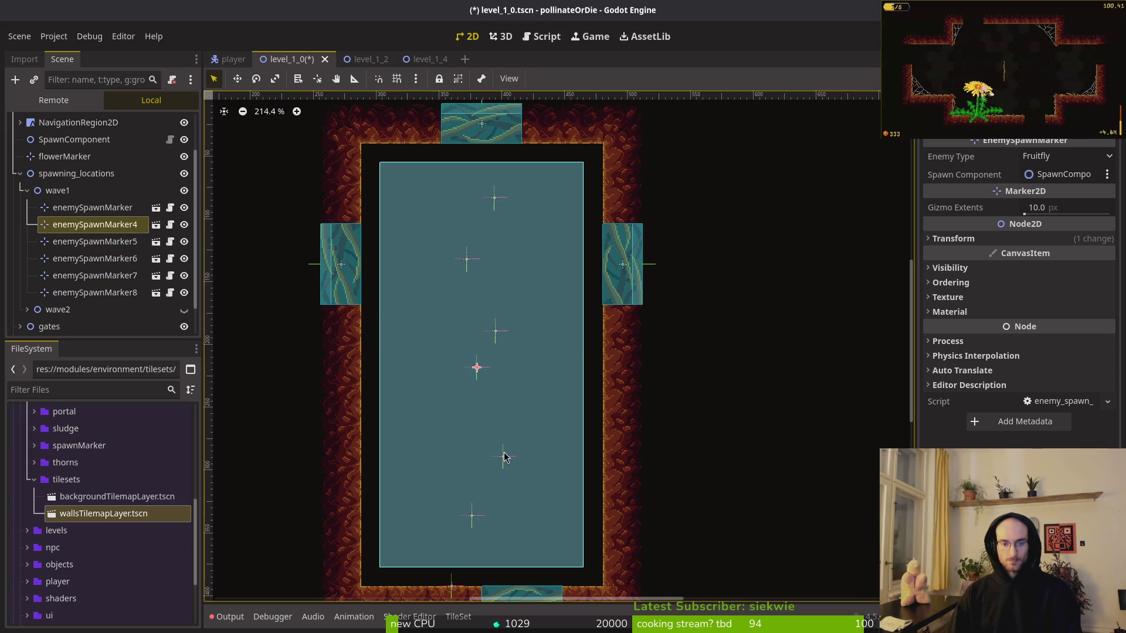
left_click_drag(505, 457, 499, 433)
left_click(496, 342)
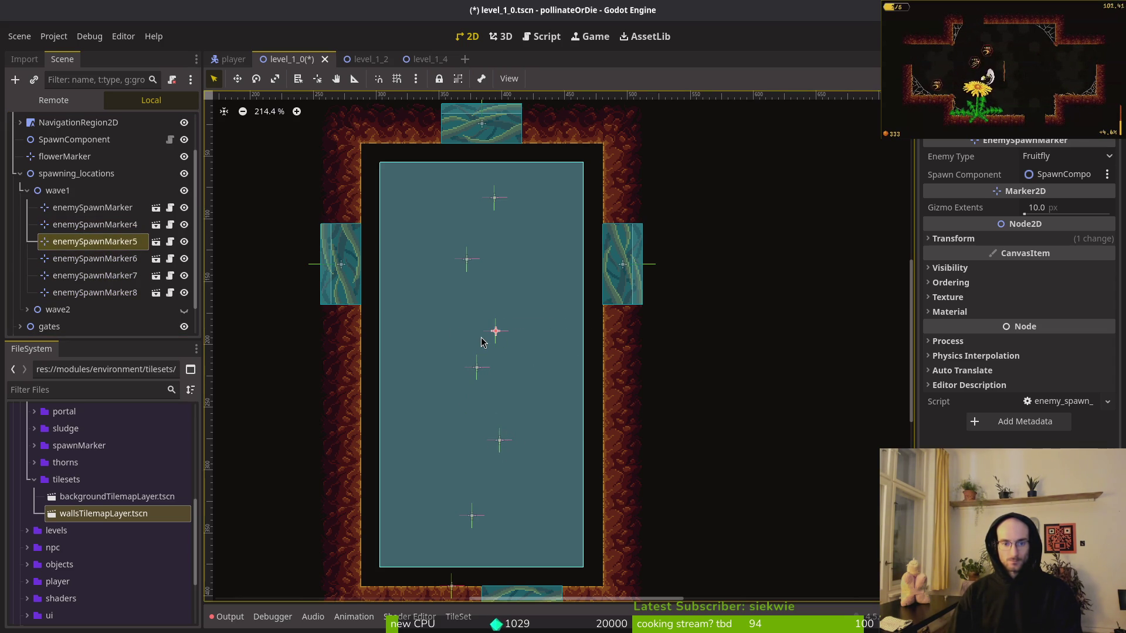
key("Delete")
Confirm the deletion, try small marker moves, then undo to restore enemySpawnMarker5.
key("Return")
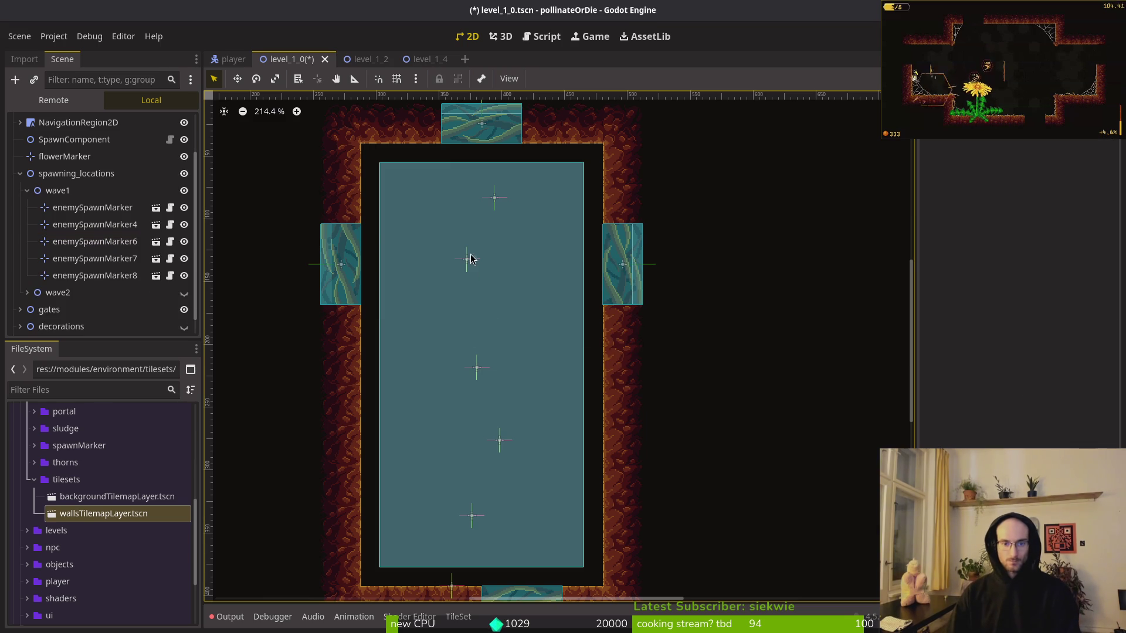
left_click_drag(468, 263, 473, 280)
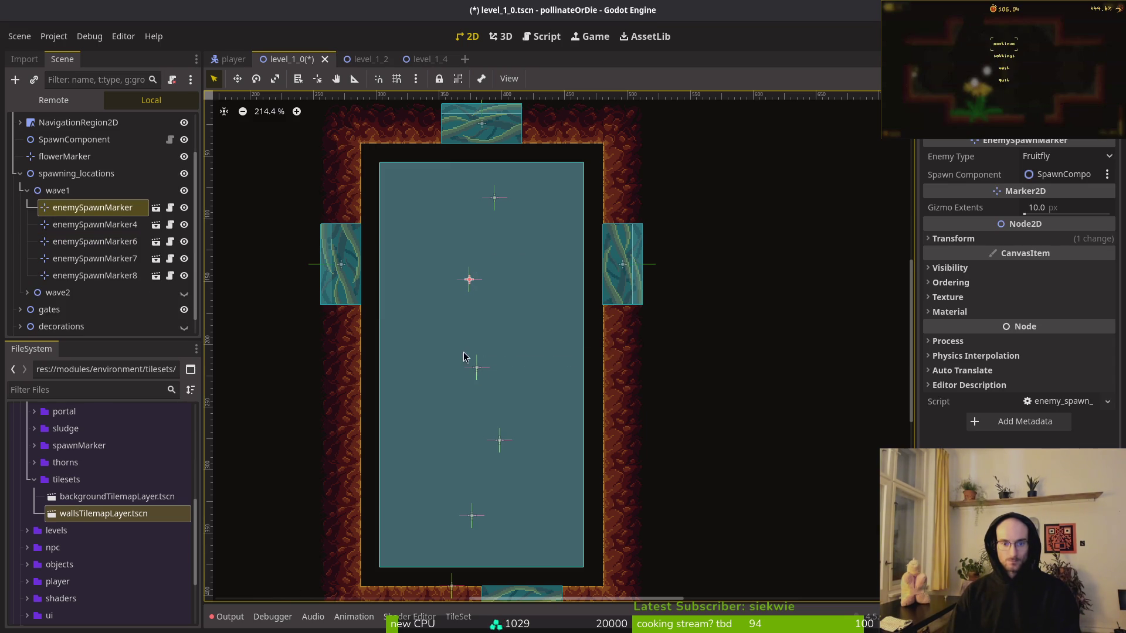
mouse_move(478, 368)
left_mouse_down()
mouse_move(485, 337)
mouse_move(494, 346)
left_mouse_up()
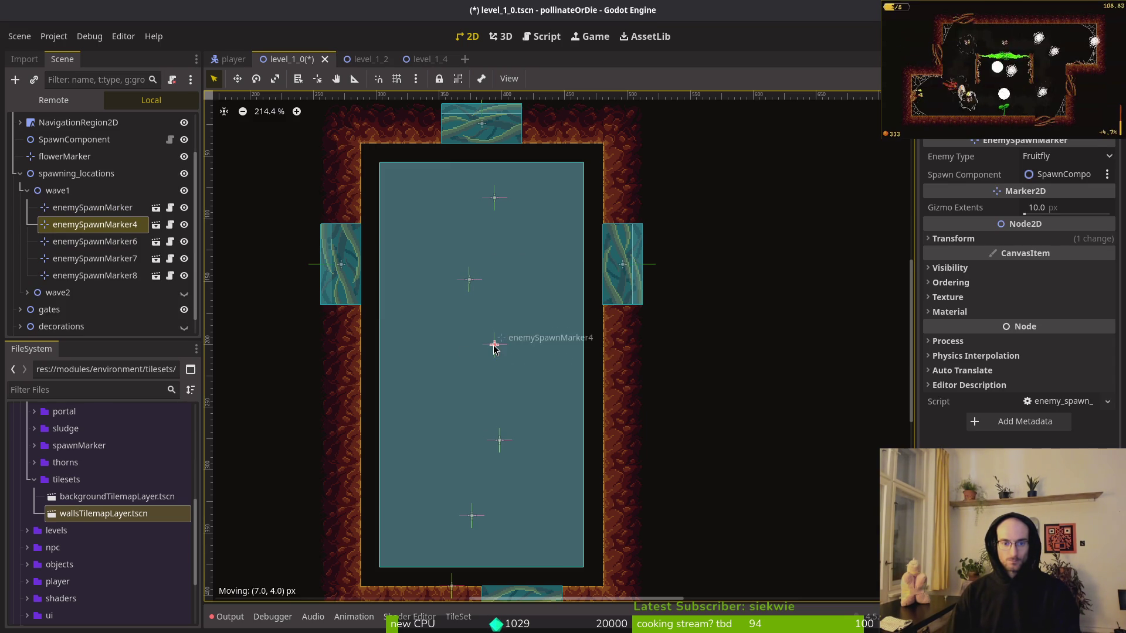
key("ctrl+z")
key("ctrl+z")
key("ctrl+z")
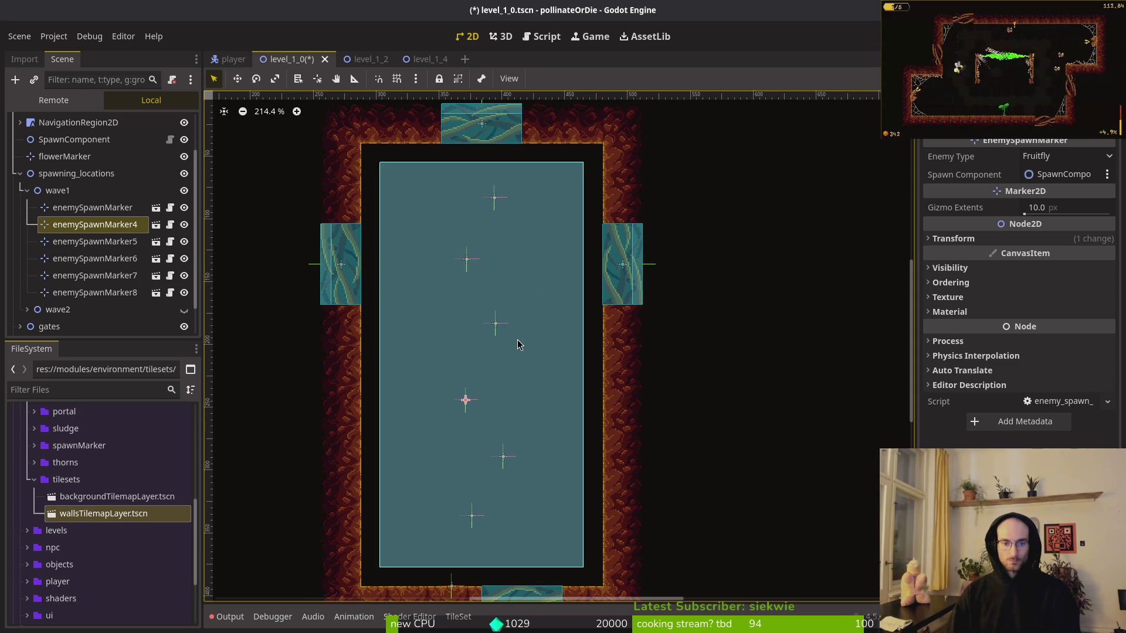
Give enemySpawnMarker5 a different enemy type and save the scene.
left_click(496, 332)
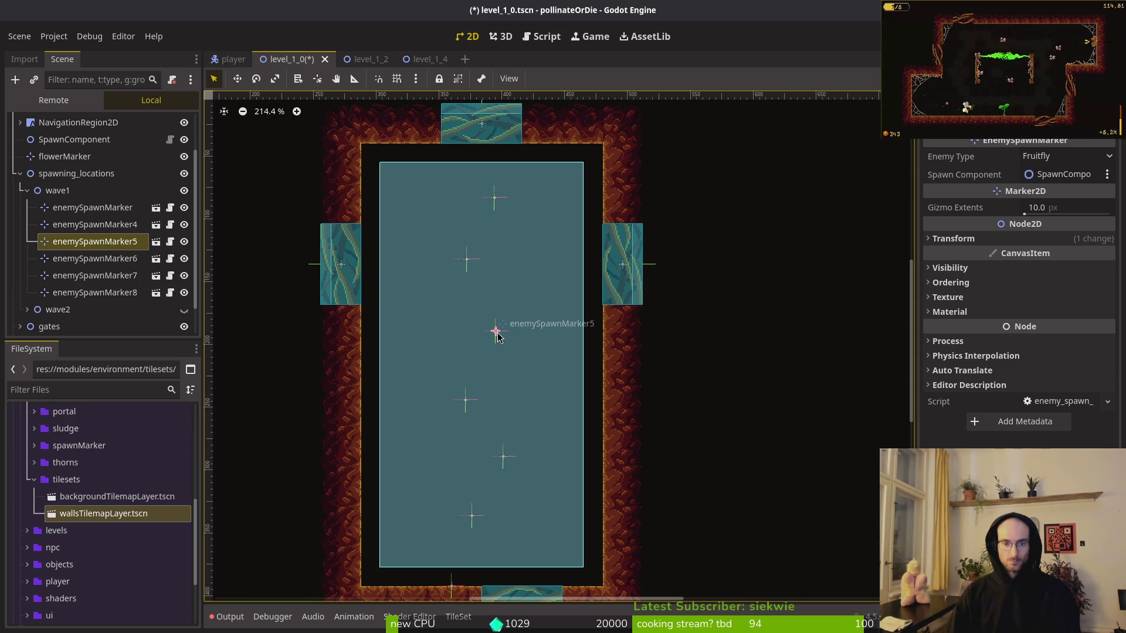
left_click(1075, 164)
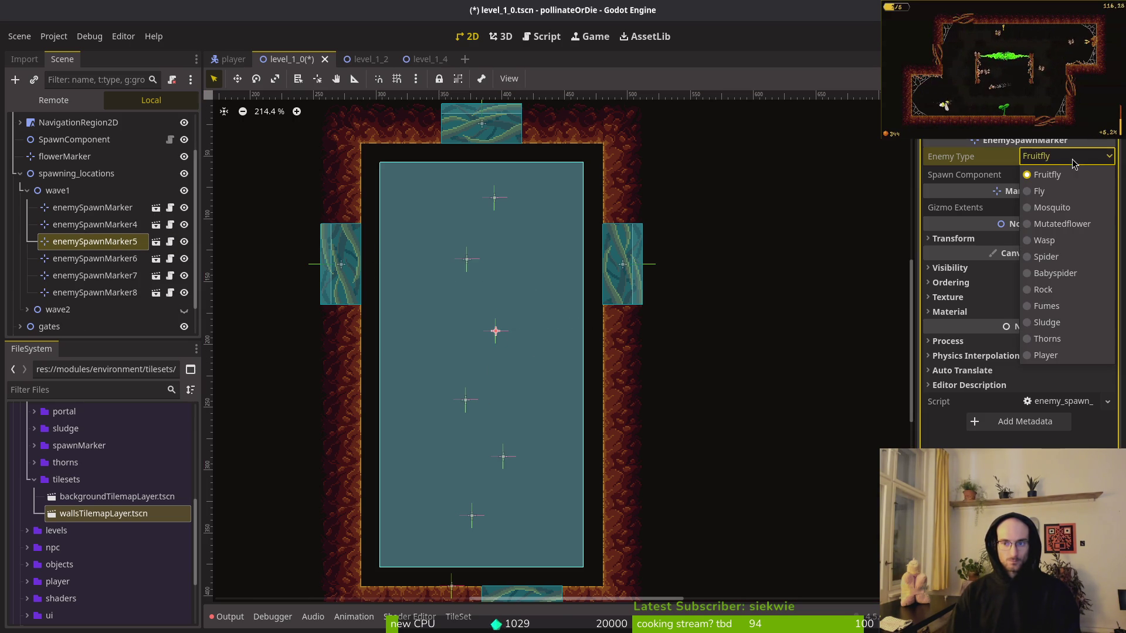
left_click(1070, 208)
left_click(670, 385)
key("ctrl+s")
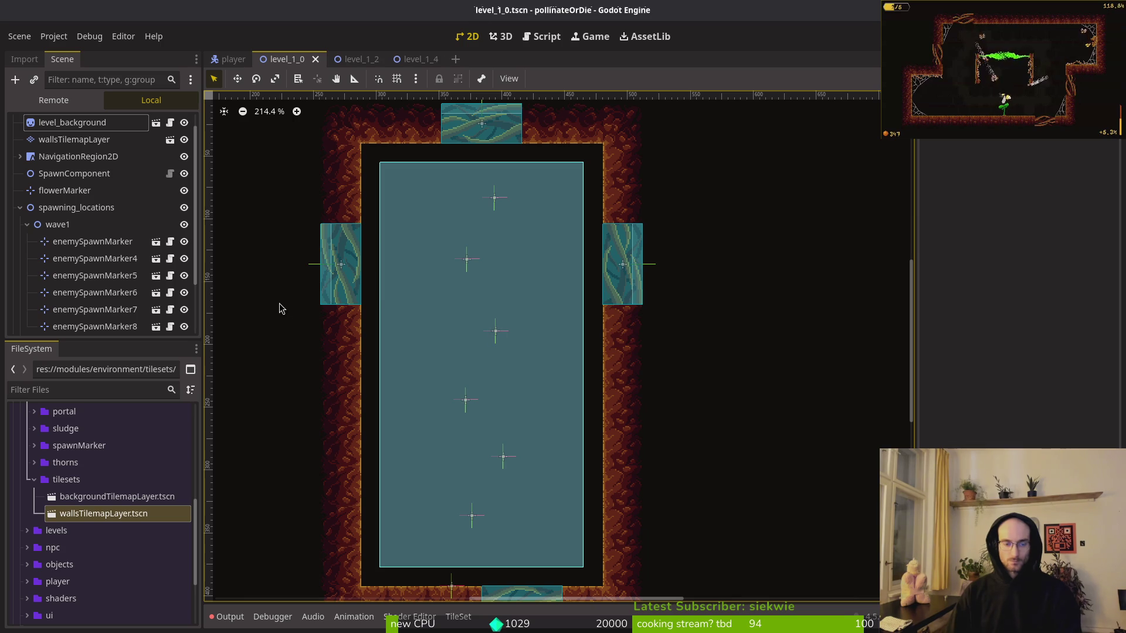
Nudge markers 5, 4 and the lower marker slightly, then save the scene.
left_click_drag(496, 335, 490, 335)
mouse_move(471, 406)
left_mouse_down()
mouse_move(472, 382)
mouse_move(474, 393)
left_mouse_up()
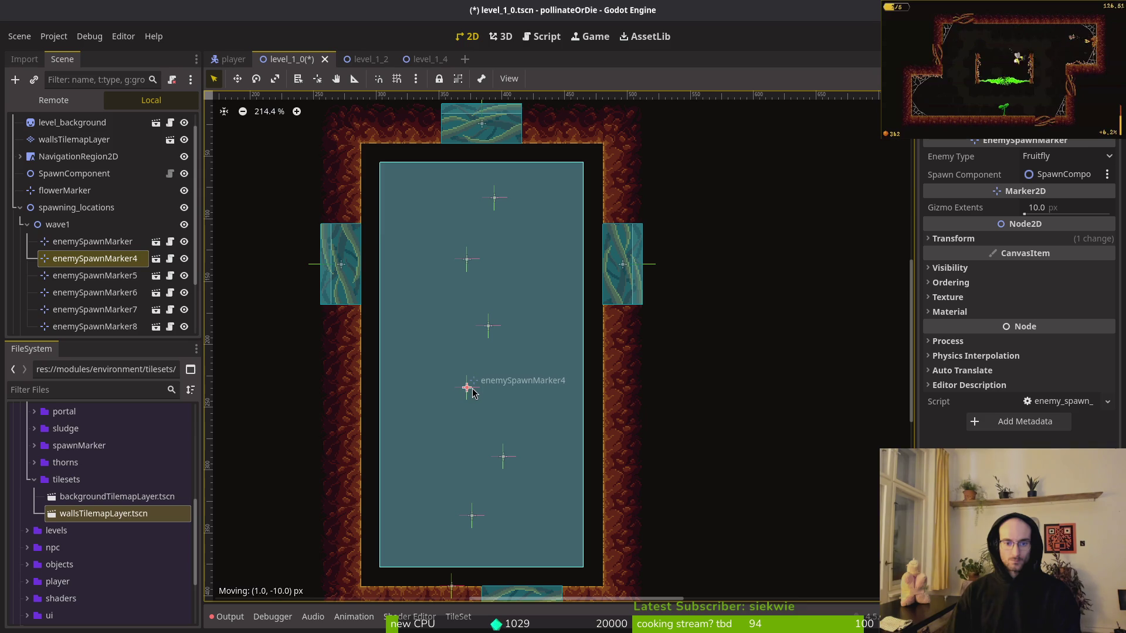
left_click_drag(503, 457, 501, 454)
key("ctrl+s")
Hide wave1's markers, collapse wave1, and expand wave2 to list its markers.
left_click(184, 222)
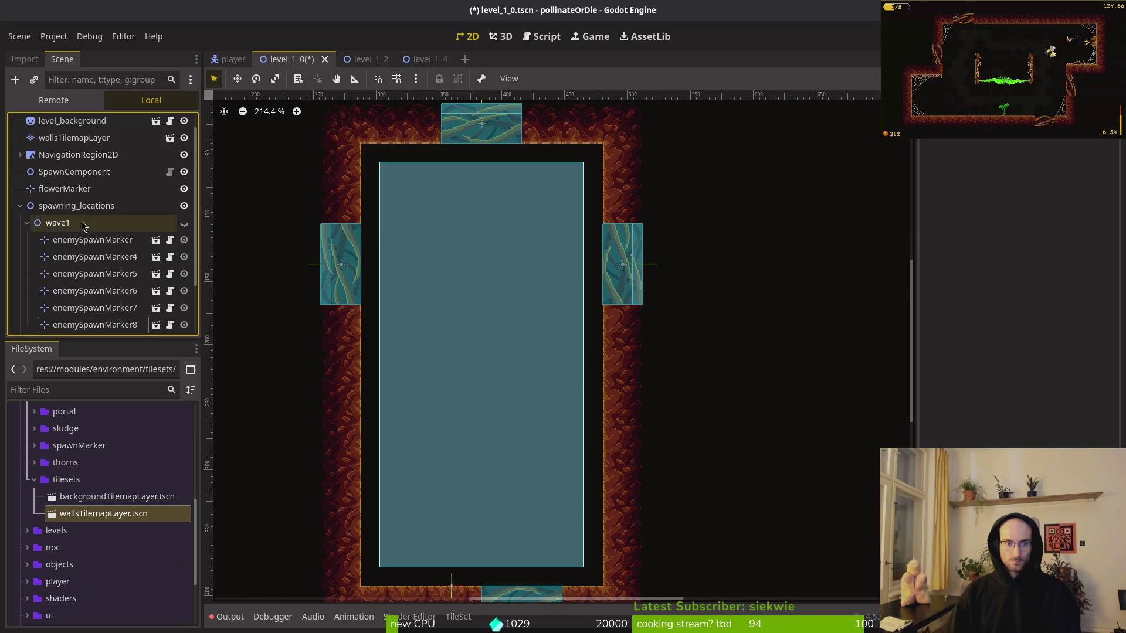
left_click(26, 224)
left_click(26, 260)
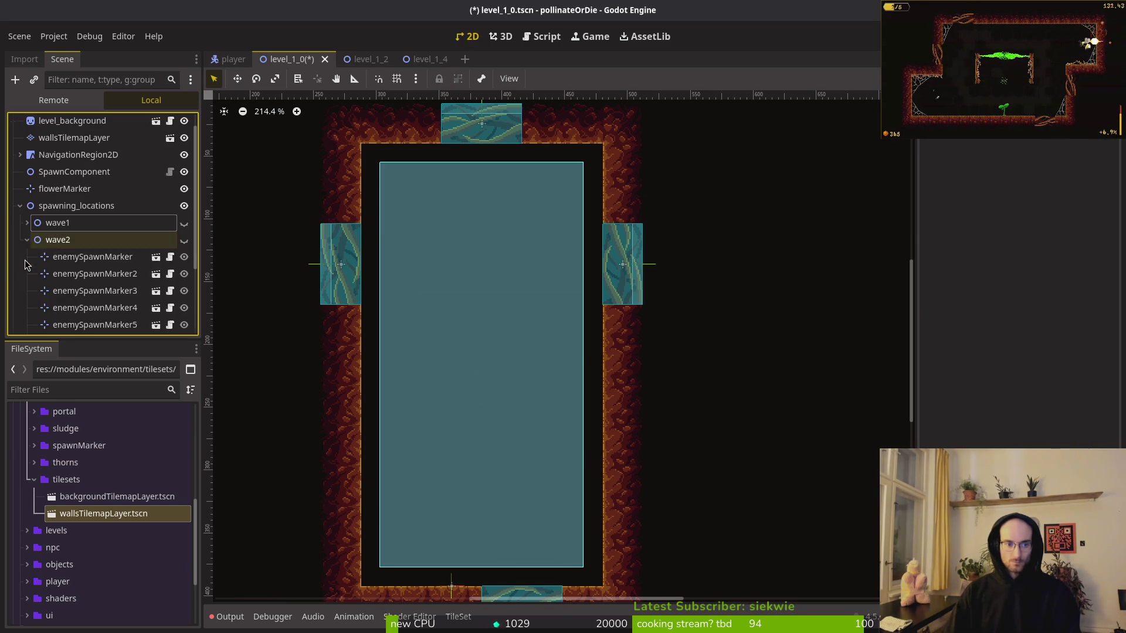
left_click(93, 256)
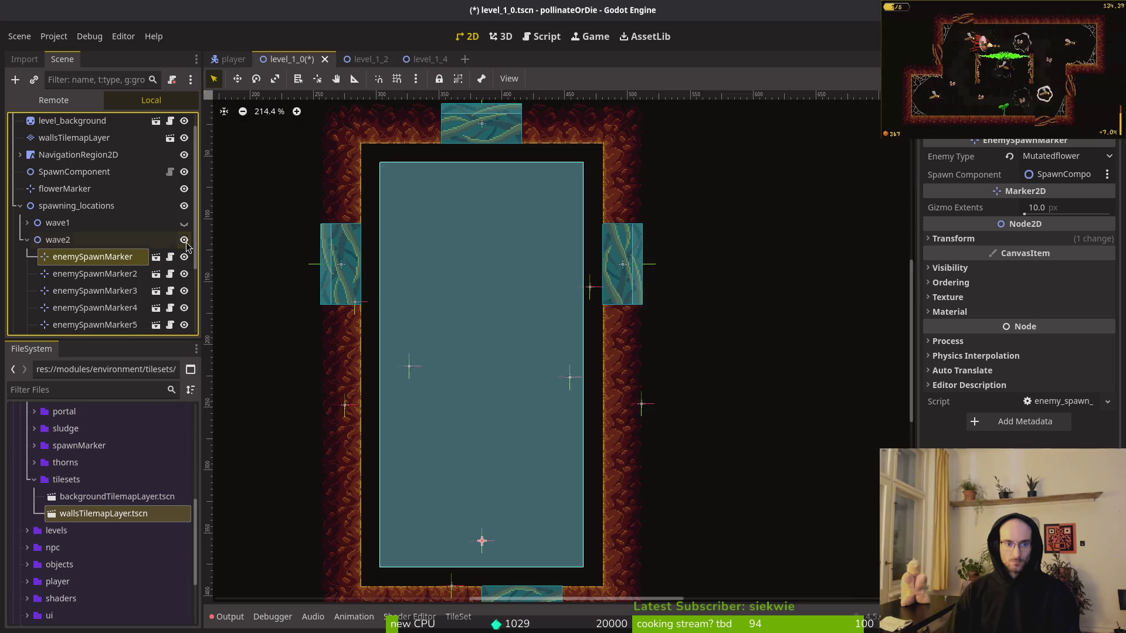
scroll(356, 283, "down", 2)
scroll(552, 305, "up", 2)
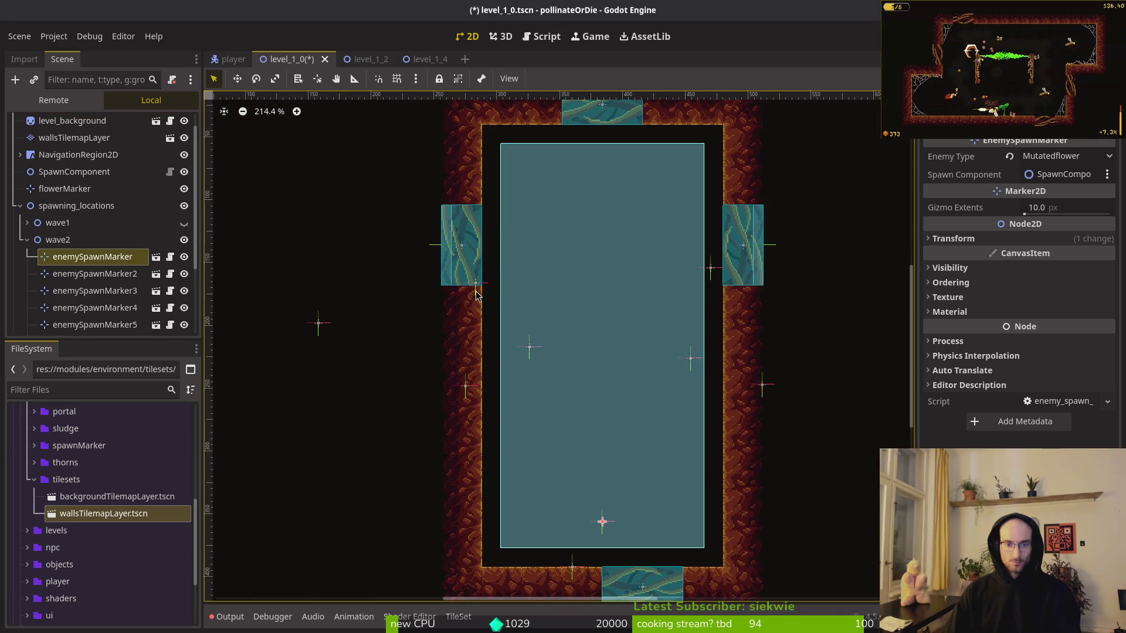
Move wave2's markers 7, 8, 2, 4 and 6 off the walls and gates into the room.
left_click(476, 287)
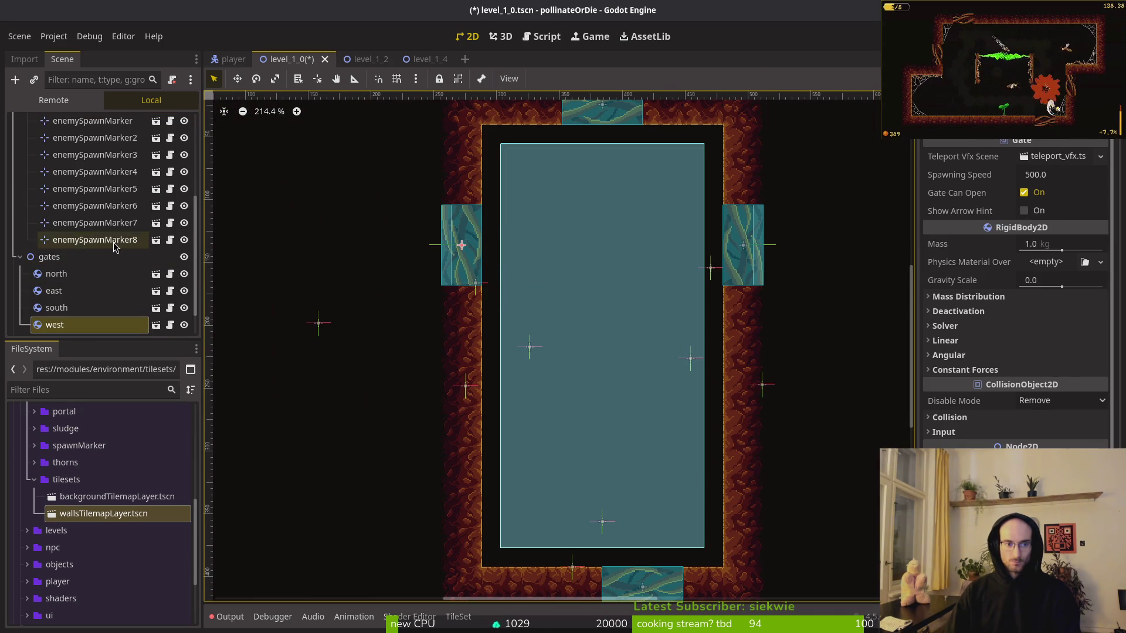
left_click(94, 240)
scroll(151, 256, "up", 3)
left_click(93, 278)
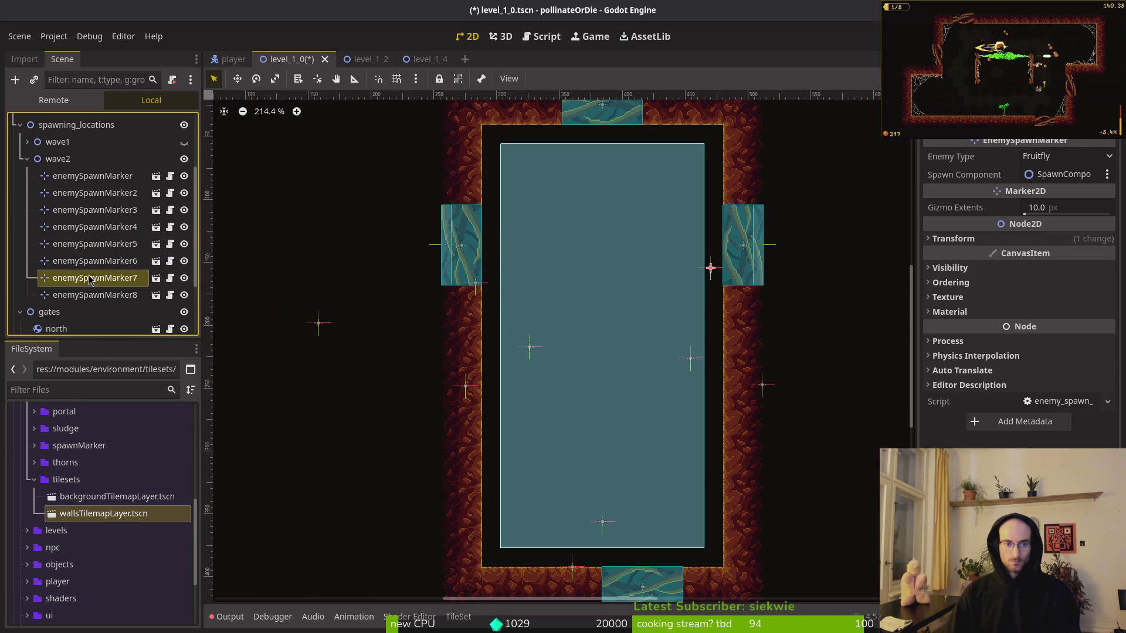
left_click_drag(714, 274, 564, 250)
left_click_drag(322, 329, 610, 210)
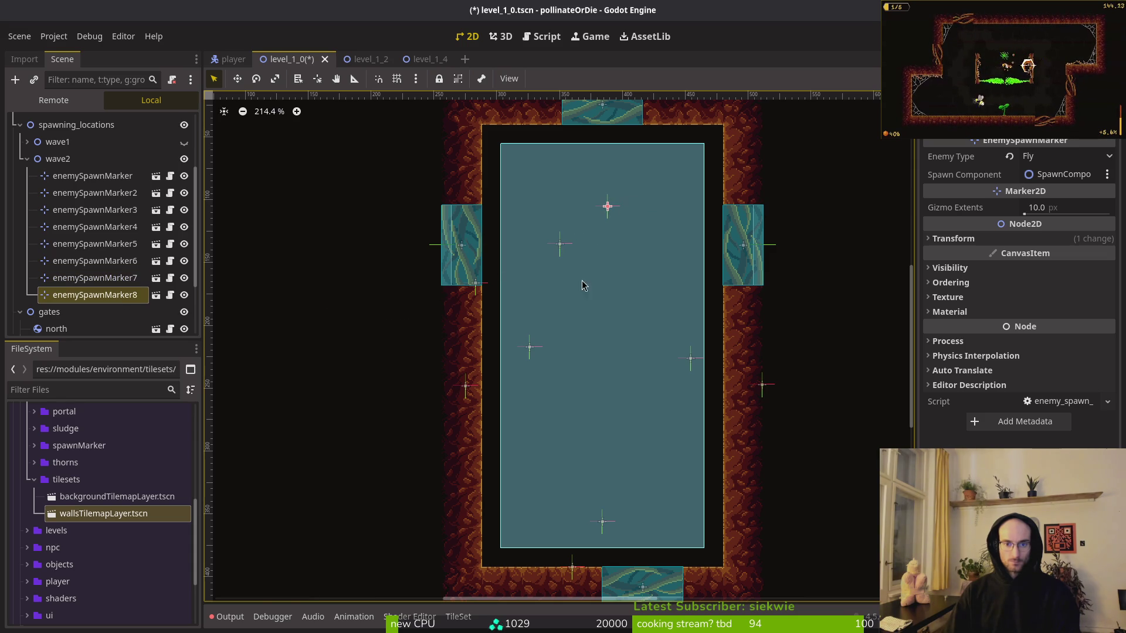
left_click_drag(533, 349, 653, 246)
mouse_move(691, 359)
left_mouse_down()
mouse_move(602, 281)
mouse_move(561, 478)
left_mouse_up()
left_click_drag(761, 385, 657, 485)
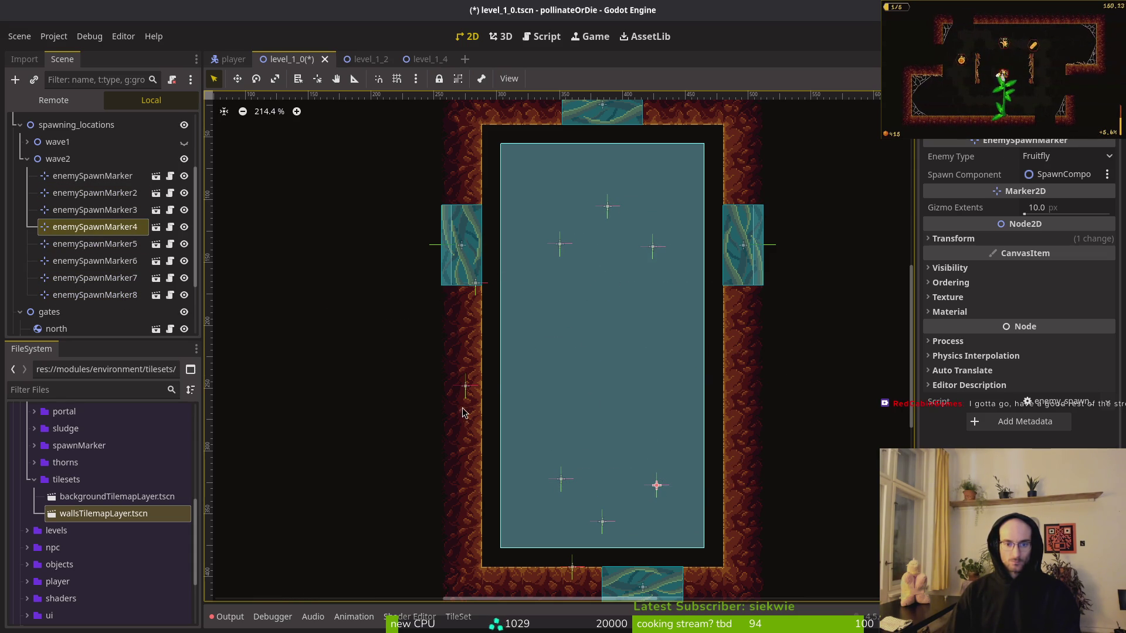
left_click_drag(467, 391, 611, 352)
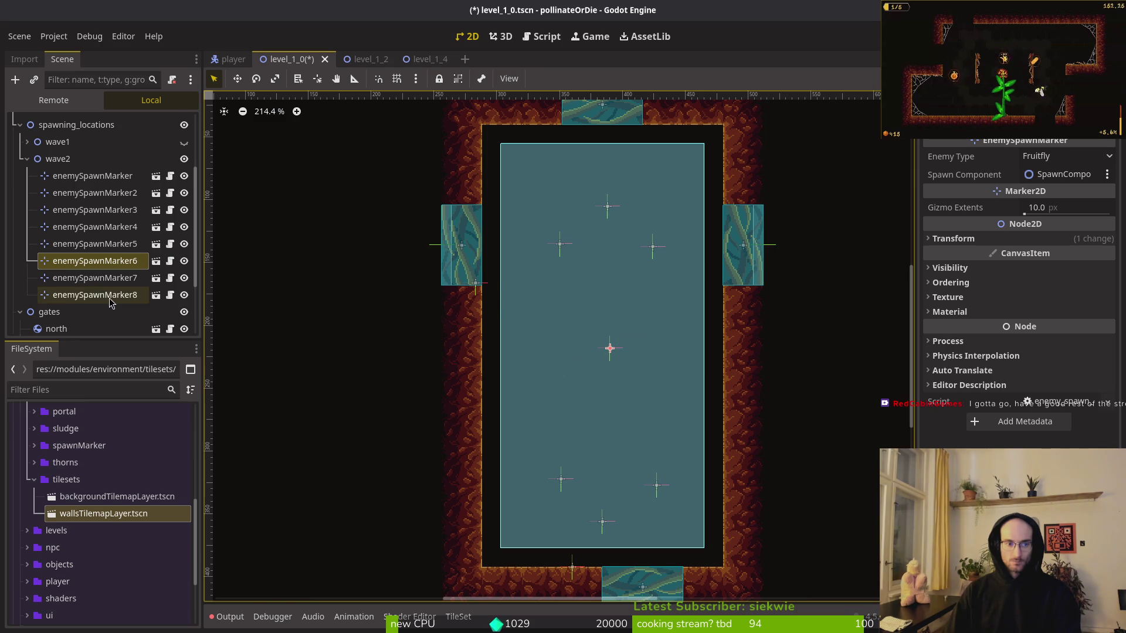
Select enemySpawnMarker3 and delete it, confirming the prompt.
left_click(108, 278)
left_click(102, 227)
left_click(97, 194)
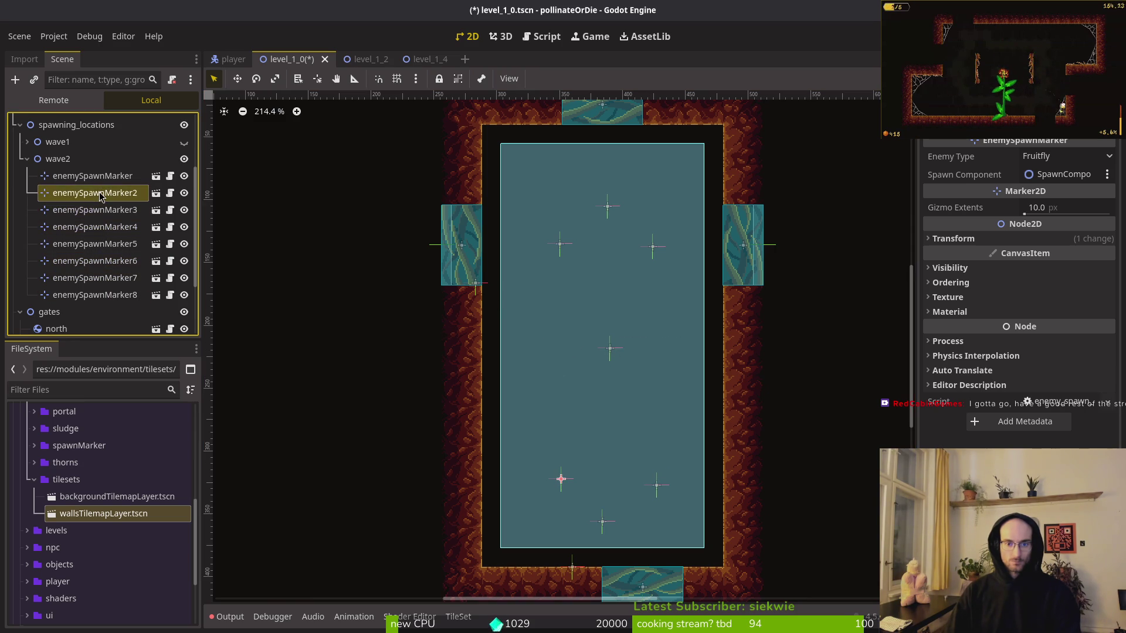
left_click(96, 211)
key("Delete")
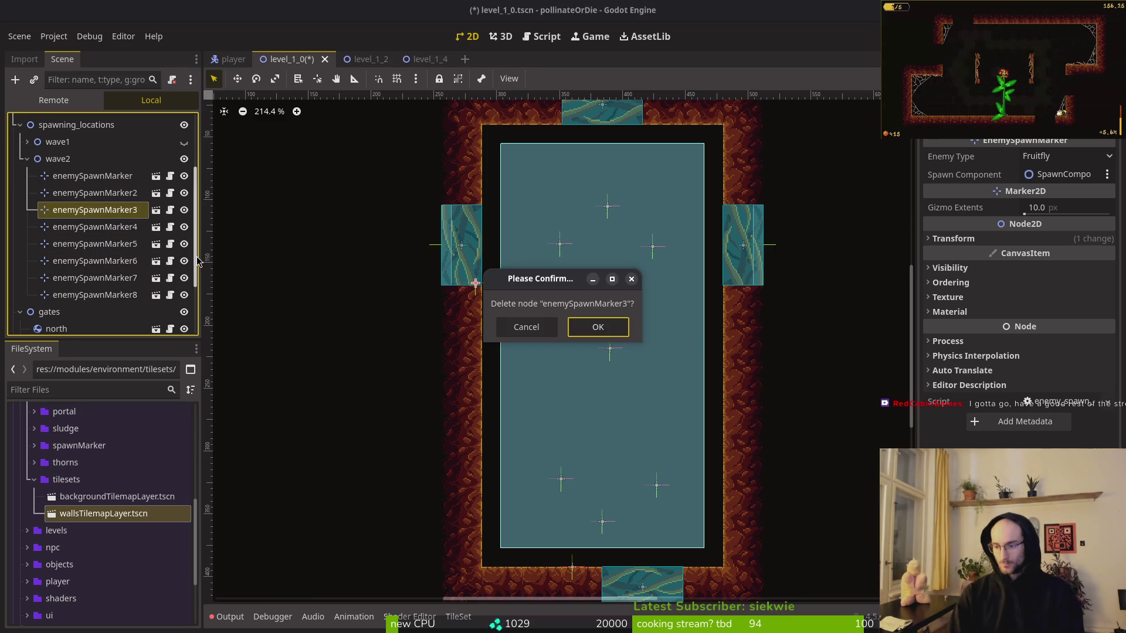
key("Return")
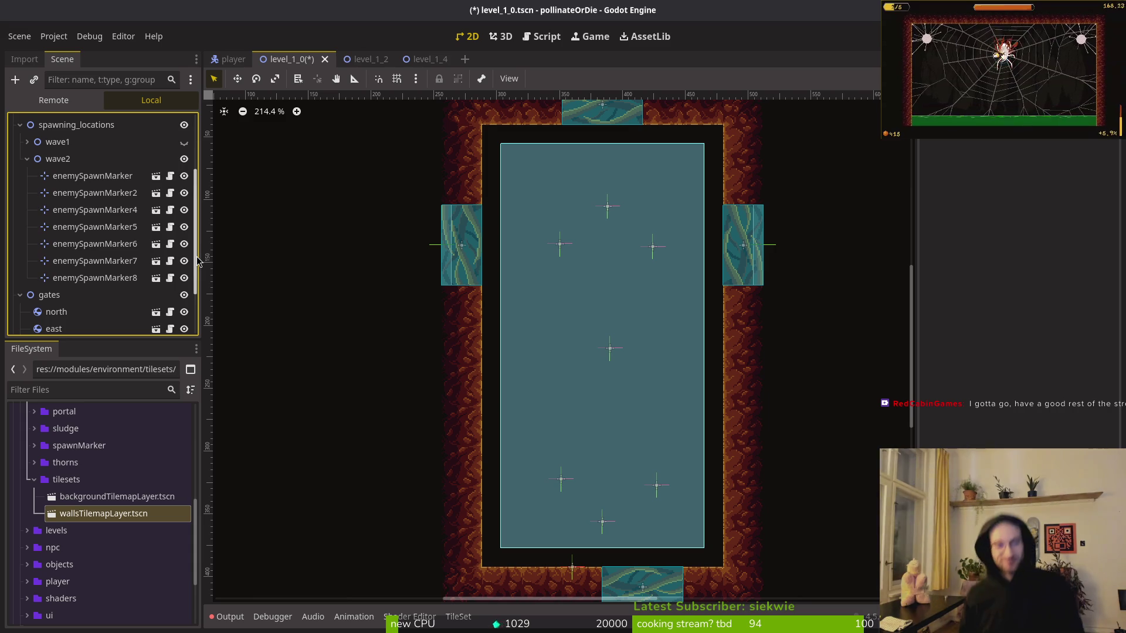
Fold tilesets and gates, then raise the bottom marker and markers 8, 7 and 5.
left_click(123, 481)
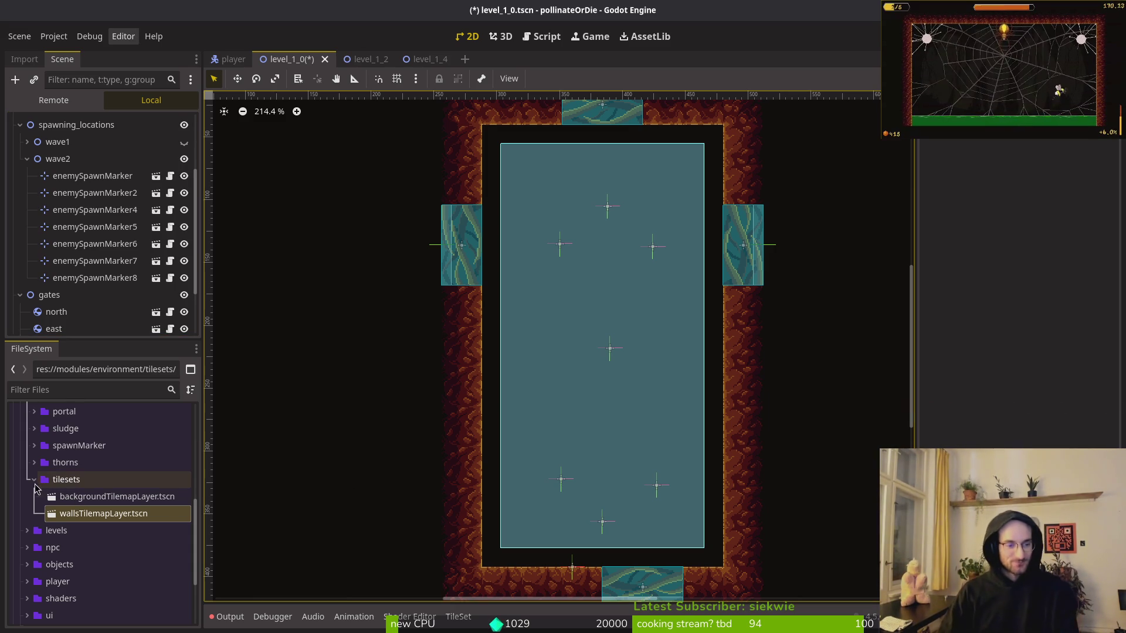
left_click(34, 479)
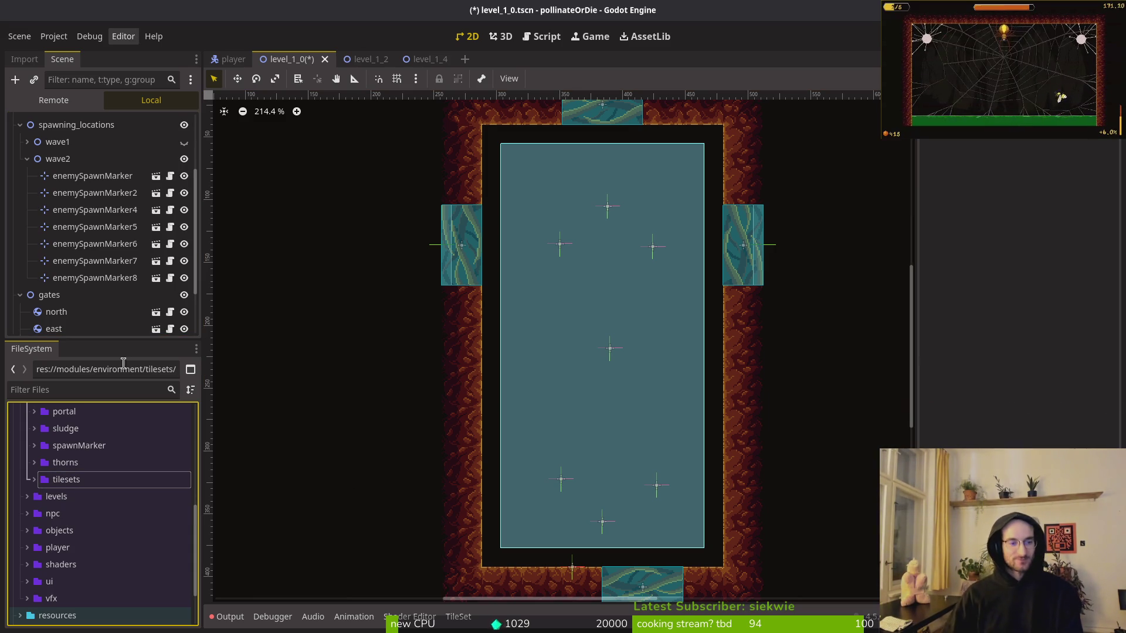
left_click(20, 296)
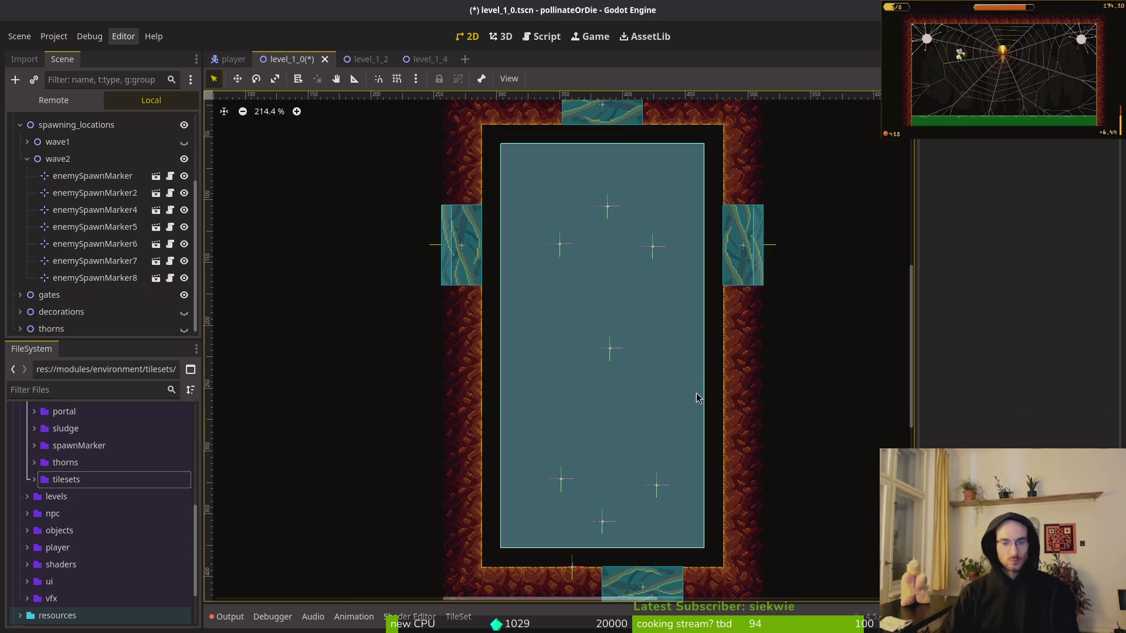
left_click_drag(607, 525, 608, 510)
left_click_drag(607, 207, 603, 184)
left_click_drag(560, 245, 558, 219)
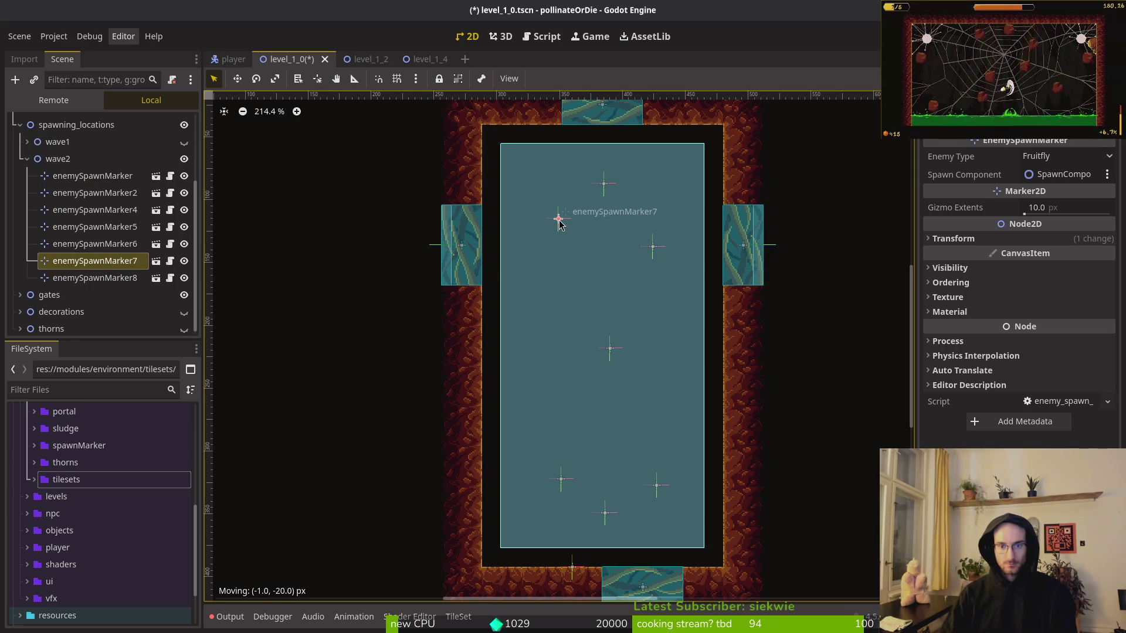
left_click_drag(656, 255, 652, 237)
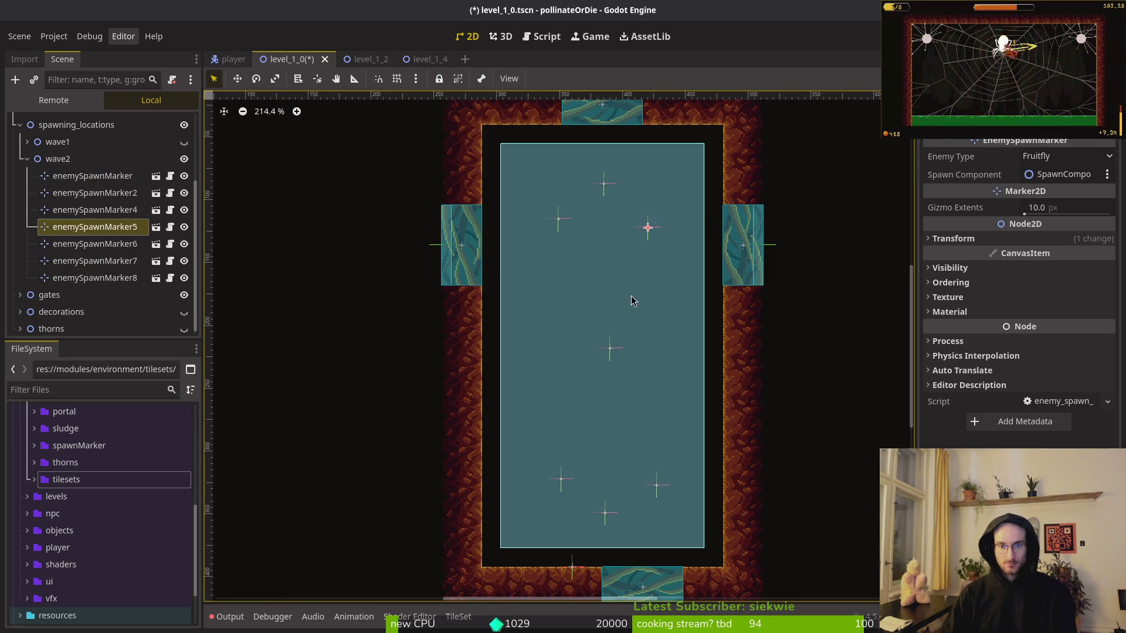
Nudge the bottom Mutatedflower marker and enemySpawnMarker2, then fold wave2 and select wave1.
left_click(608, 350)
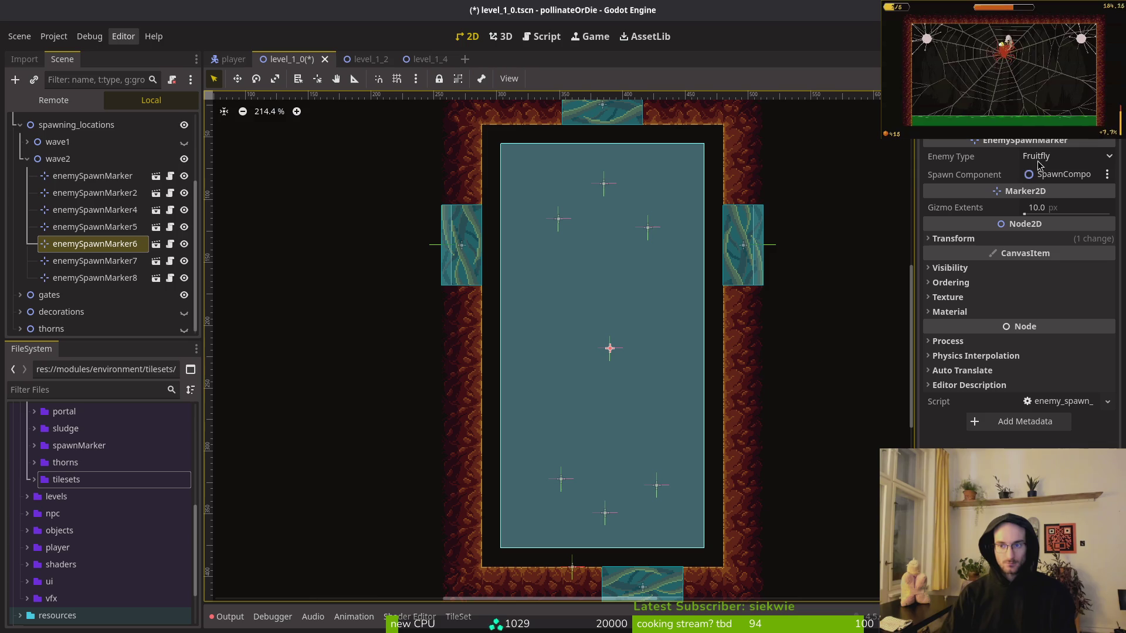
left_click(607, 187)
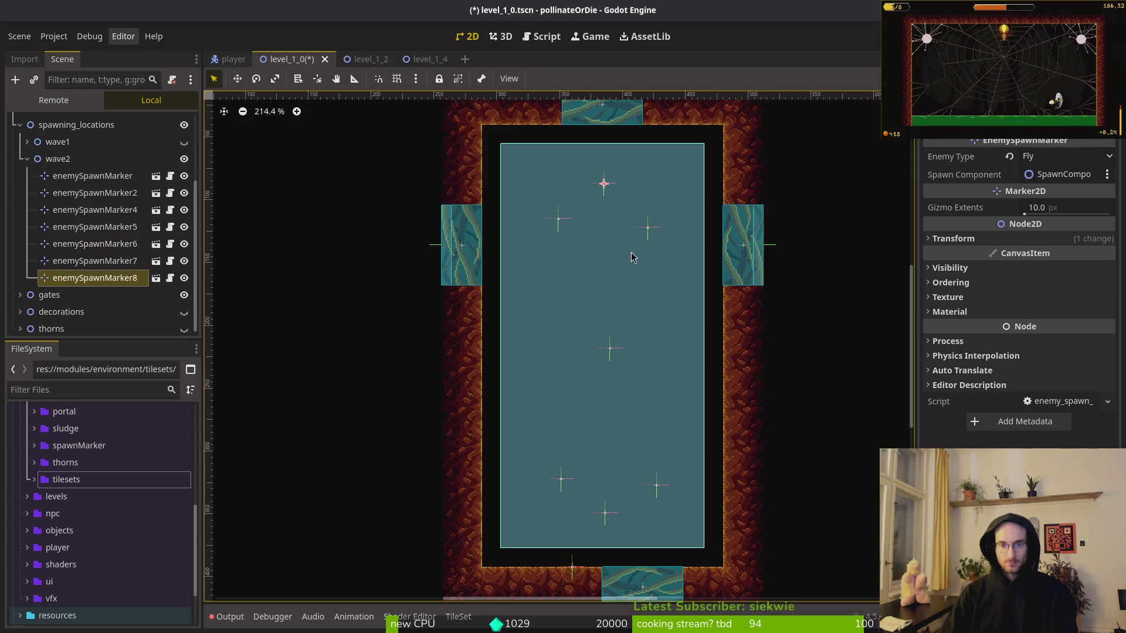
left_click_drag(605, 513, 605, 518)
left_click_drag(561, 482, 555, 483)
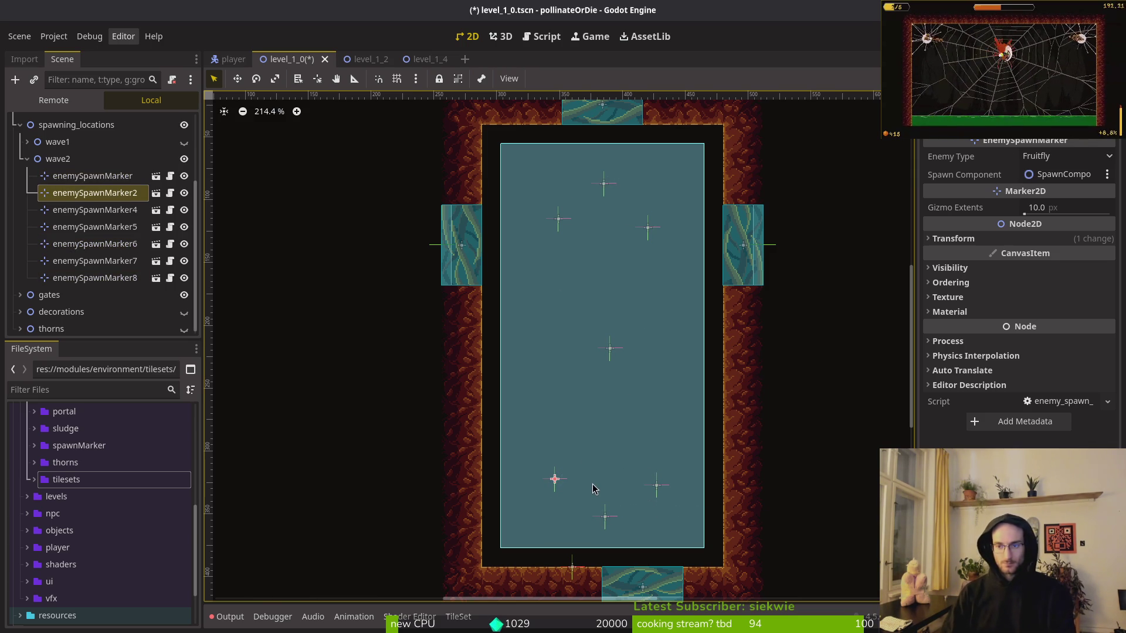
left_click(605, 516)
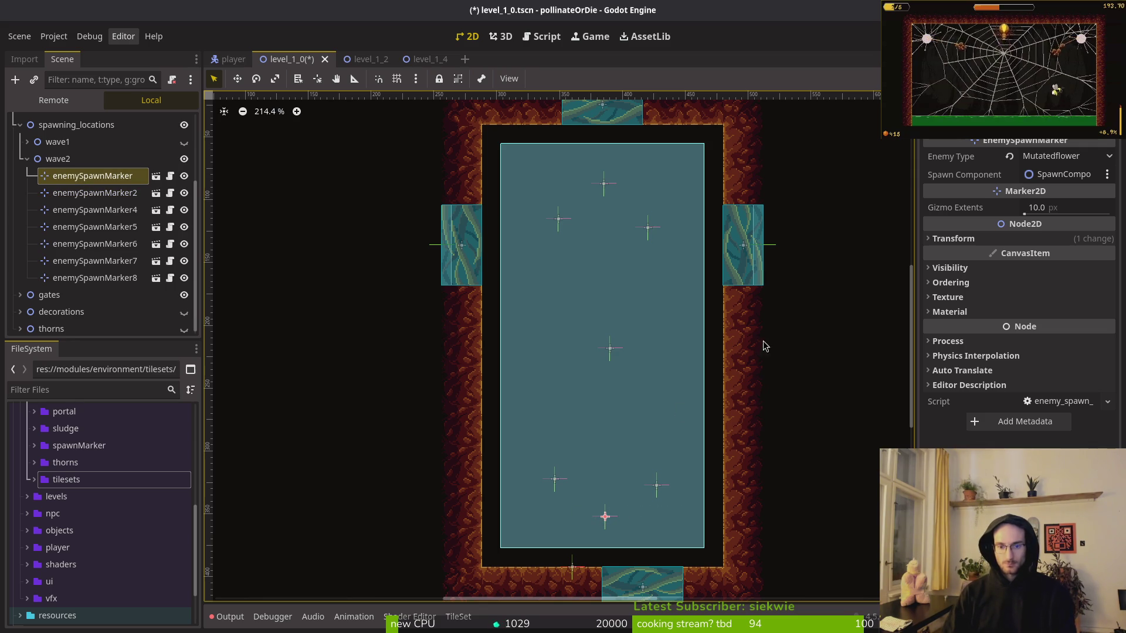
left_click(1062, 158)
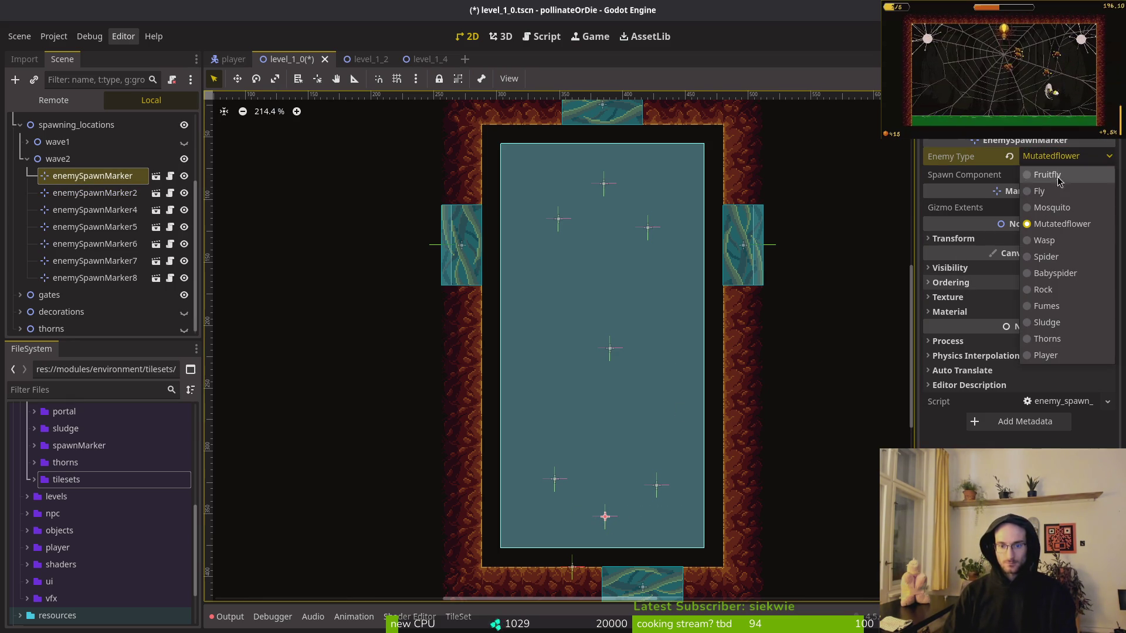
left_click(614, 355)
left_click(610, 350)
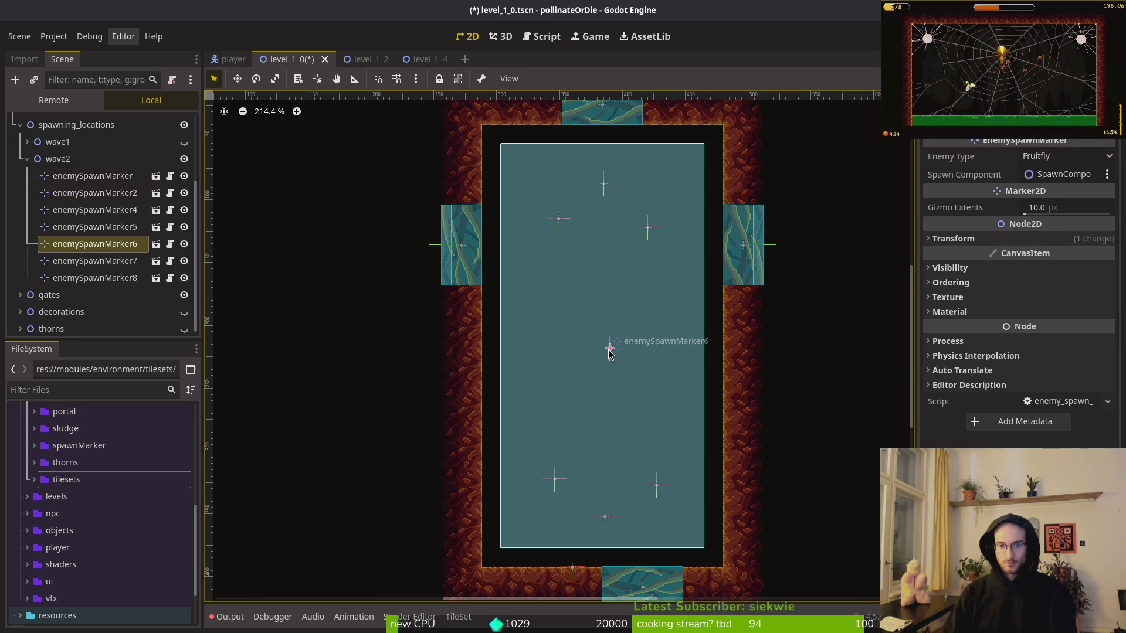
left_click(26, 159)
left_click(57, 241)
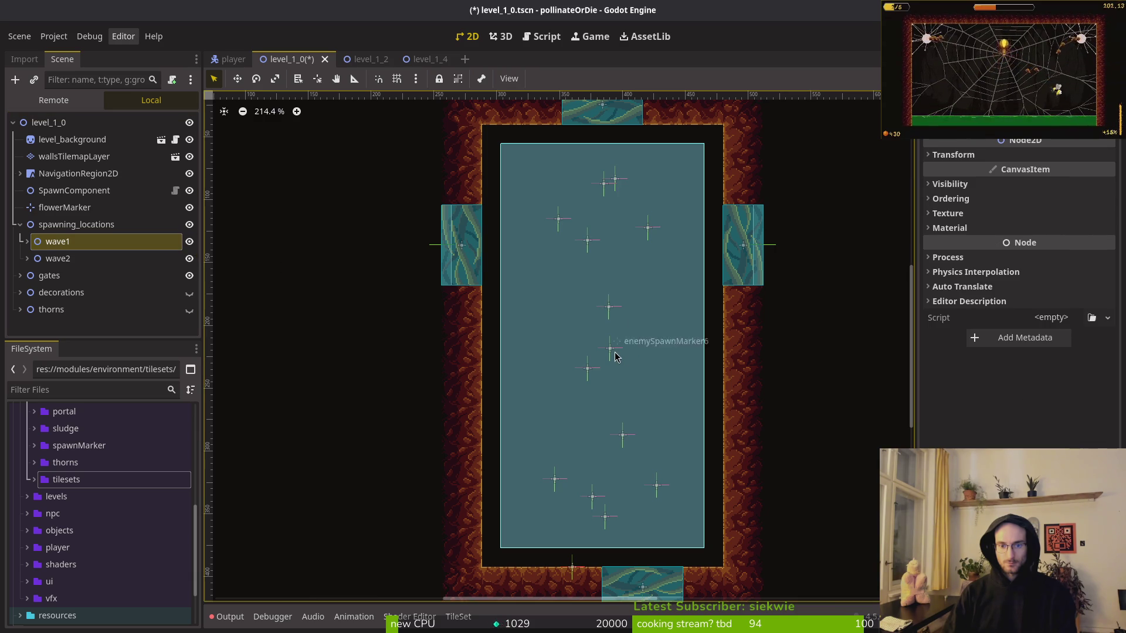
Hide wave2's markers and set wave1's enemySpawnMarker5 enemy type to Fly.
left_click(189, 259)
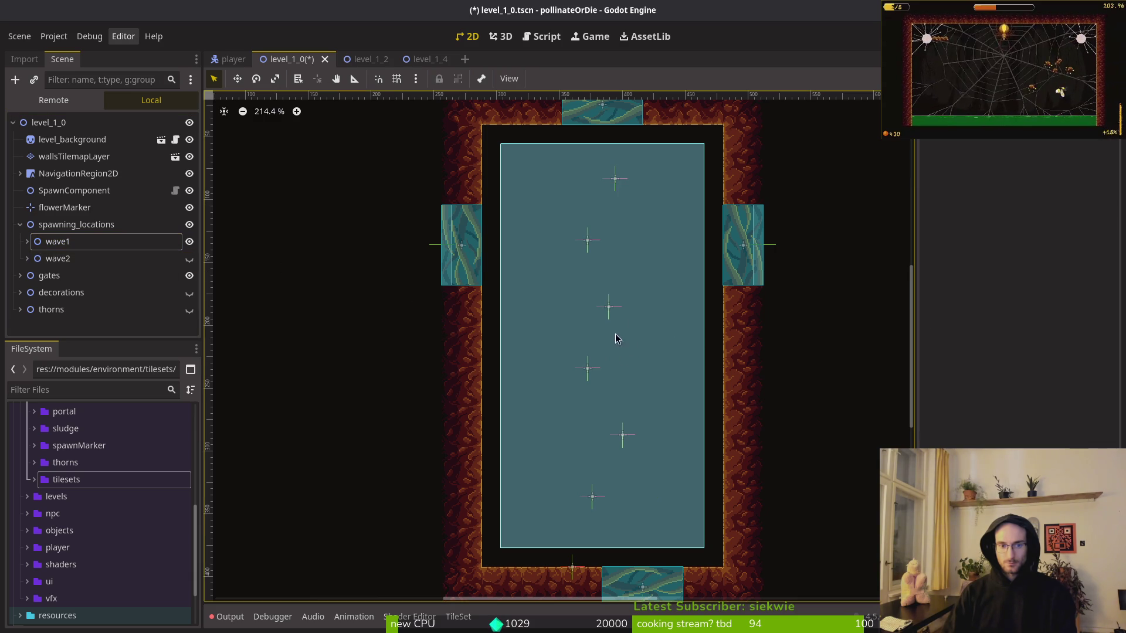
left_click(588, 369)
left_click(610, 307)
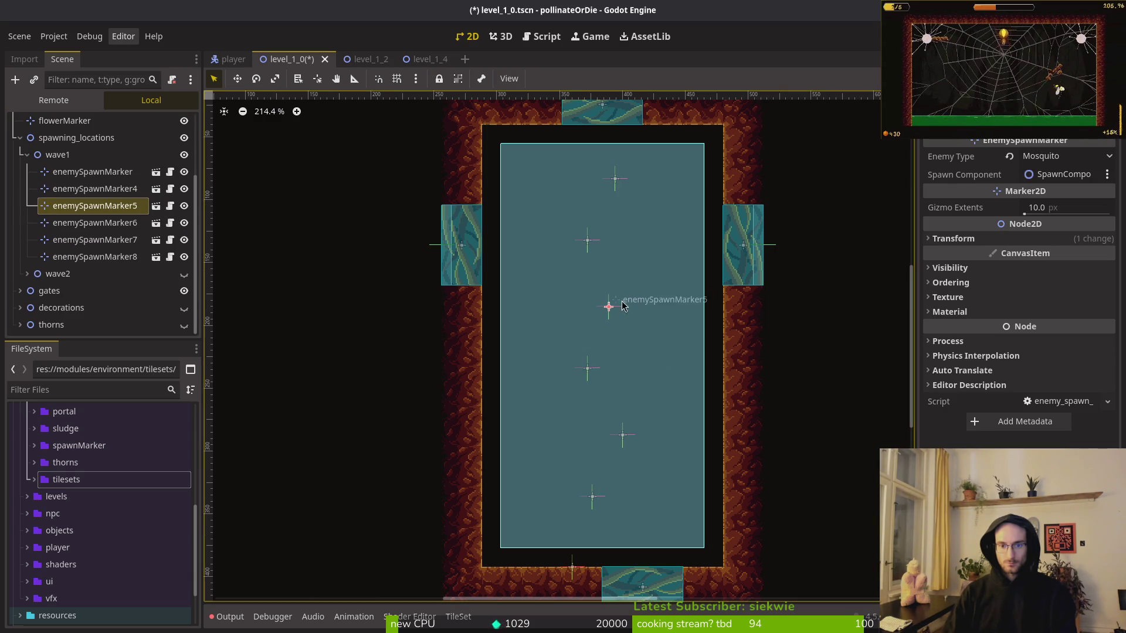
left_click(1077, 157)
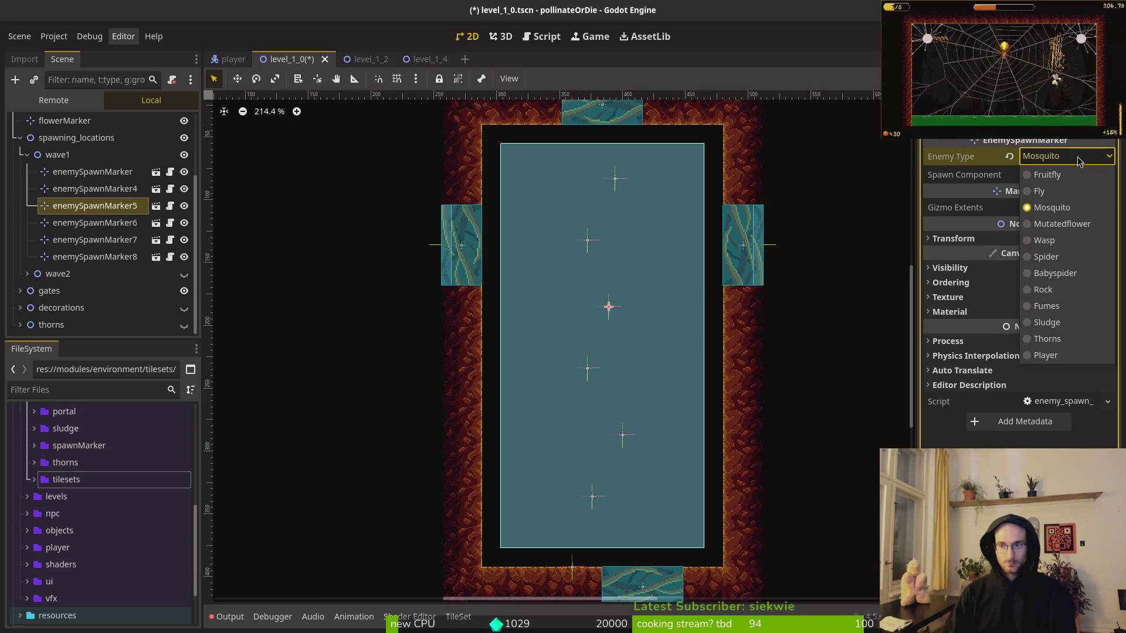
left_click(1060, 195)
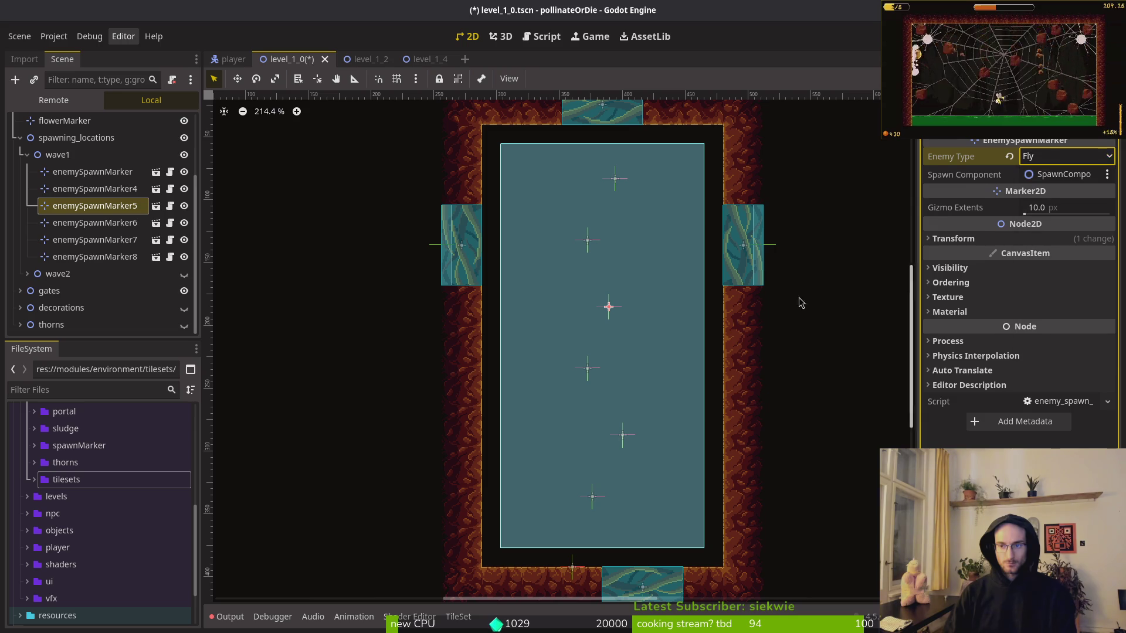
Delete enemySpawnMarker4, move enemySpawnMarker5 about 28 px lower, and save level_1_0.
left_click(588, 369)
key("Delete")
key("Return")
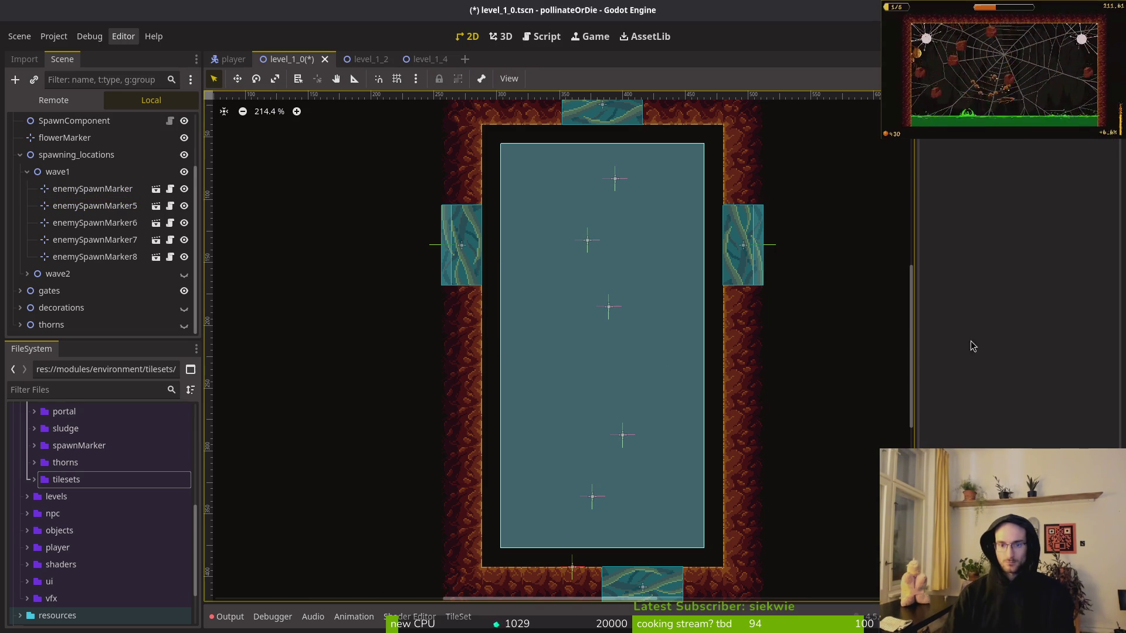
left_click_drag(606, 307, 603, 341)
left_click(568, 317)
key("ctrl+s")
Fold wave1 and swap visibility so wave2's markers show instead of wave1's.
left_click(27, 172)
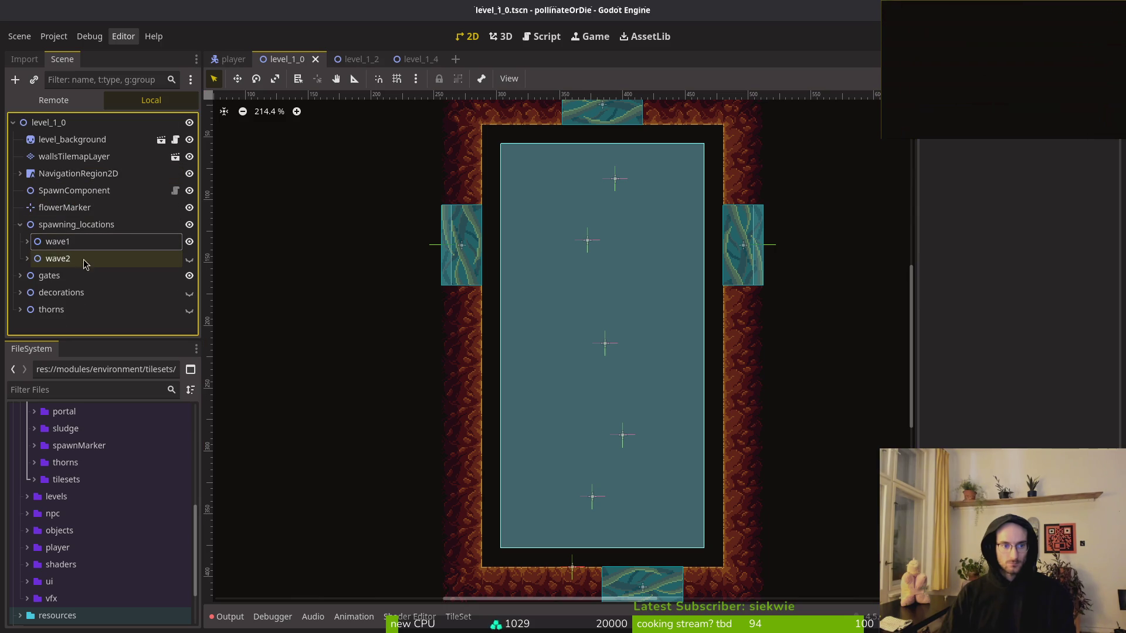
left_click(190, 258)
left_click(189, 241)
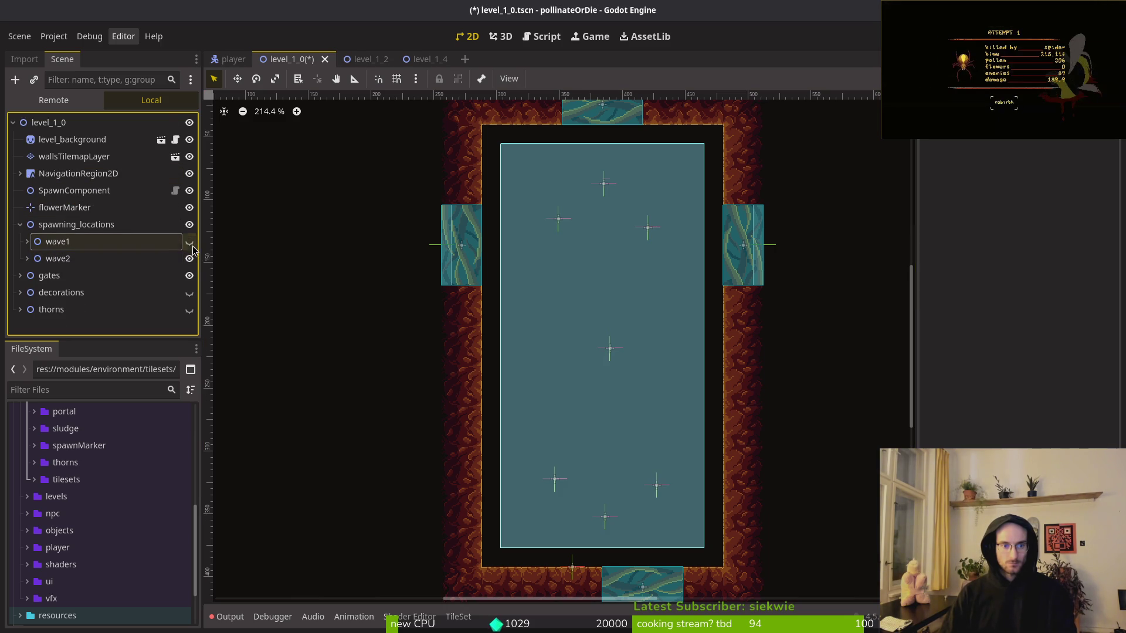
Duplicate enemySpawnMarker6 as enemySpawnMarker9 and place it just right of marker6.
left_click(612, 352)
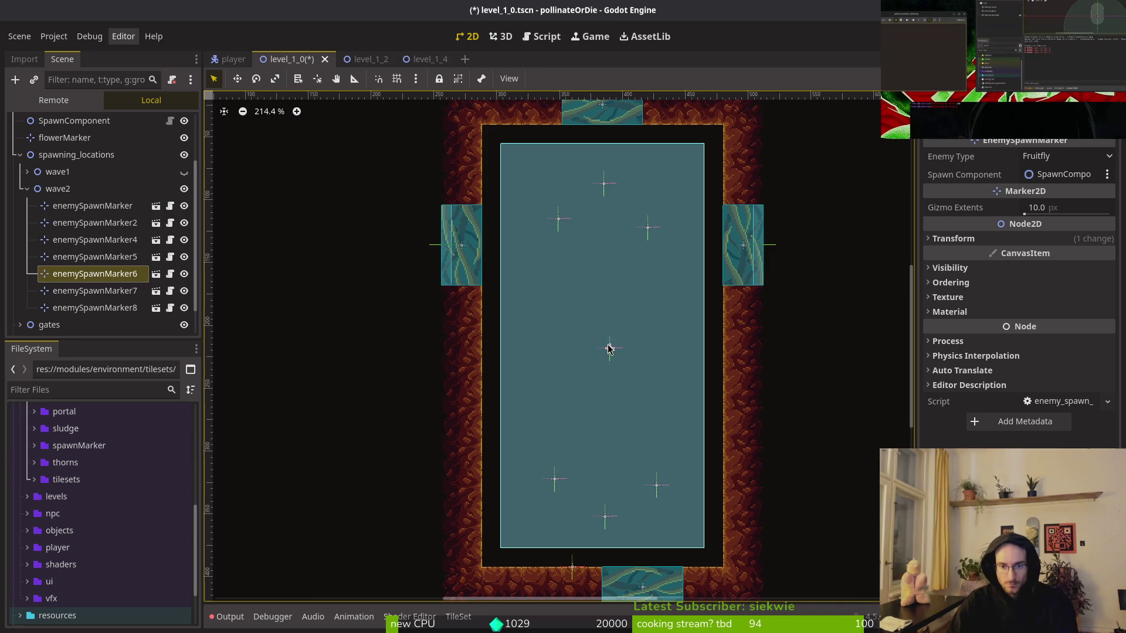
left_click_drag(610, 351, 607, 358)
left_click_drag(116, 277, 64, 188)
mouse_move(604, 354)
left_mouse_down()
mouse_move(591, 360)
mouse_move(619, 355)
left_mouse_up()
Check the wave2 markers' enemies and set enemySpawnMarker8's Enemy Type to Mosquito.
left_click(592, 357)
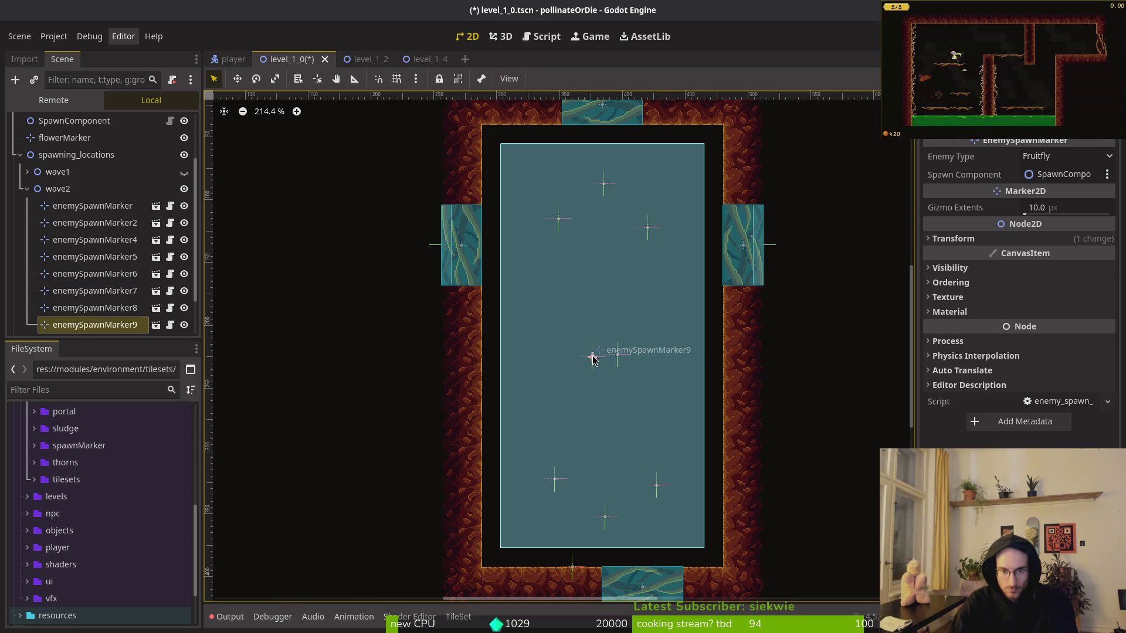
left_click(605, 184)
left_click(567, 223)
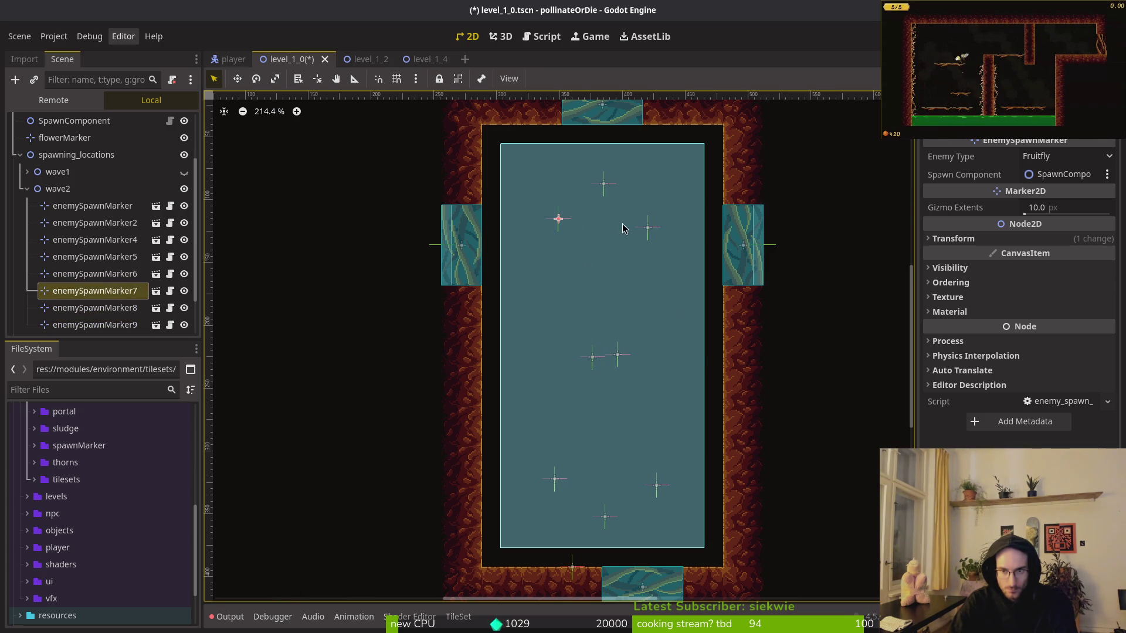
left_click(648, 232)
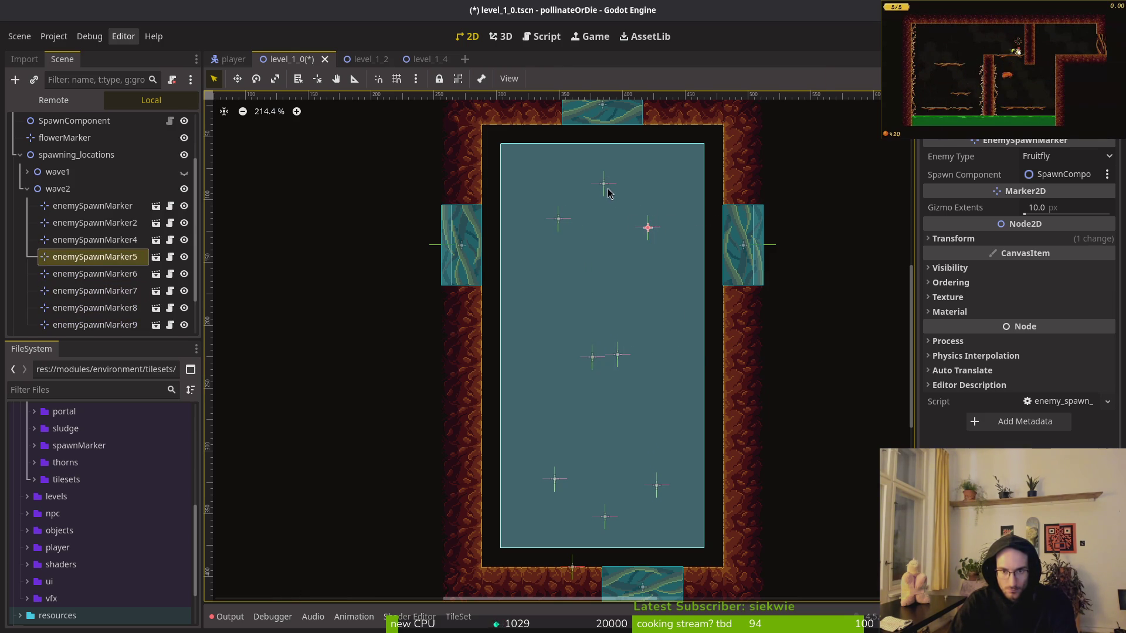
left_click(603, 183)
left_click(603, 183)
left_click(1064, 156)
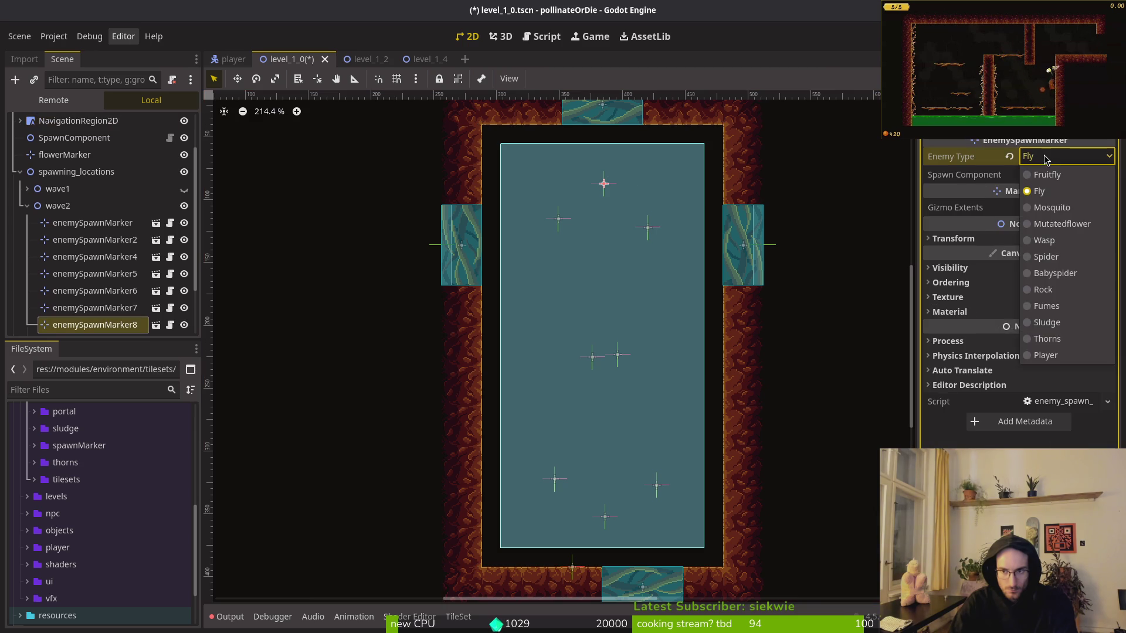
left_click(1055, 208)
Set the bottom enemySpawnMarker's Enemy Type to Mosquito.
left_click(605, 516)
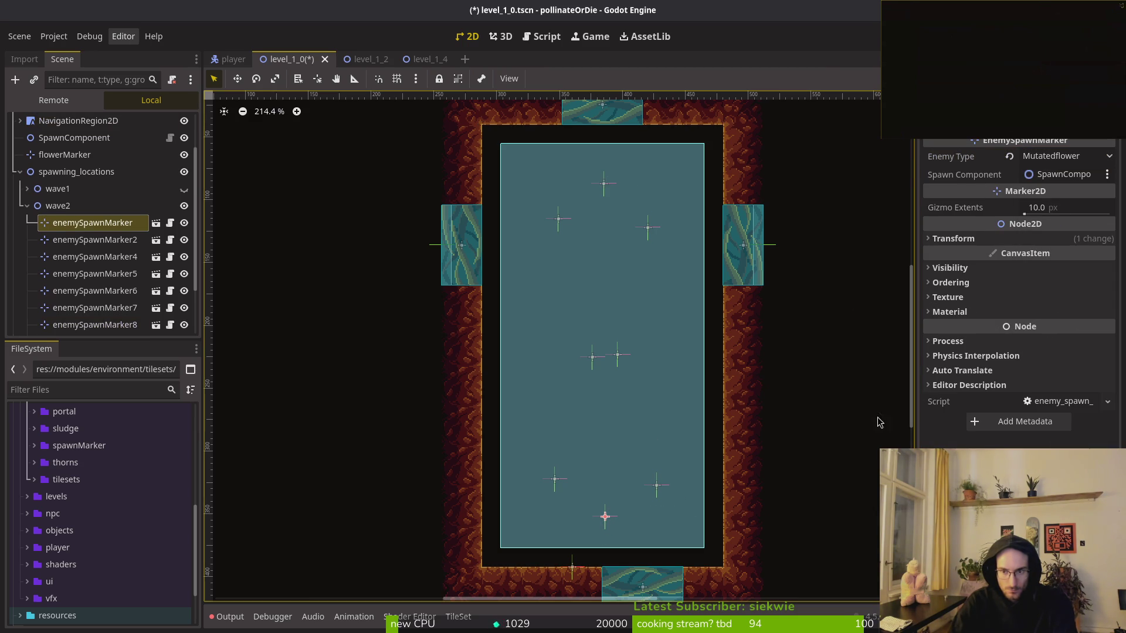
left_click(1064, 156)
left_click(1053, 207)
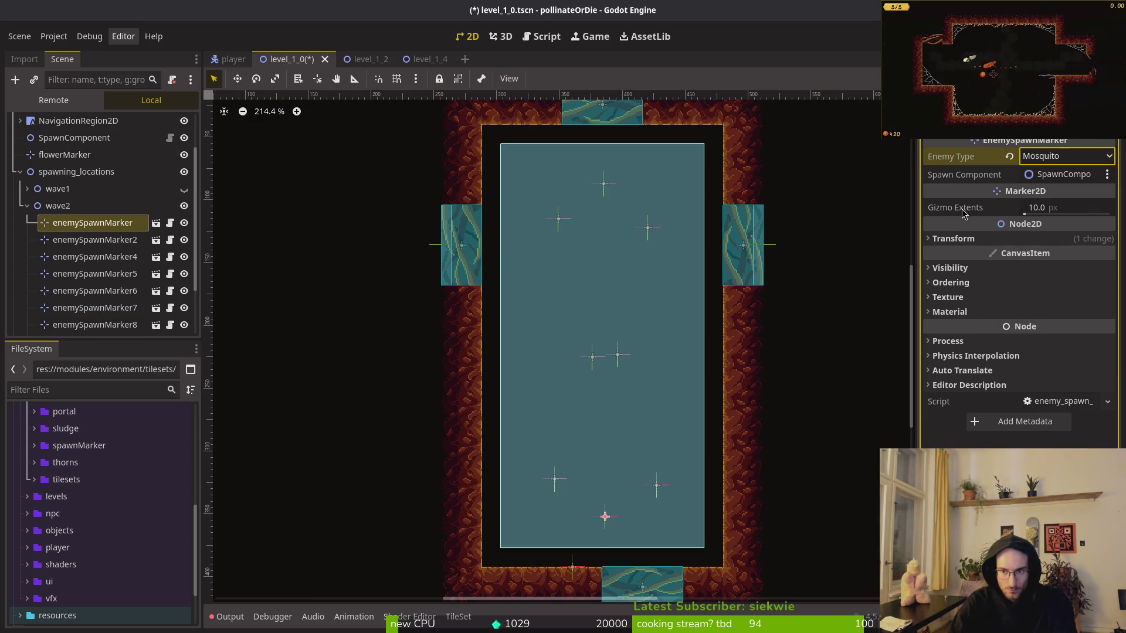
left_click(967, 238)
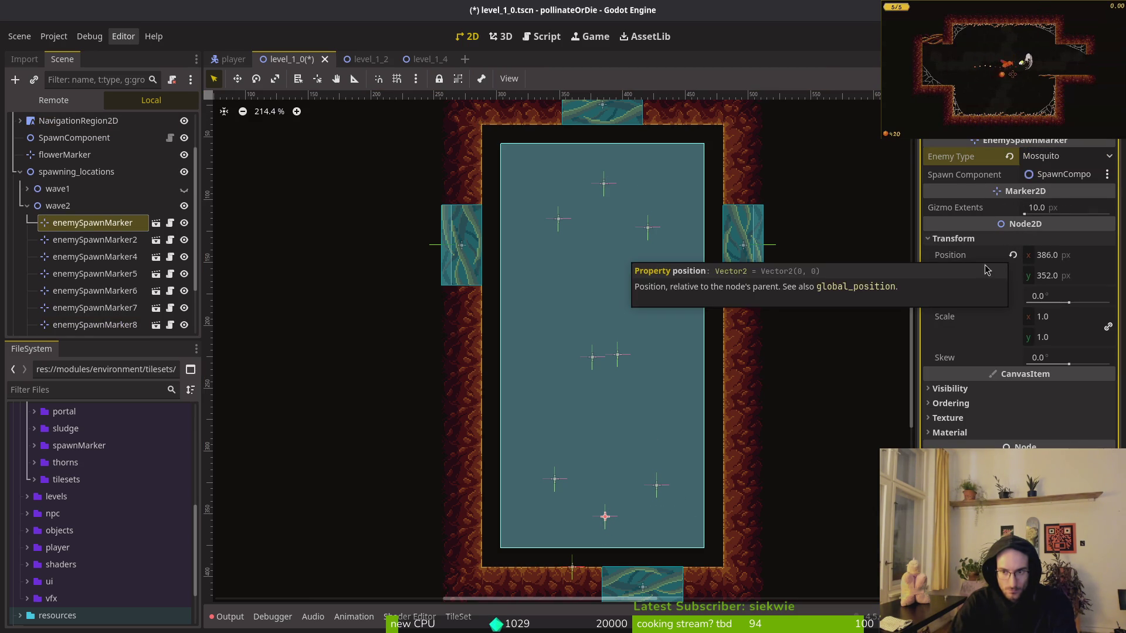
left_click(952, 238)
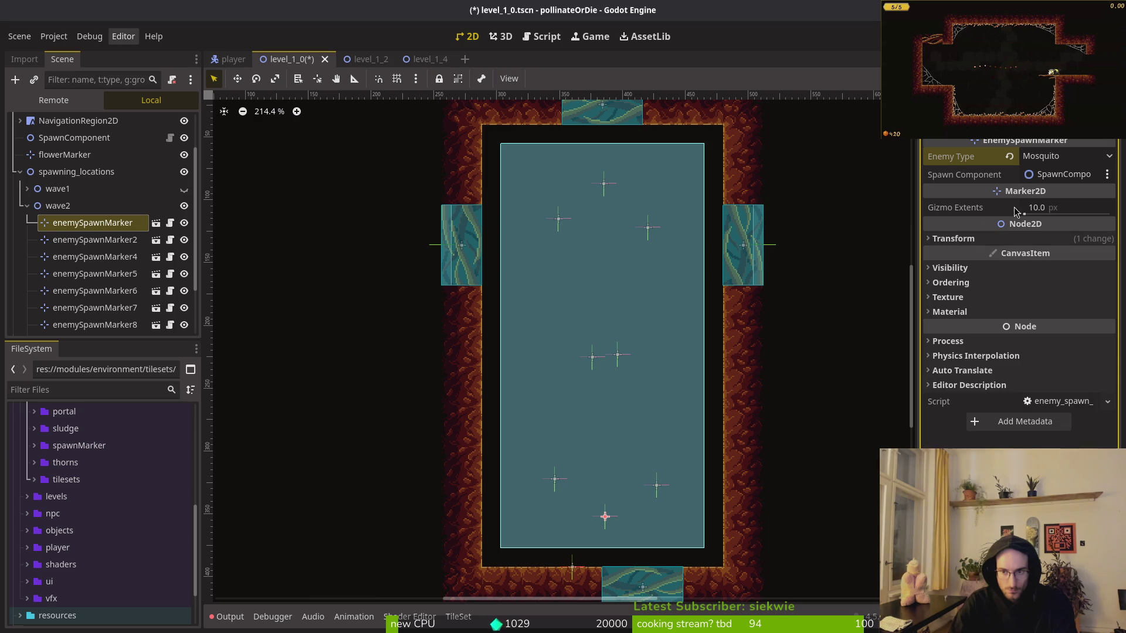
Check the remaining wave2 markers, collapse the spawning_locations group, and save level_1_0.
left_click(656, 485)
left_click(555, 479)
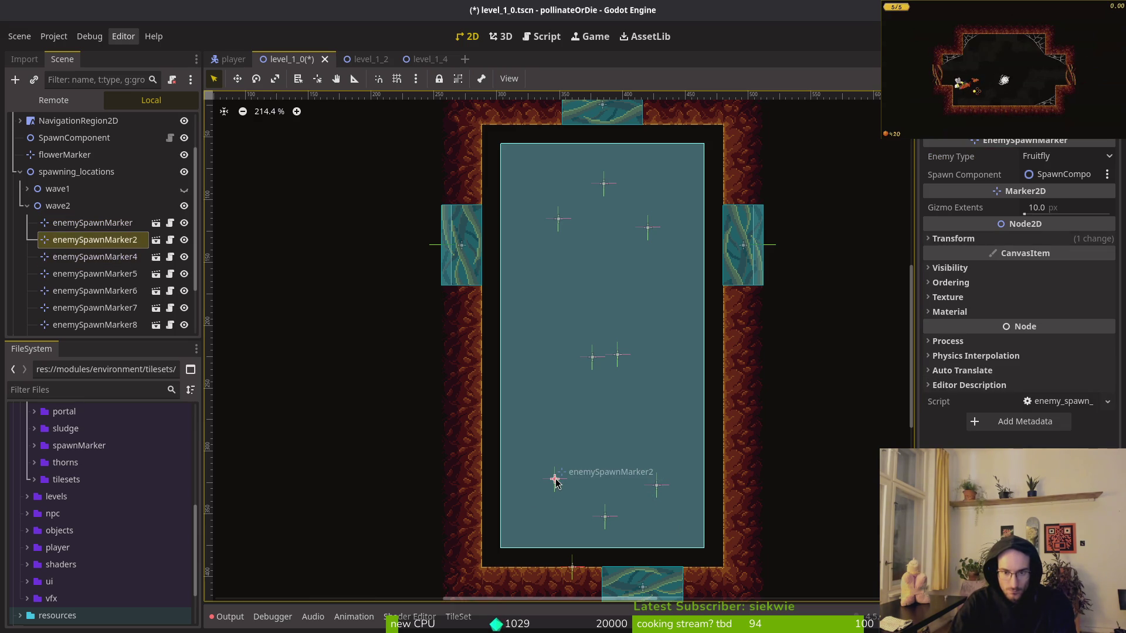
left_click(27, 205)
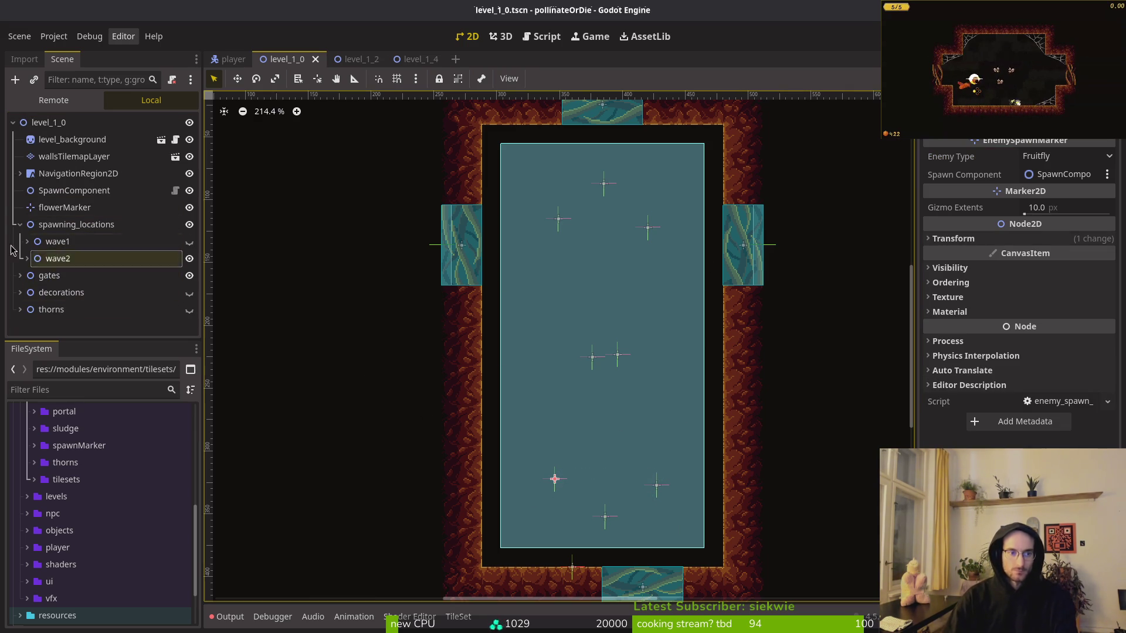
left_click(20, 226)
key("ctrl+s")
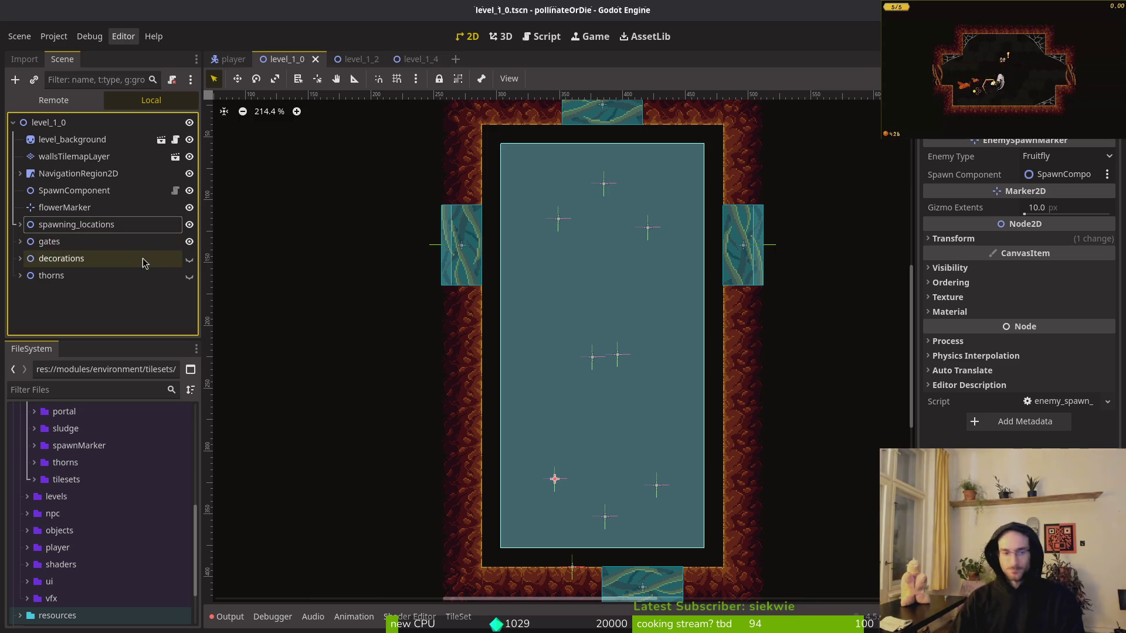
Show the decorations and drag web1x2 into the room's top-left corner.
left_click(190, 259)
mouse_move(246, 268)
left_mouse_down()
mouse_move(420, 234)
mouse_move(509, 153)
mouse_move(481, 138)
left_mouse_up()
scroll(509, 153, "up", 2)
Move the web15x15 cobweb into the room's top-right corner.
scroll(578, 238, "down", 2)
left_click(633, 305)
scroll(678, 221, "right", 2)
left_click_drag(786, 224, 674, 190)
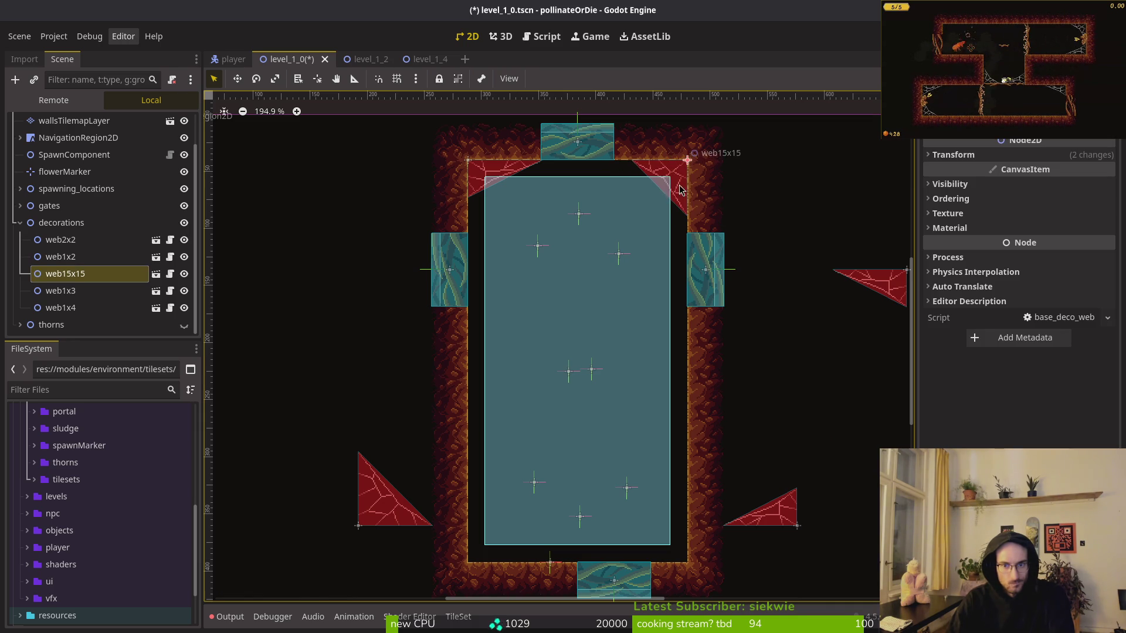
scroll(663, 169, "up", 5)
scroll(592, 309, "down", 5)
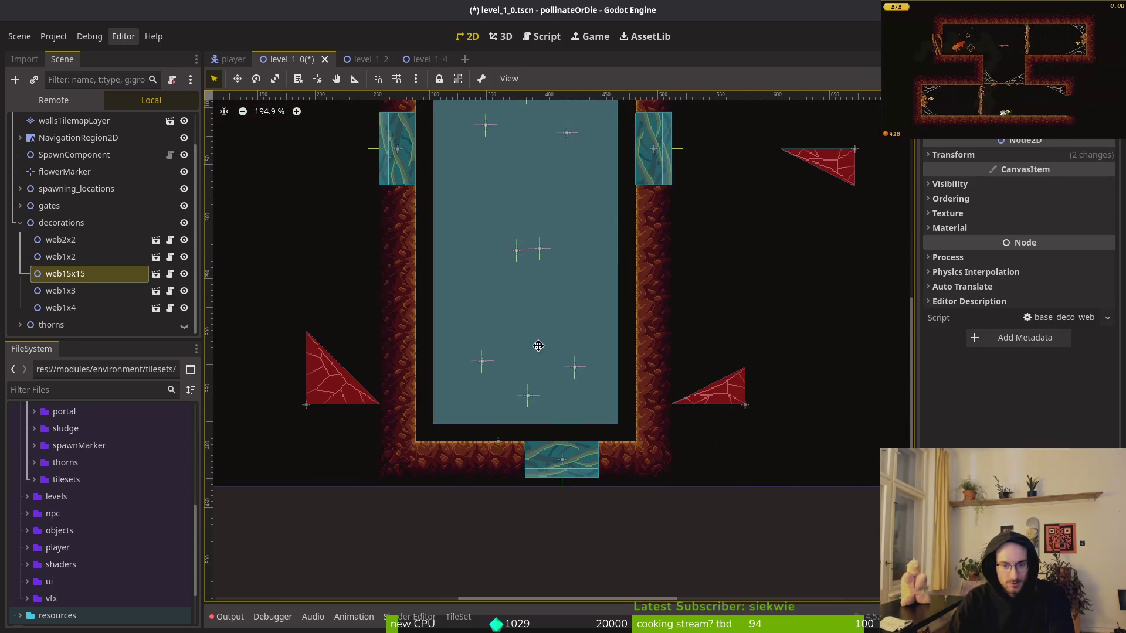
scroll(395, 389, "up", 3)
scroll(352, 375, "right", 2)
scroll(352, 375, "down", 2)
Move the web2x2 cobweb into the well's bottom-left corner.
mouse_move(233, 335)
left_mouse_down()
mouse_move(473, 375)
mouse_move(418, 383)
mouse_move(373, 413)
left_mouse_up()
scroll(474, 376, "up", 4)
scroll(659, 402, "down", 3)
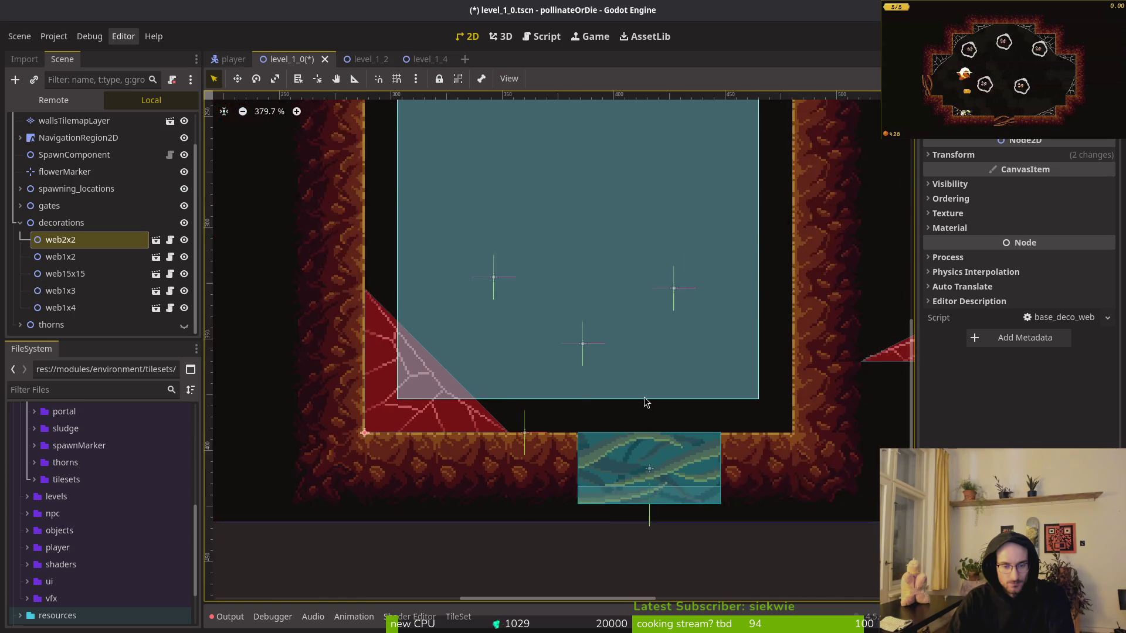
scroll(661, 390, "down", 1)
Rotate web1x4 to point straight up and move it into the well's bottom-right corner.
left_click(683, 390)
scroll(752, 429, "down", 4)
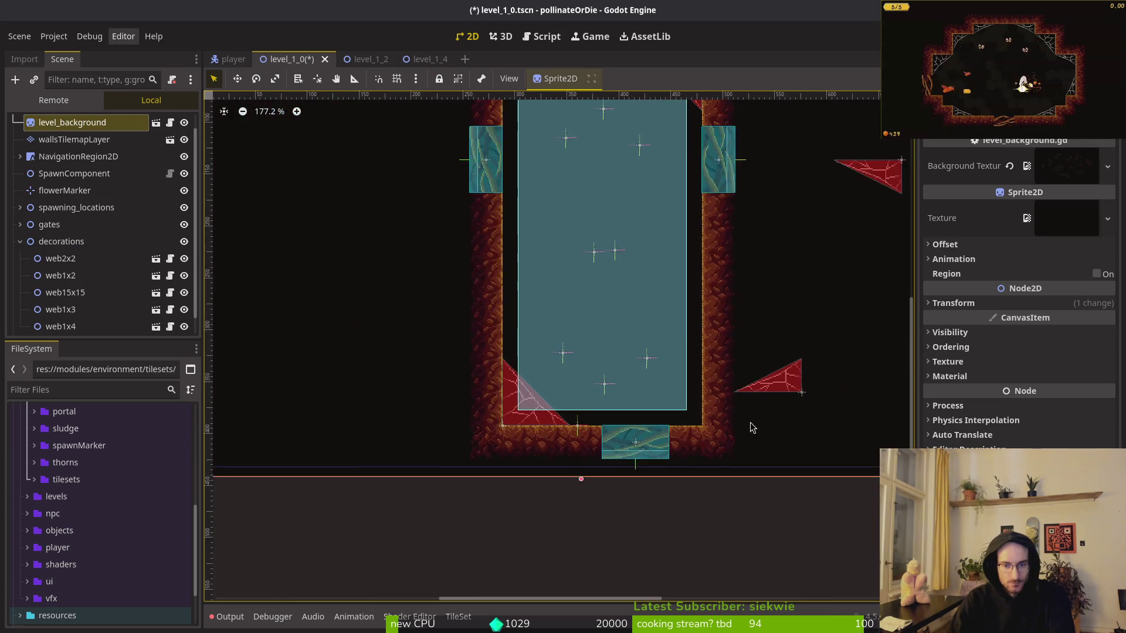
scroll(751, 423, "down", 3)
mouse_move(763, 291)
left_mouse_down()
mouse_move(566, 432)
mouse_move(522, 434)
mouse_move(519, 415)
left_mouse_up()
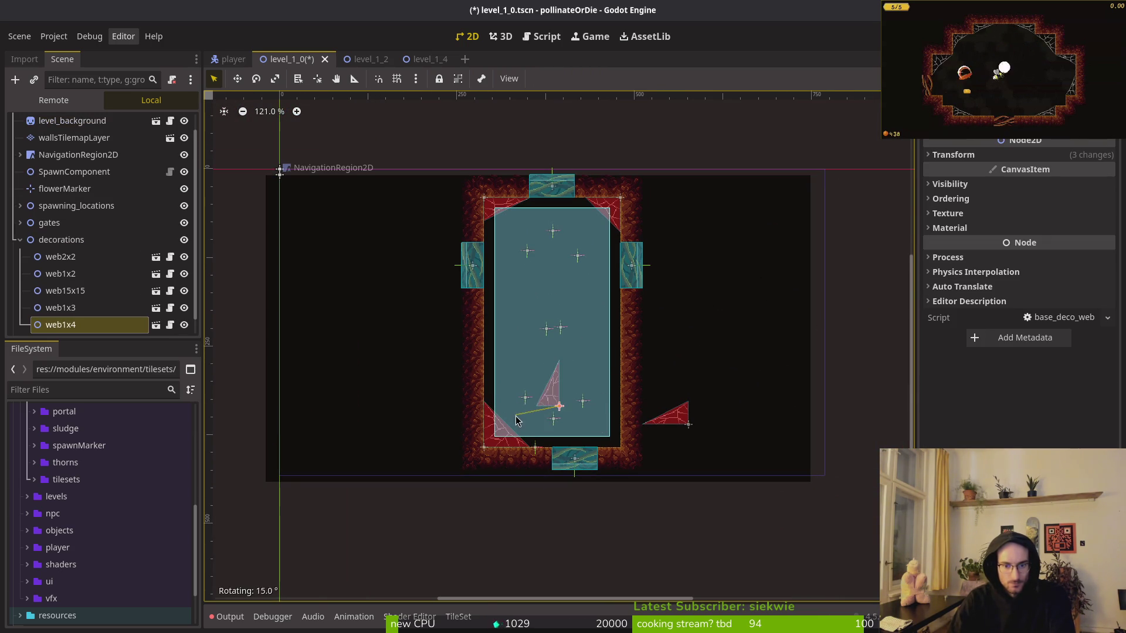
scroll(526, 375, "up", 7)
scroll(600, 378, "up", 7)
mouse_move(414, 273)
left_mouse_down()
mouse_move(600, 378)
mouse_move(549, 379)
left_mouse_up()
scroll(645, 360, "down", 4)
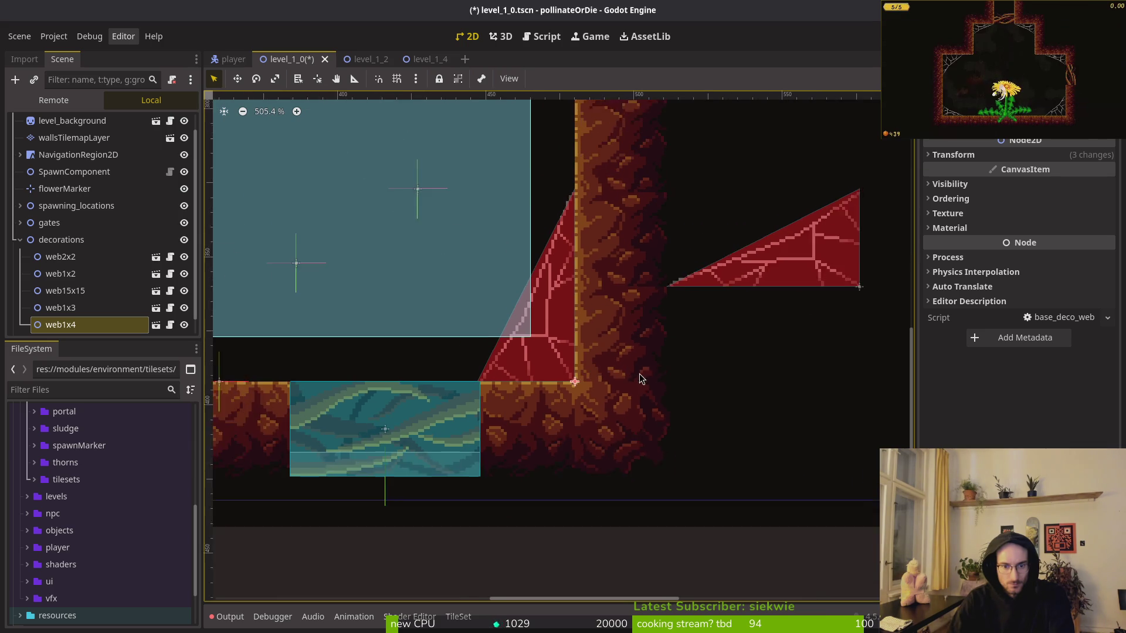
Delete the web1x3 cobweb and save the level_1_0 scene.
left_click(709, 280)
key("Delete")
key("Return")
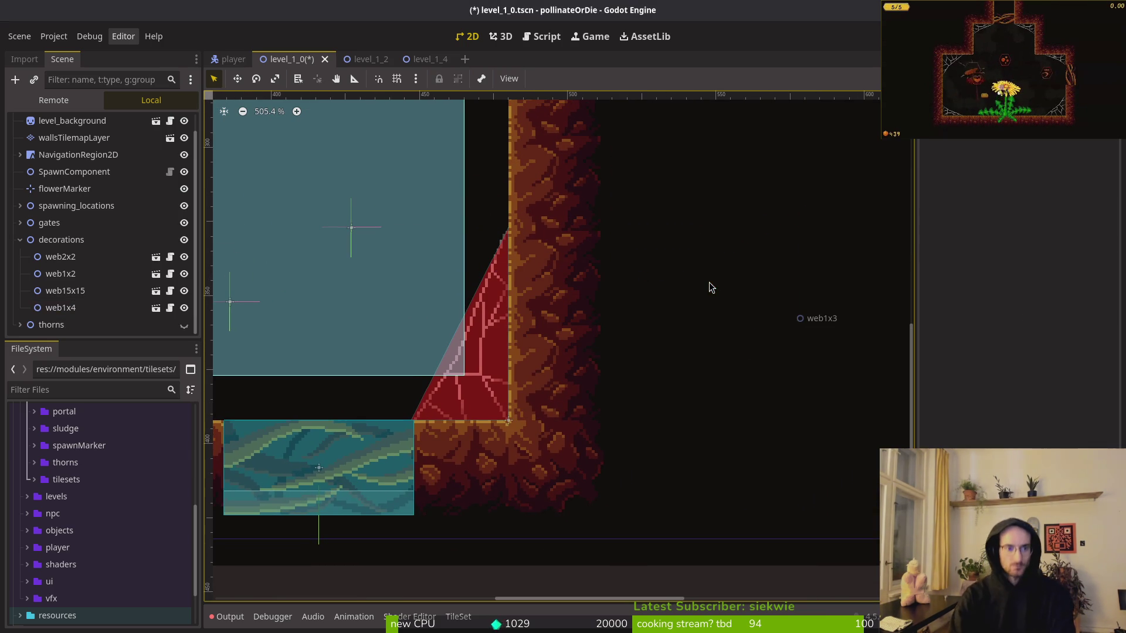
left_click(20, 240)
key("ctrl+s")
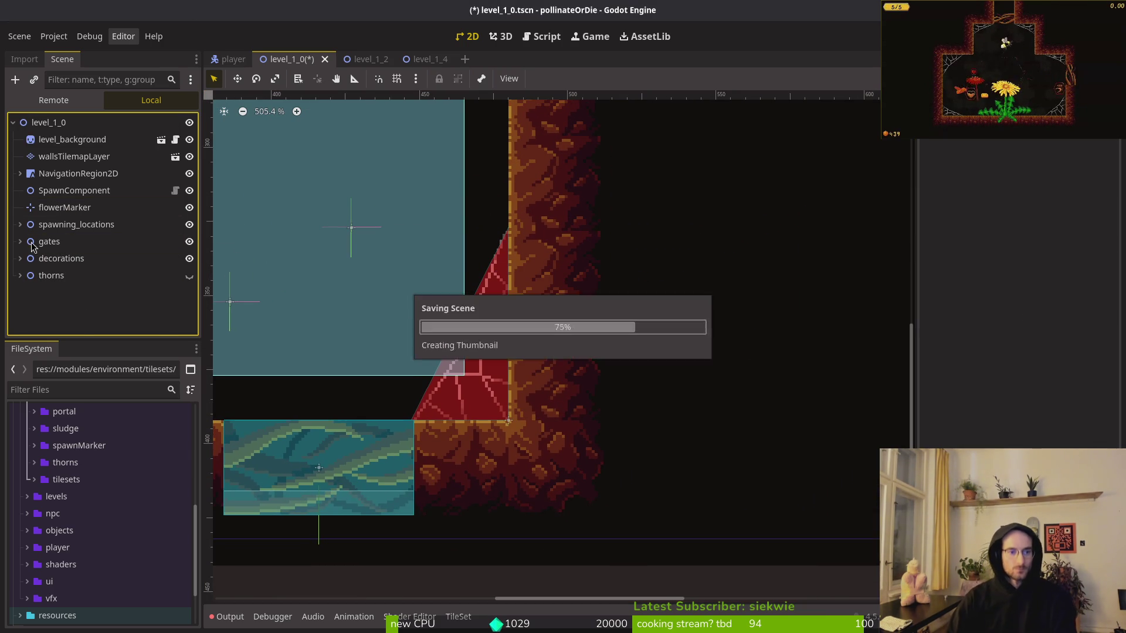
left_click(20, 257)
scroll(525, 392, "down", 7)
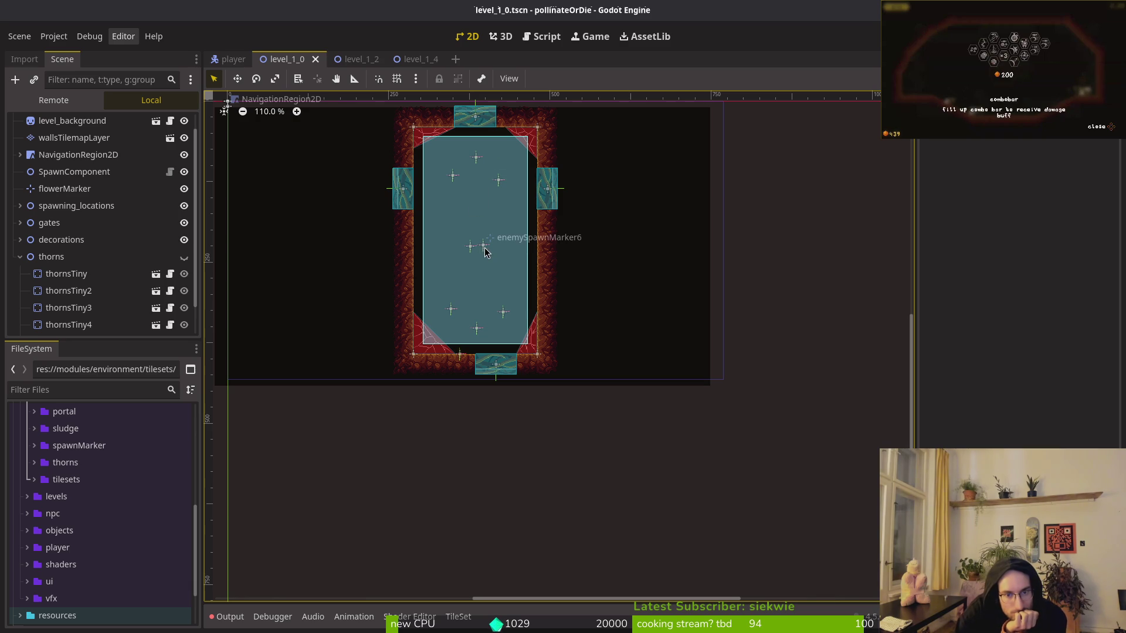
key("Return")
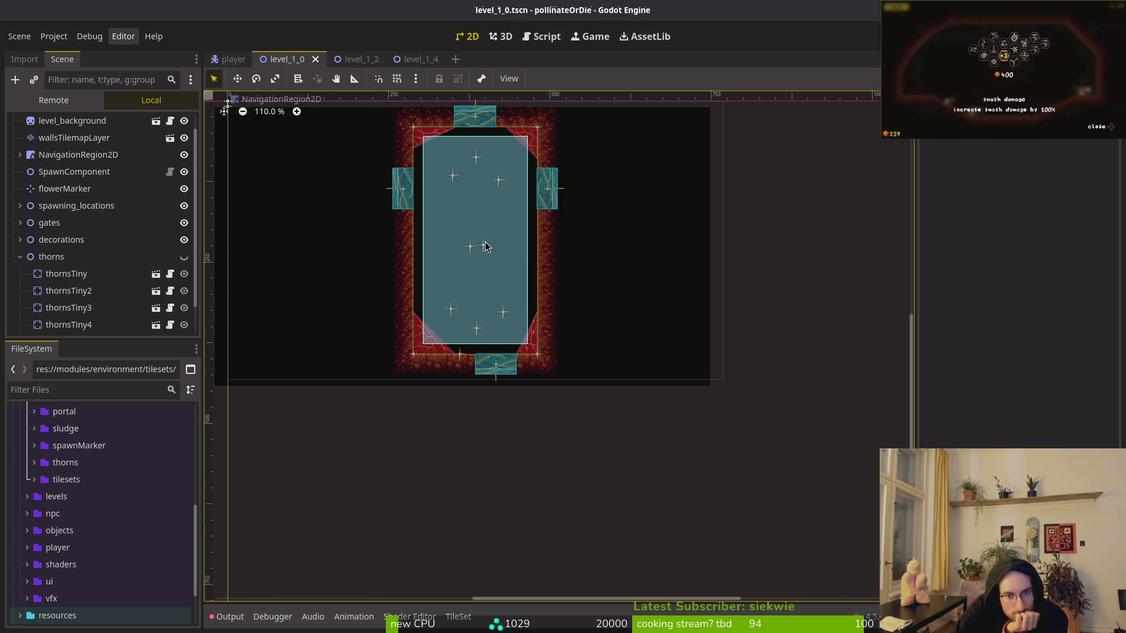
key("Left")
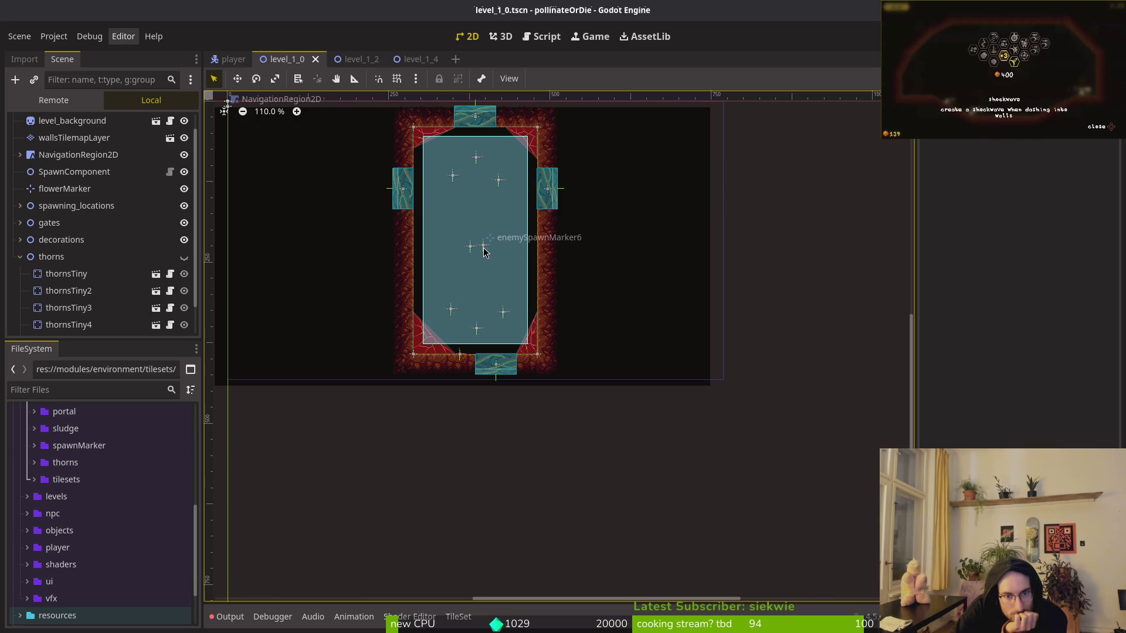
key("Left")
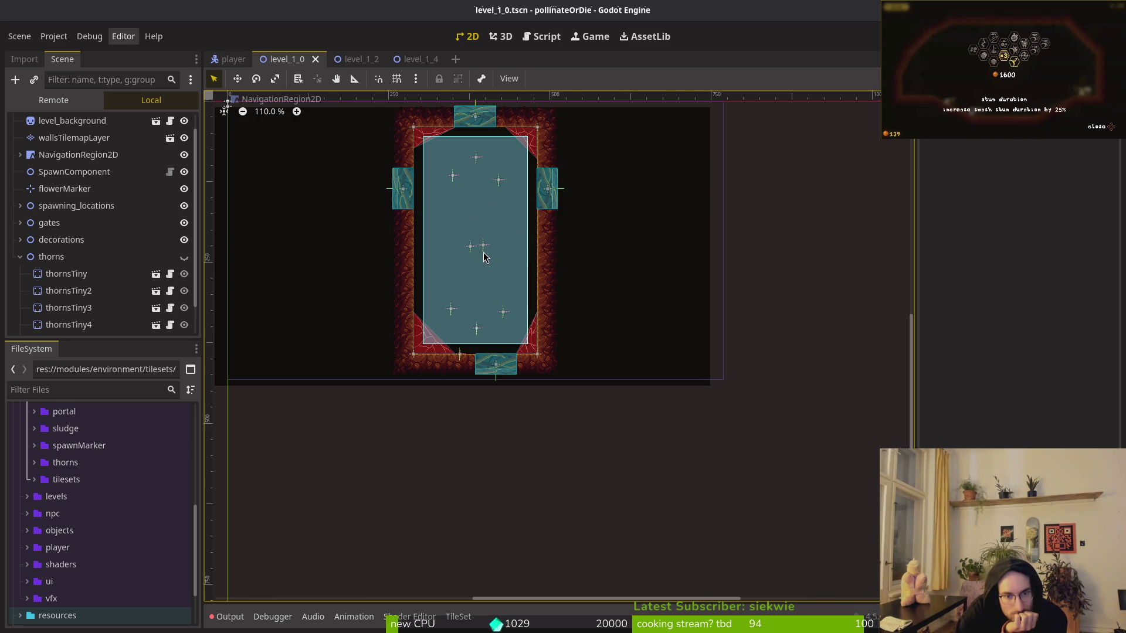
key("Escape")
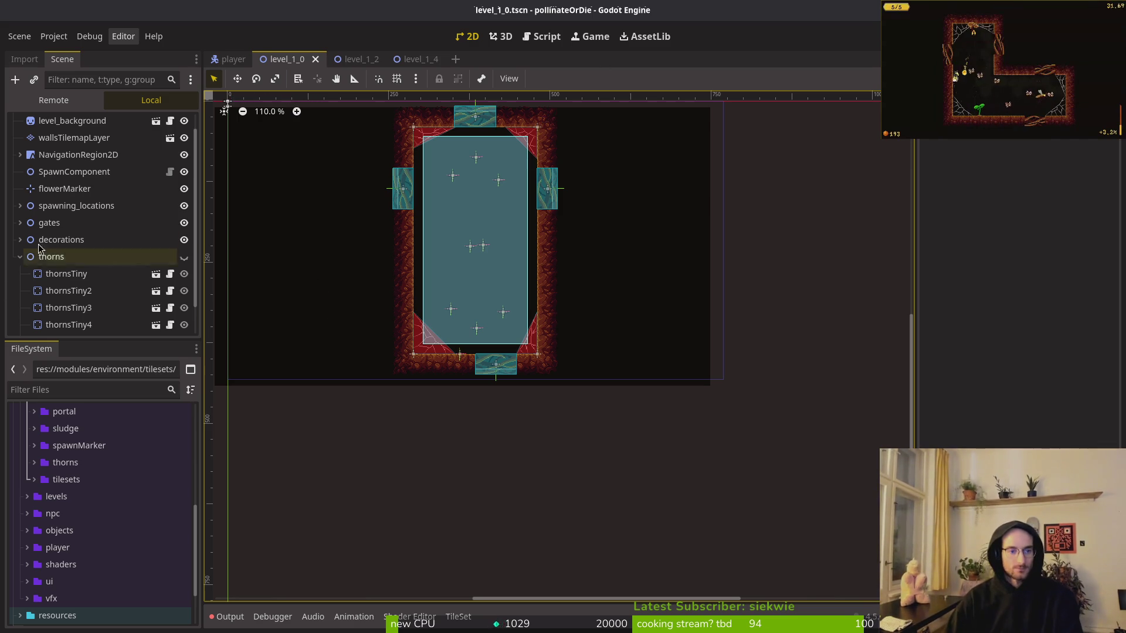
left_click(93, 273)
Delete all the thornsTiny pieces and save level_1_0.
left_click(135, 319, "shift")
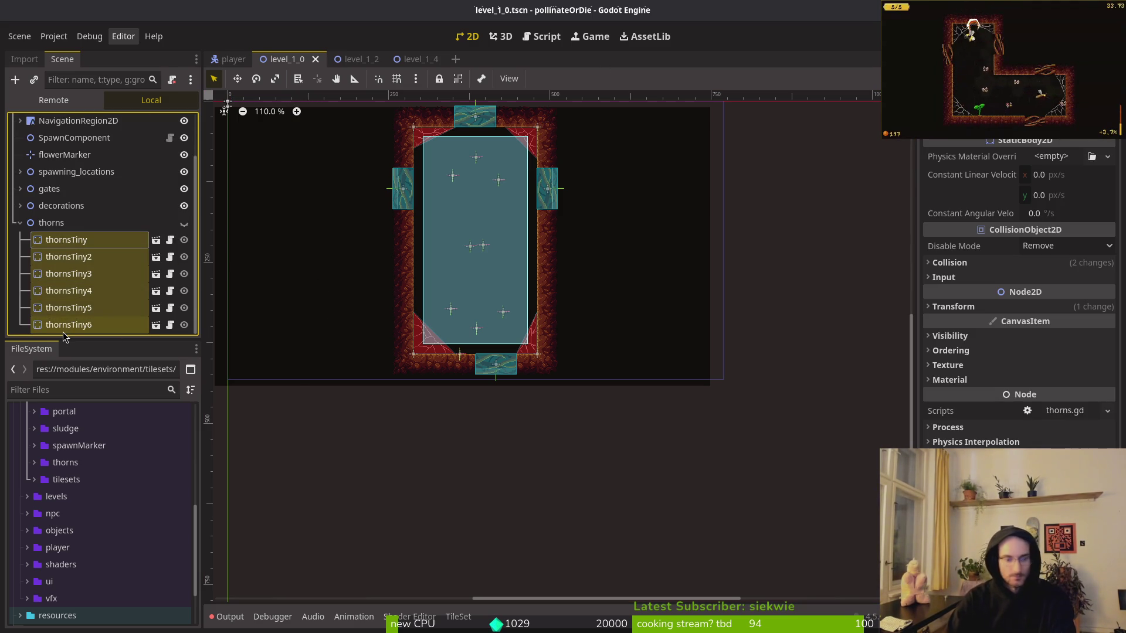
key("Delete")
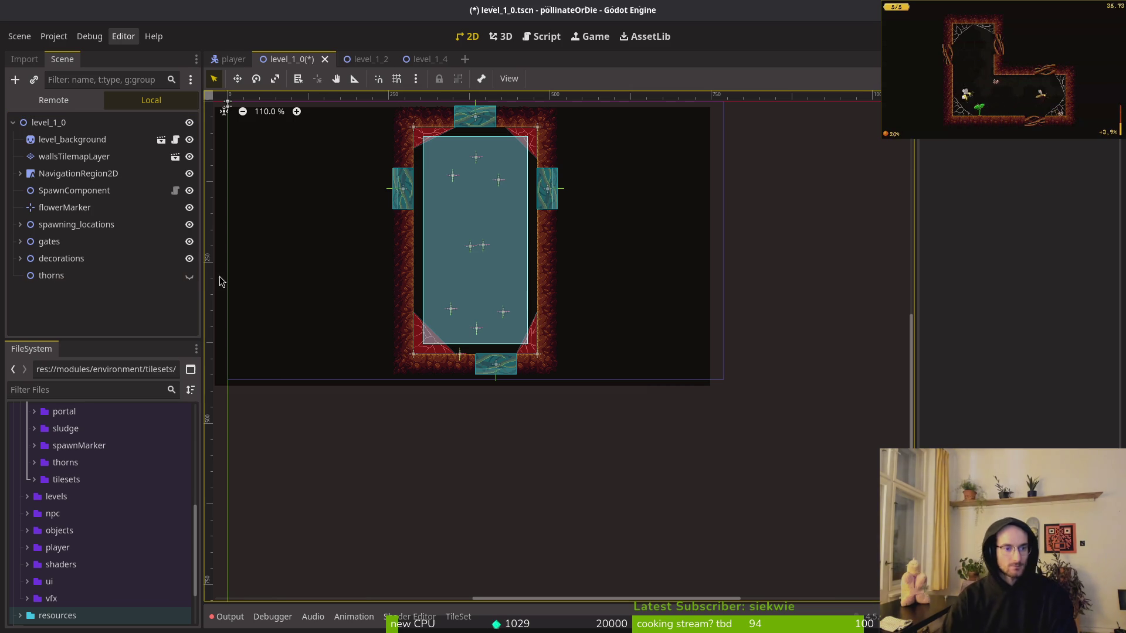
key("ctrl+s")
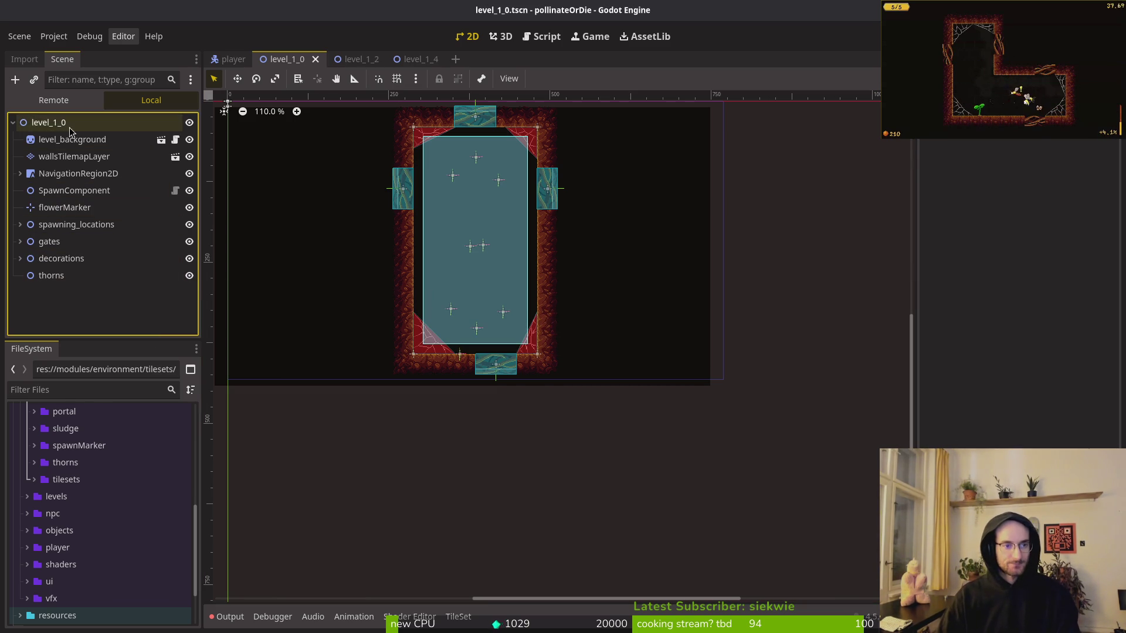
Attach the shared level.gd script from the levels folder to the level_1_0 root node.
left_click(72, 140, "shift")
left_click(347, 59)
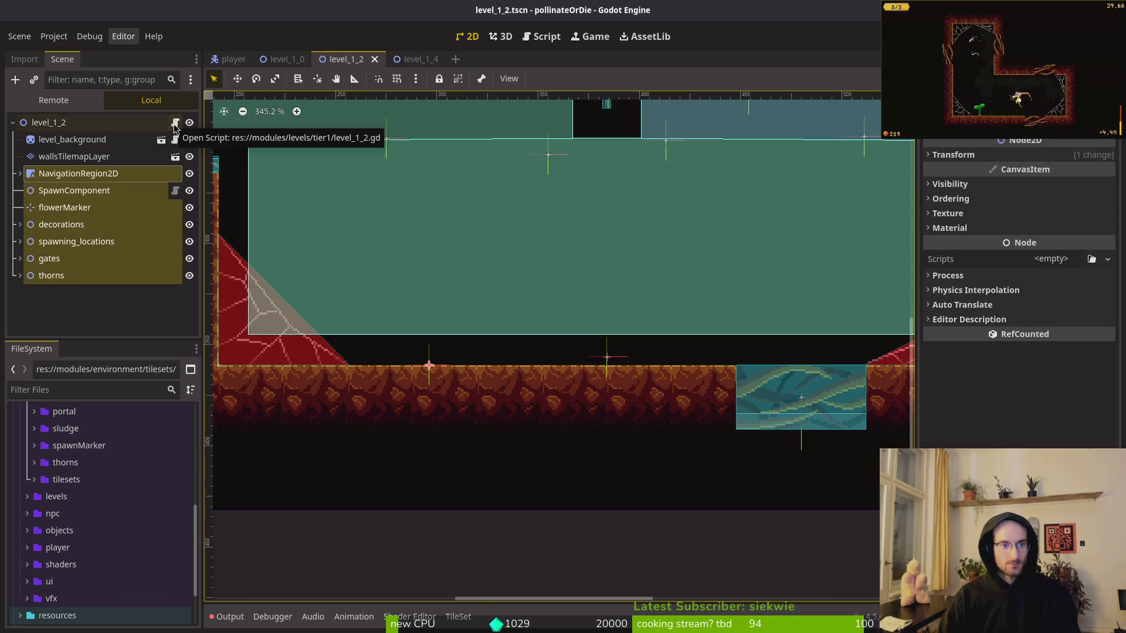
left_click(284, 59)
key("ctrl+a")
key("Escape")
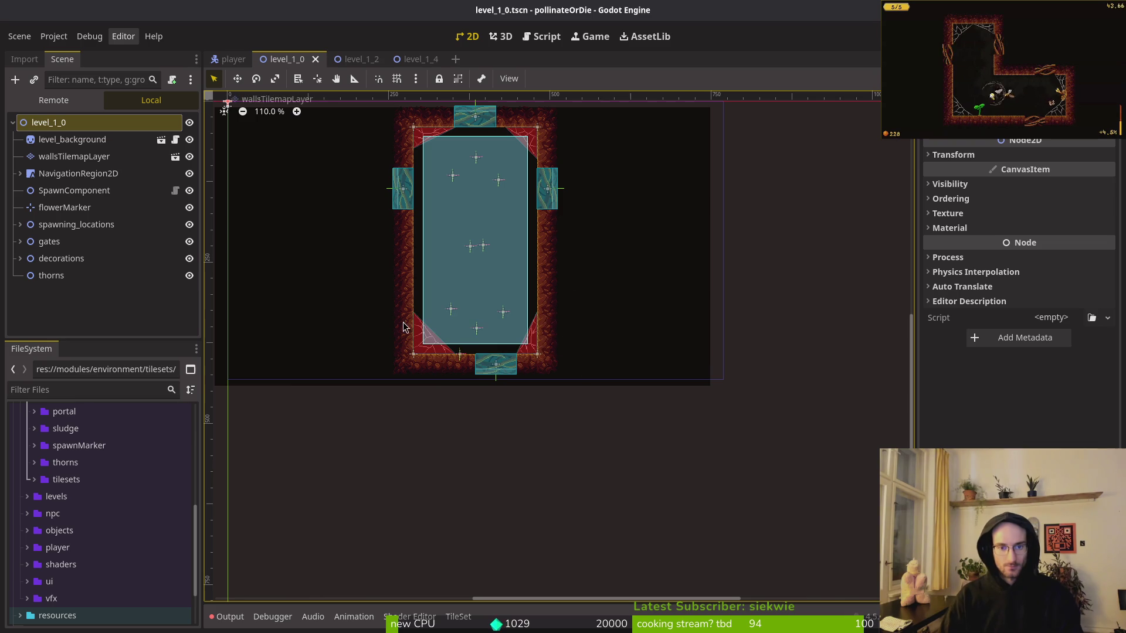
key("ctrl+alt+a")
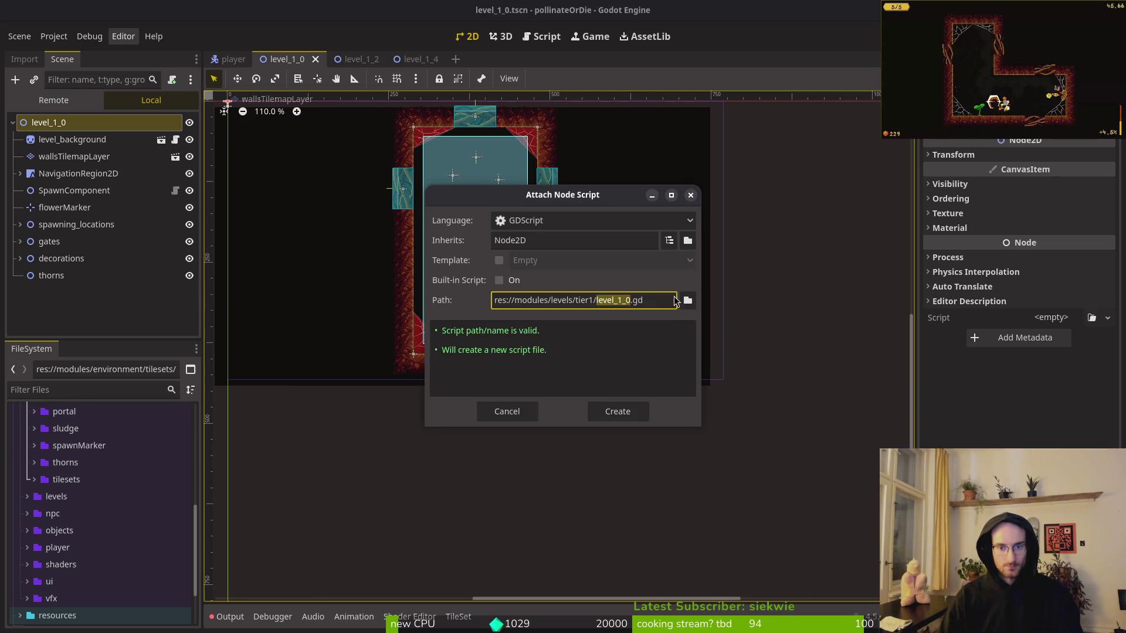
left_click(688, 300)
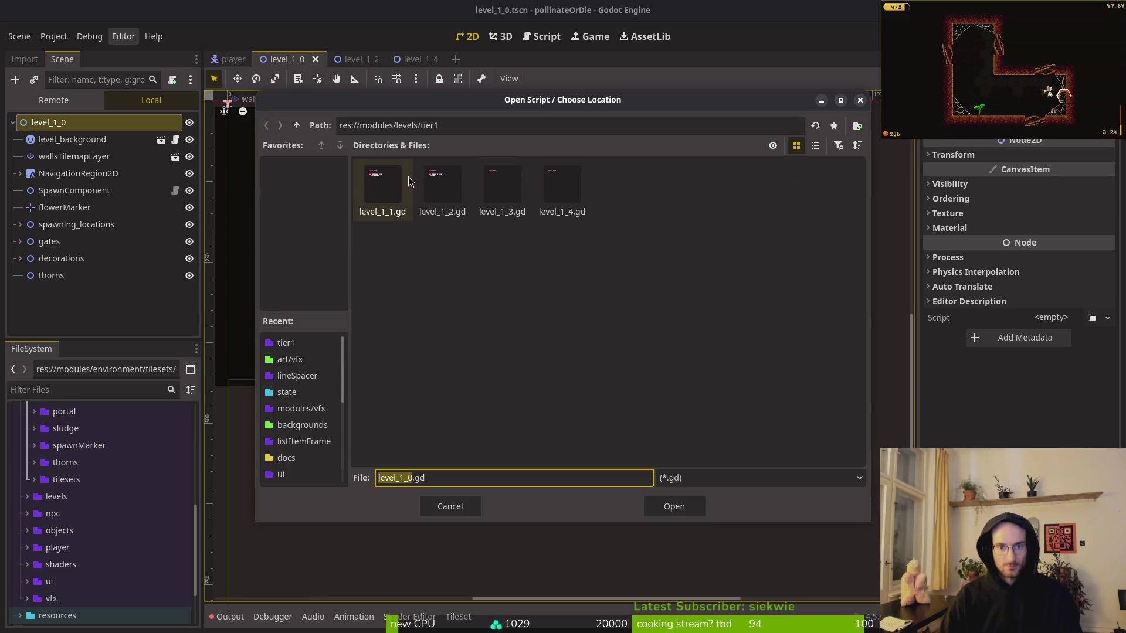
left_click(296, 126)
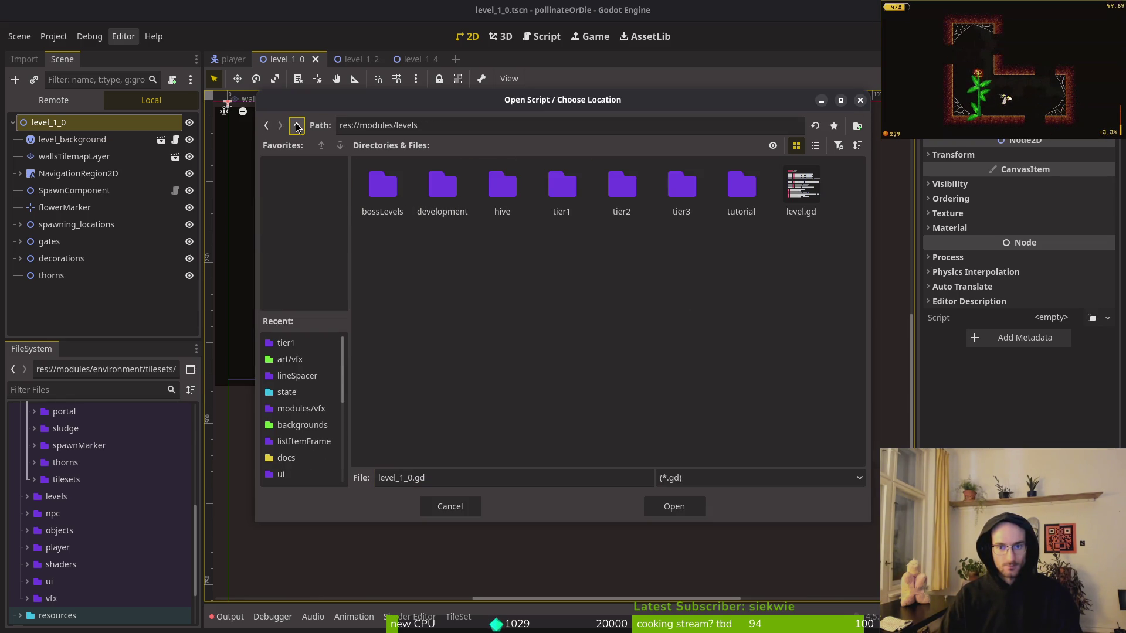
left_click(820, 195)
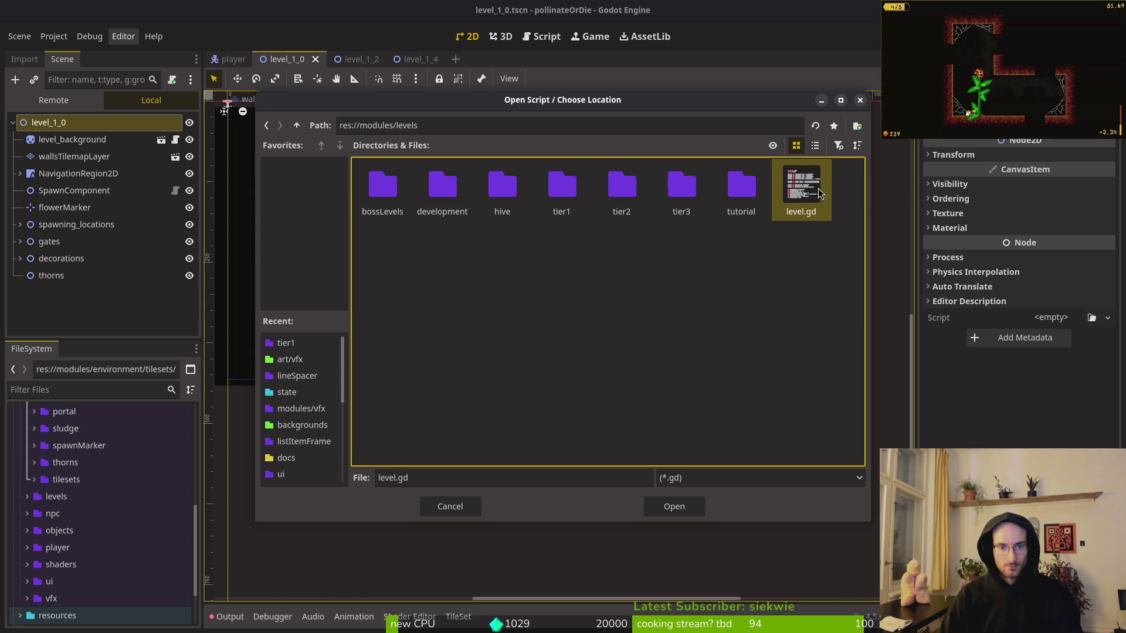
left_click(691, 505)
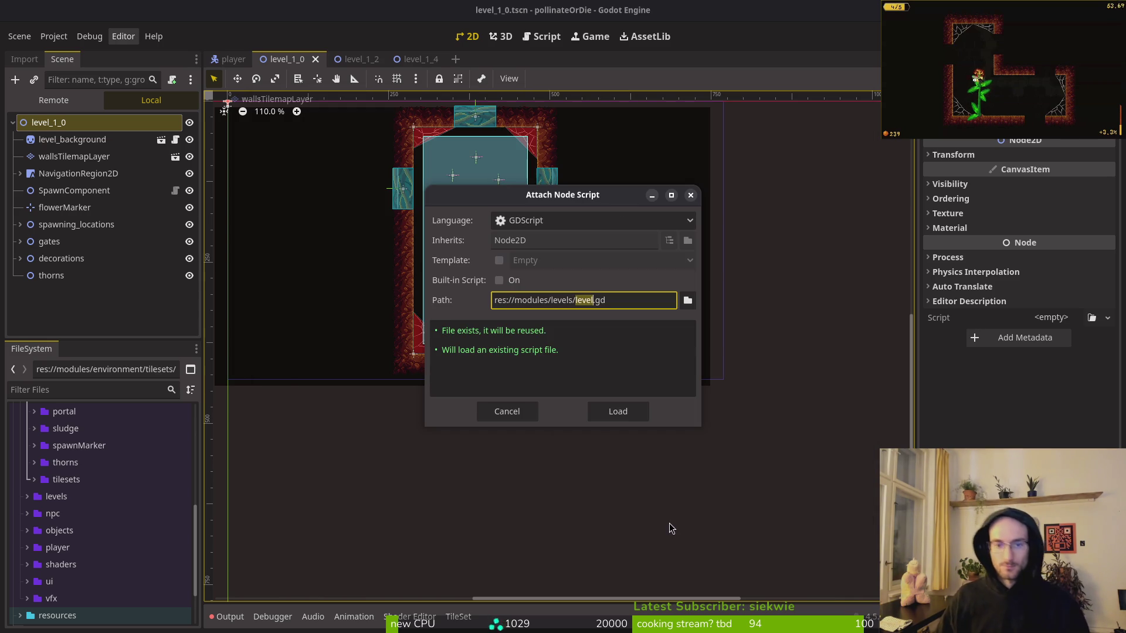
key("Return")
Extend the root's script into a new level_1_0.gd script extending Level.
right_click(112, 118)
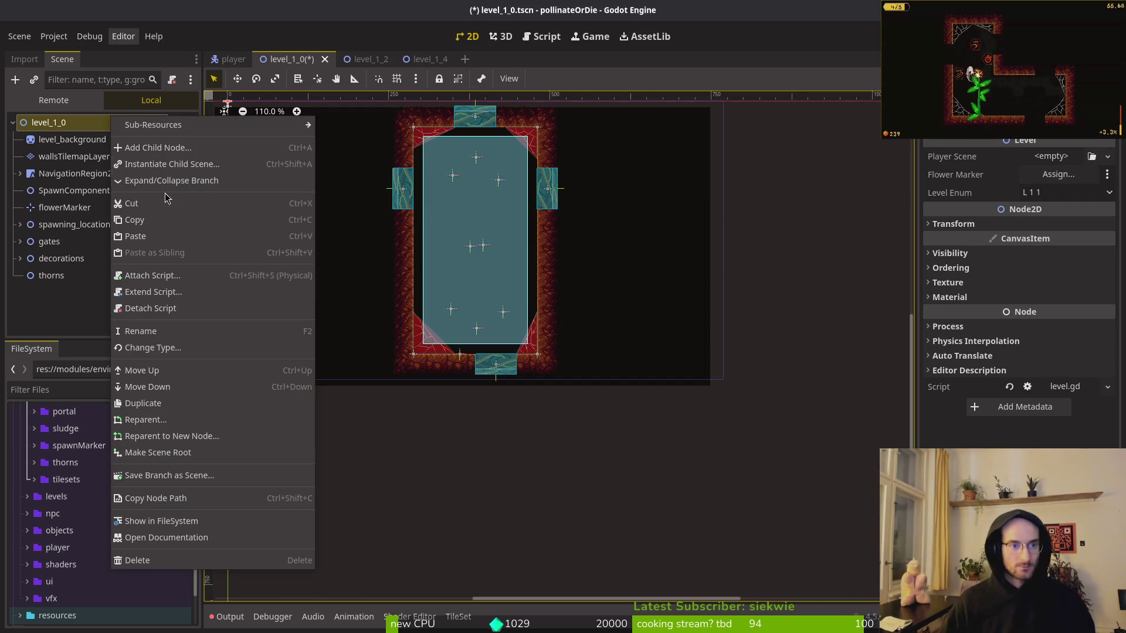
left_click(149, 289)
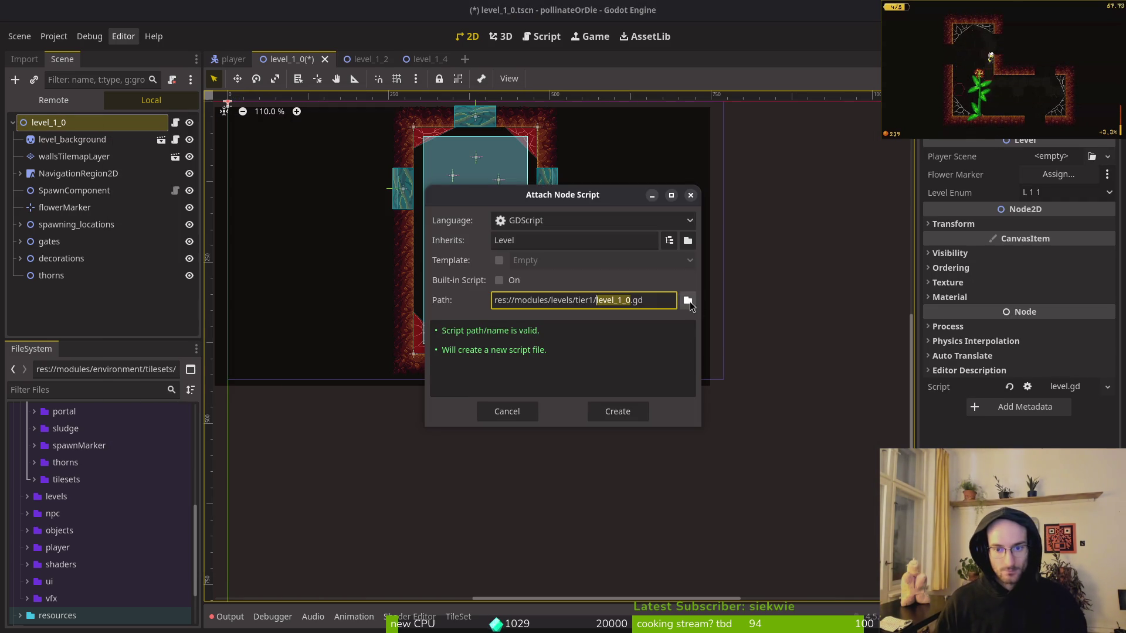
left_click(687, 300)
key("alt+Tab")
Open level_1_1.gd in Neovim, remove its _ready function block, and save it.
type("1")
key("Up")
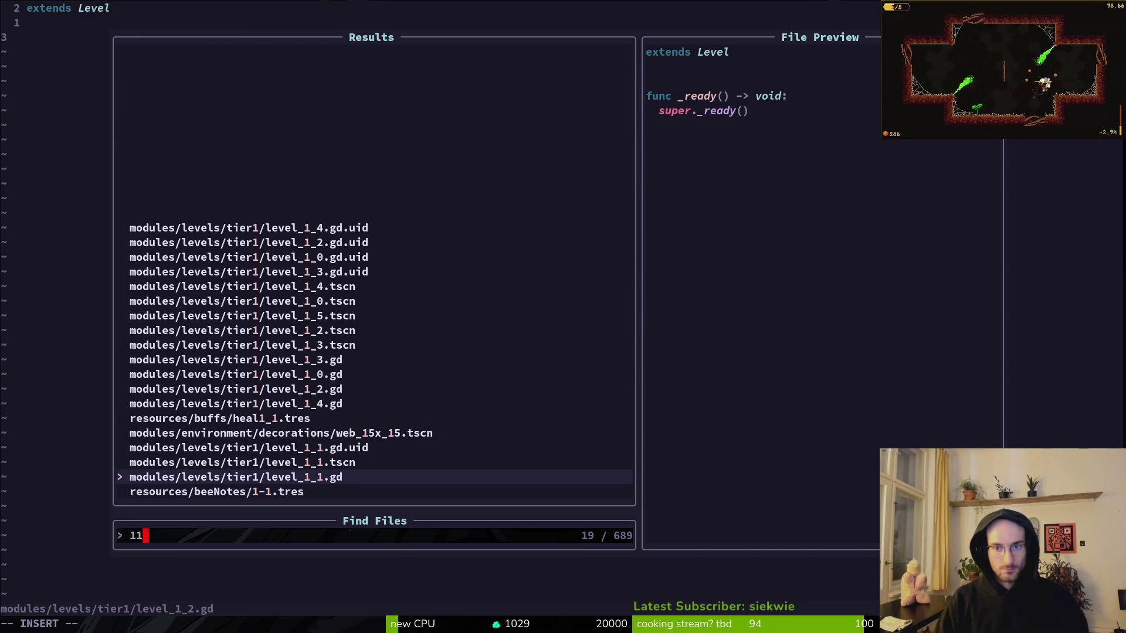
key("Return")
key("j")
key("V")
key("j")
key("j")
key("d")
key("ctrl+s")
key("alt+Tab")
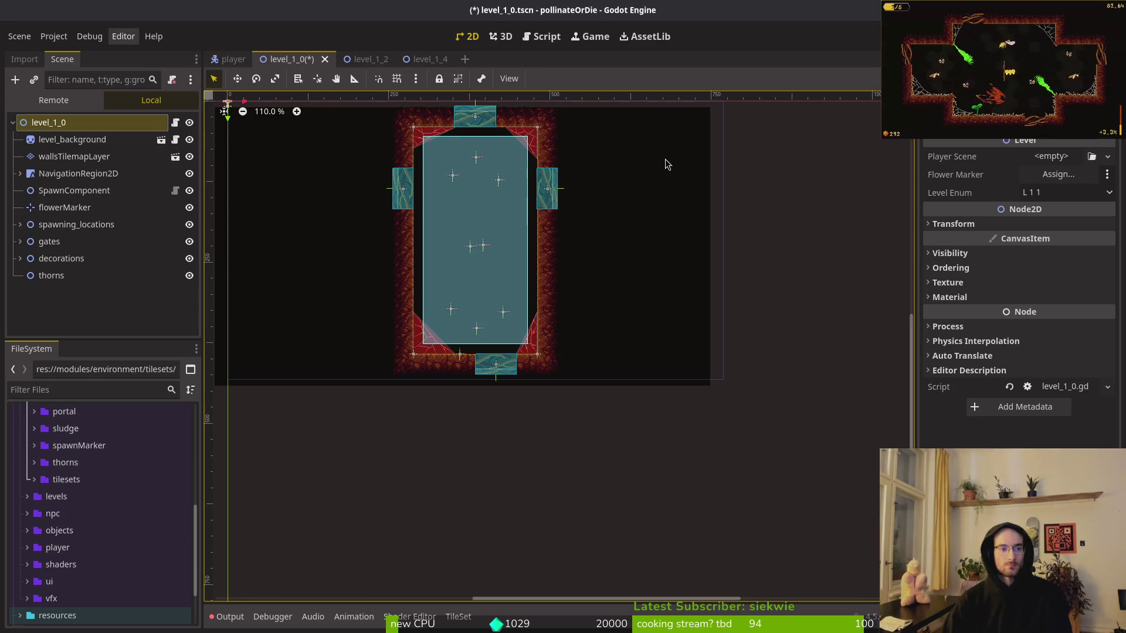
key("alt+Tab")
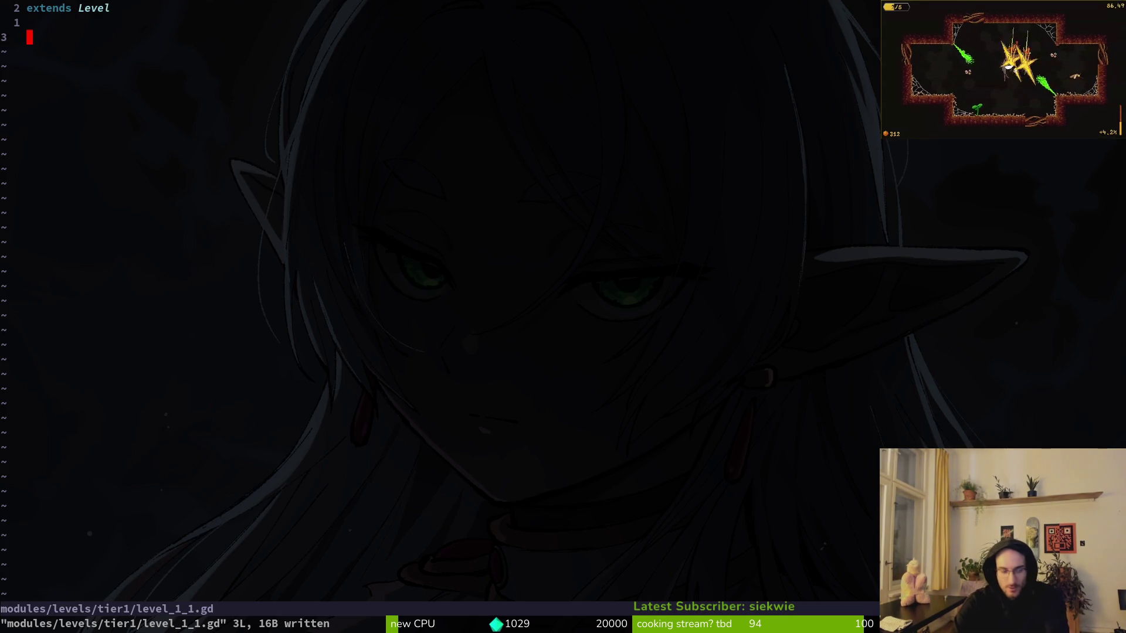
In the tier1 folder listing, delete level_1_0.gd and level_1_0.gd.uid.
key("space")
key("p")
key("v")
key("j")
key("shift+v")
key("shift+d")
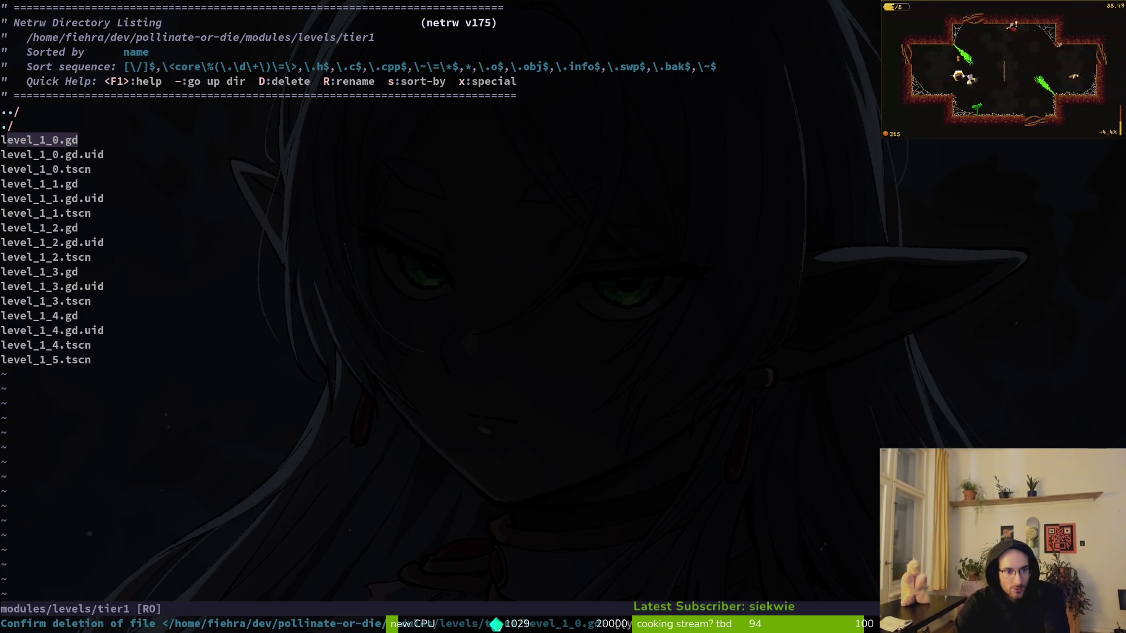
key("y")
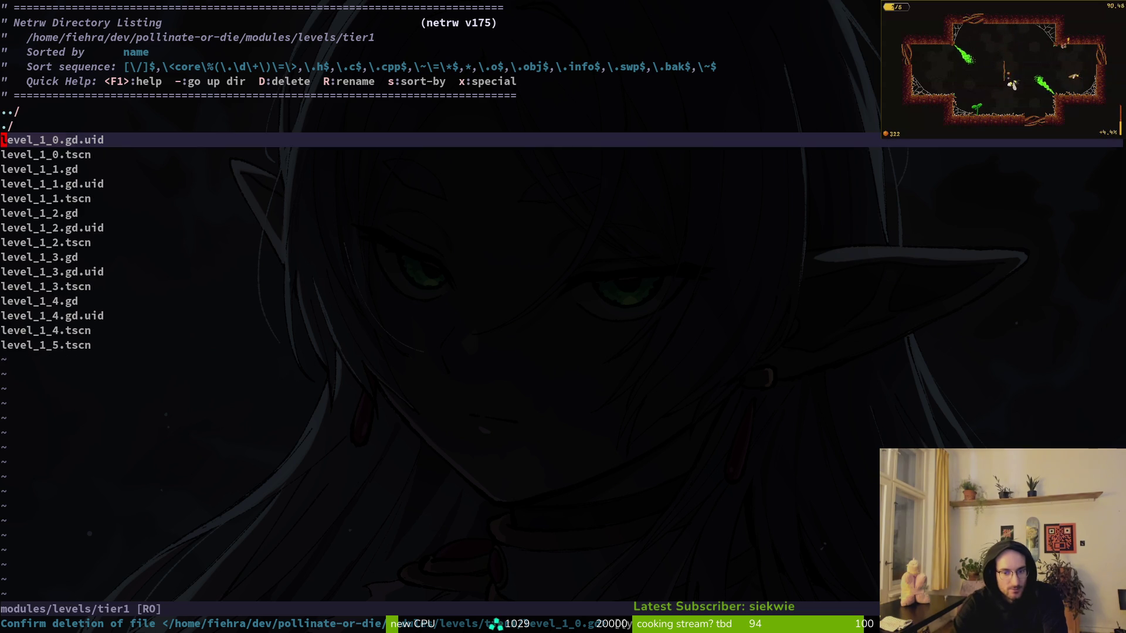
key("shift+v")
key("shift+d")
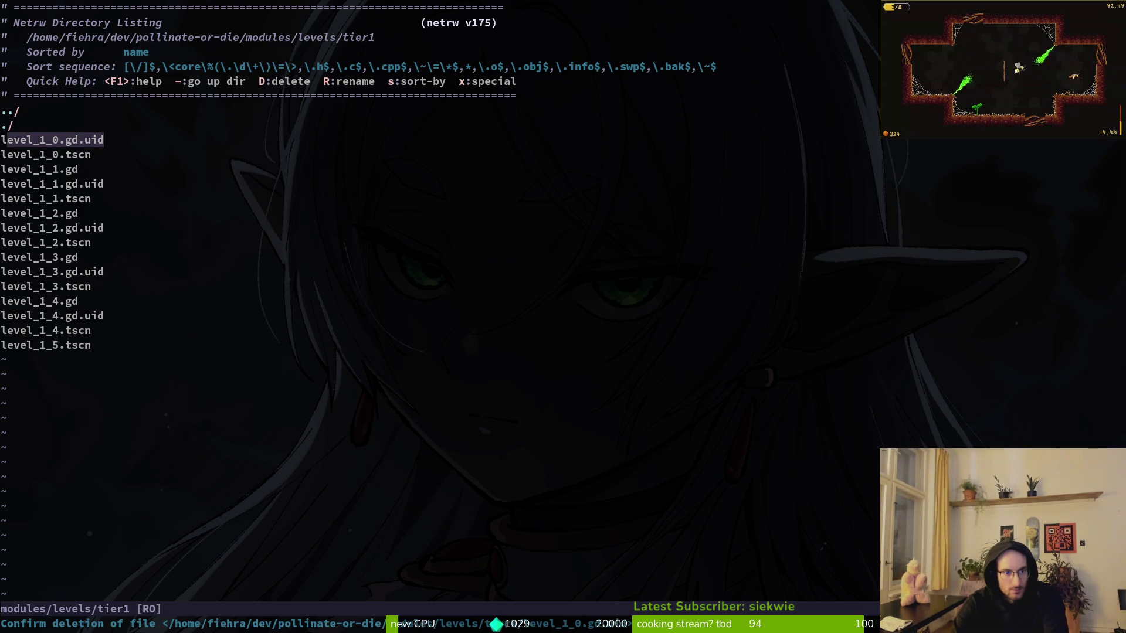
key("y")
key("d")
key("Escape")
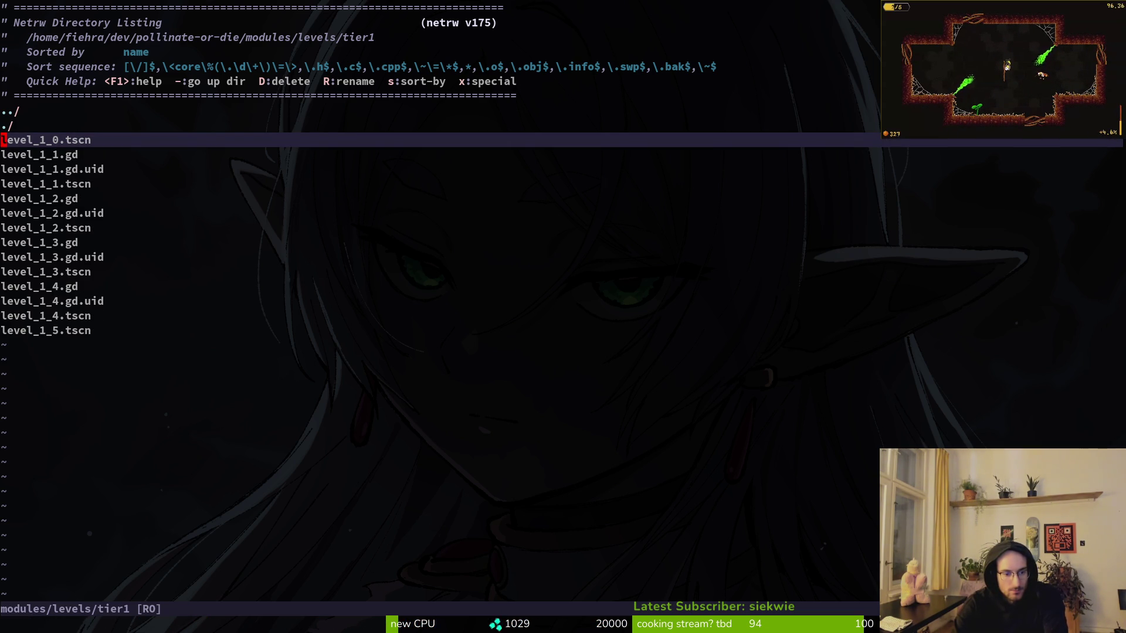
Delete level_1_1.gd and level_1_1.gd.uid from the tier1 folder.
key("j")
key("Return")
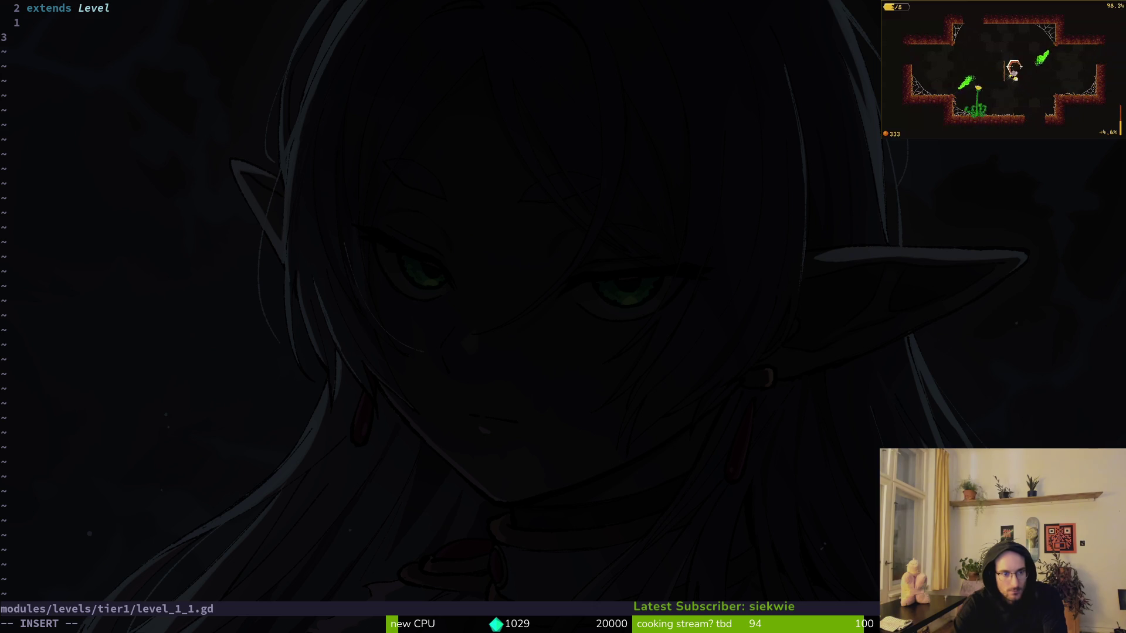
key("minus")
key("j")
key("j")
key("j")
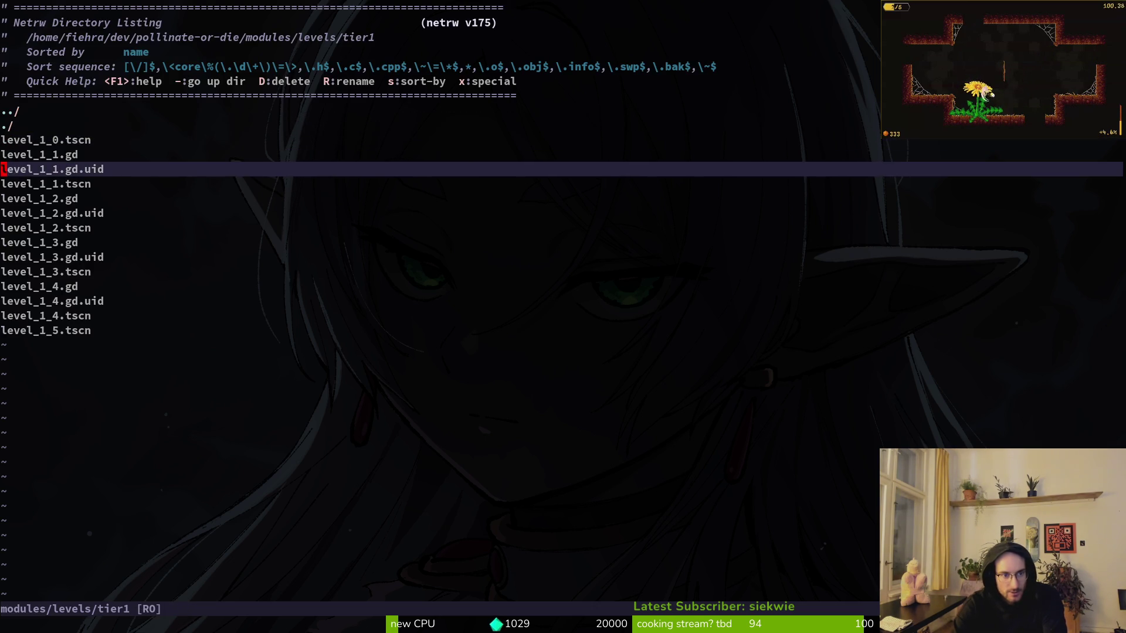
key("k")
key("k")
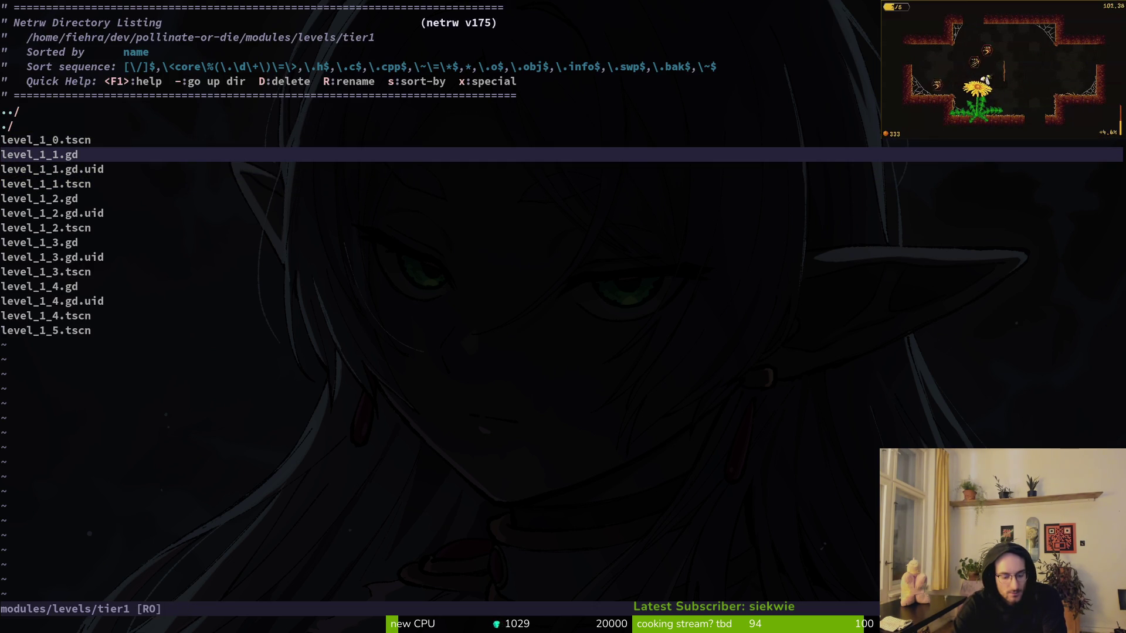
key("shift+d")
key("y")
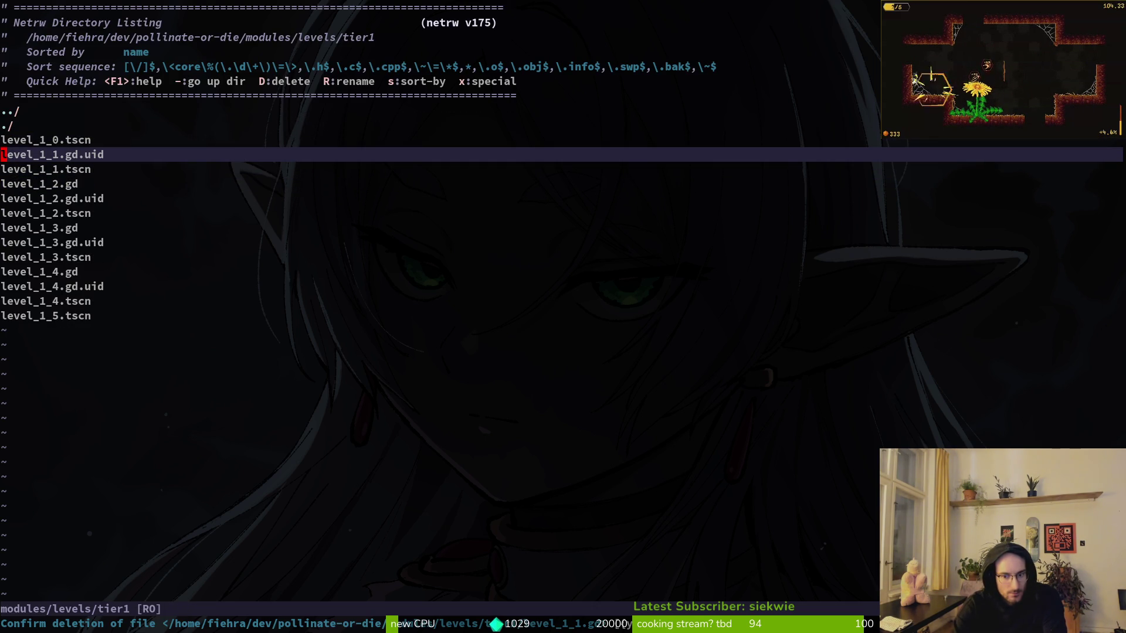
key("shift+d")
key("y")
Delete level_1_2.gd and level_1_2.gd.uid from the tier1 folder.
key("j")
key("Return")
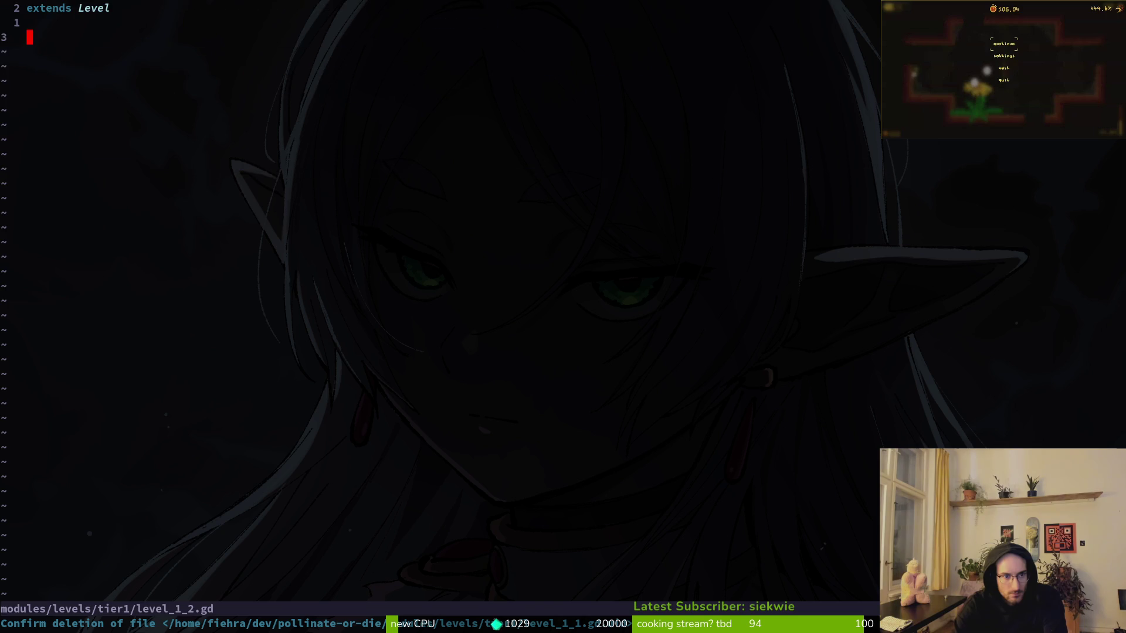
key("minus")
key("j")
key("j")
key("j")
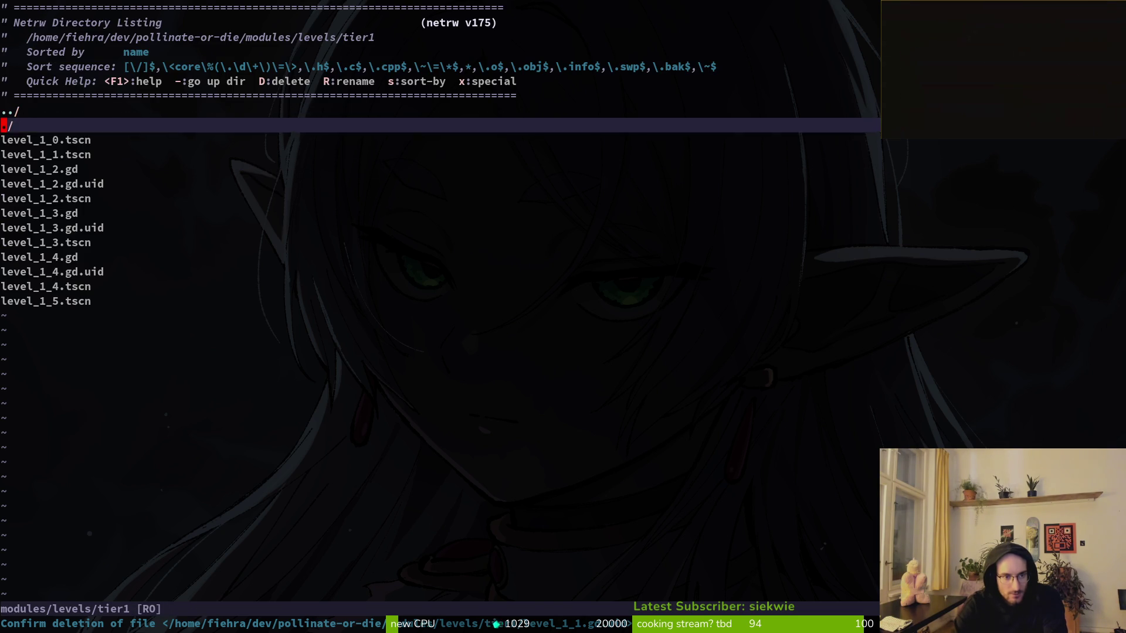
key("k")
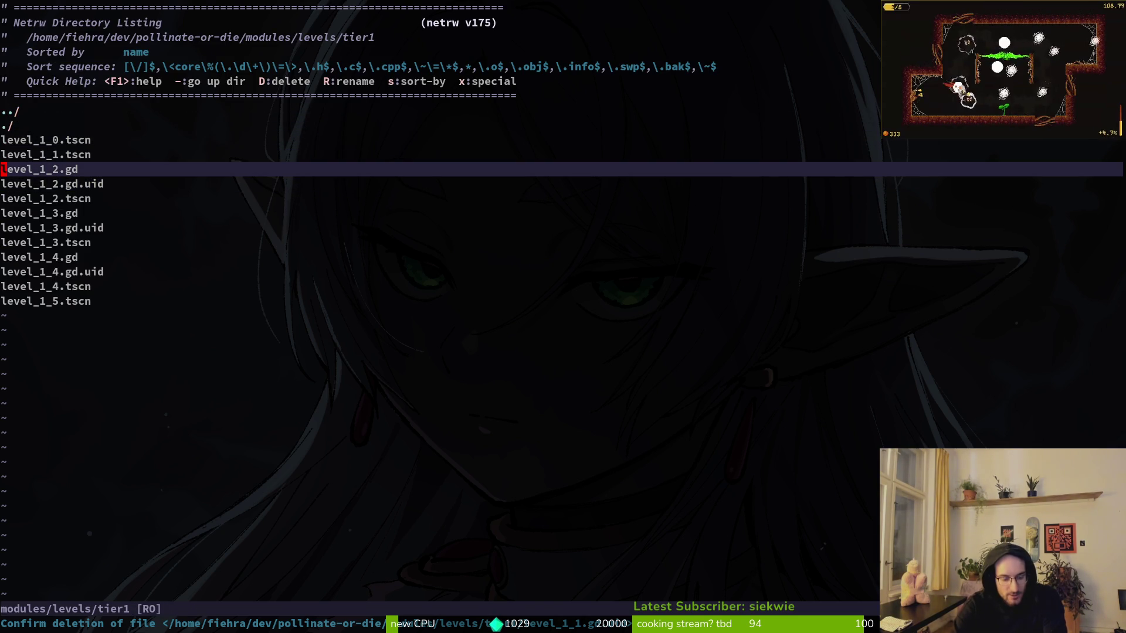
key("y")
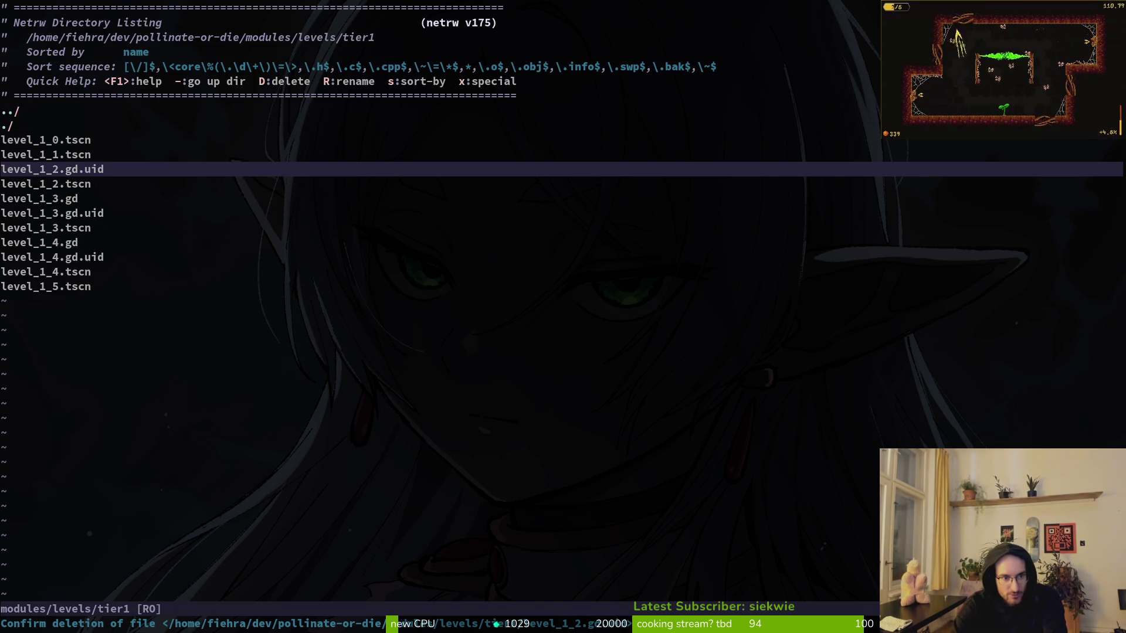
key("D")
key("y")
Delete the level_1_3.gd script and uid, then the level_1_4.gd script.
key("j")
key("y")
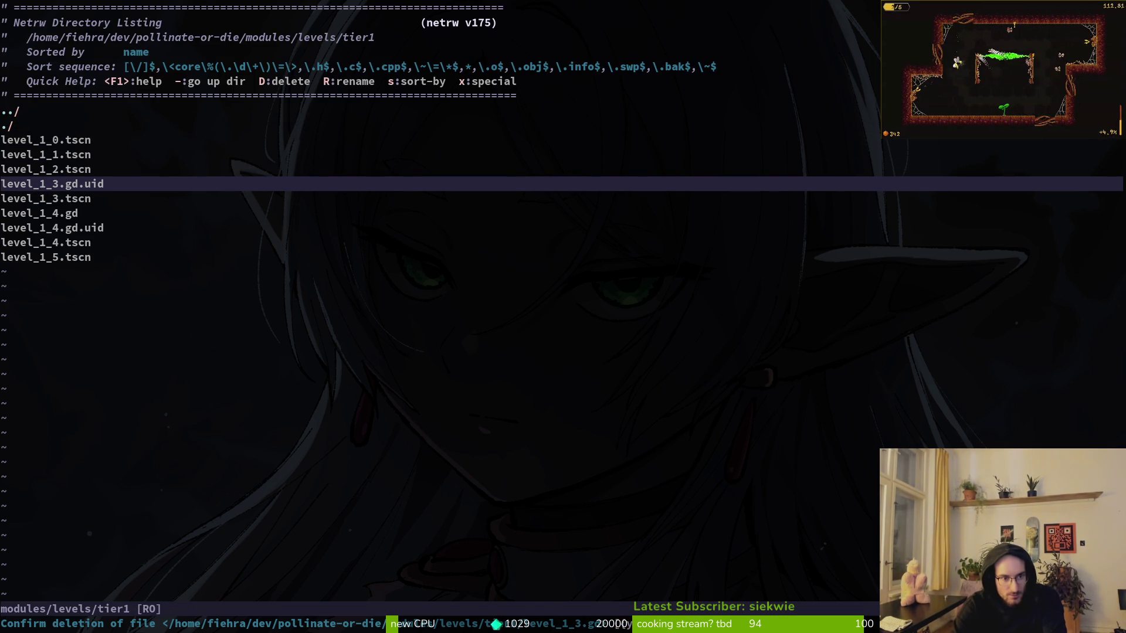
key("y")
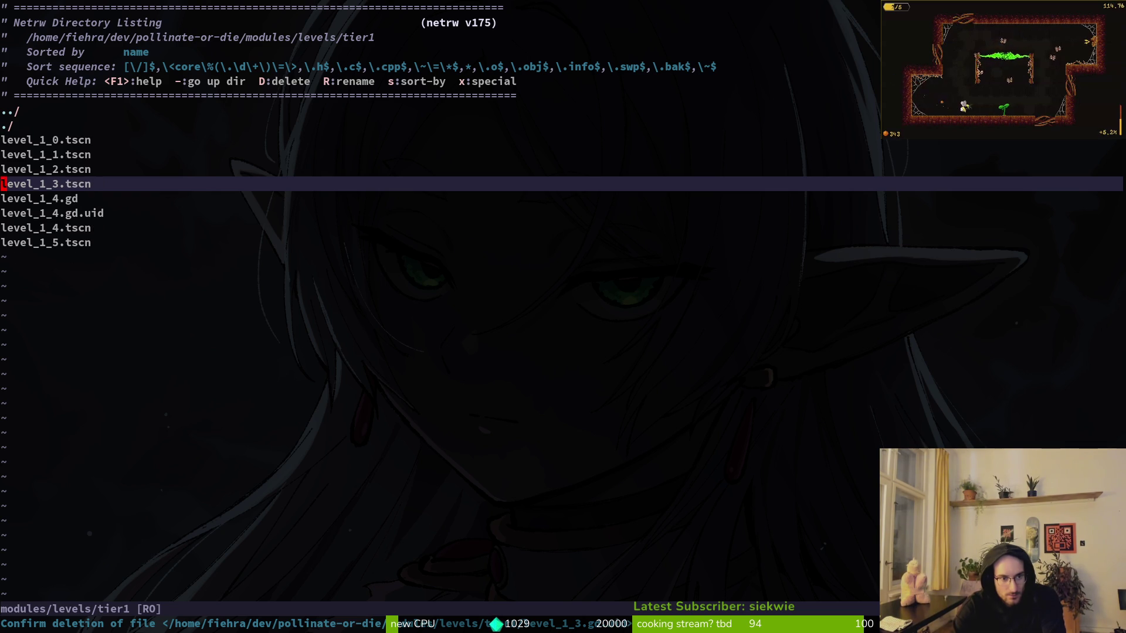
key("j")
key("j")
key("k")
key("Return")
key("minus")
key("j")
key("j")
key("j")
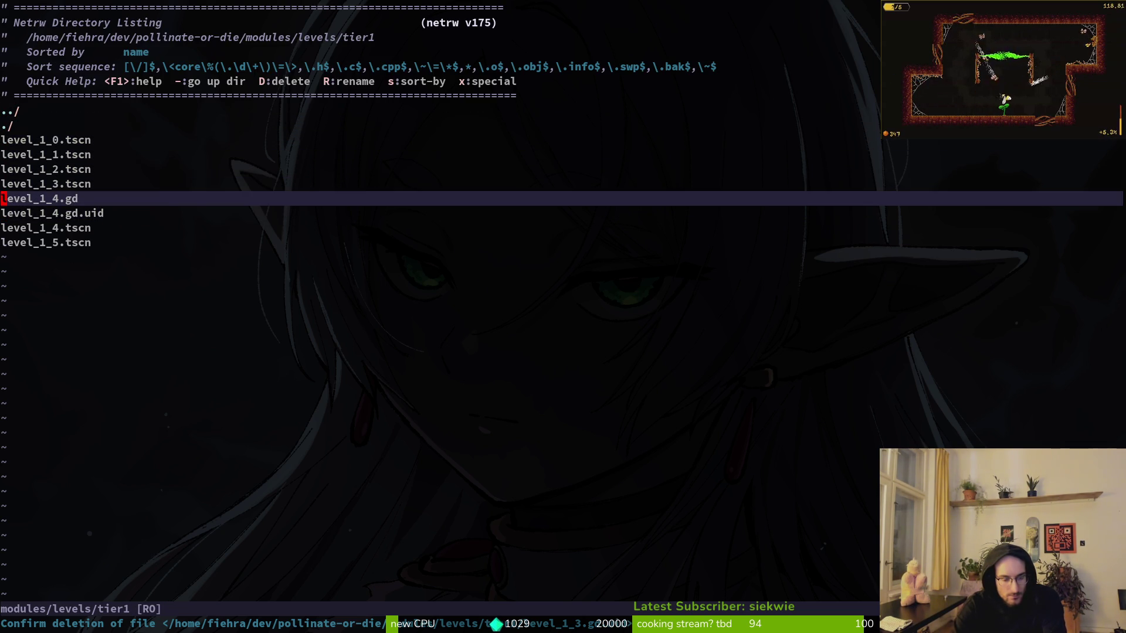
key("y")
Remove the leftover level_1_4.gd.uid, quit Neovim with :q, and run the game from Godot.
type("y")
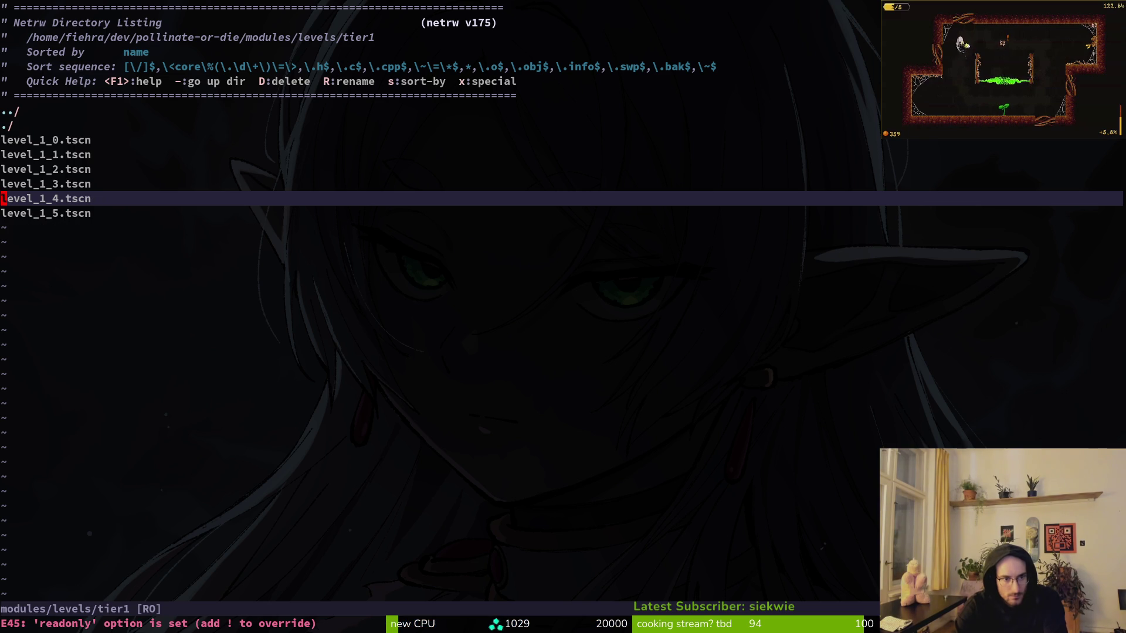
type(":w")
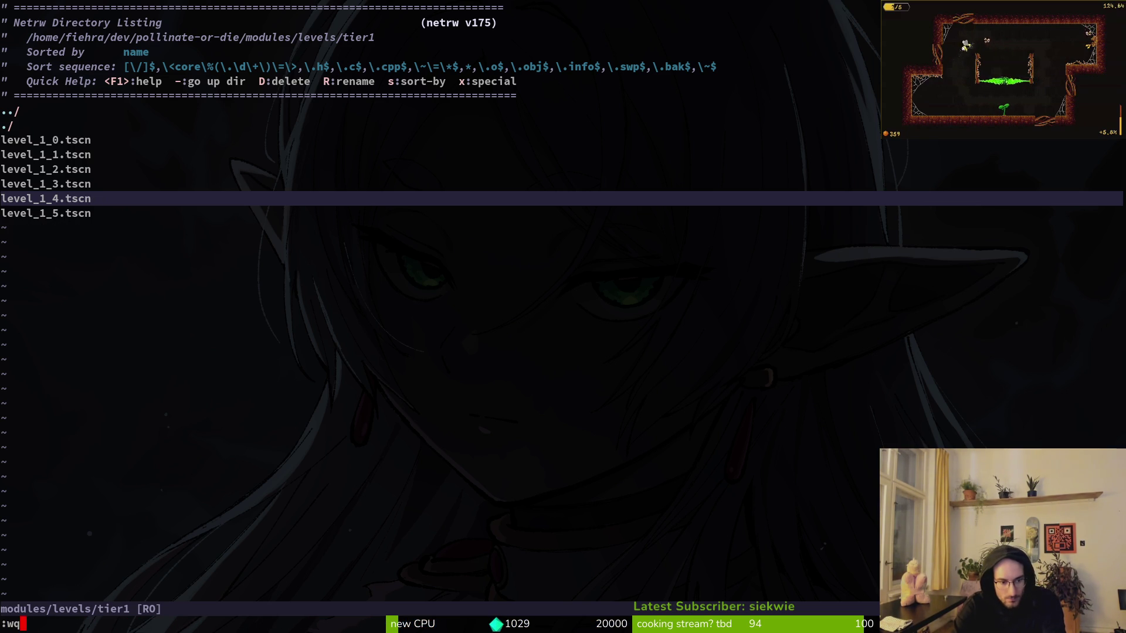
key("BackSpace")
type("q")
key("Return")
key("alt+Tab")
key("F5")
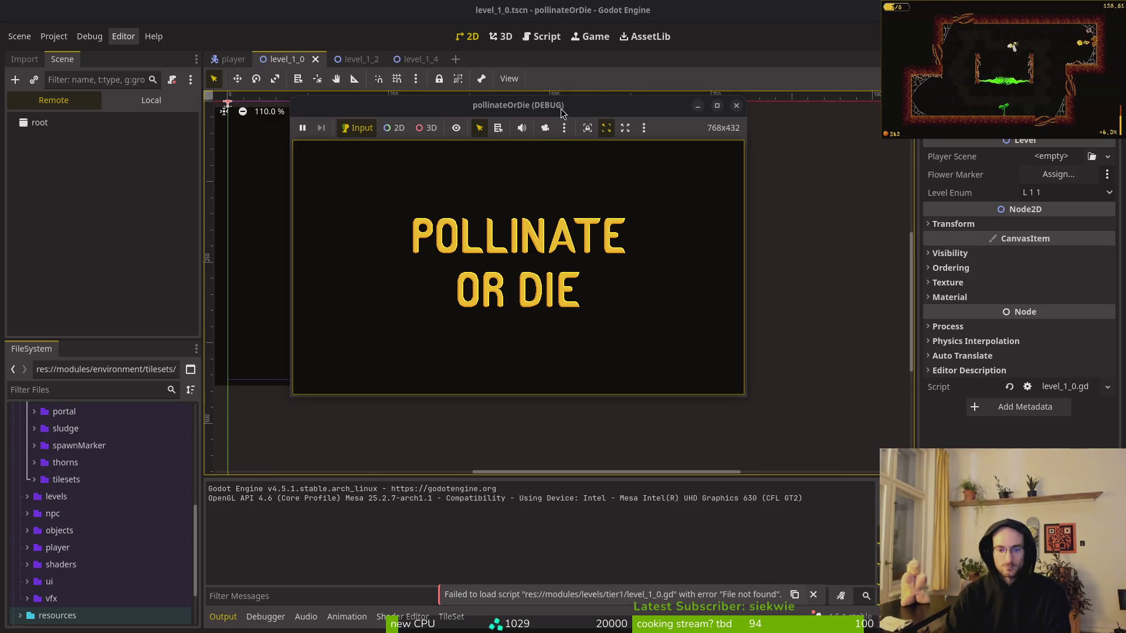
Stop the running game and replace level_1_0's missing script with res://modules/levels/level.gd.
key("F8")
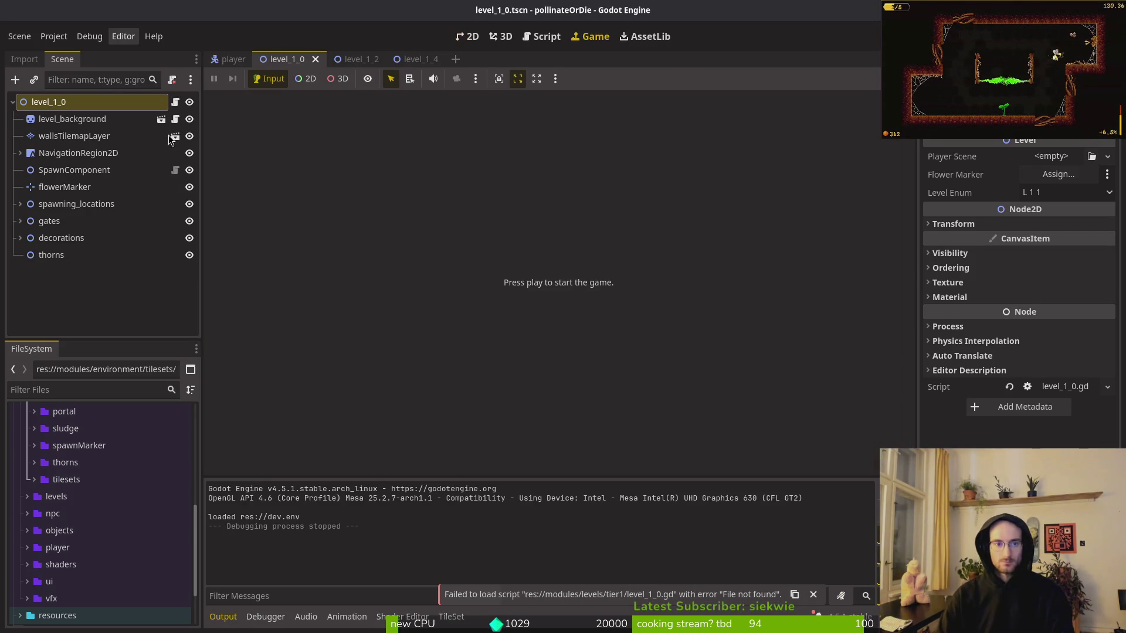
left_click(171, 79)
right_click(129, 106)
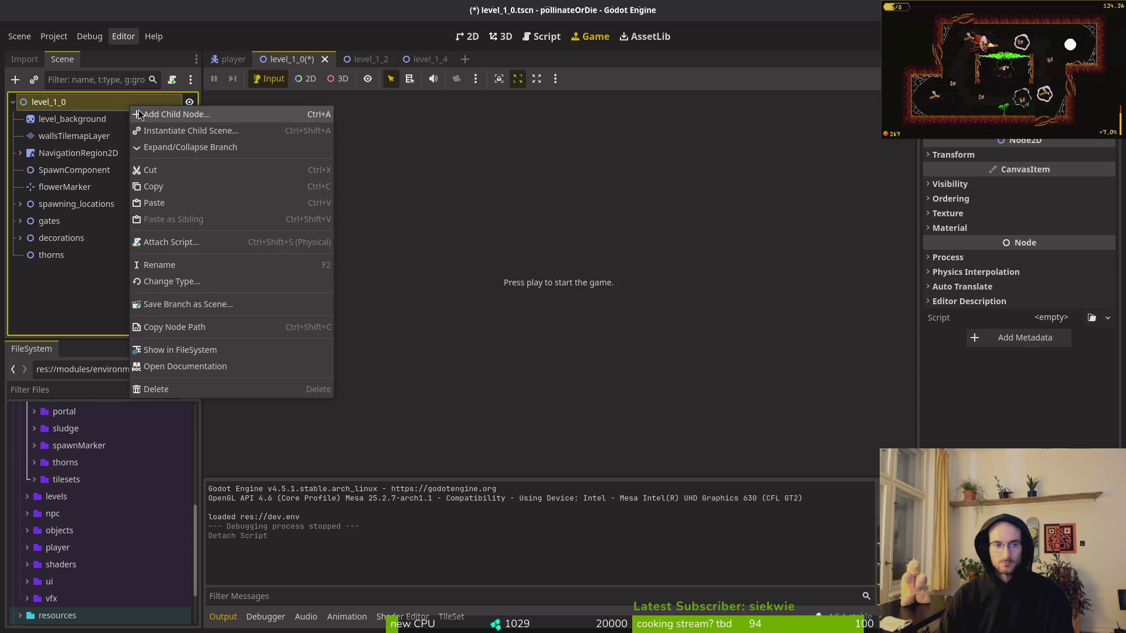
left_click(194, 242)
left_click(687, 300)
left_click(297, 125)
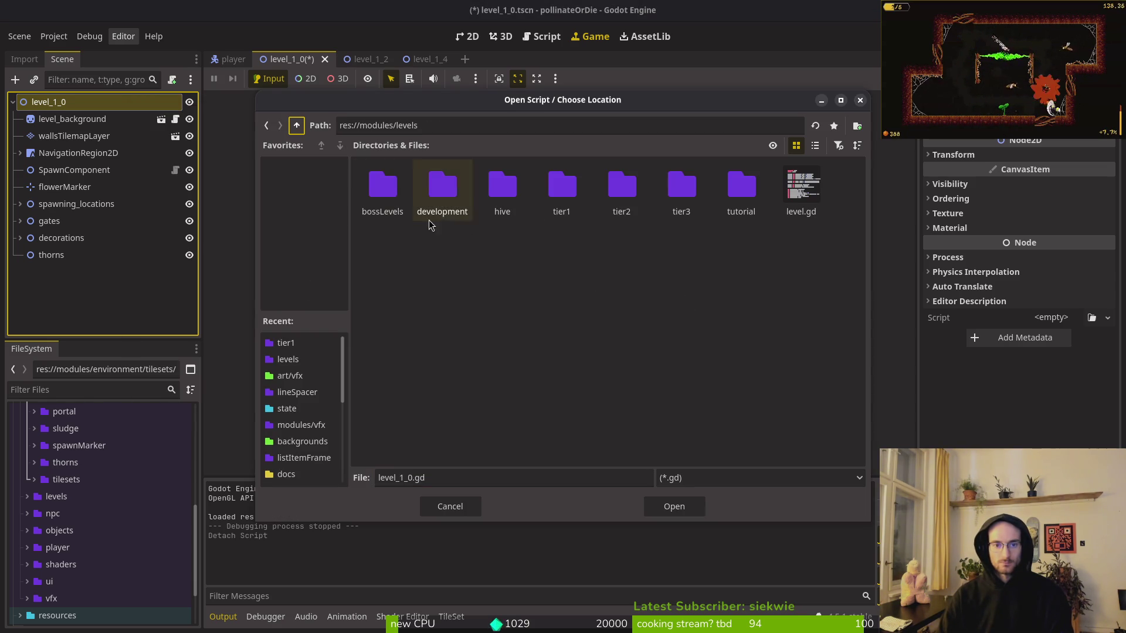
left_click(800, 187)
left_click(691, 508)
type("s")
left_click(688, 300)
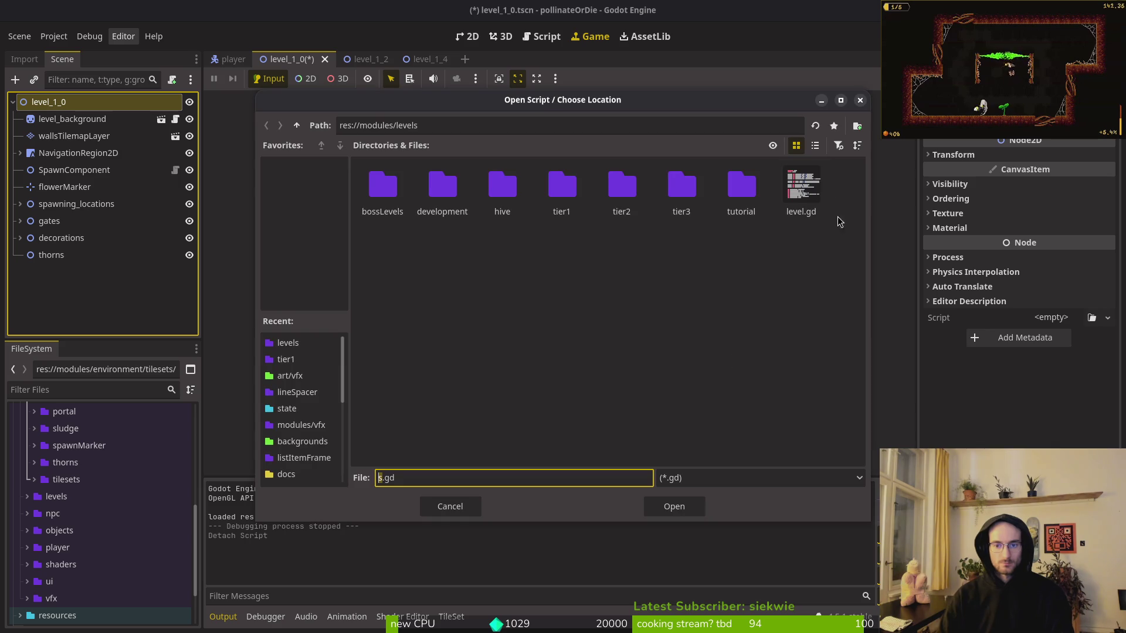
left_click(801, 194)
left_click(684, 505)
left_click(618, 411)
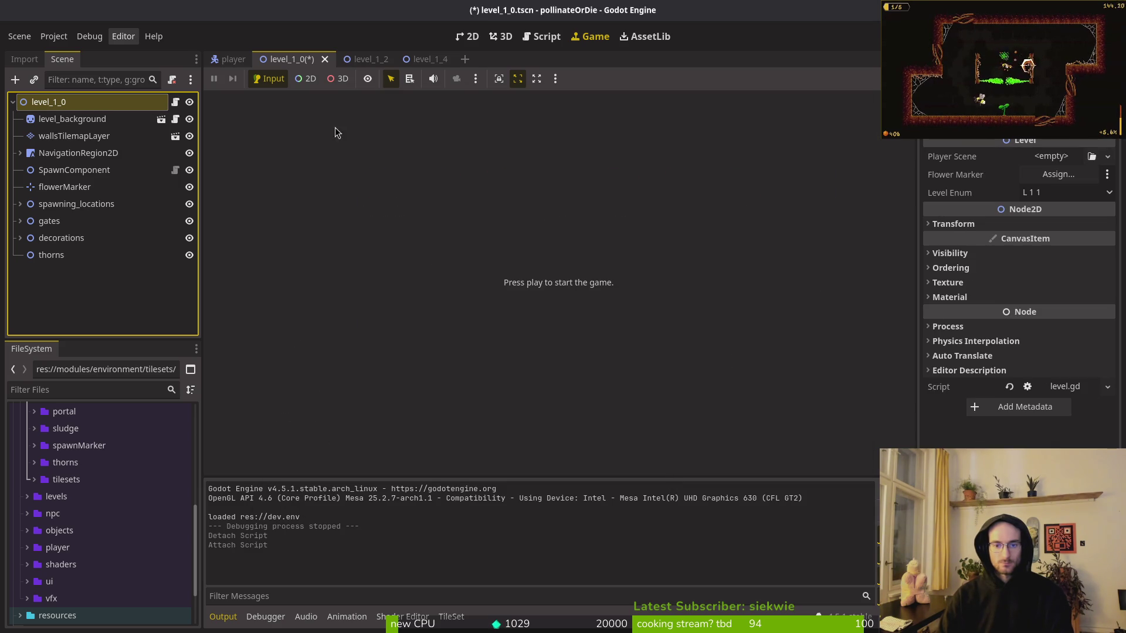
Detach level_1_2's missing script and load the shared level.gd onto its root.
left_click(359, 59)
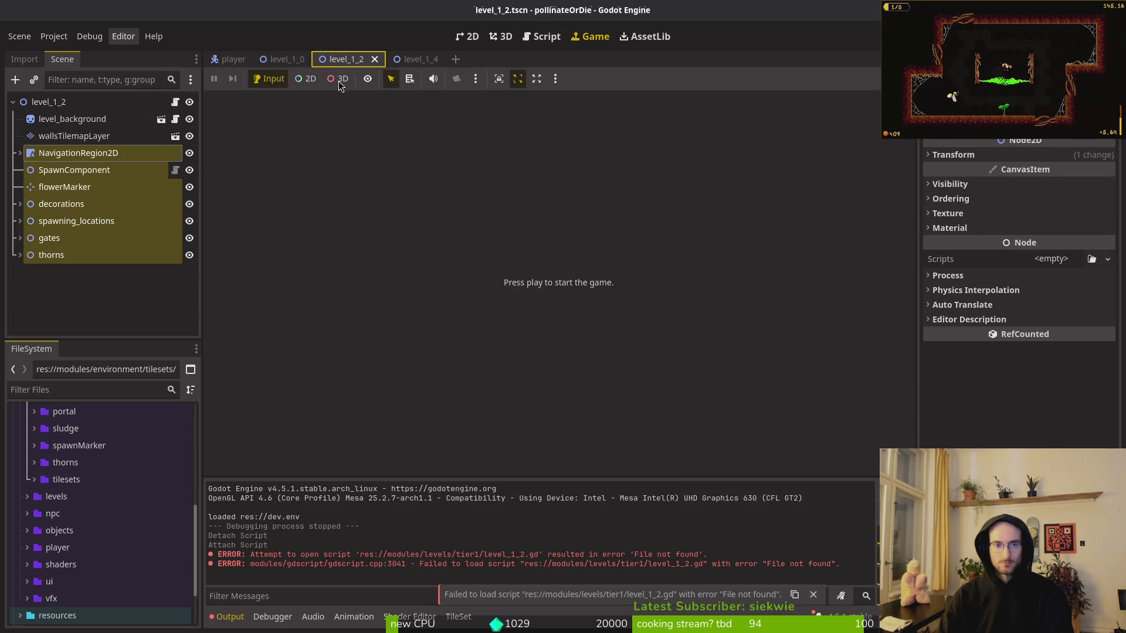
left_click(174, 103)
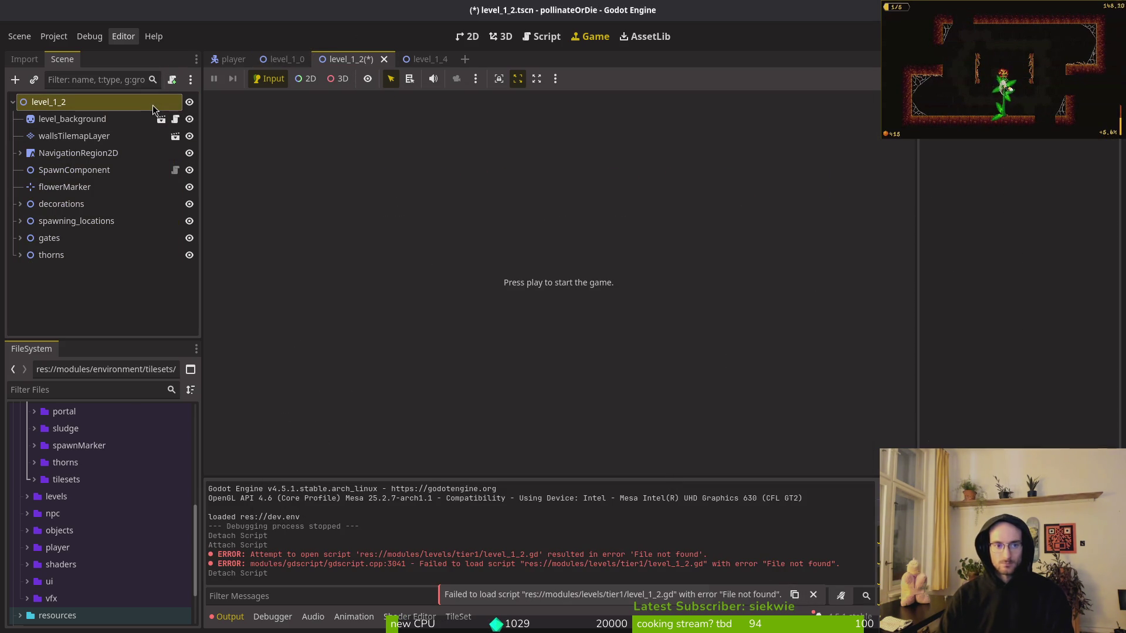
right_click(152, 106)
left_click(213, 245)
left_click(688, 300)
left_click(298, 126)
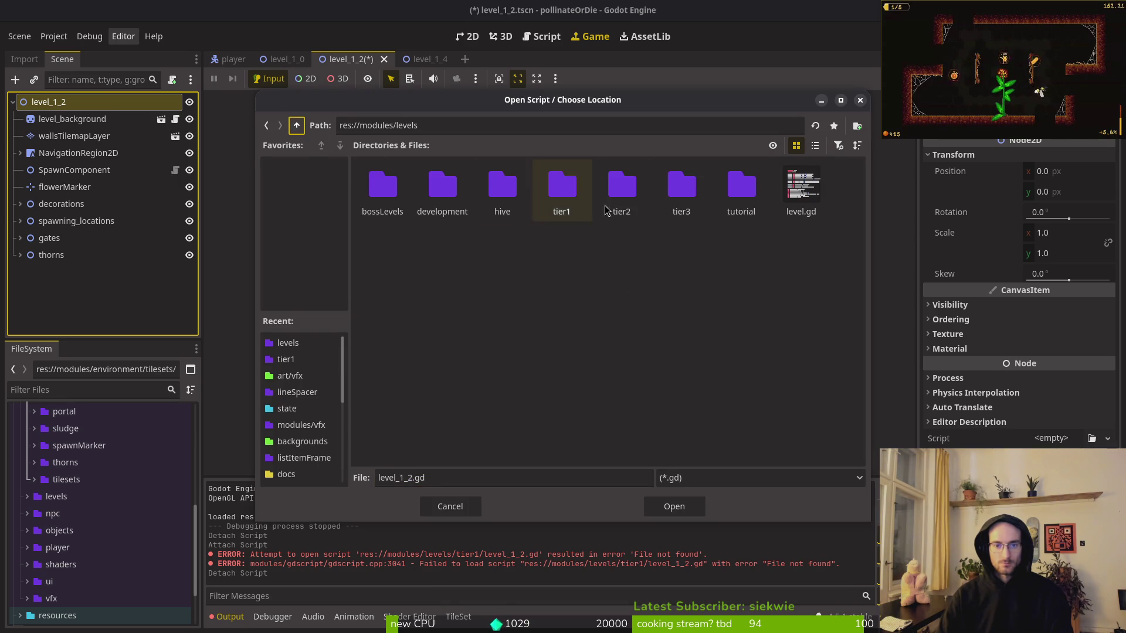
left_click(777, 198)
left_click(694, 504)
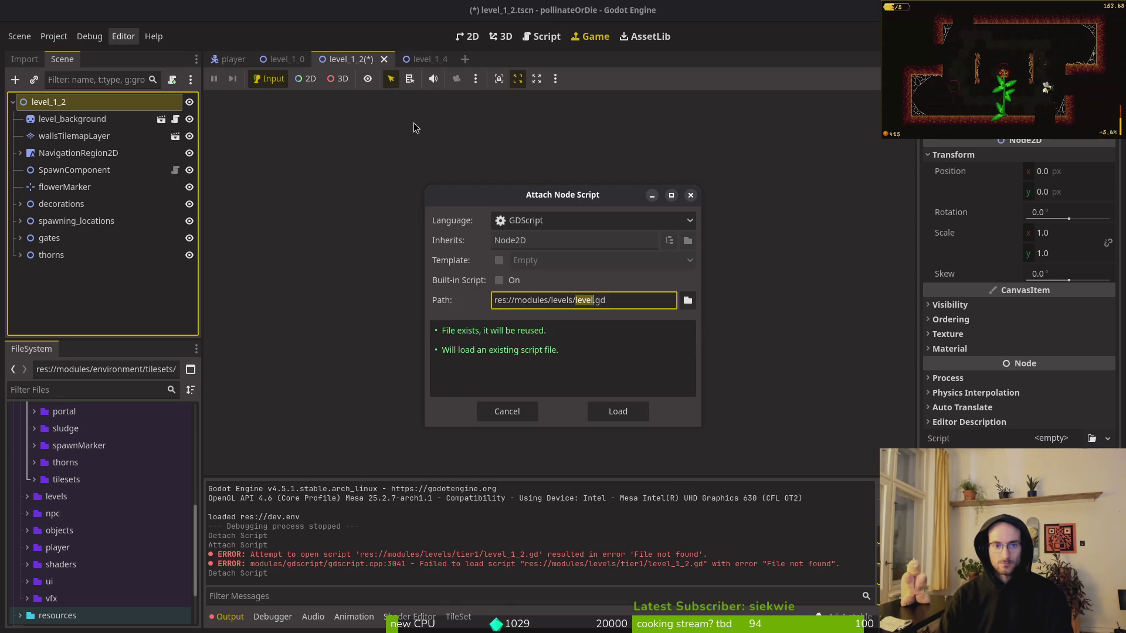
left_click(612, 412)
left_click(405, 59)
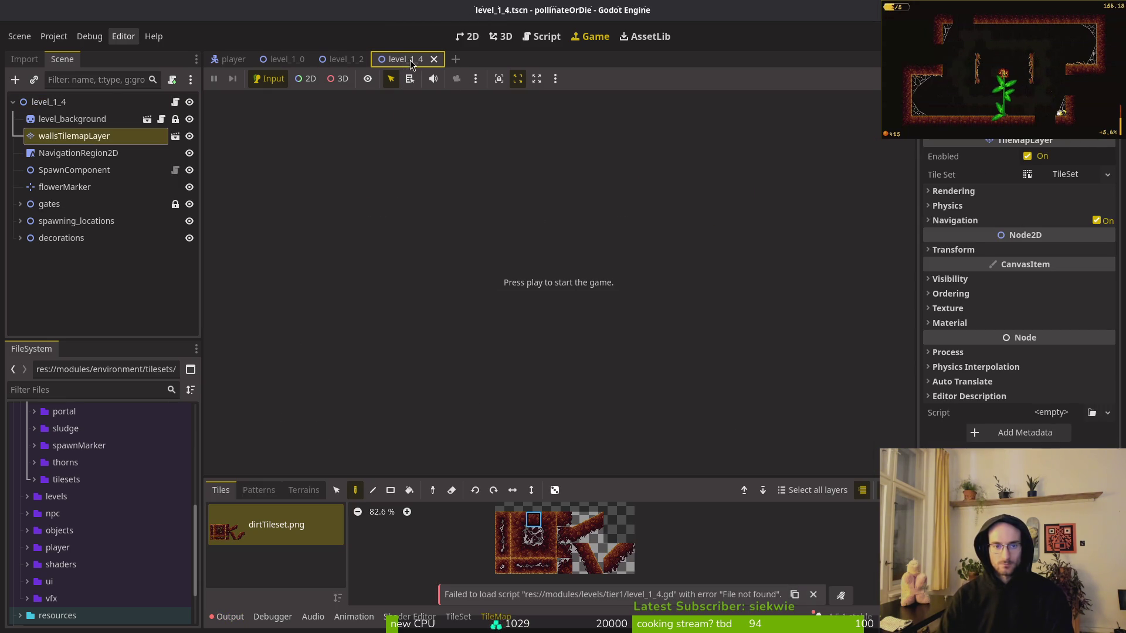
Reopen the tier-1 level scenes, give level_1_4's root the shared level.gd, and save.
key("ctrl+shift+t")
key("ctrl+shift+t")
key("ctrl+shift+t")
key("ctrl+shift+t")
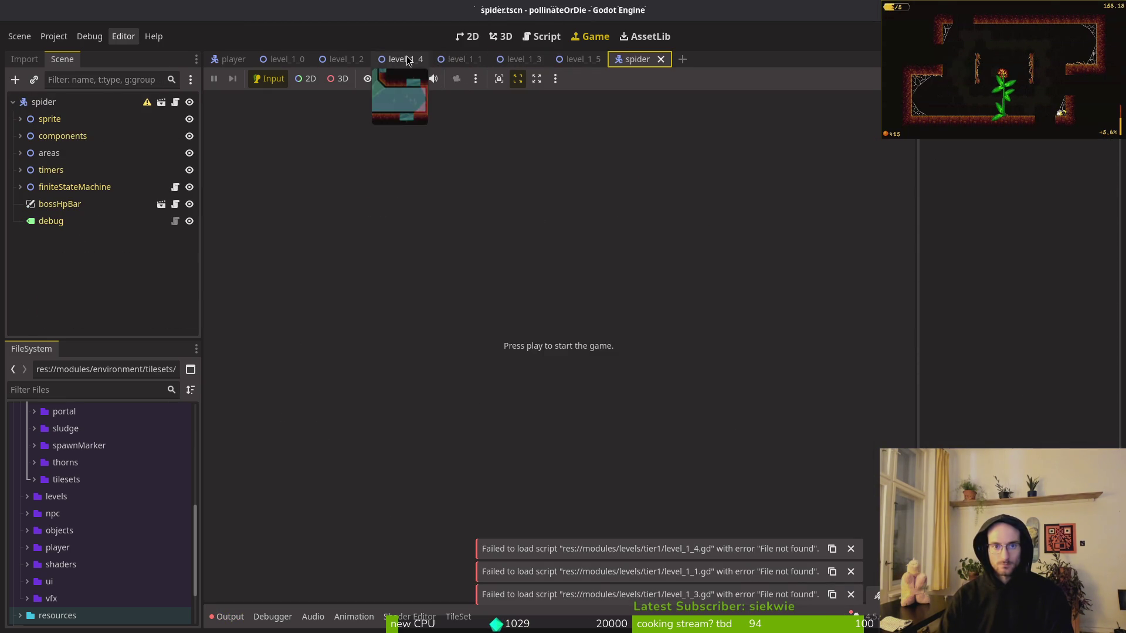
left_click(407, 58)
left_click(153, 103)
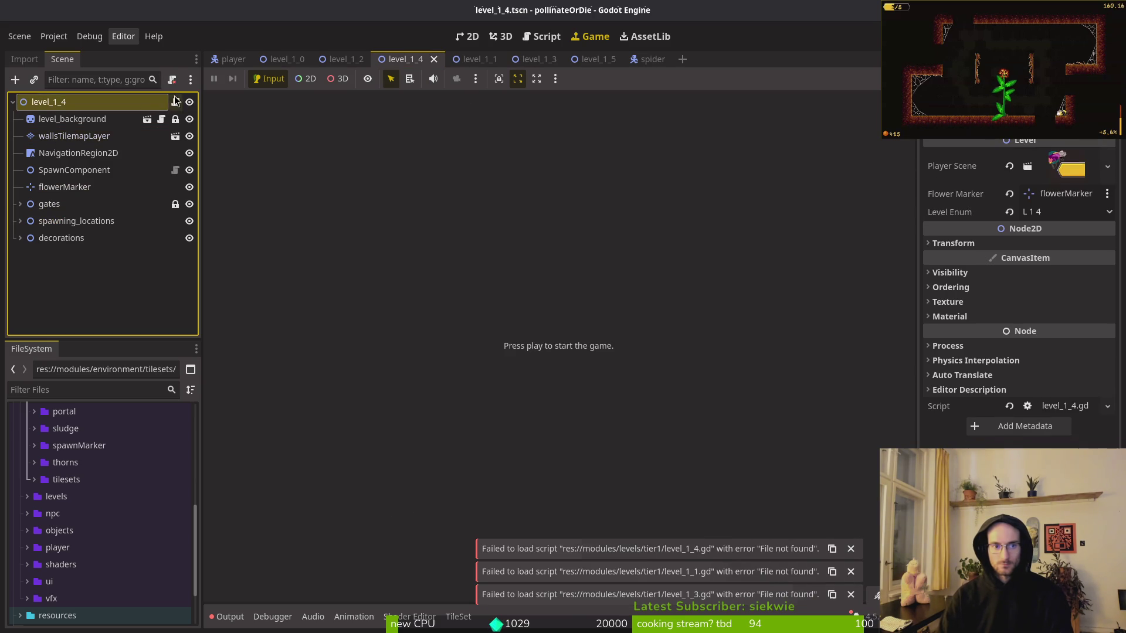
left_click(172, 79)
left_click(172, 79)
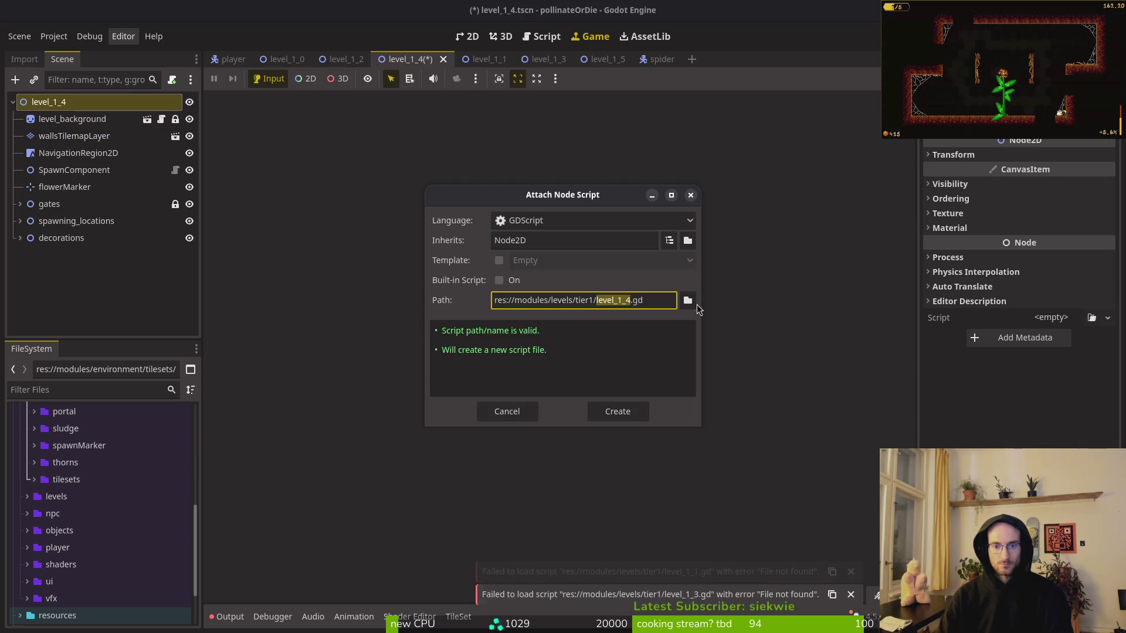
key("Tab")
key("Return")
left_click(296, 125)
left_click(801, 189)
left_click(670, 500)
left_click(617, 411)
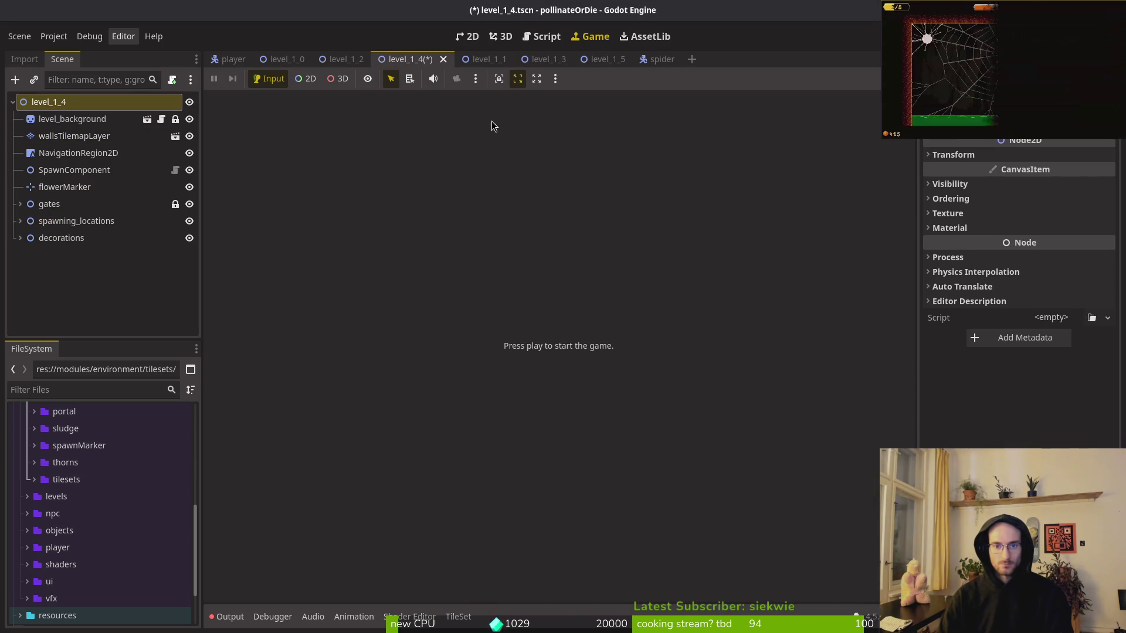
key("ctrl+s")
Replace level_1_1's missing script with the shared level.gd and save the scene.
left_click(467, 63)
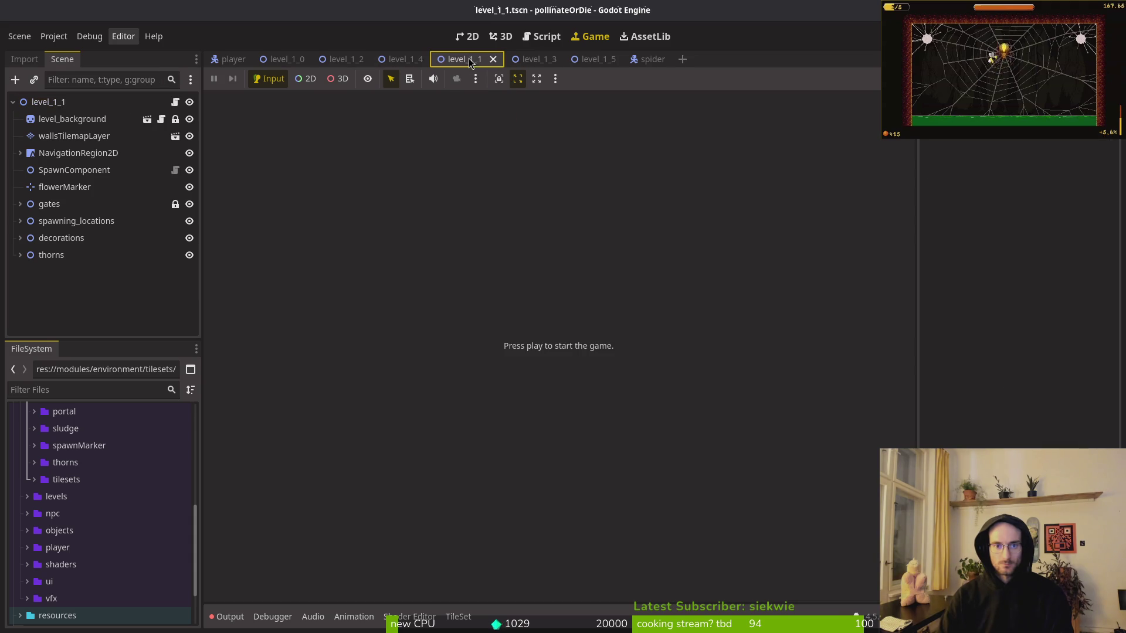
left_click(144, 100)
left_click(170, 79)
left_click(170, 79)
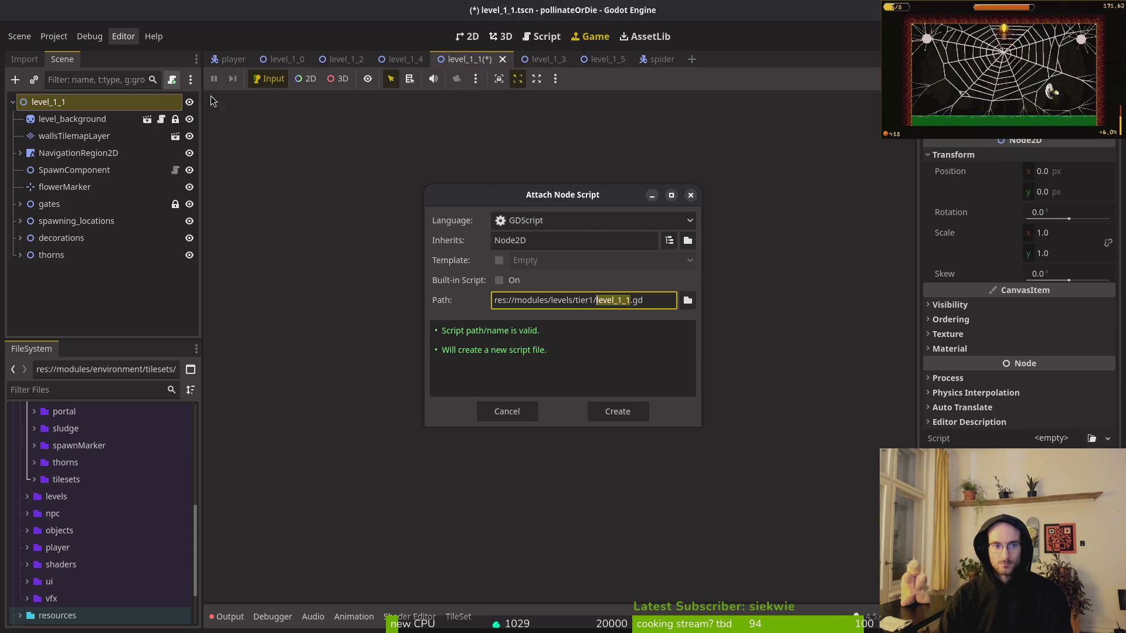
left_click(690, 301)
left_click(297, 126)
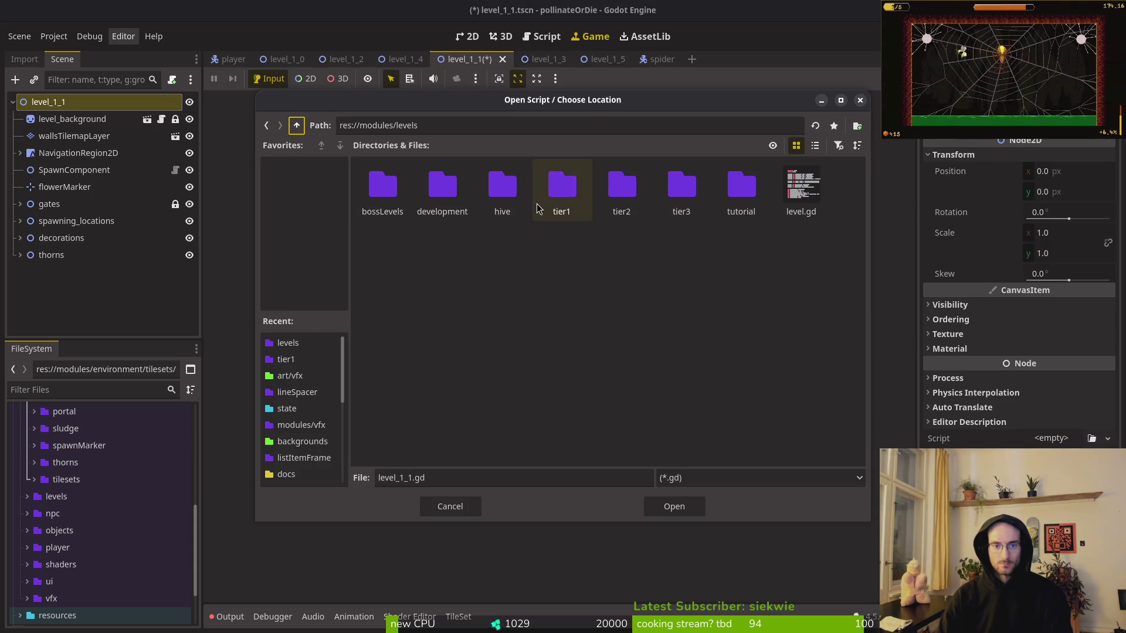
left_click(740, 191)
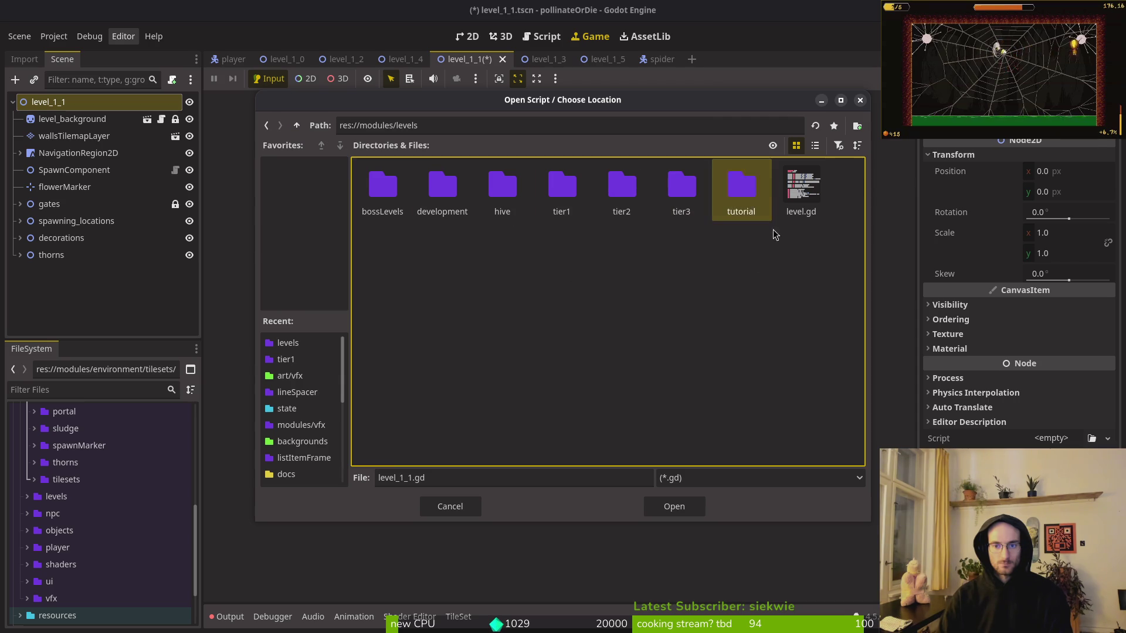
left_click(801, 187)
left_click(674, 507)
left_click(621, 410)
key("ctrl+s")
left_click(519, 59)
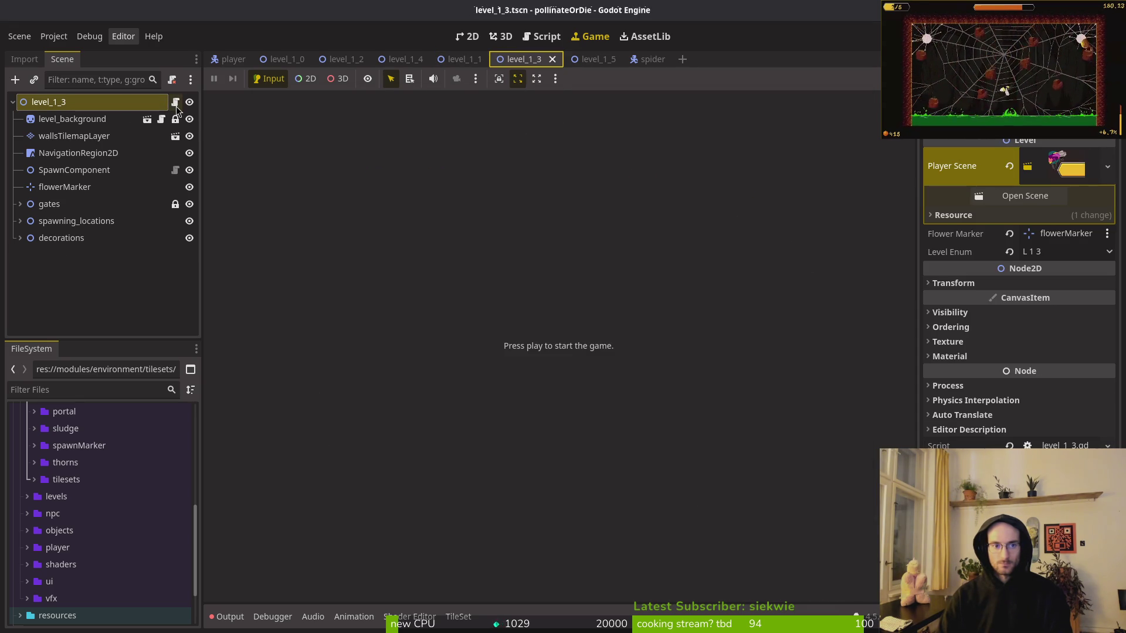
Swap level_1_3's old script for the shared level.gd and save the scene.
left_click(172, 79)
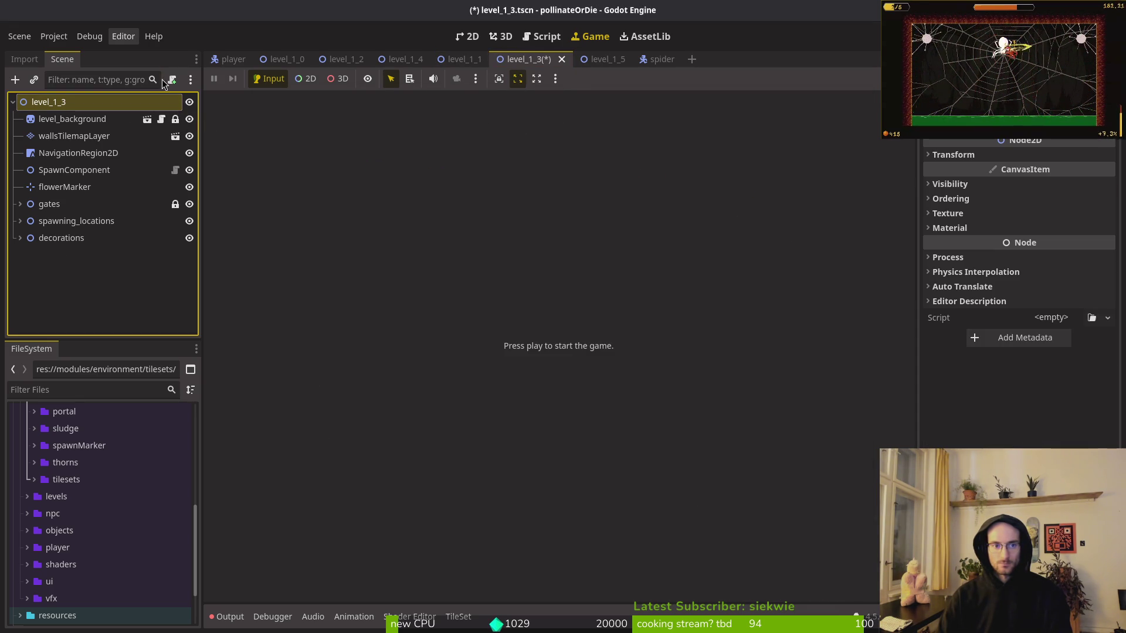
left_click(172, 79)
left_click(688, 301)
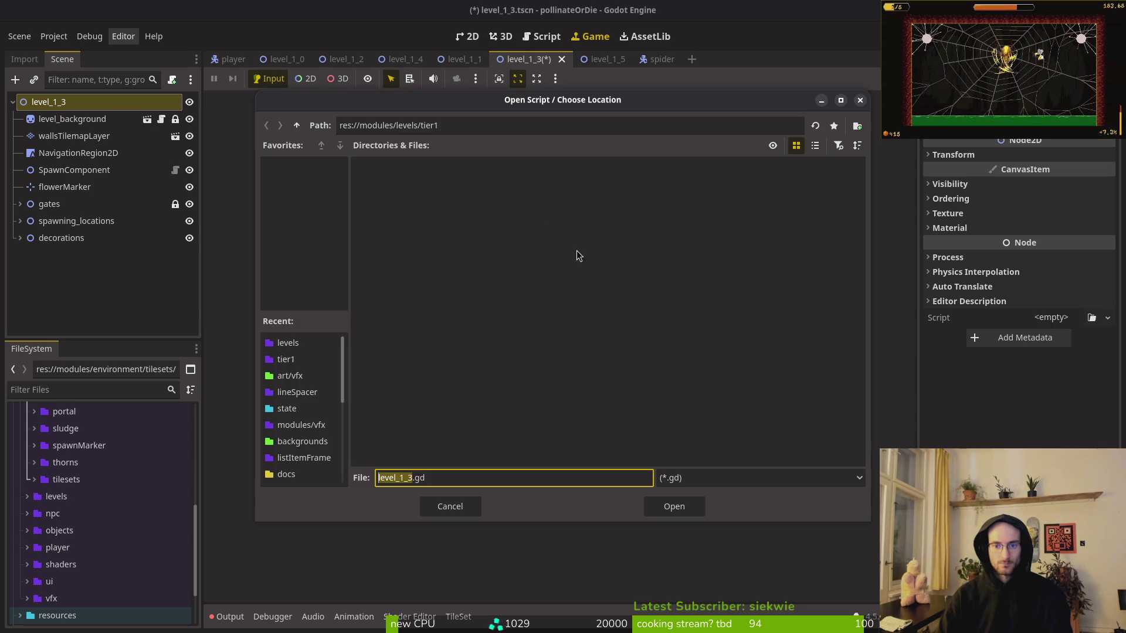
left_click(300, 127)
left_click(800, 188)
left_click(673, 507)
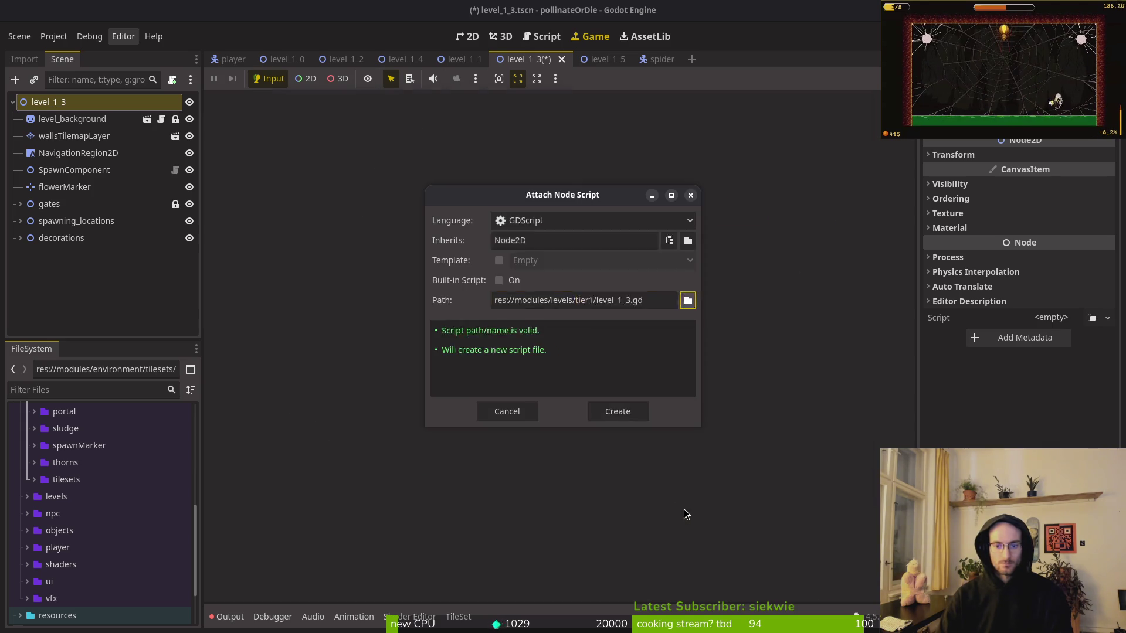
left_click(619, 412)
key("ctrl+s")
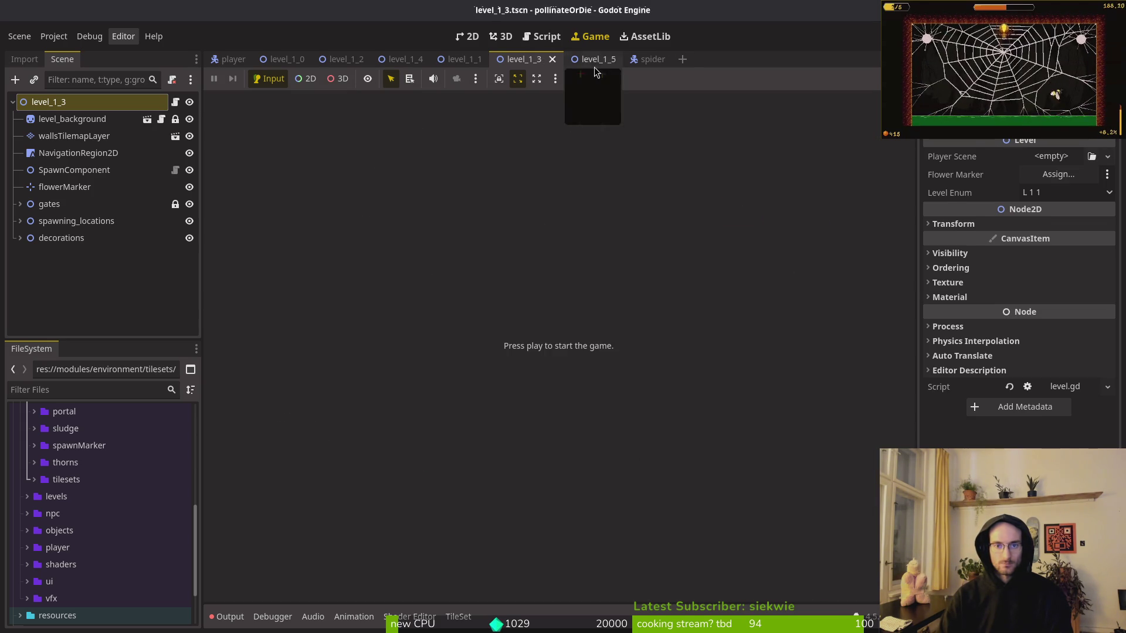
Attach the shared level.gd script to level_1_5's root node.
left_click(593, 59)
left_click(129, 103)
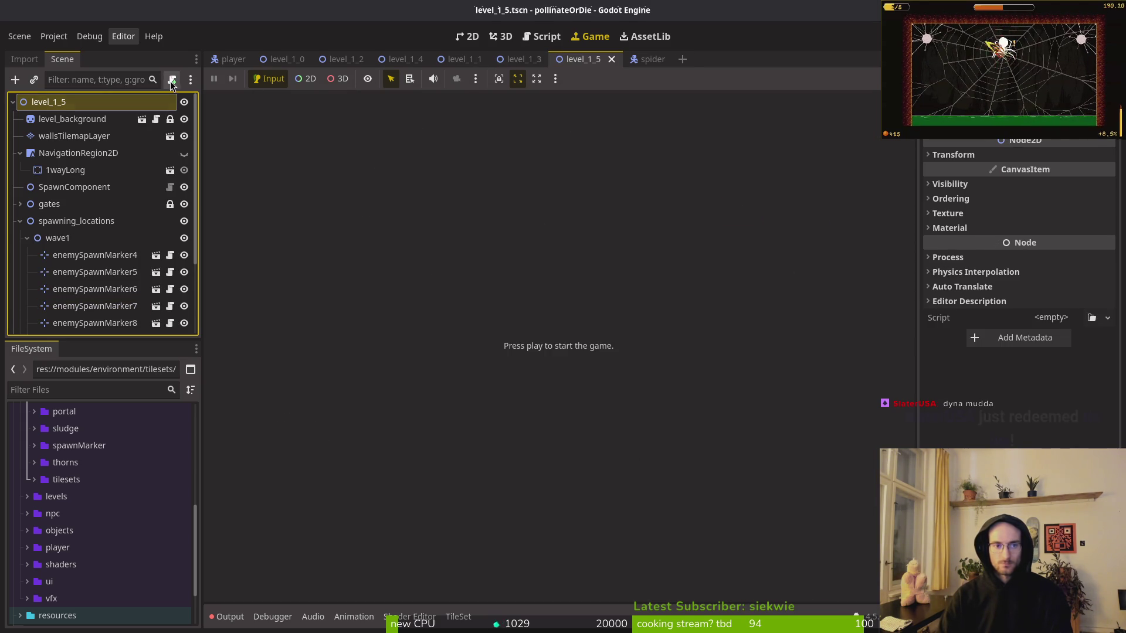
left_click(171, 79)
left_click(687, 300)
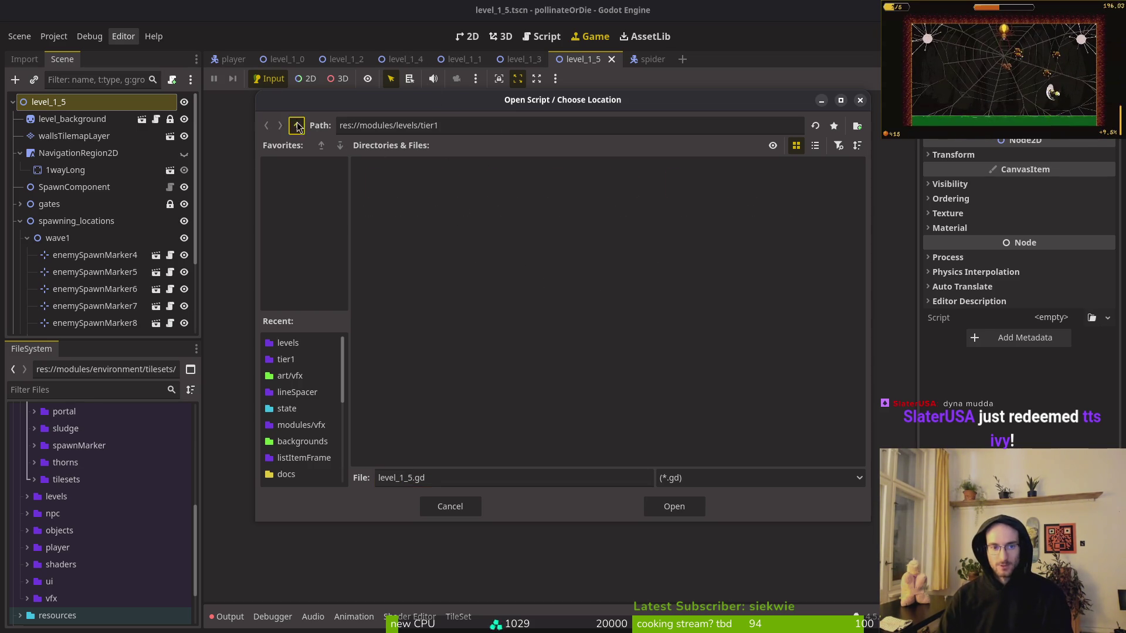
left_click(671, 507)
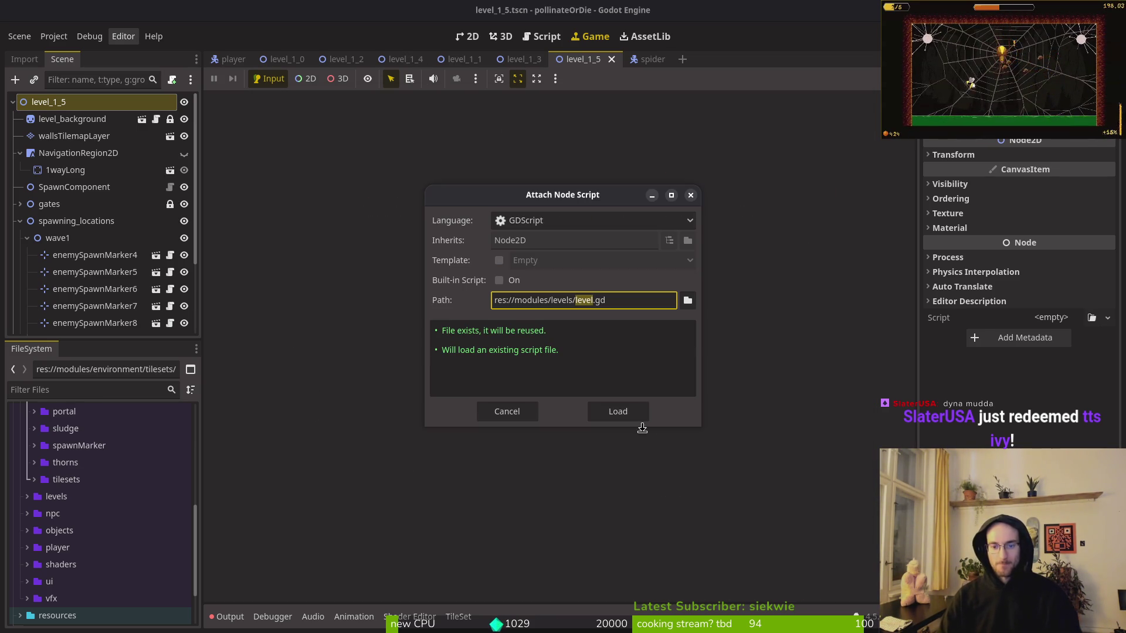
left_click(617, 412)
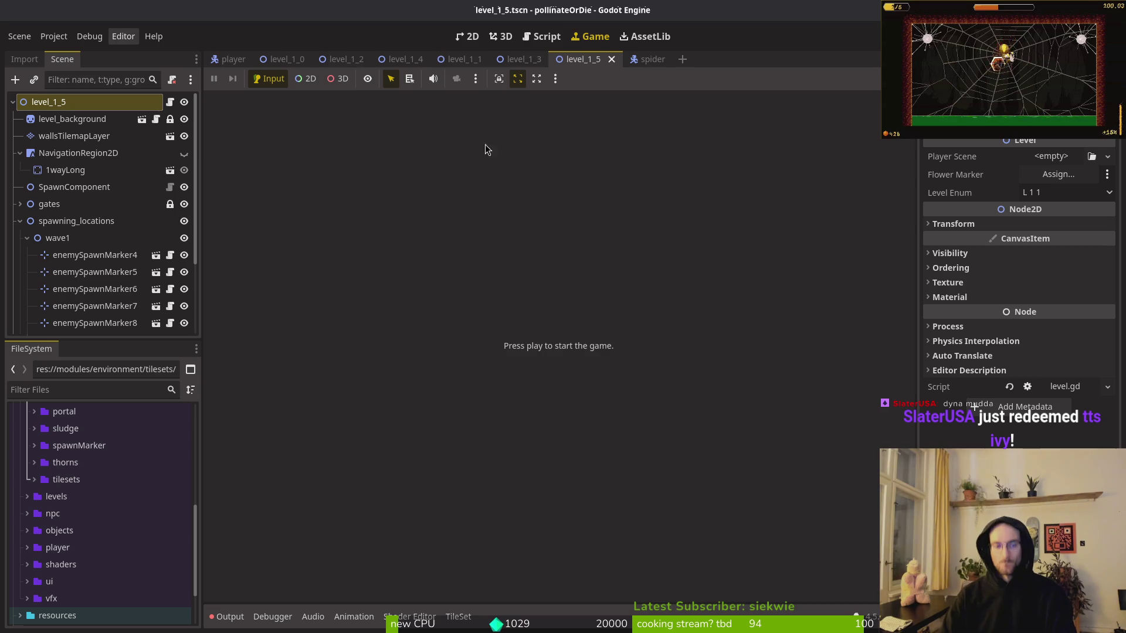
left_click(284, 59)
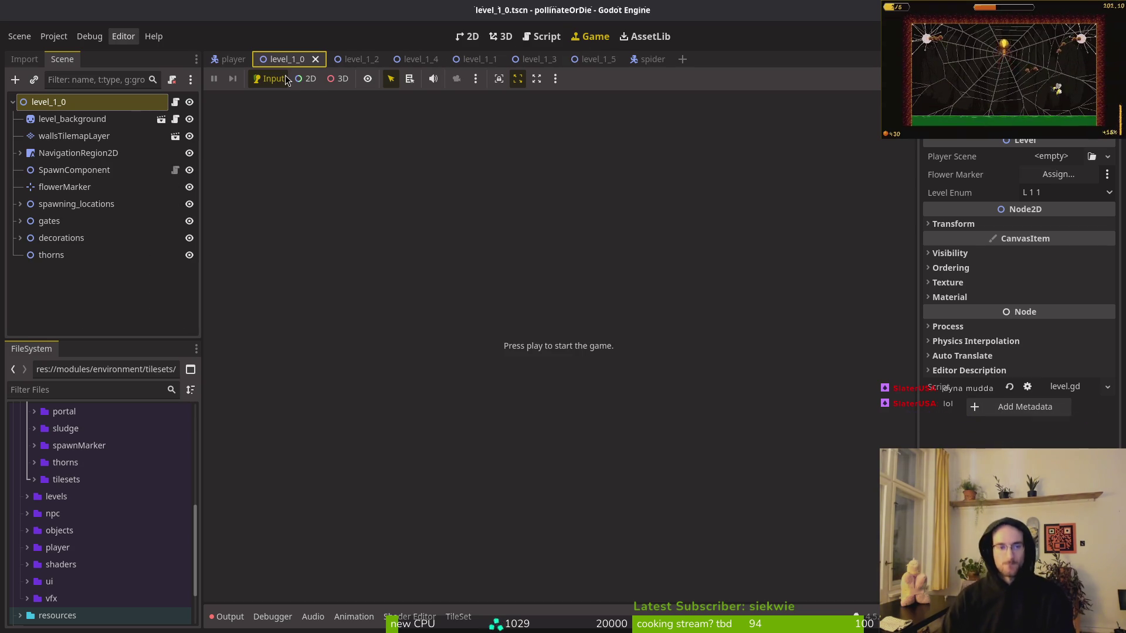
Launch vim in the project folder and open game.controller.gd with the fuzzy finder.
key("alt+Tab")
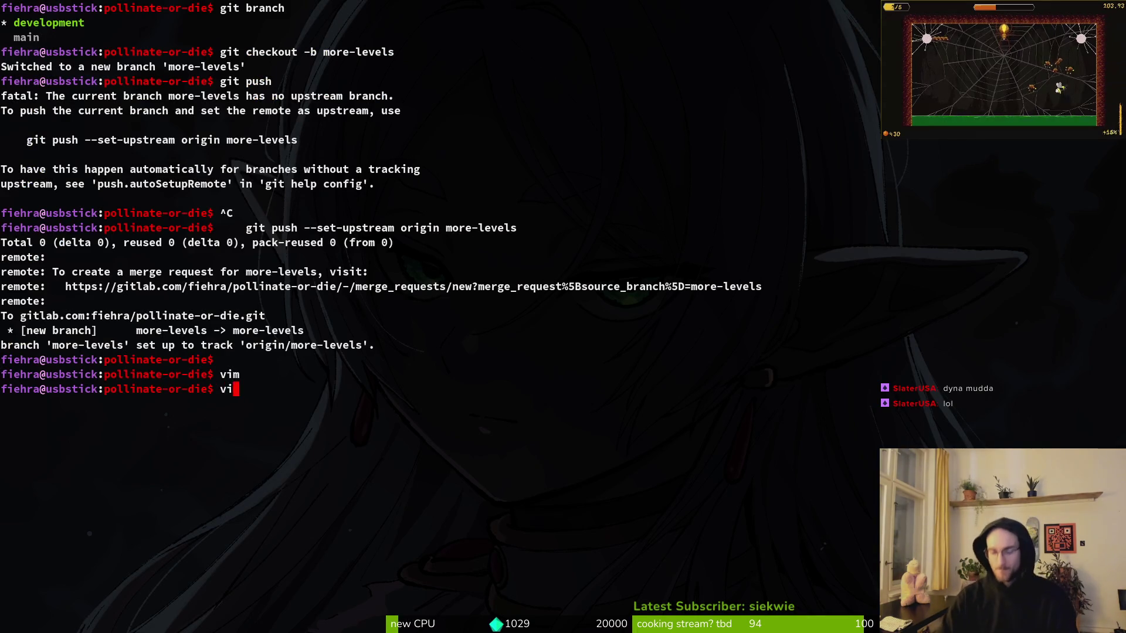
type("im .")
key("Return")
key("space")
key("f")
key("f")
type("gamcotrn")
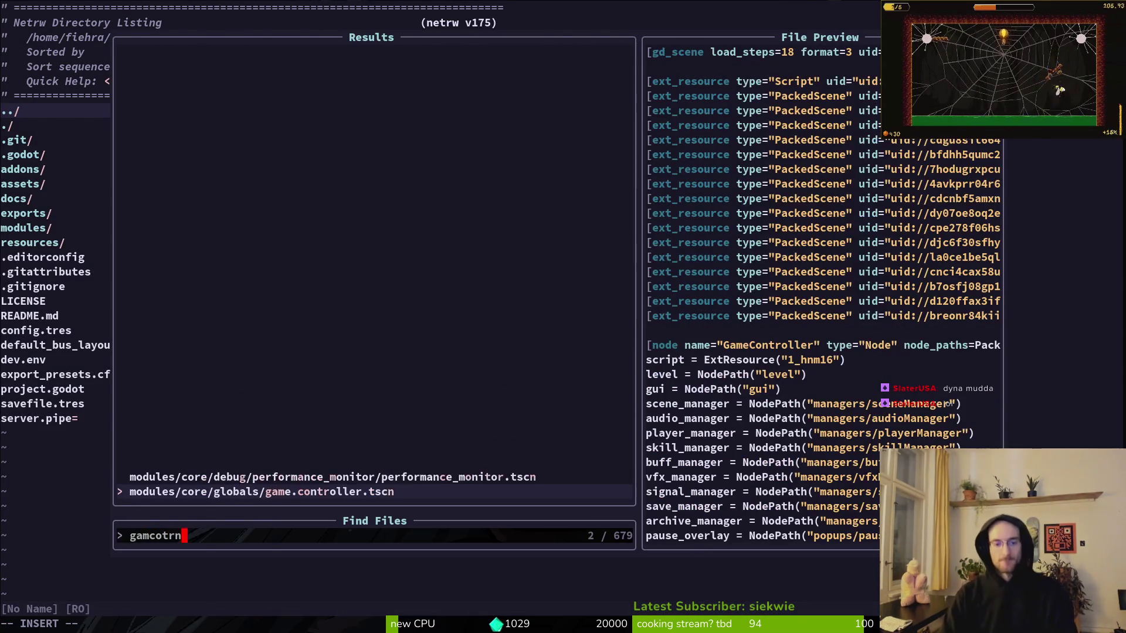
key("Return")
key("space")
key("f")
key("f")
type("scenem")
key("Return")
key("ctrl+d")
key("ctrl+d")
key("ctrl+d")
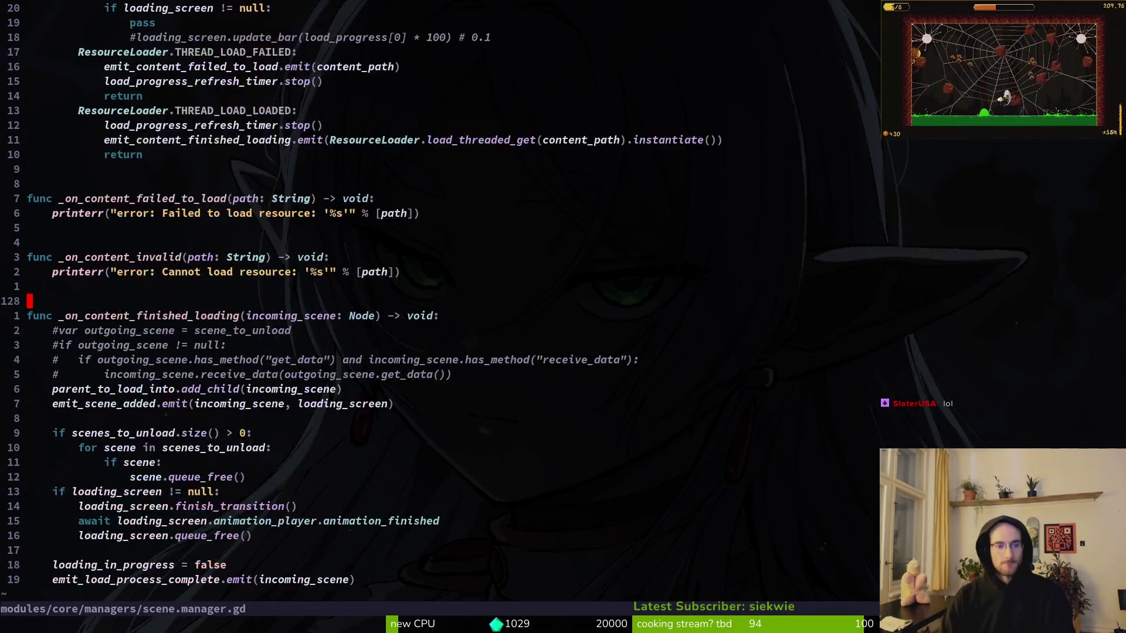
key("space")
key("f")
key("f")
type("gamcontr")
key("Return")
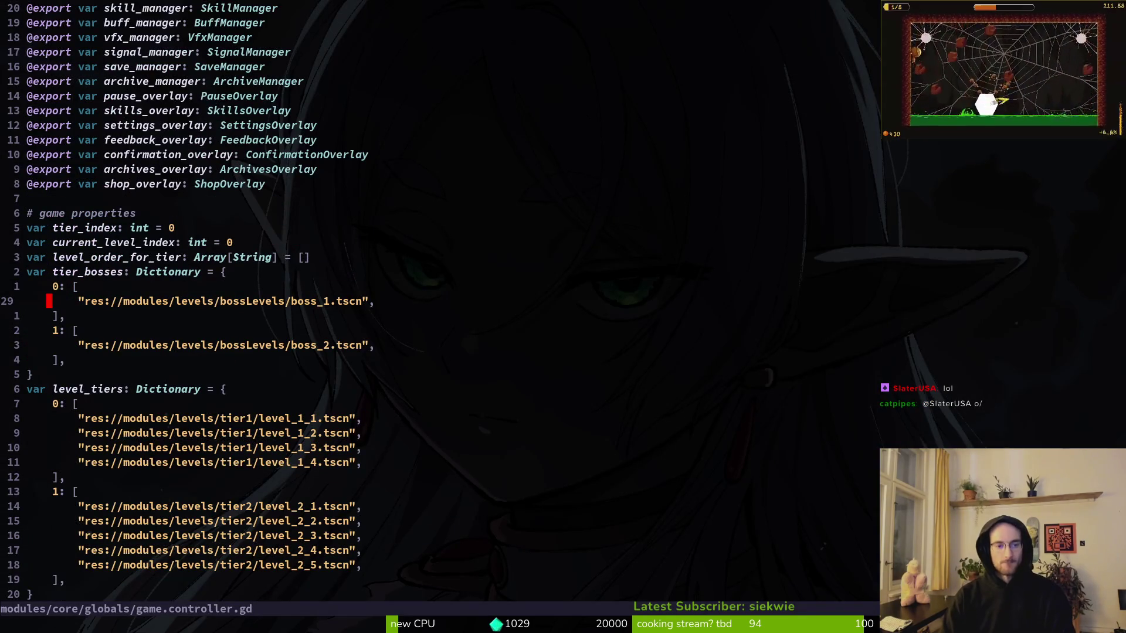
Duplicate the tier-1 entries, renumber them to level_1_0 and level_1_5, and save.
key("j")
key("j")
key("j")
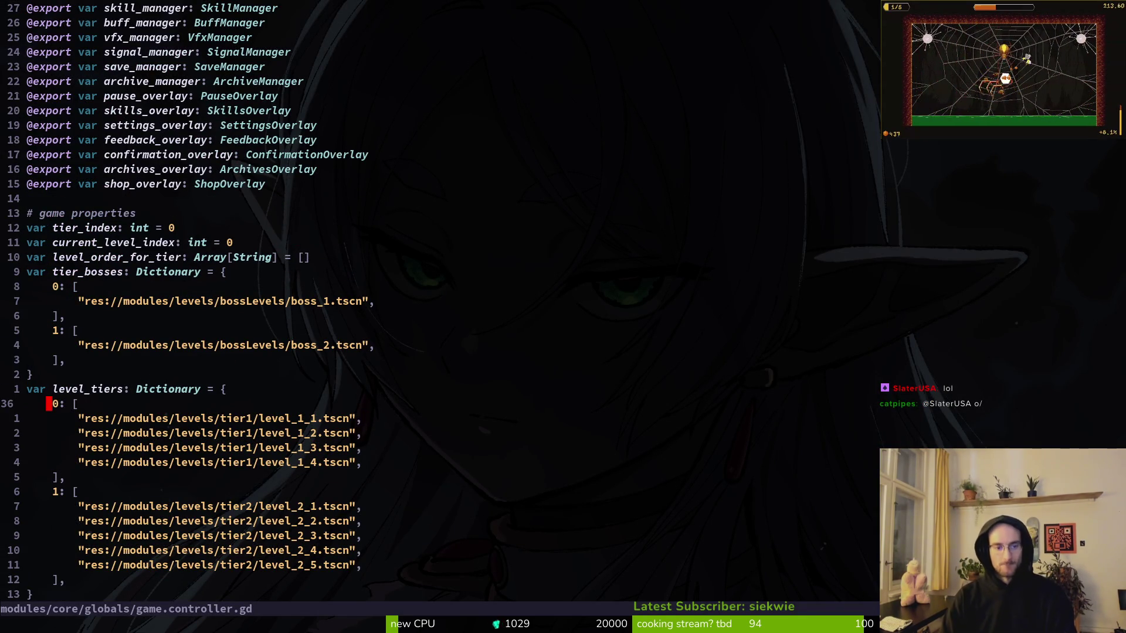
key("j")
key("y")
key("j")
key("p")
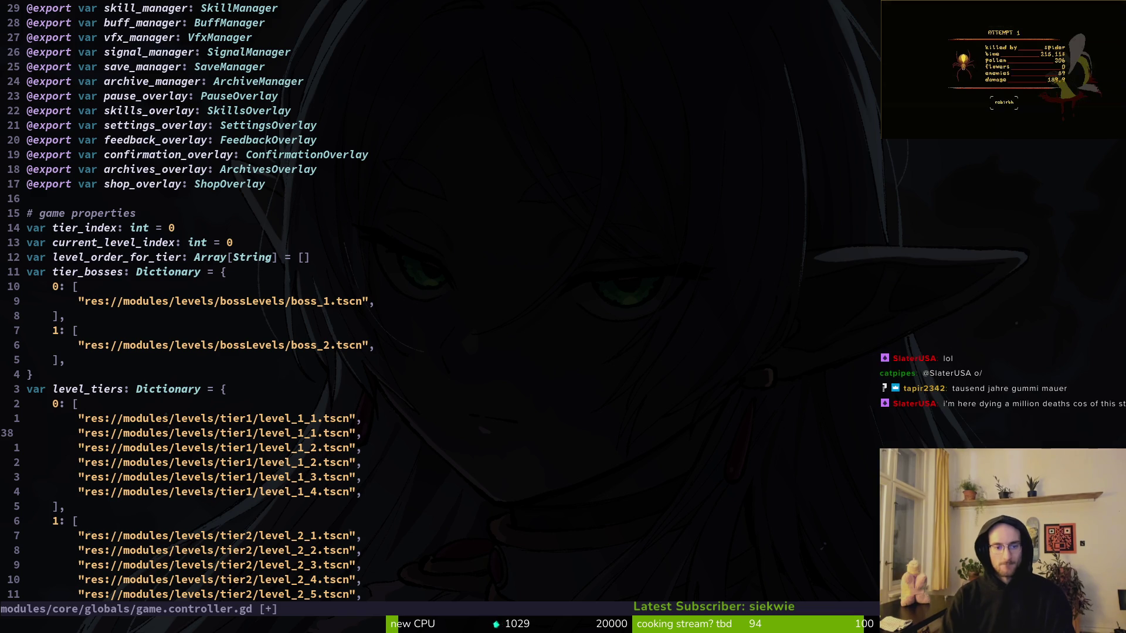
key("k")
key("ctrl+x")
key("j")
key("j")
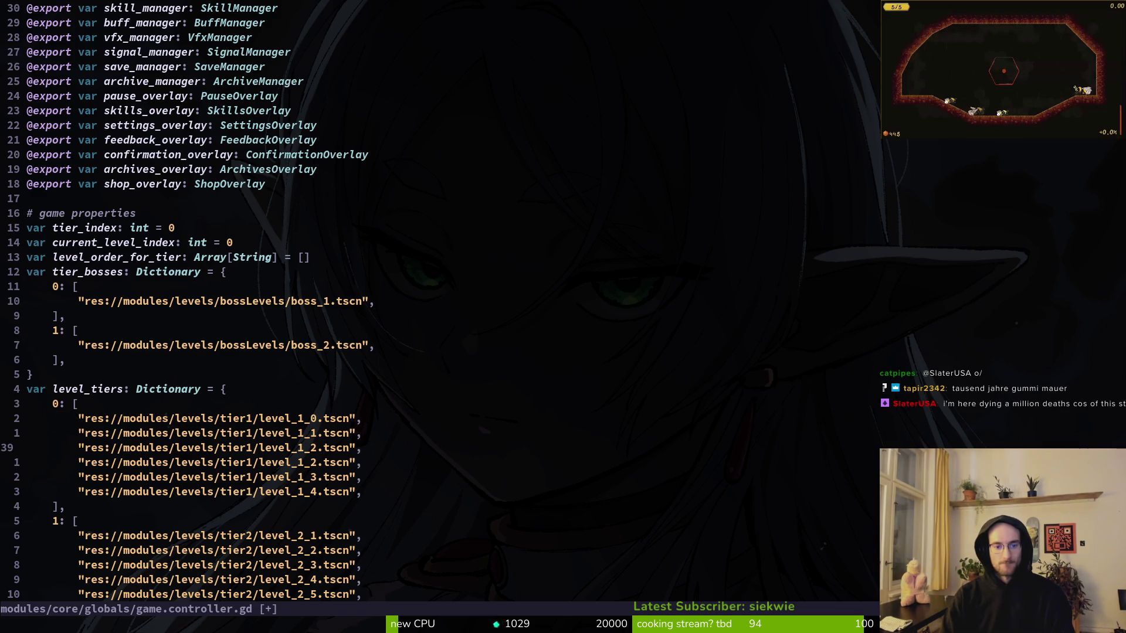
key("ctrl+a")
key("ctrl+a")
type(":w")
key("Return")
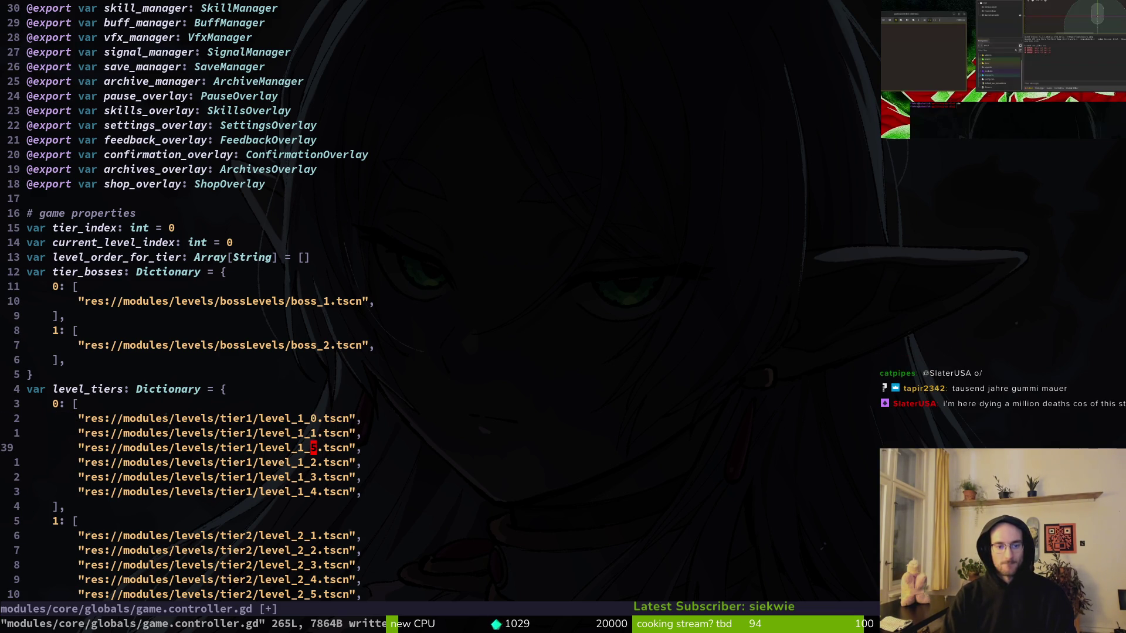
Move the level_1_5 line to the end of the tier-1 list and save.
key("shift+v")
key("shift+j")
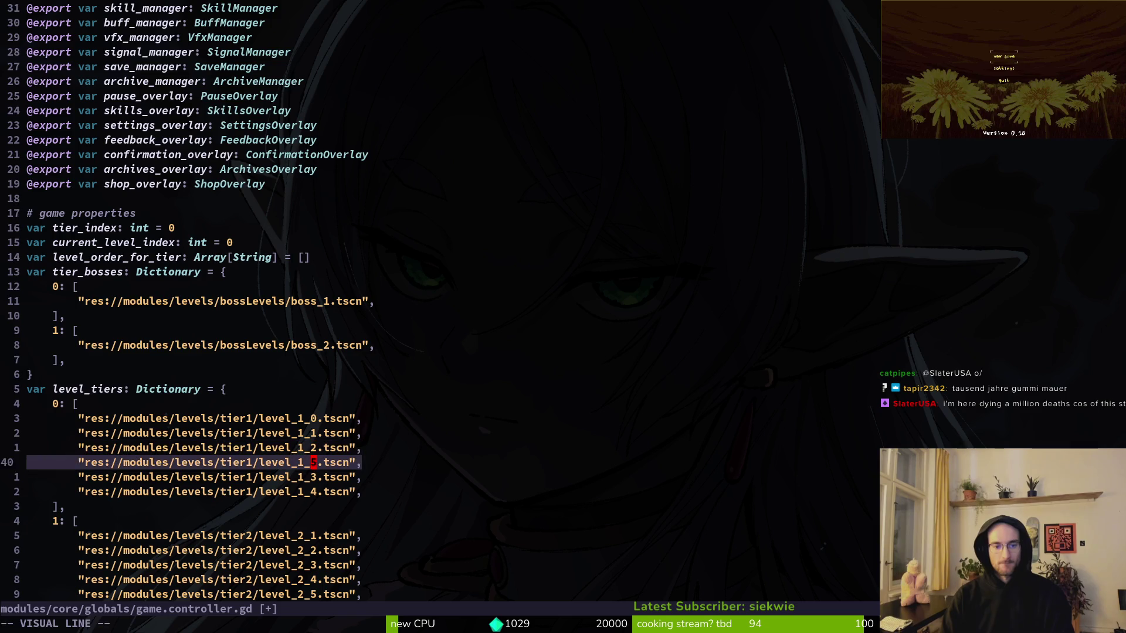
key("shift+j")
key("shift+j")
key("Escape")
type(":w")
key("Return")
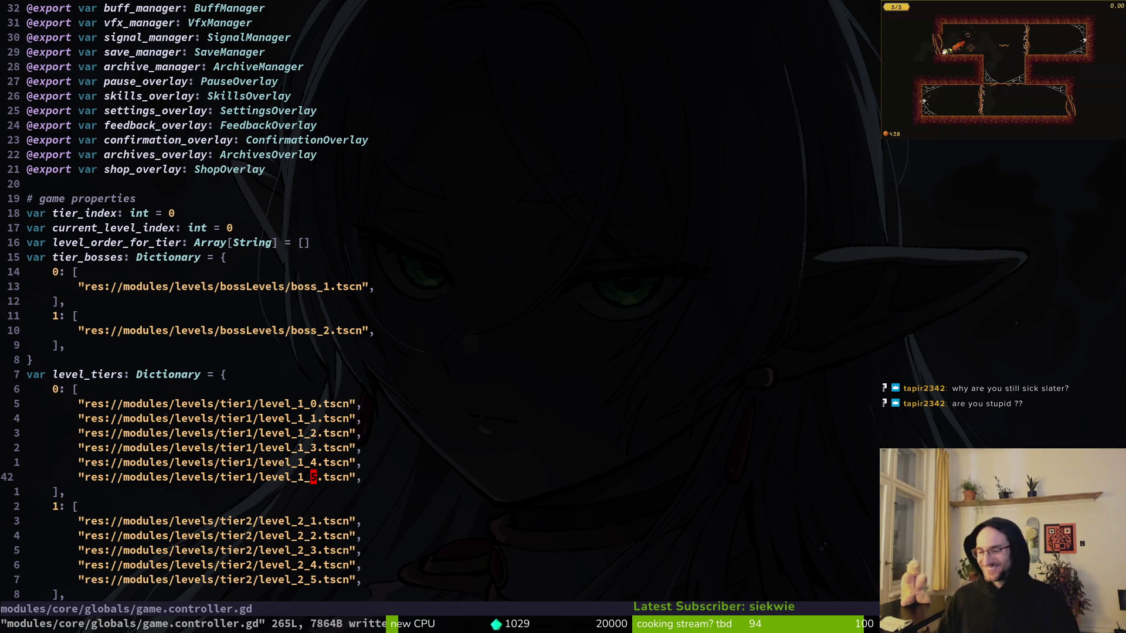
left_click(334, 418)
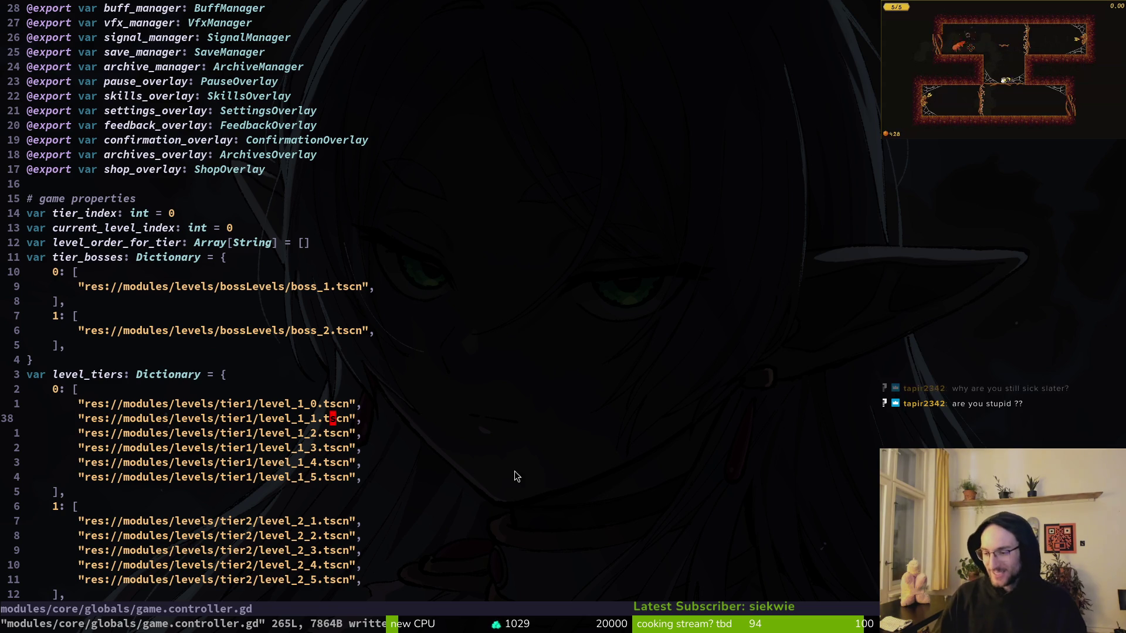
key("alt+Tab")
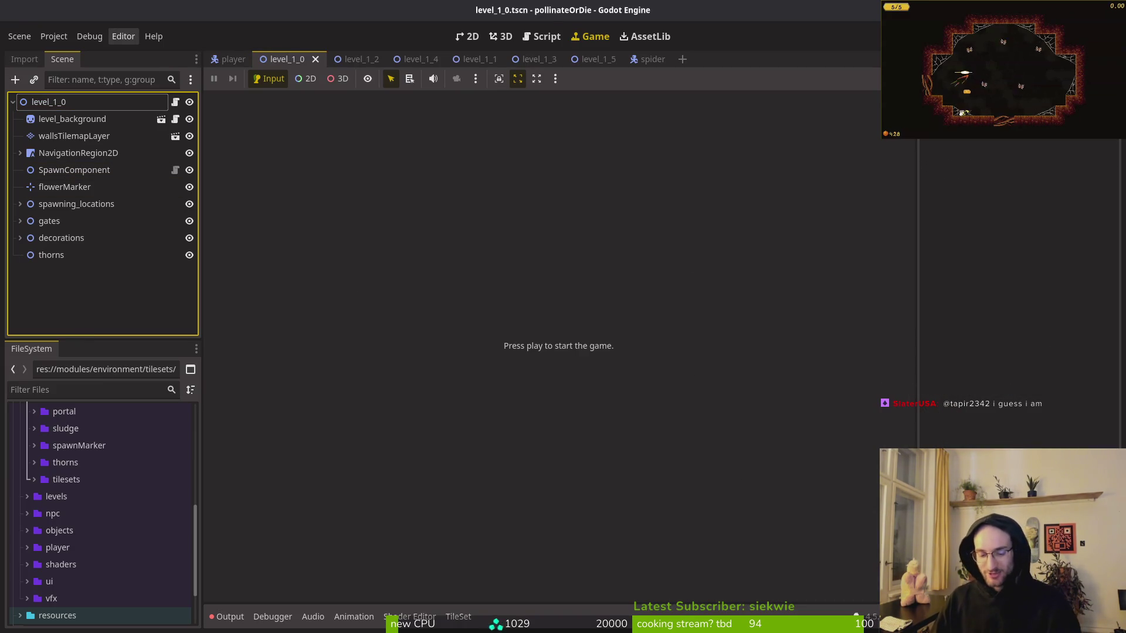
Open levelselector.tscn through the quick resource finder.
left_click(287, 61)
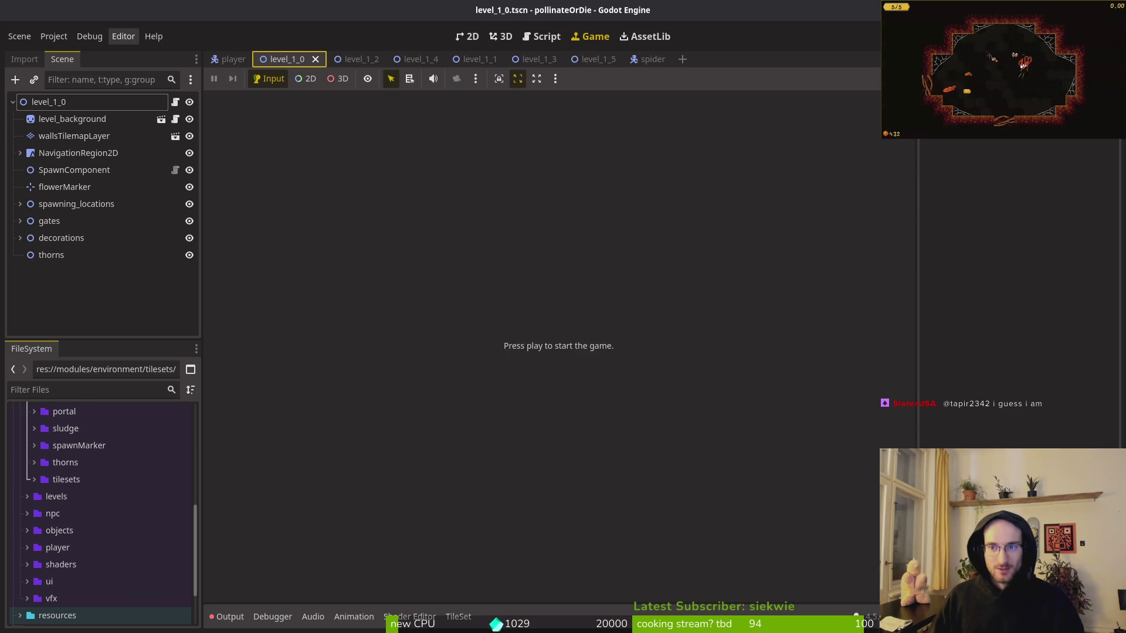
key("shift+alt+o")
type("lef")
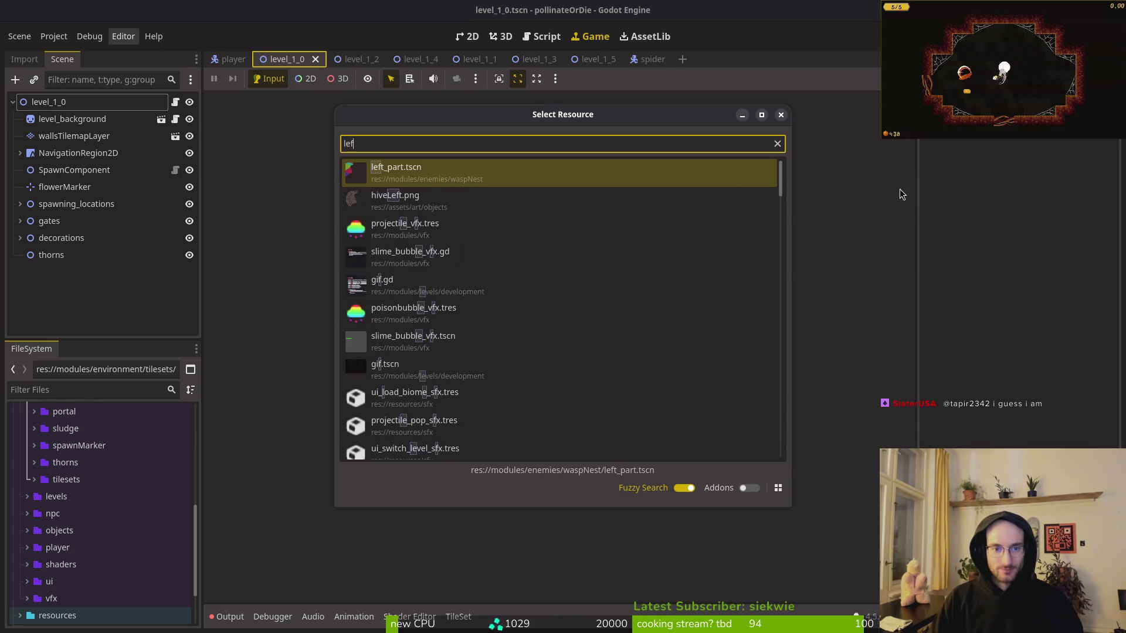
type("selsts")
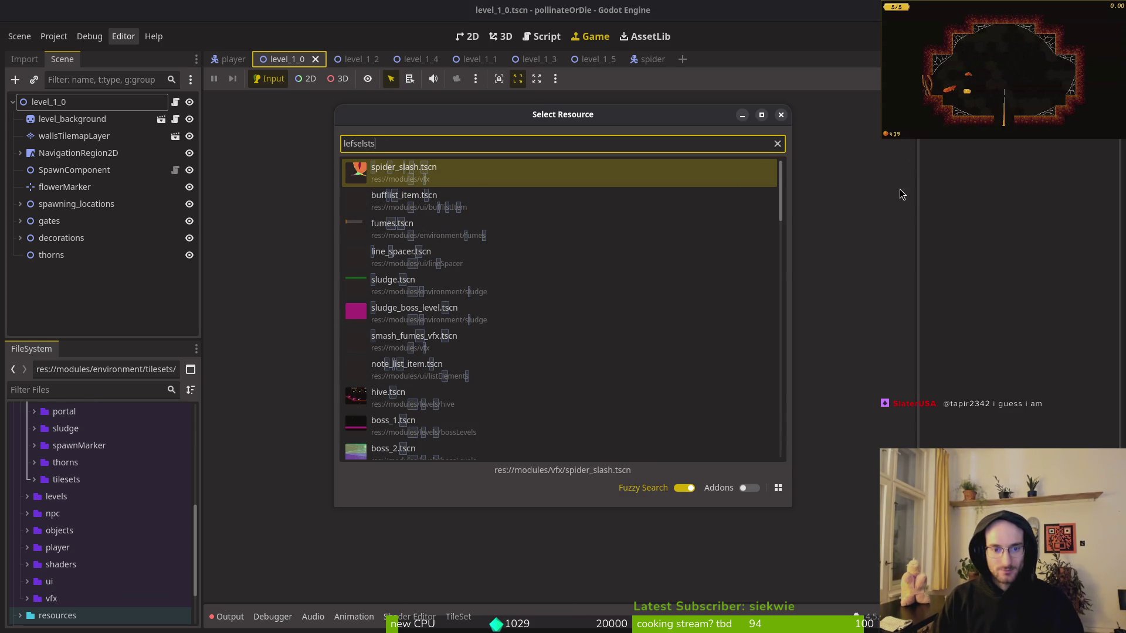
key("BackSpace")
key("BackSpace")
key("BackSpace")
type("levelsel")
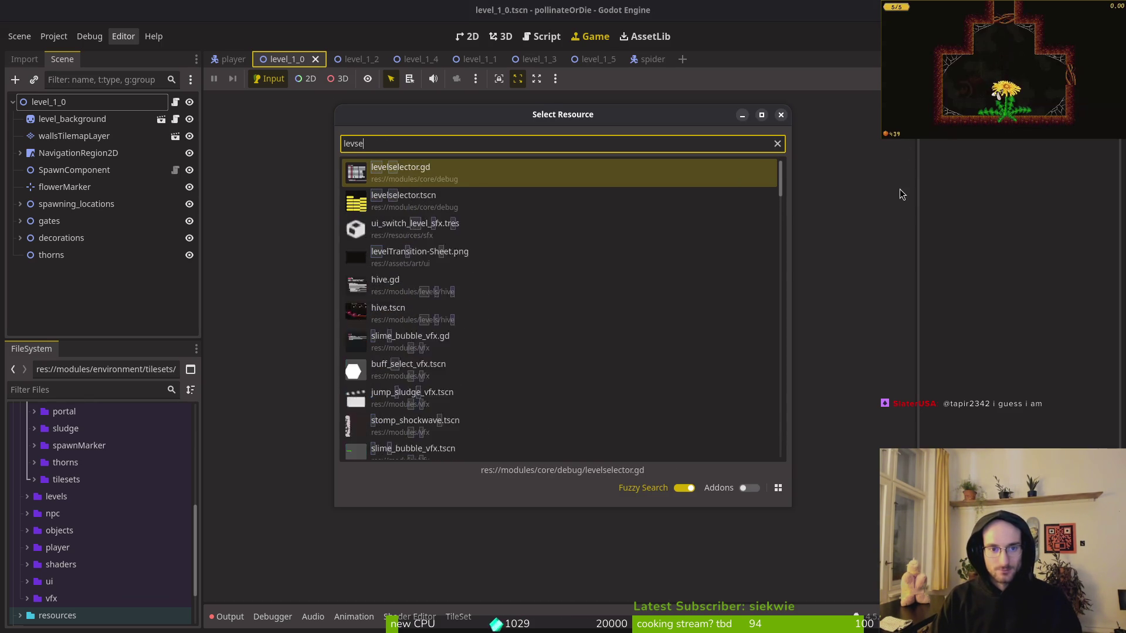
key("Return")
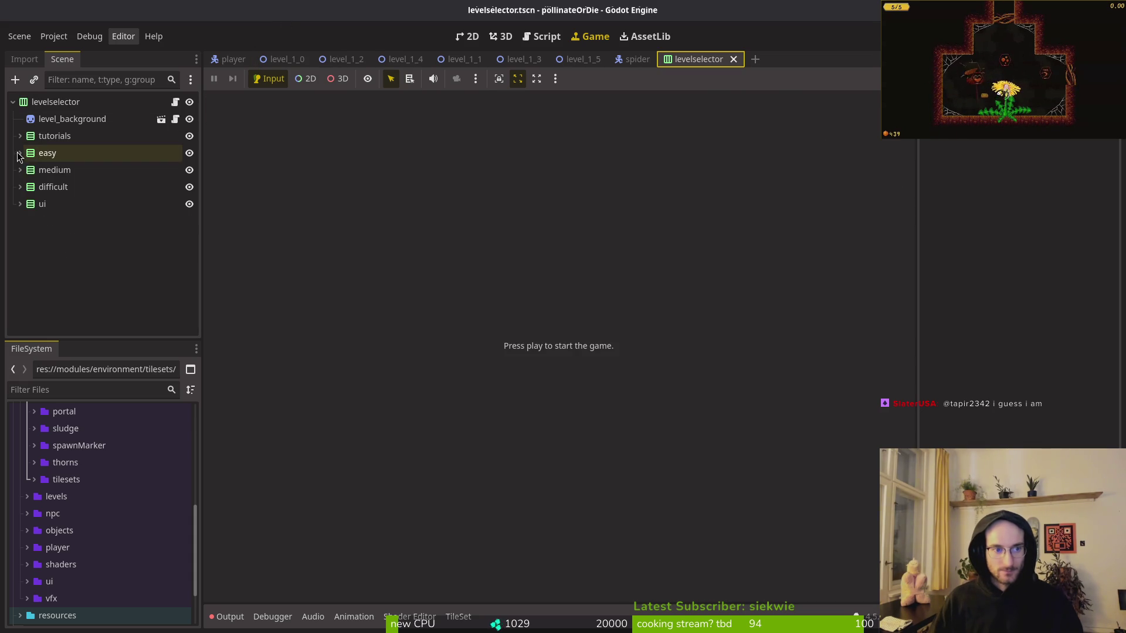
Expand the easy group and copy-paste a level button to add t1_5 and t1_6.
left_click(20, 153)
left_click(79, 175)
key("ctrl+c")
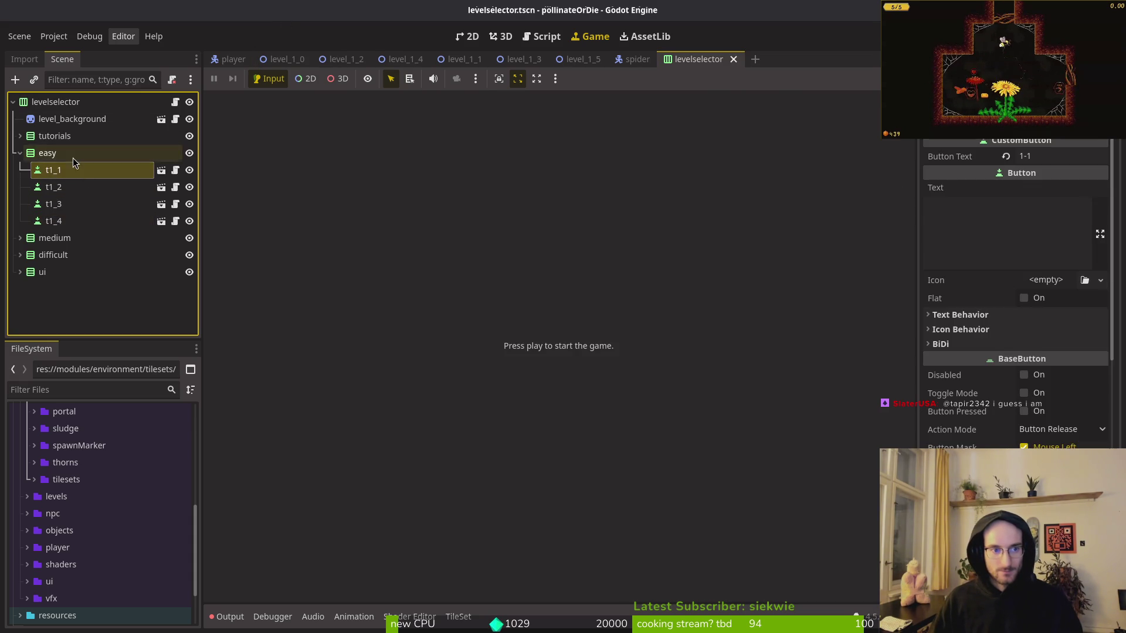
left_click(72, 156)
key("ctrl+v")
double_click(88, 237)
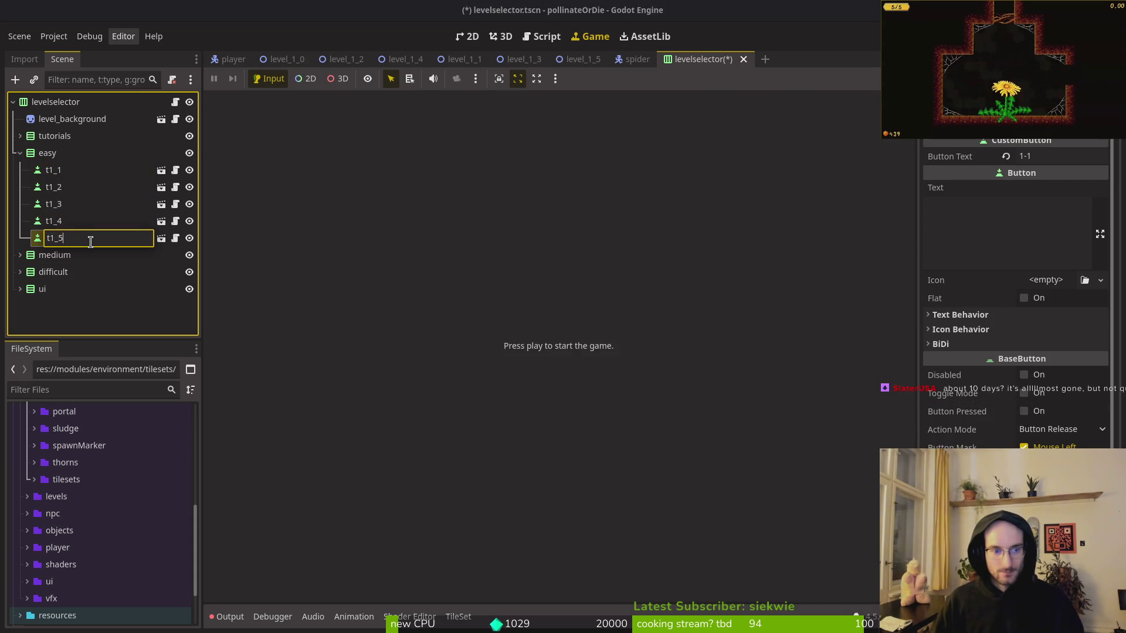
key("Return")
key("ctrl+d")
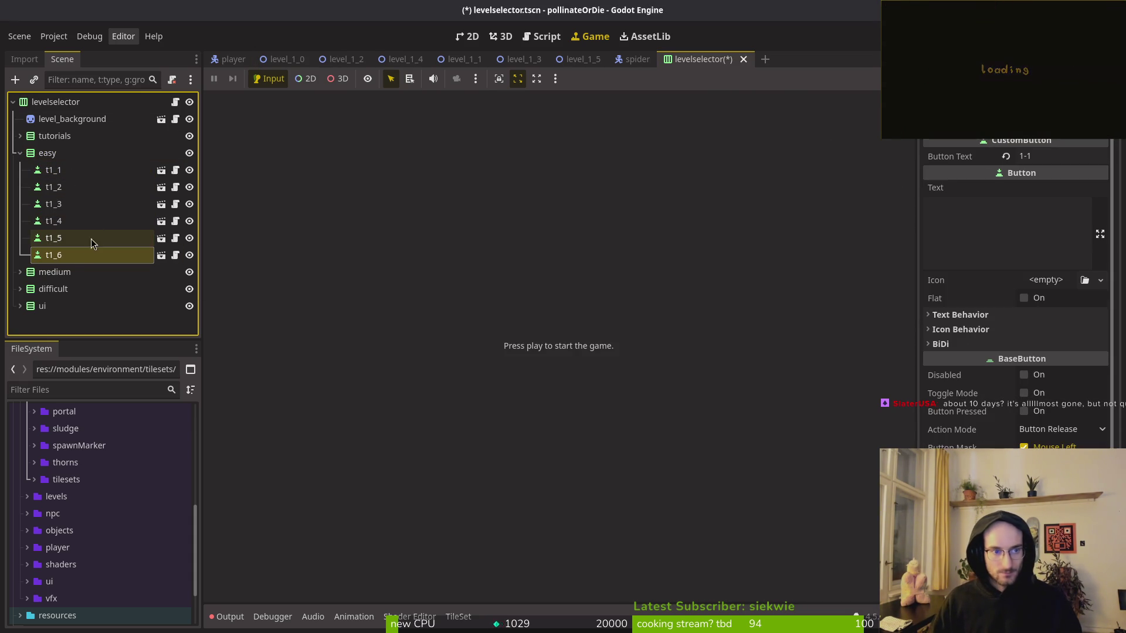
Paste further button copies into easy for t1_7 through t1_9.
left_click(65, 171)
key("ctrl+c")
left_click(61, 153)
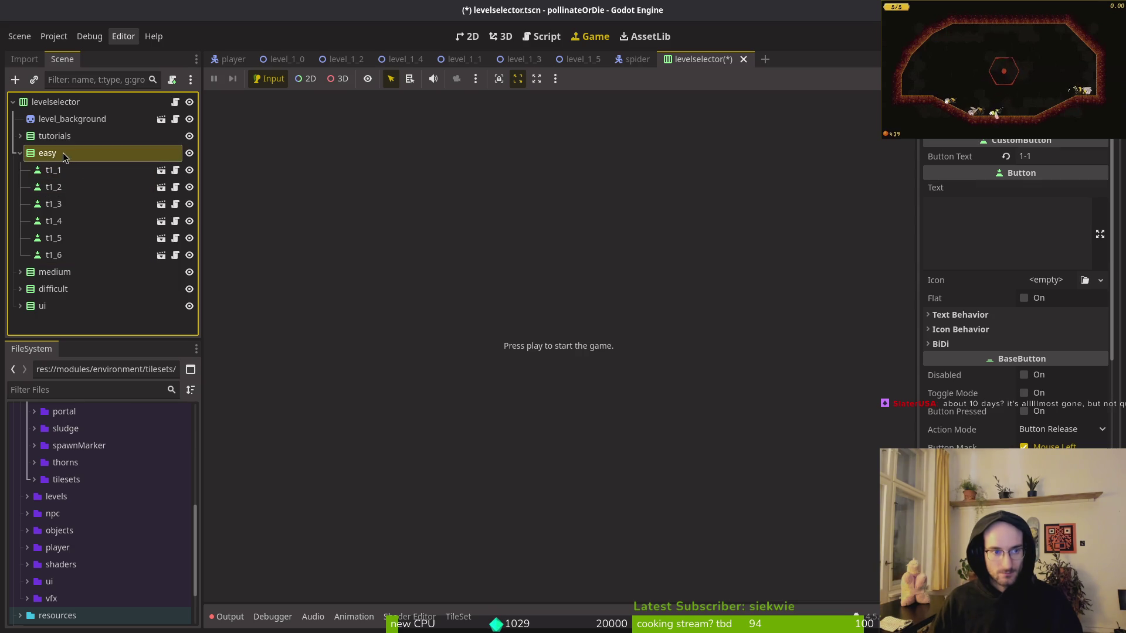
key("ctrl+v")
double_click(72, 272)
key("Return")
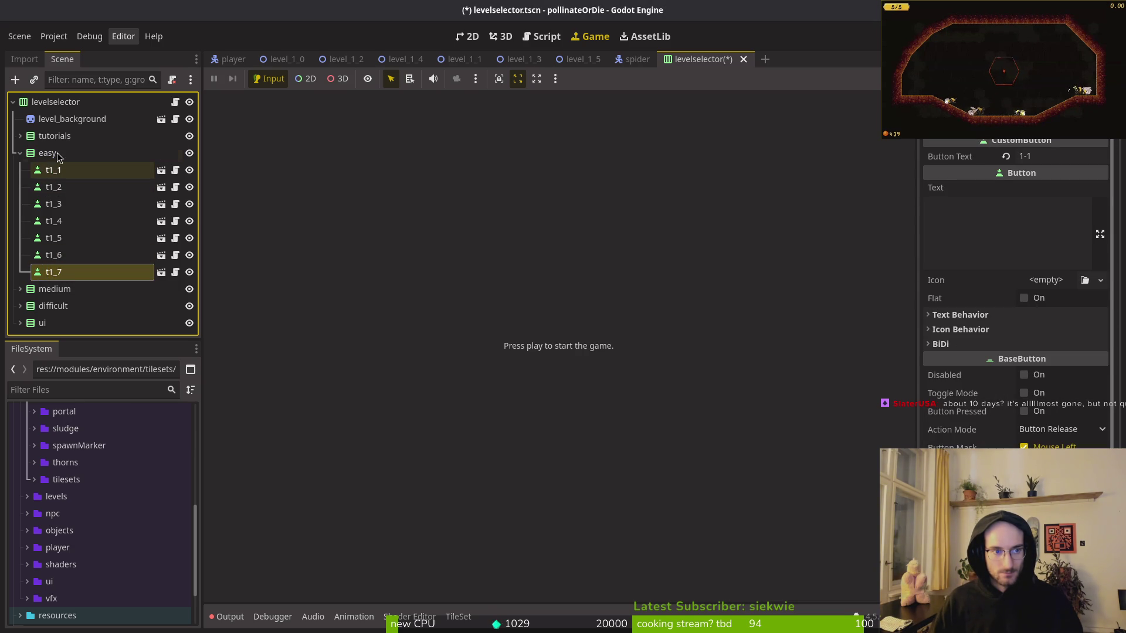
left_click(72, 157)
key("ctrl+v")
key("ctrl+v")
left_click(71, 157)
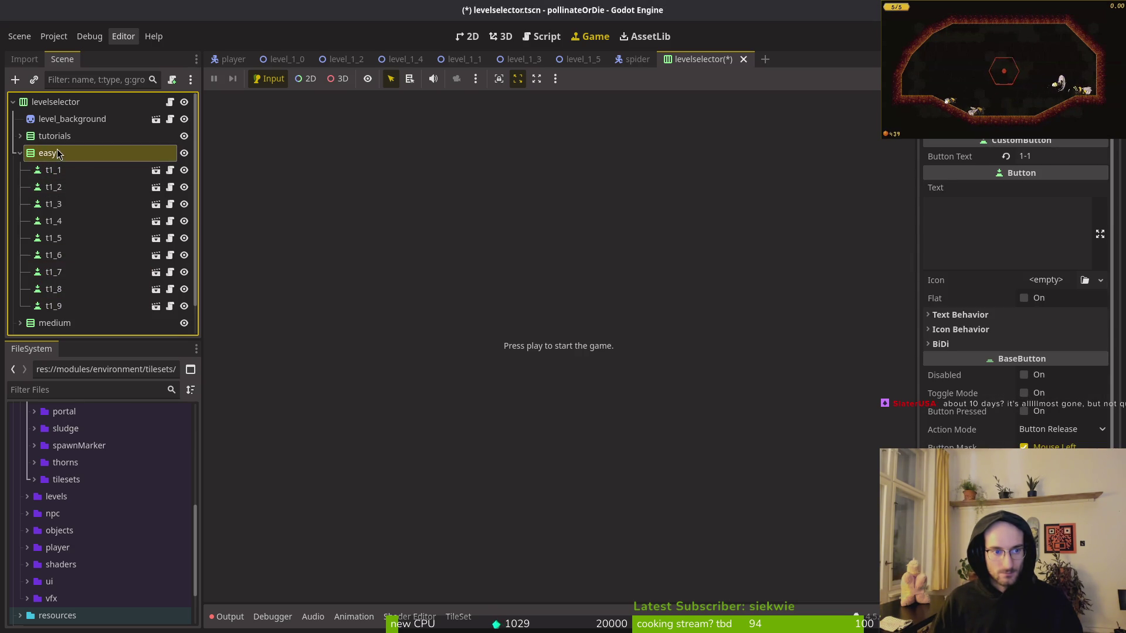
key("ctrl+v")
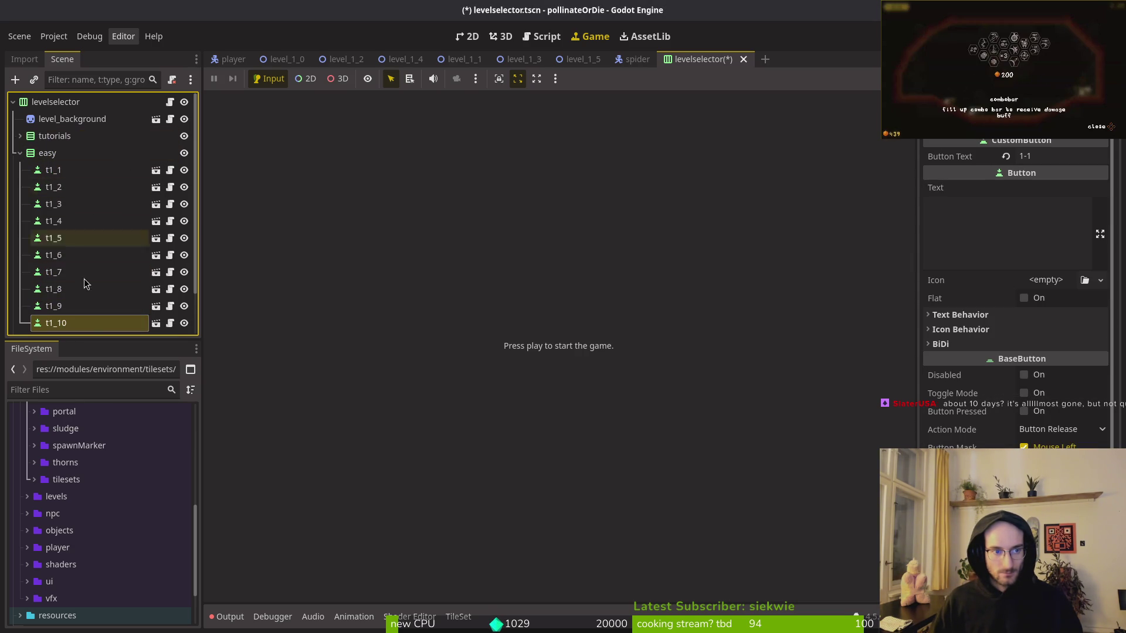
Rename the last button to t1_0, drag it to the top of easy, and save.
double_click(76, 326)
key("Left")
key("BackSpace")
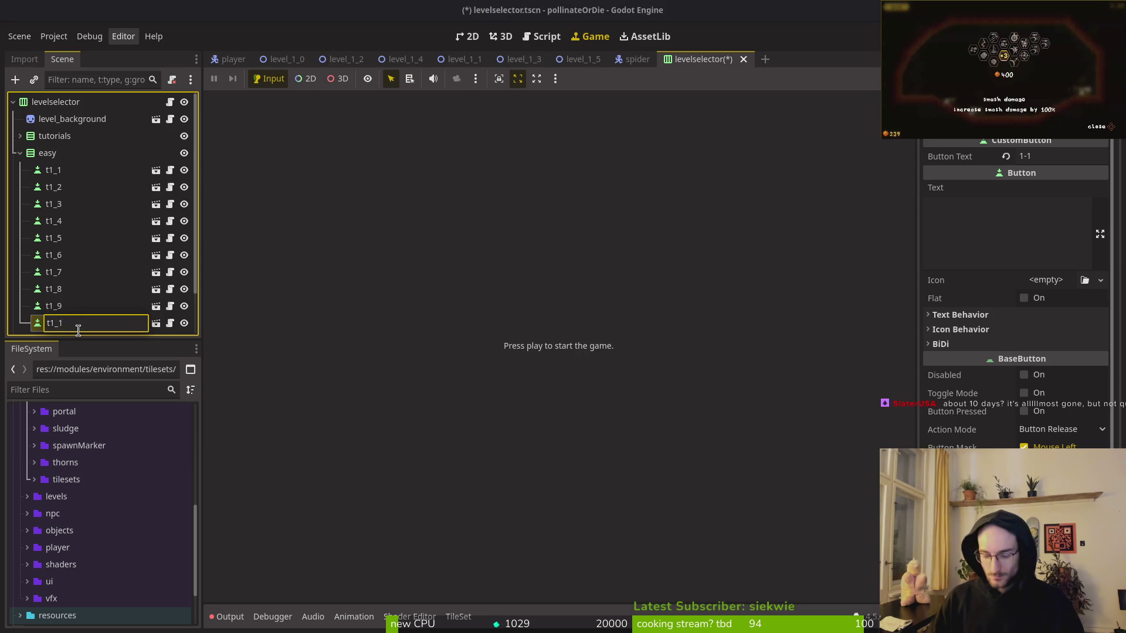
type("0")
key("Return")
mouse_move(106, 323)
left_mouse_down()
mouse_move(86, 156)
mouse_move(66, 165)
left_mouse_up()
key("ctrl+s")
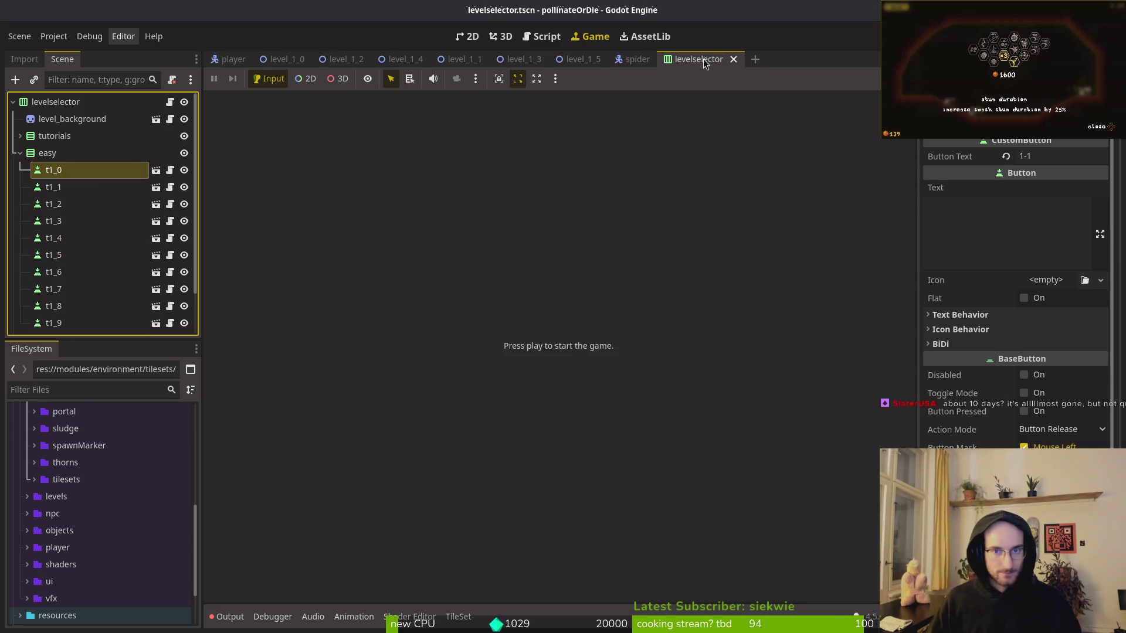
left_click(467, 36)
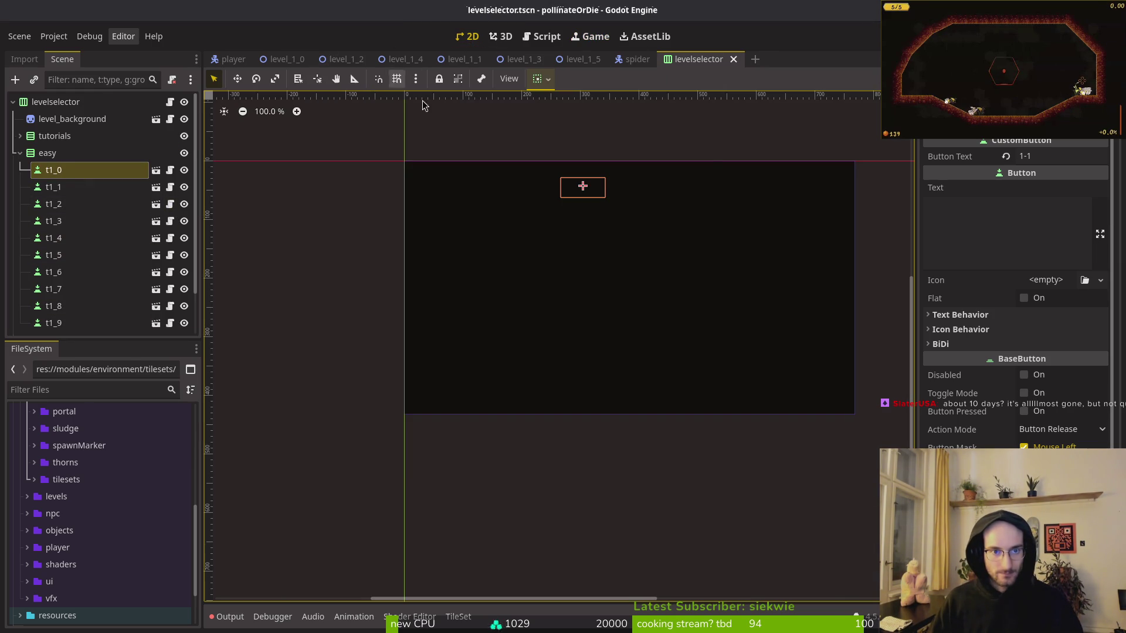
Step through the easy buttons and set t1_0's Button Text to 1-0.
left_click(113, 186)
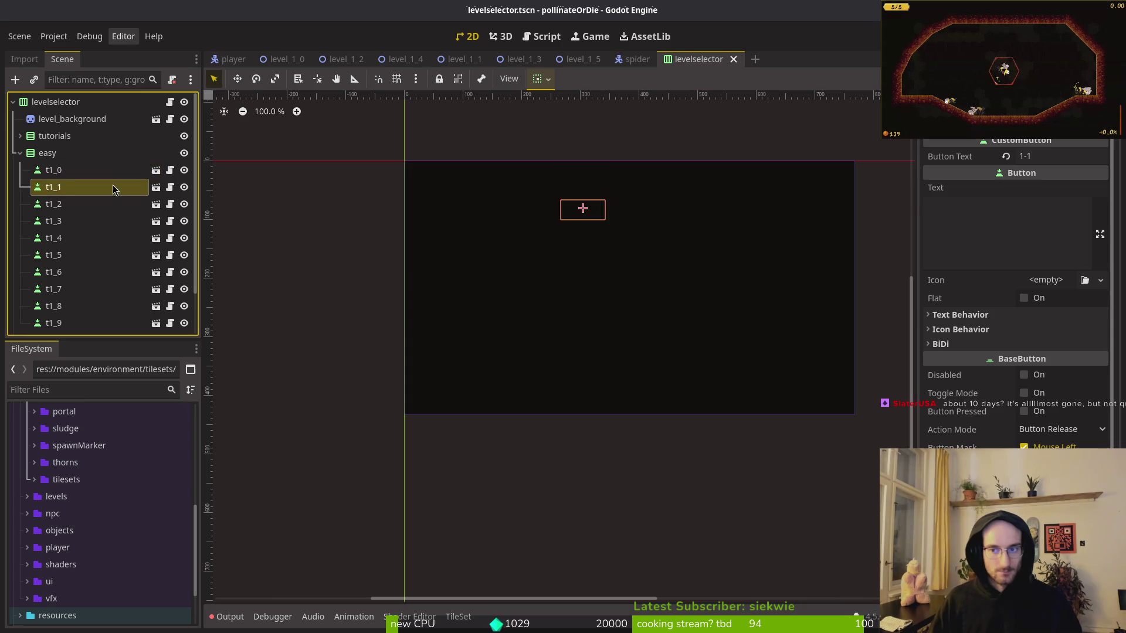
left_click(113, 203)
left_click(113, 220)
left_click(114, 238)
left_click(113, 254)
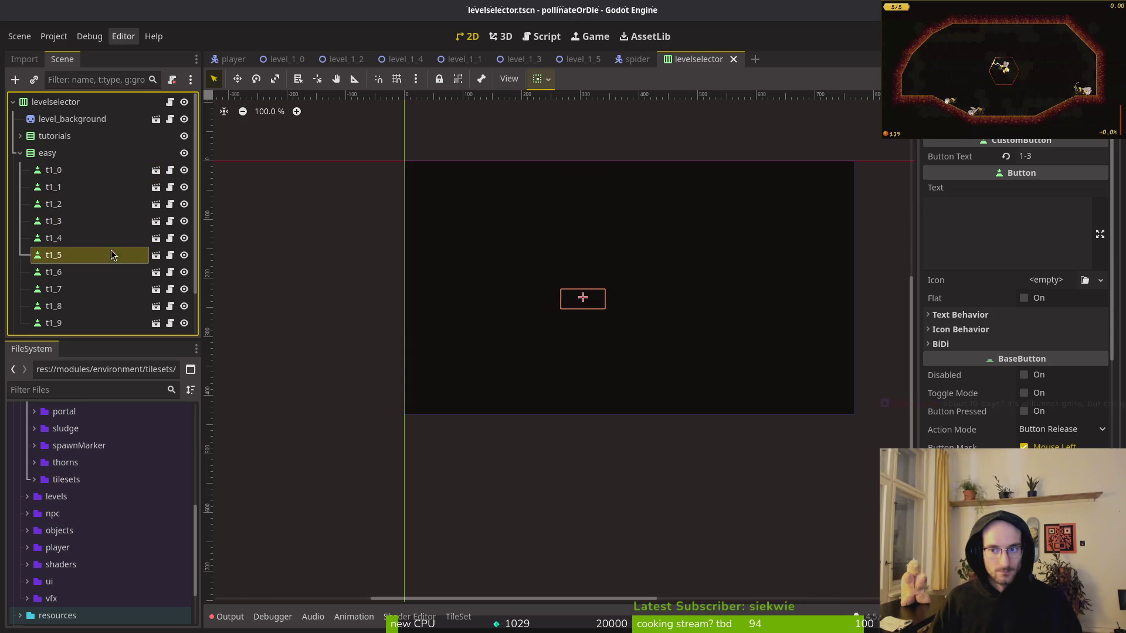
left_click(86, 170)
left_click(1055, 155)
key("BackSpace")
type("0")
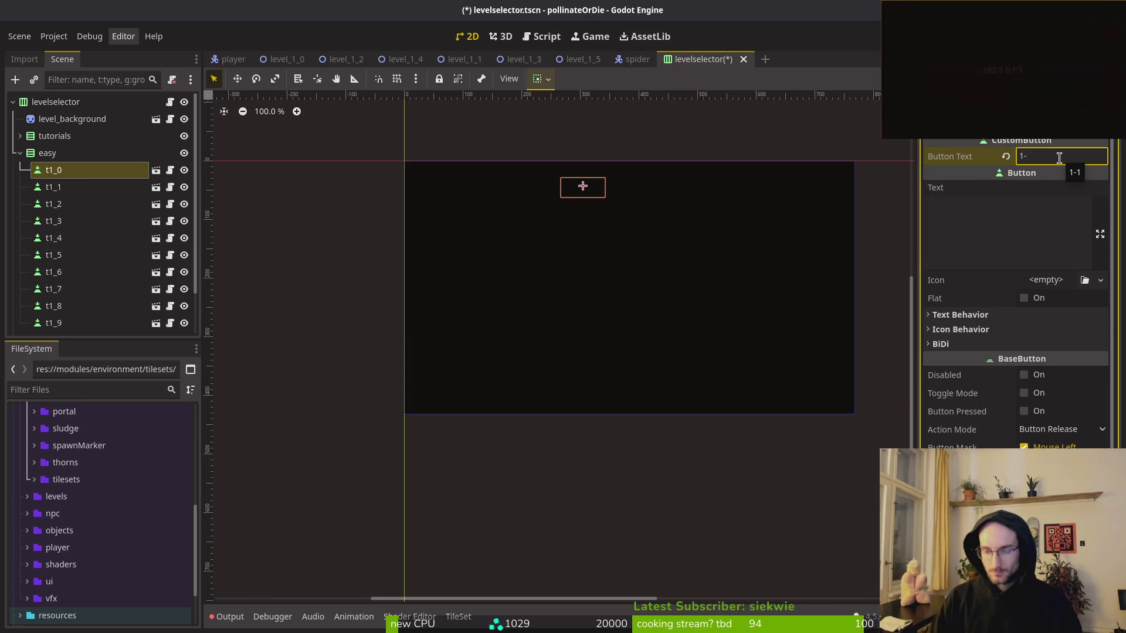
Check the t1_1 to t1_3 labels, then set t1_5's Button Text to 1-5.
left_click(83, 186)
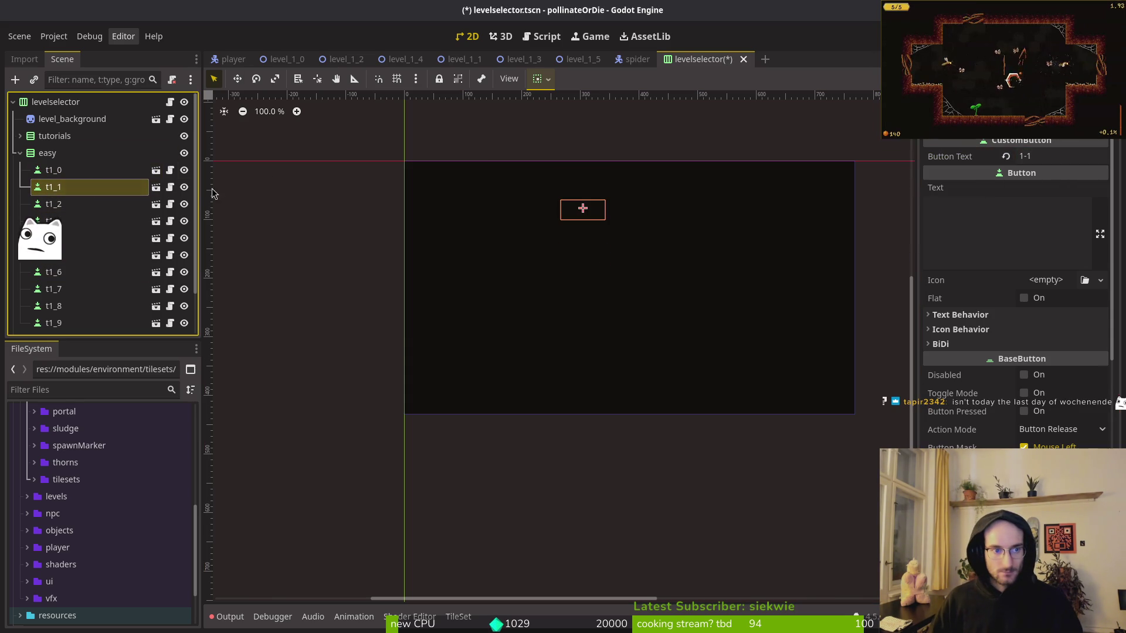
left_click(87, 207)
left_click(90, 225)
left_click(85, 255)
left_click(1076, 157)
key("BackSpace")
type("5")
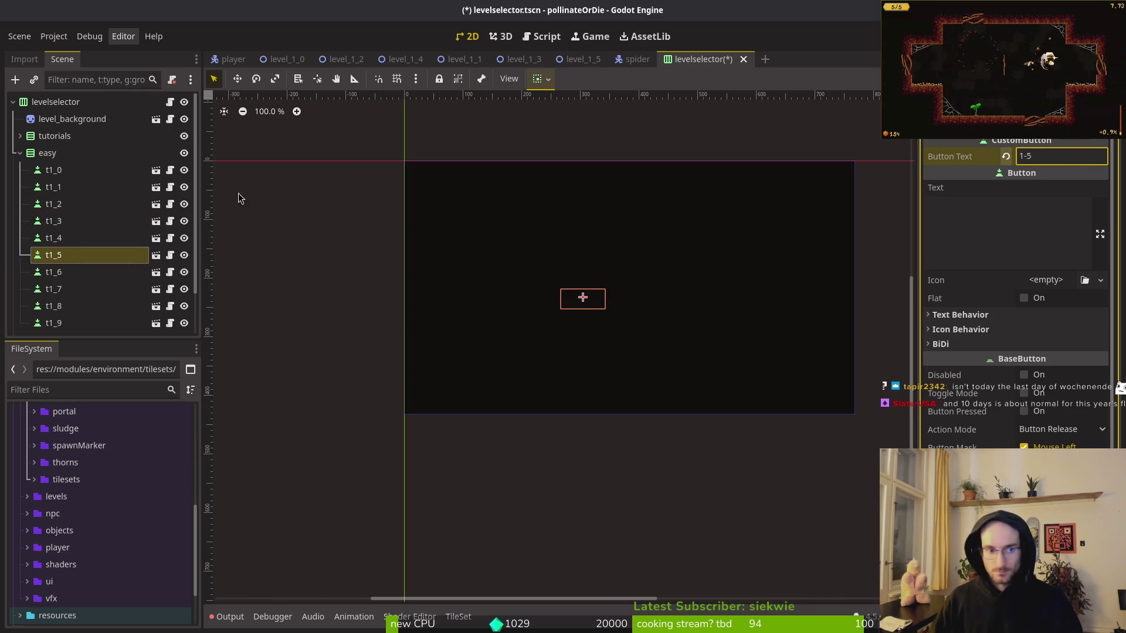
Relabel buttons t1_6, t1_7 and t1_8 as 1-6, 1-7 and 1-8.
left_click(82, 272)
left_click(1080, 154)
key("BackSpace")
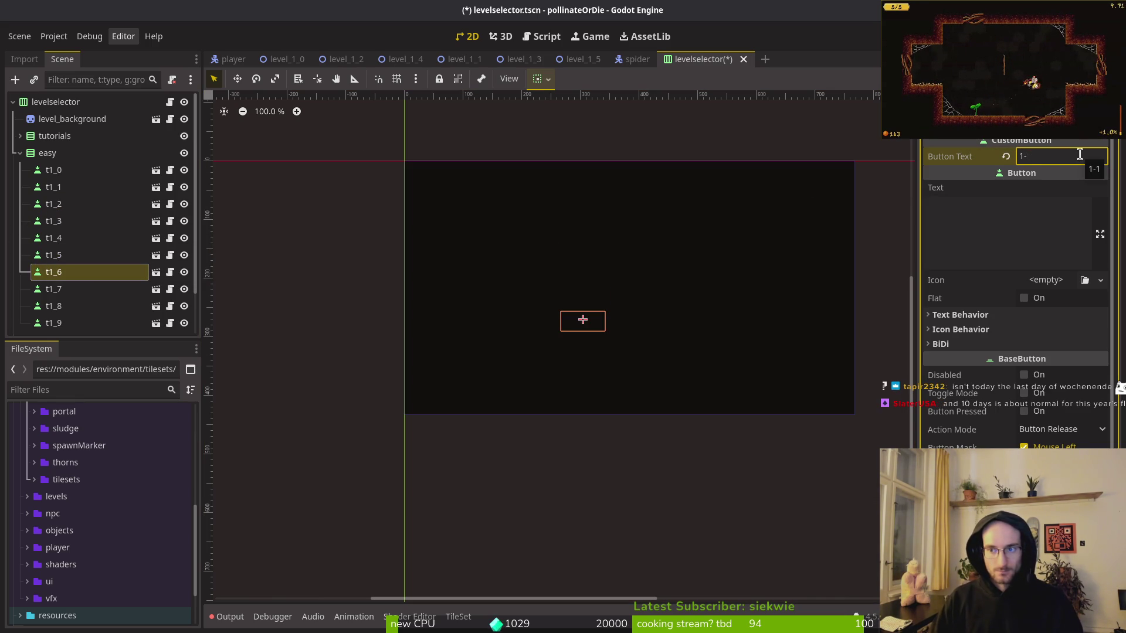
left_click(82, 289)
left_click(1074, 156)
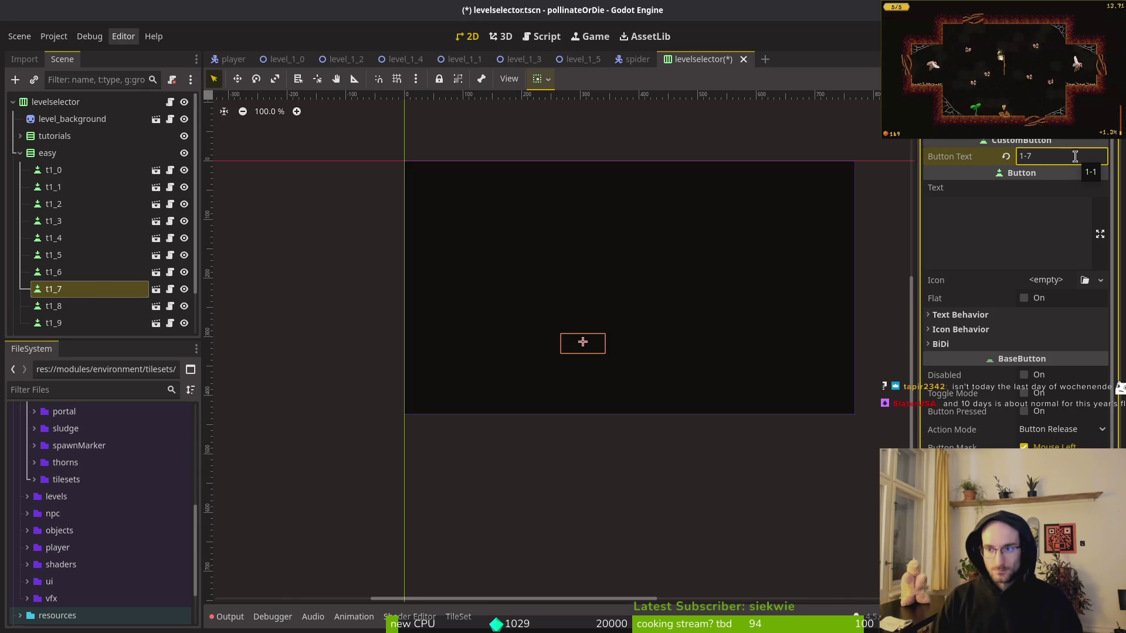
left_click(82, 306)
left_click(1043, 157)
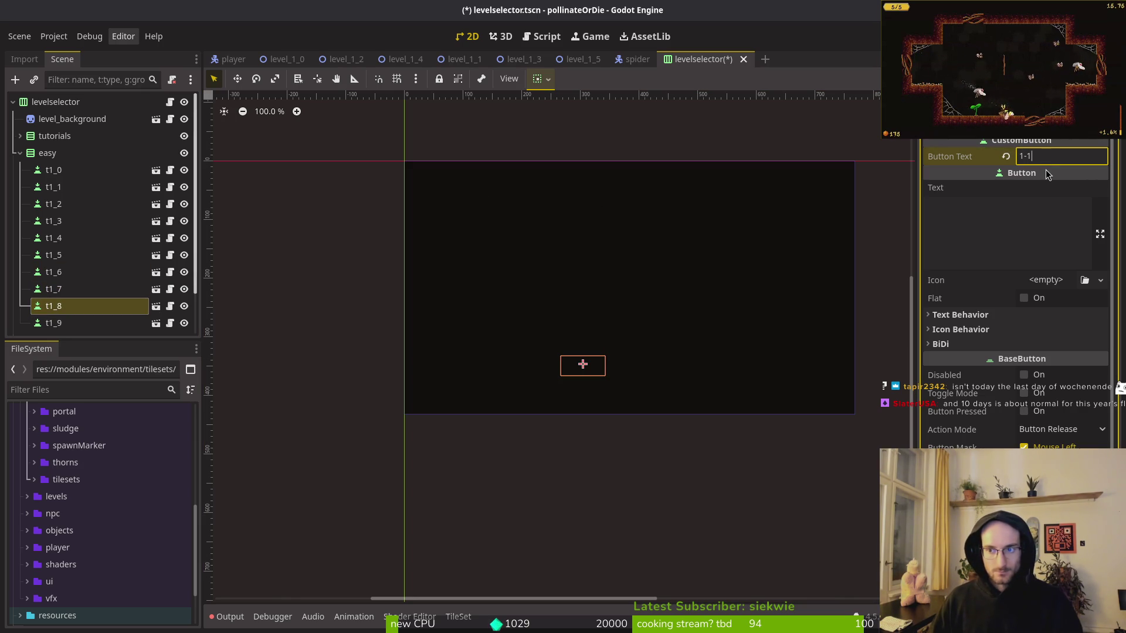
Set t1_9's Button Text to 1-9.
left_click(88, 323)
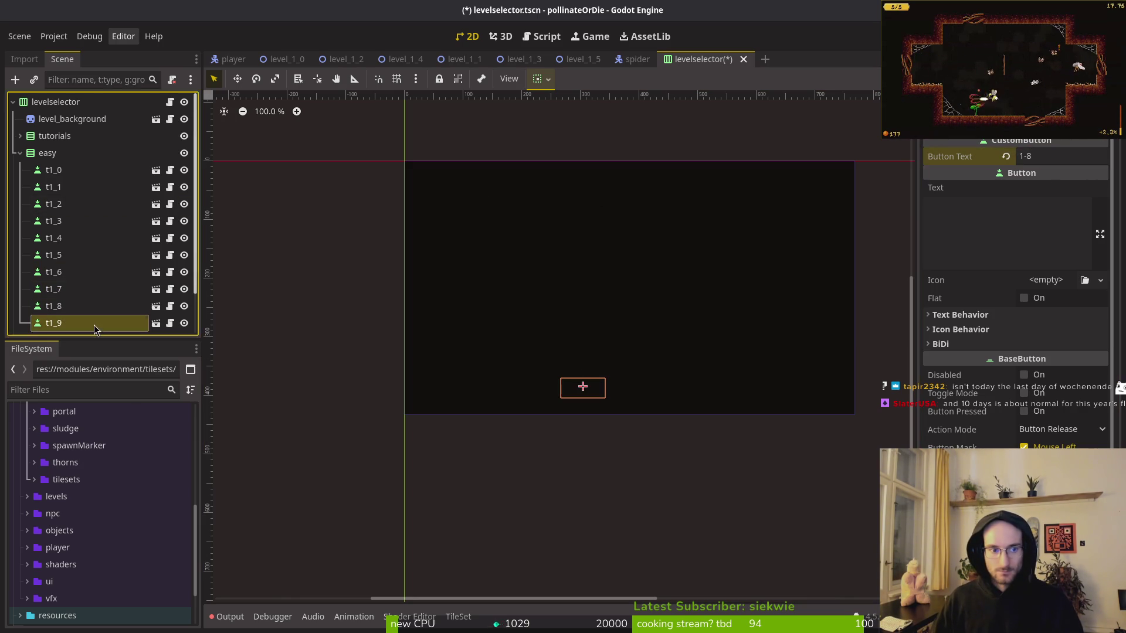
left_click(1101, 157)
type("9")
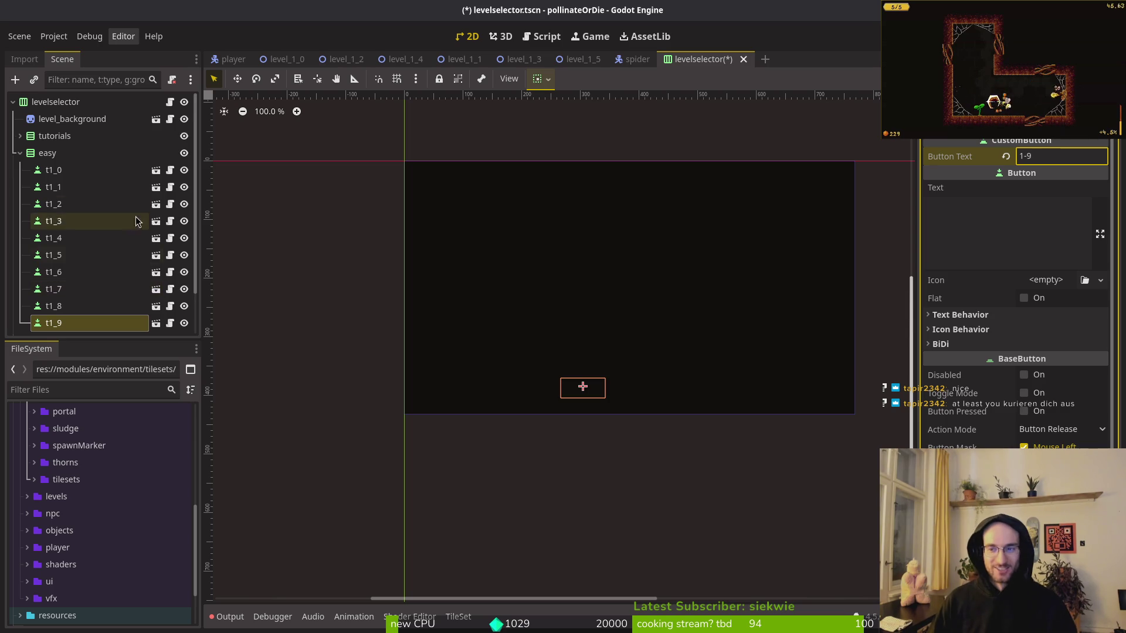
Collapse the easy group and save the levelselector scene.
left_click(82, 170)
left_click(20, 153)
key("ctrl+s")
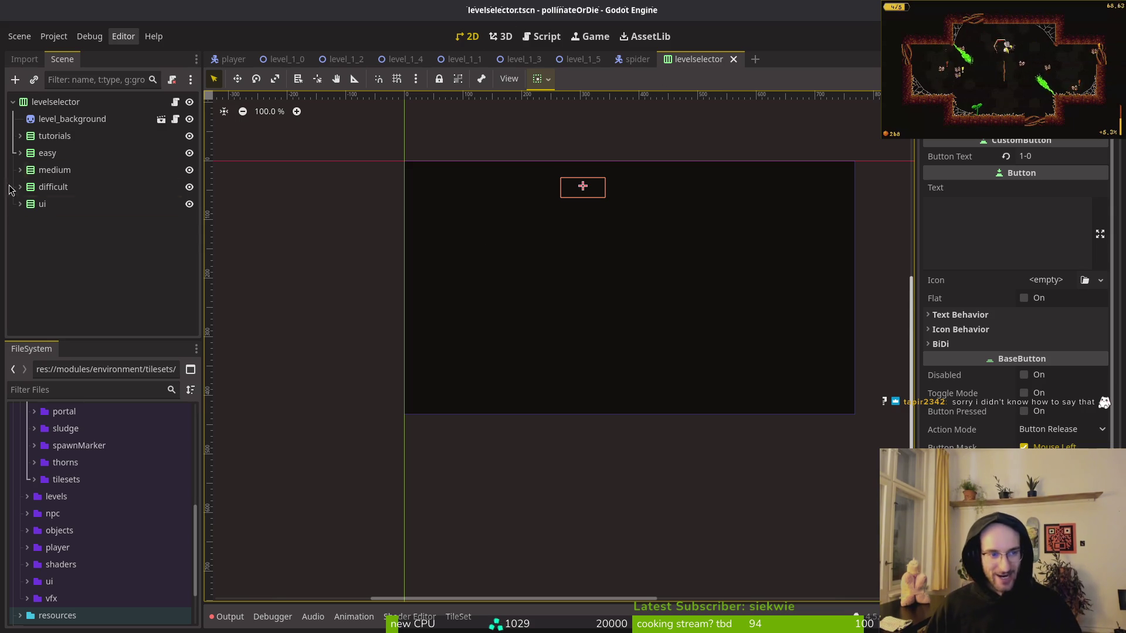
Recheck the t1_0–t1_3 labels in the easy group, then switch back to Neovim.
left_click(452, 103)
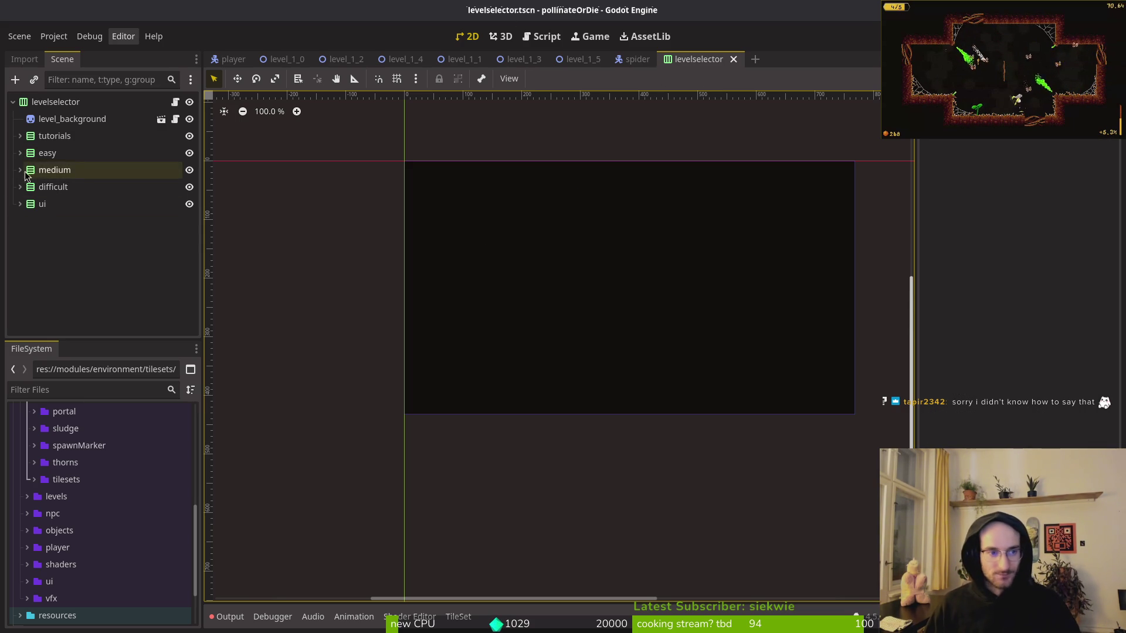
left_click(20, 152)
left_click(53, 169)
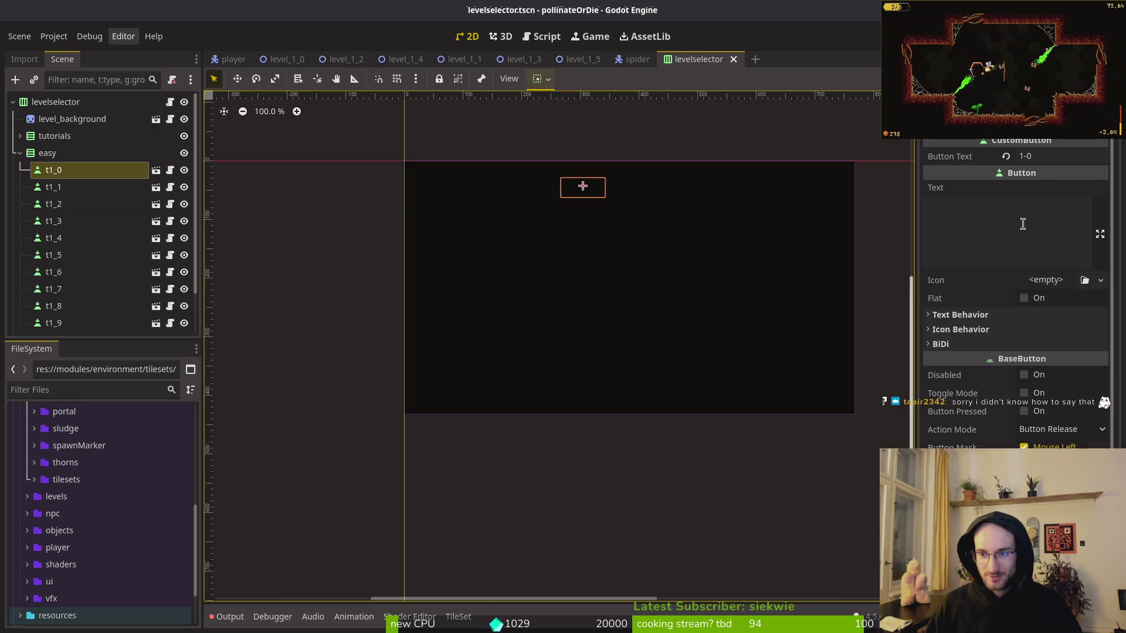
left_click(54, 186)
left_click(54, 204)
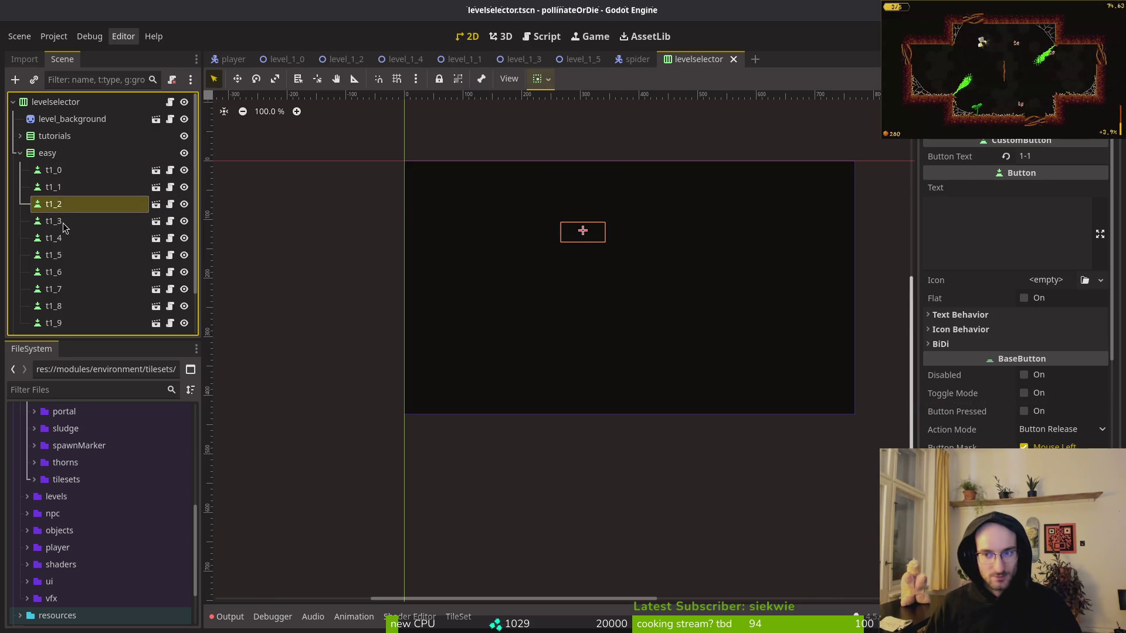
left_click(53, 220)
key("alt+Tab")
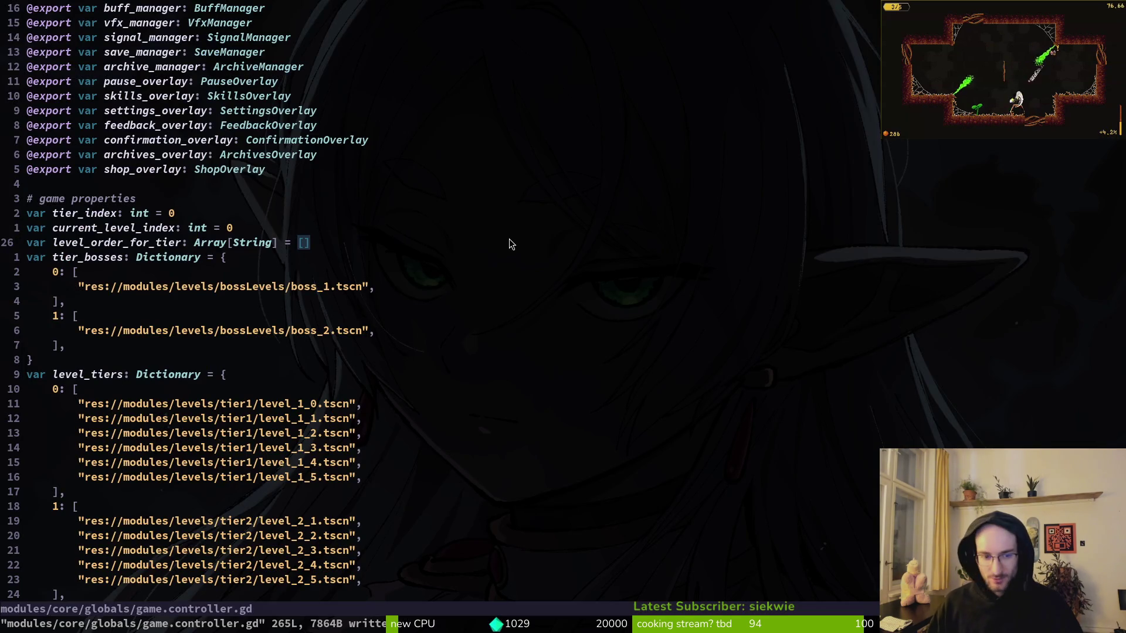
Find and open modules/core/debug/levelselector.gd by searching 'levelsel'.
key("space")
key("f")
key("f")
type("levelsel")
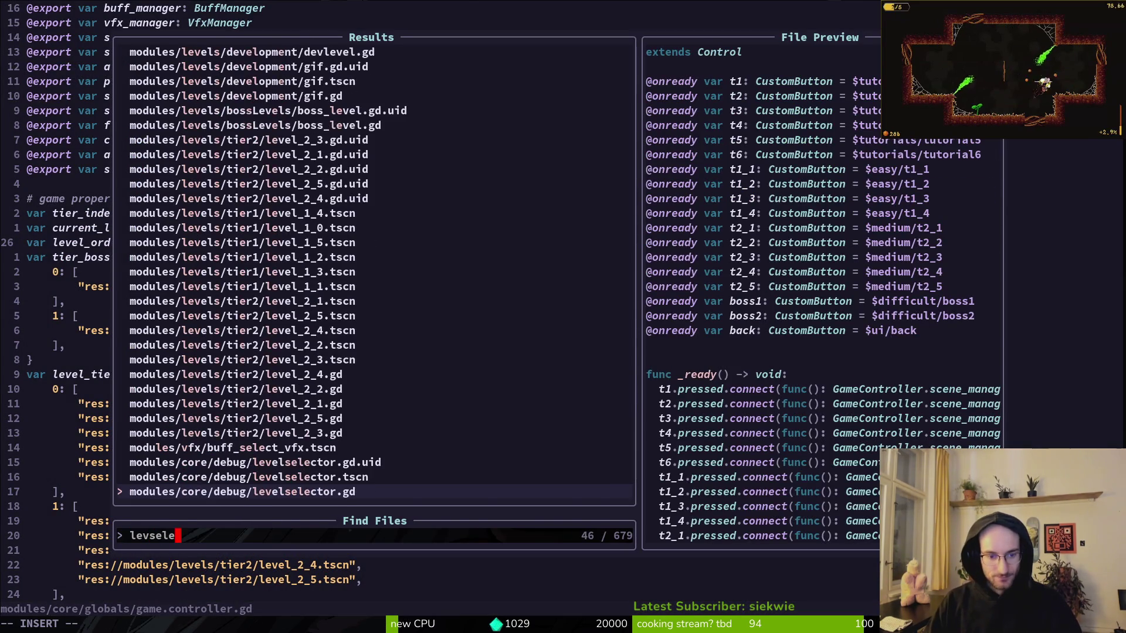
key("Return")
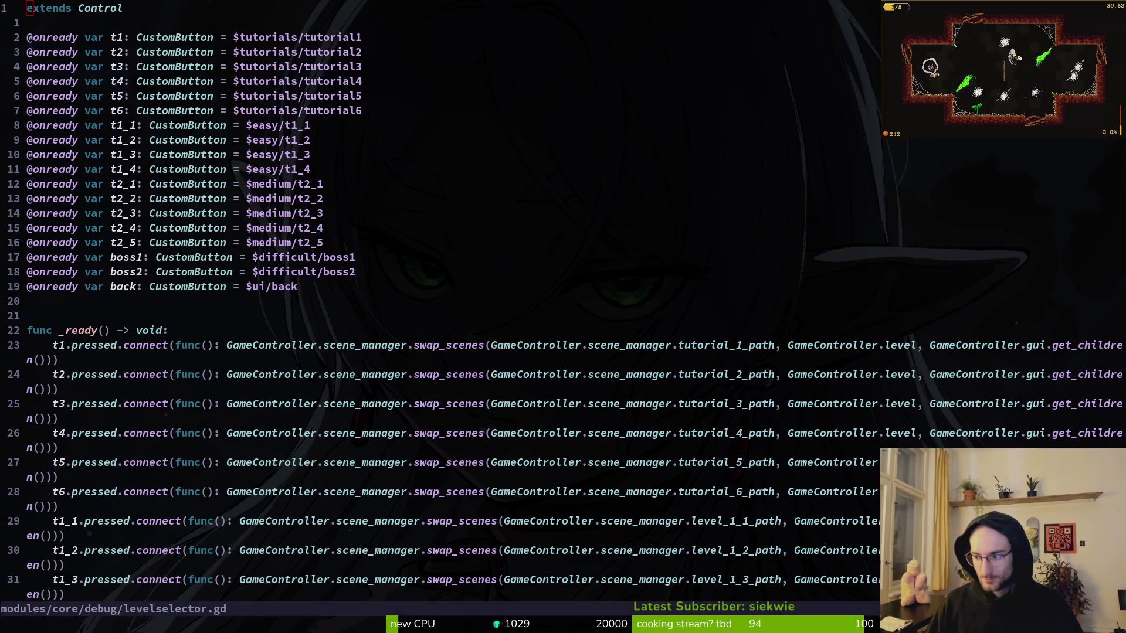
Review the _ready function's easy-button references and pressed handlers.
left_click(276, 101)
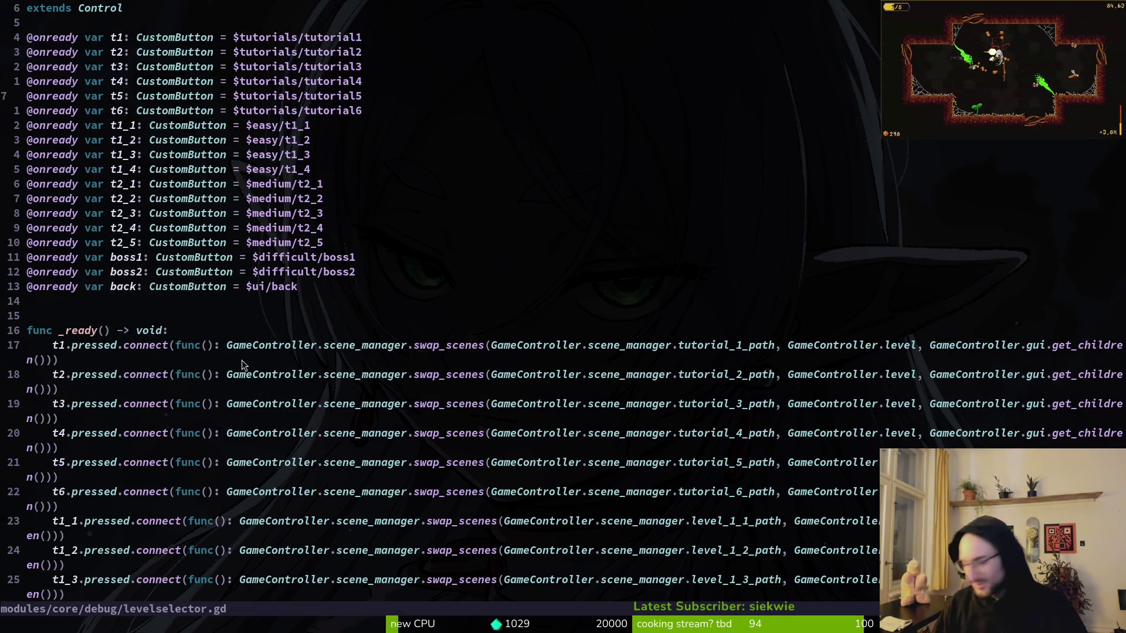
scroll(233, 362, "down", 6)
scroll(154, 316, "down", 4)
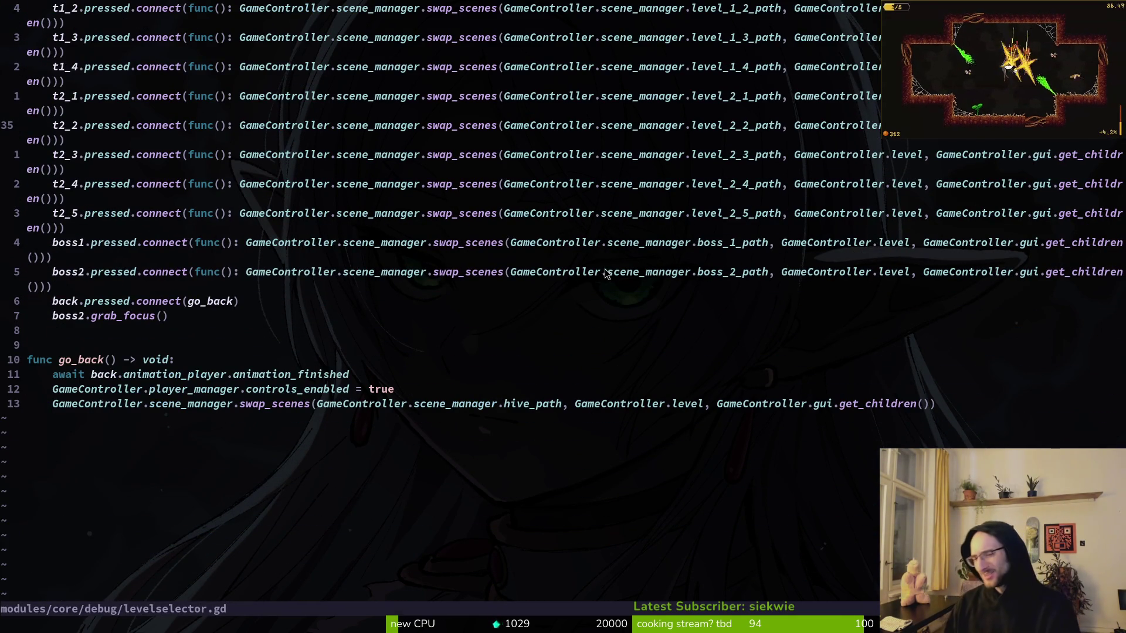
scroll(371, 340, "up", 5)
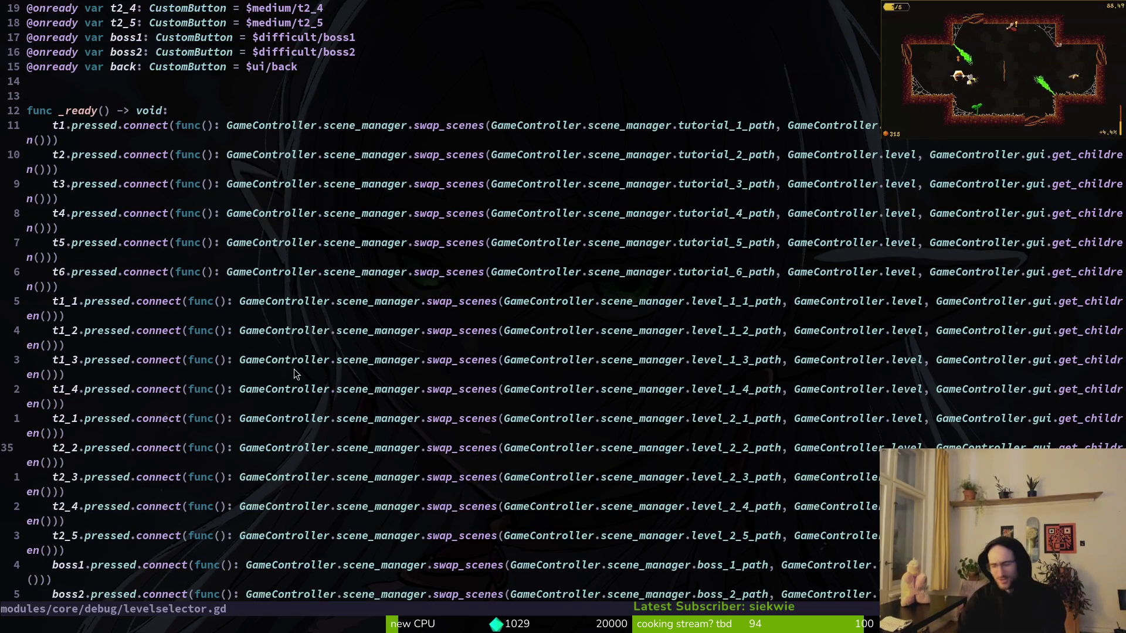
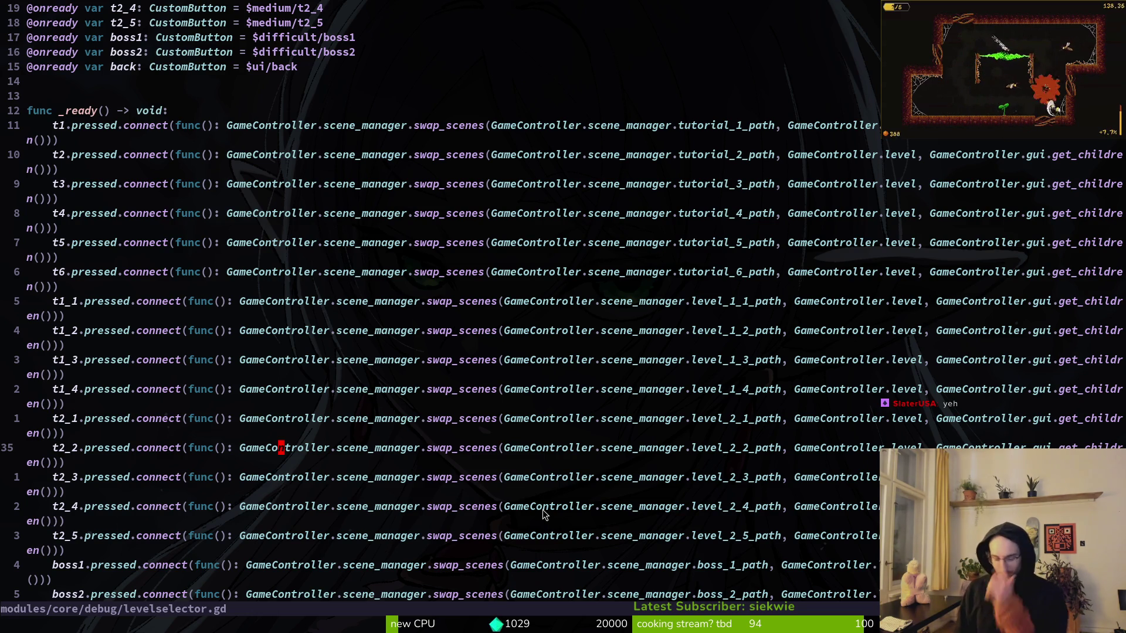
Duplicate the t1_1 connect line above itself, rename the copy's button to t1_0, and save.
key("super")
key("super")
key("super")
key("super")
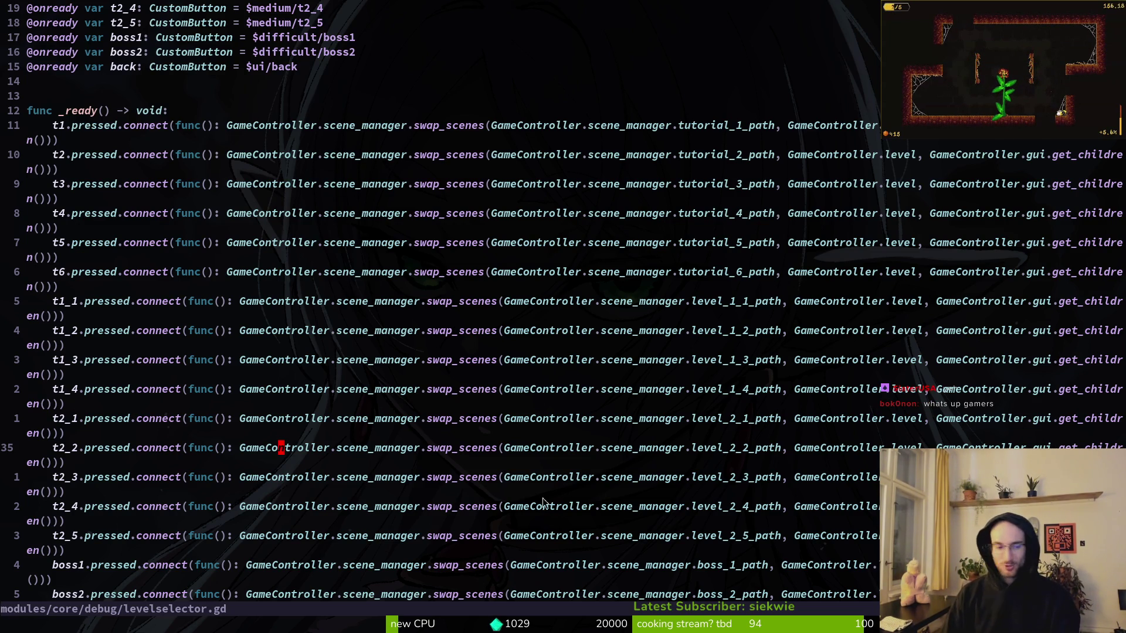
left_click_drag(223, 301, 228, 302)
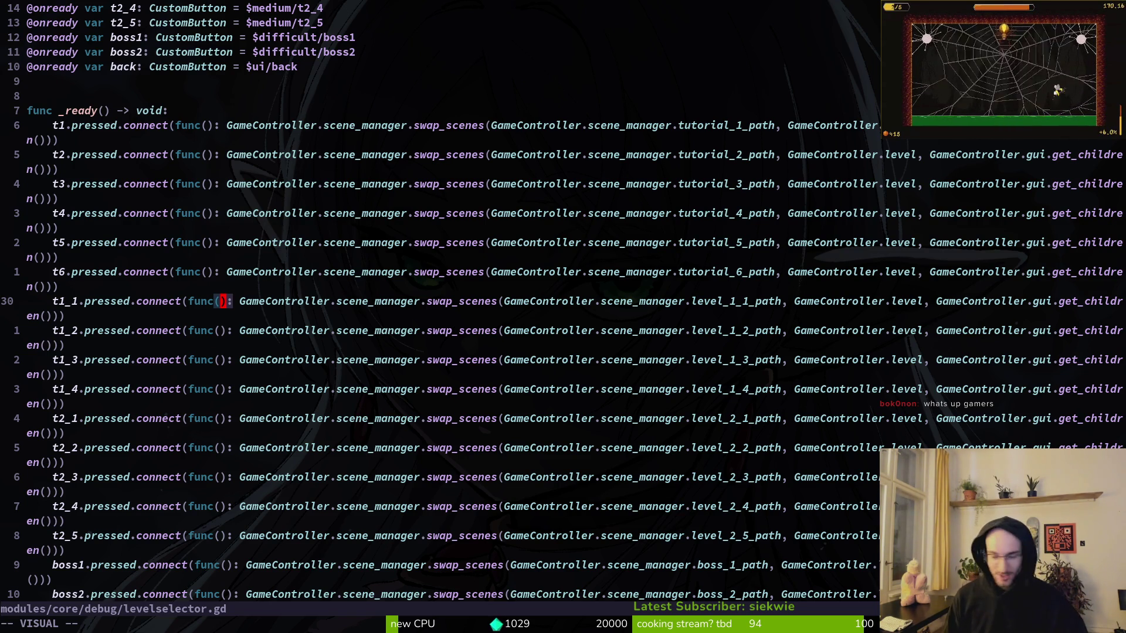
key("Escape")
key("shift+v")
key("y")
key("shift+p")
key("l")
key("l")
key("l")
type("r0:w")
key("Return")
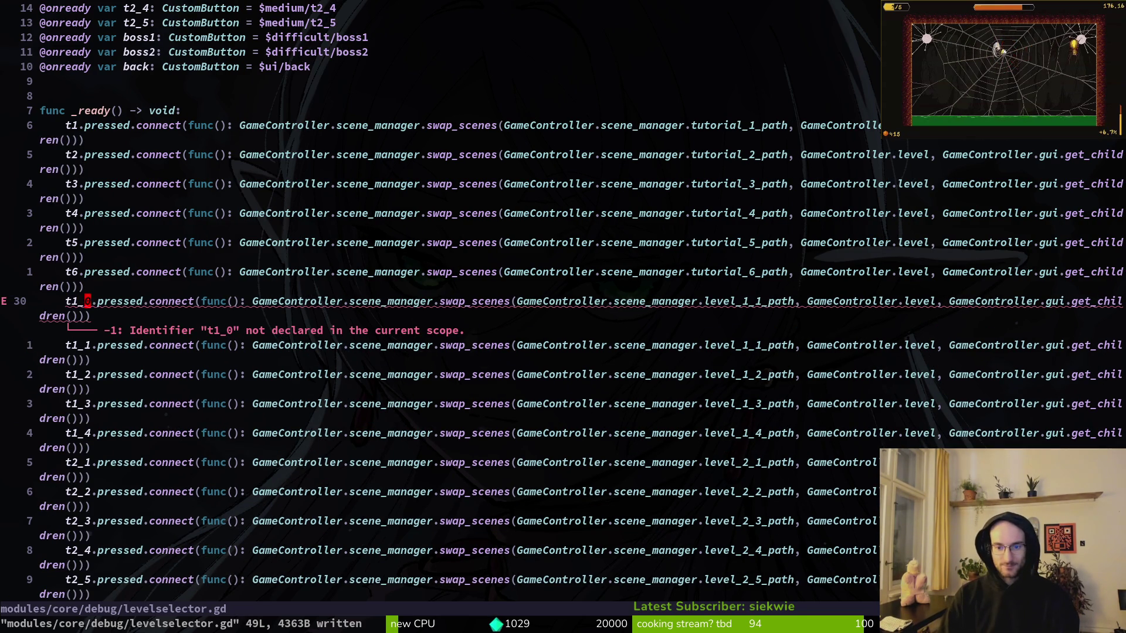
Point the t1_0 connection at level_1_0_path and save the script again.
key("f")
key("1")
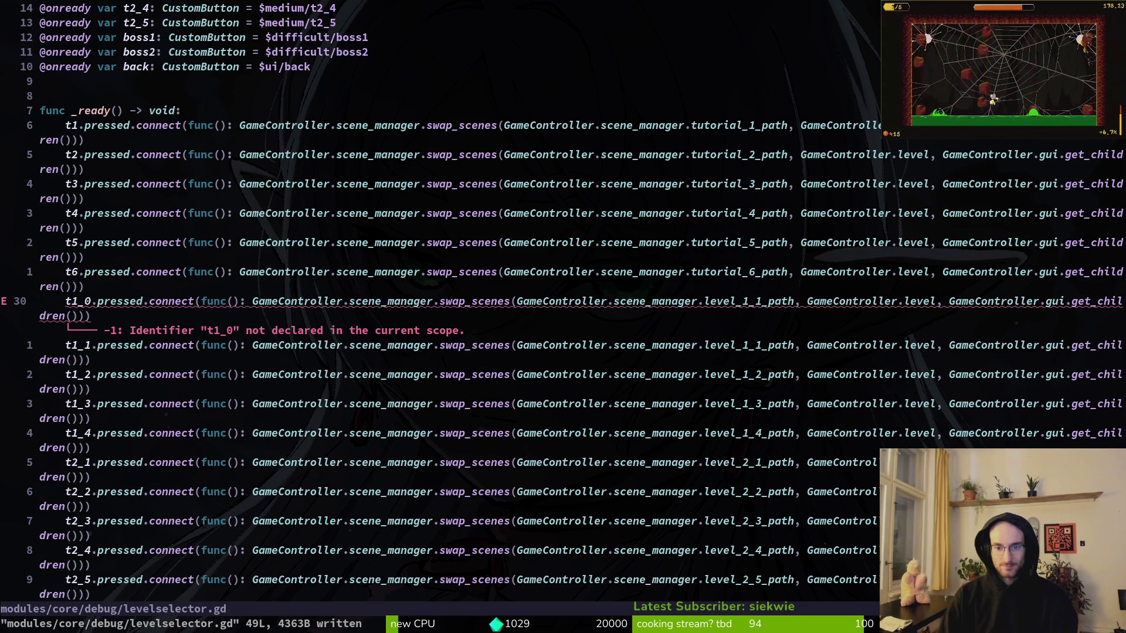
key("semicolon")
key("r")
key("0")
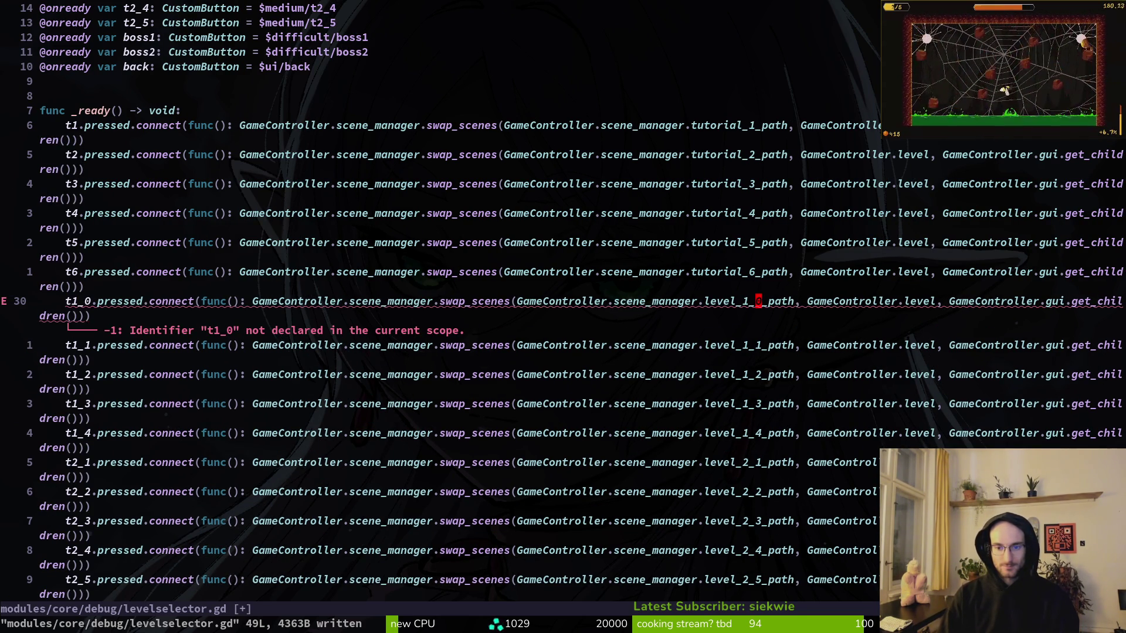
type(":w")
key("Return")
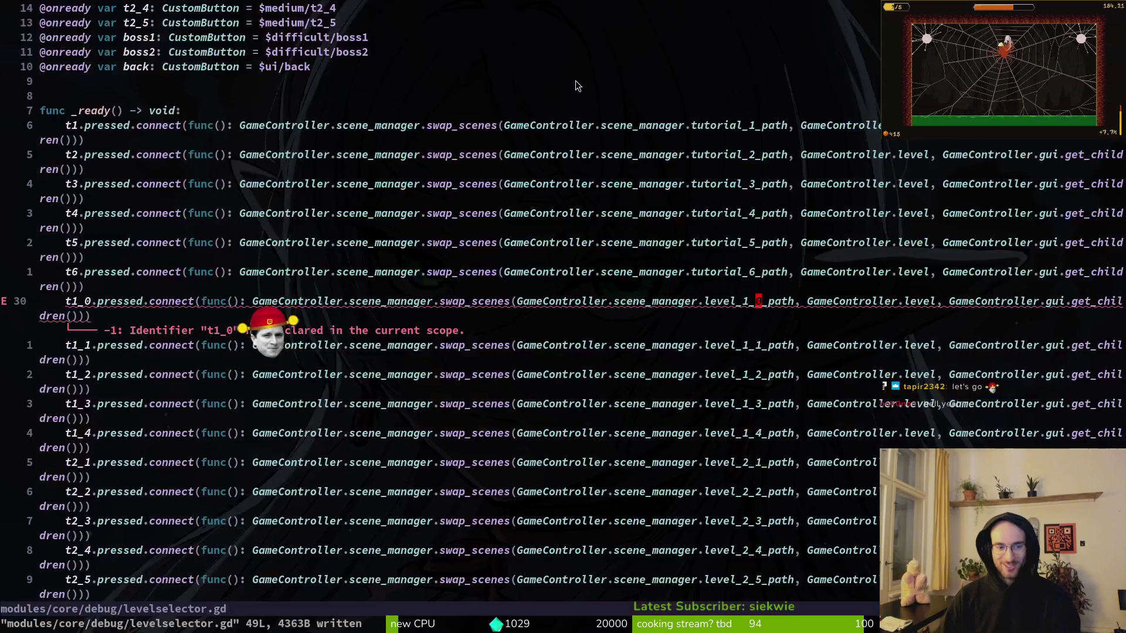
scroll(270, 121, "up", 5)
left_click(270, 124)
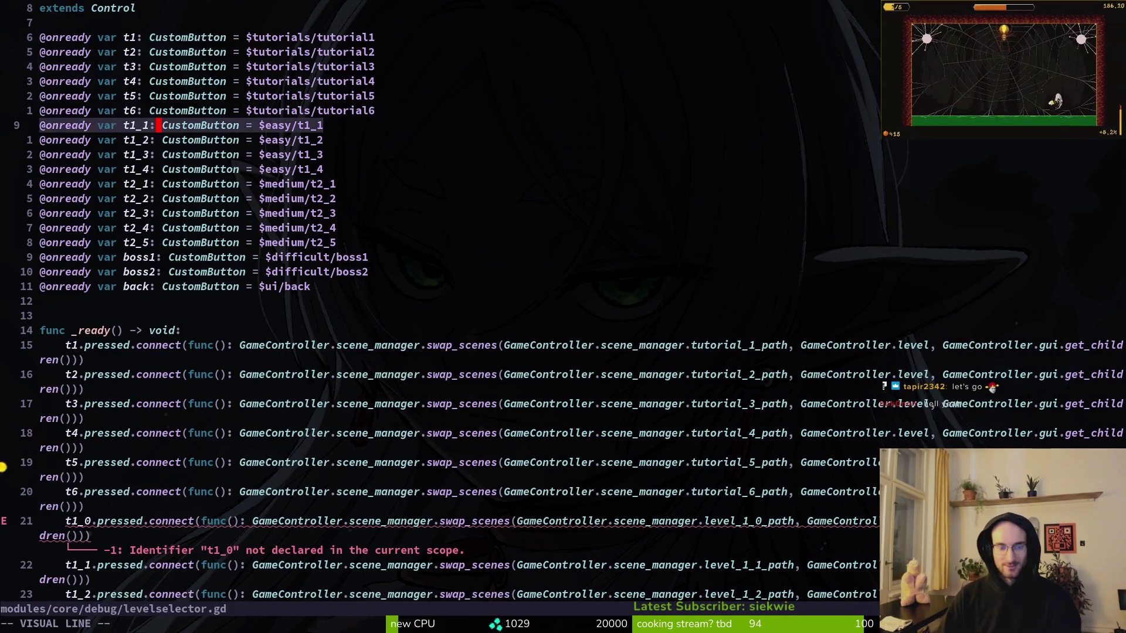
key("y")
key("y")
key("p")
key("o")
key("Escape")
key("d")
key("d")
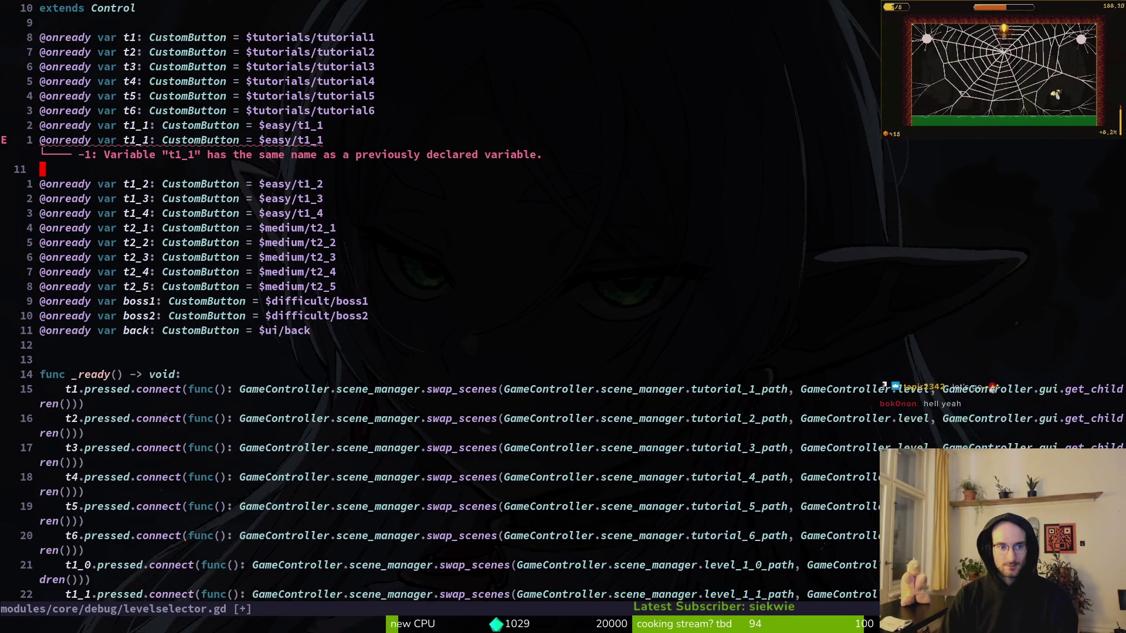
key("k")
key("k")
key("f")
key("1")
key("semicolon")
key("r")
key("0")
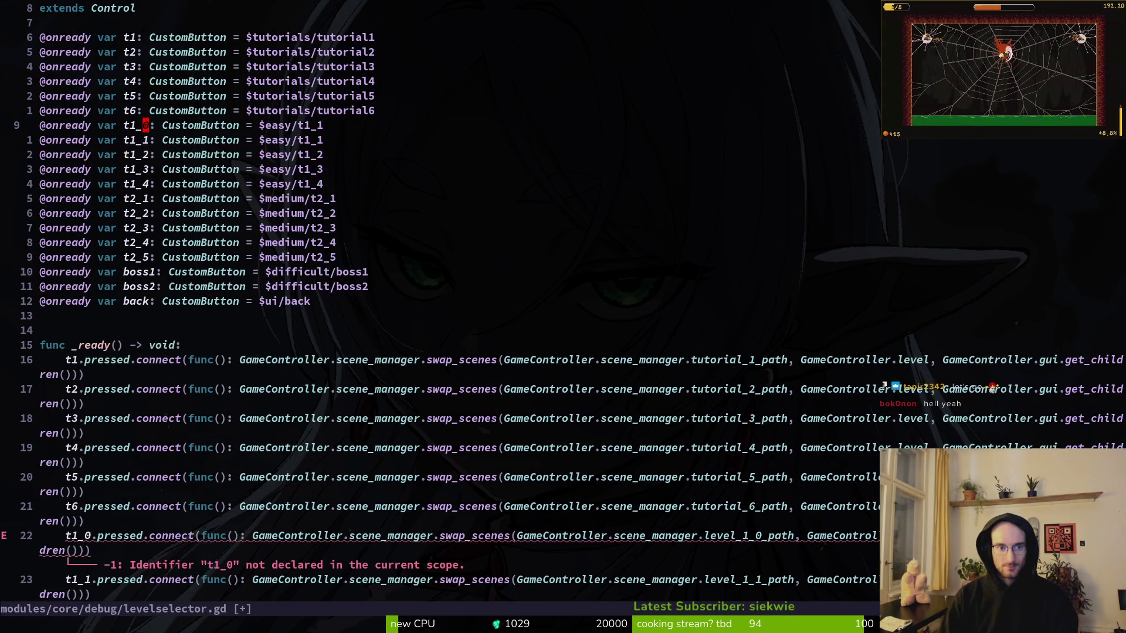
key("semicolon")
type(":write")
key("Return")
Add a t1_5 declaration below t1_4 and save.
key("j")
key("j")
key("j")
key("0")
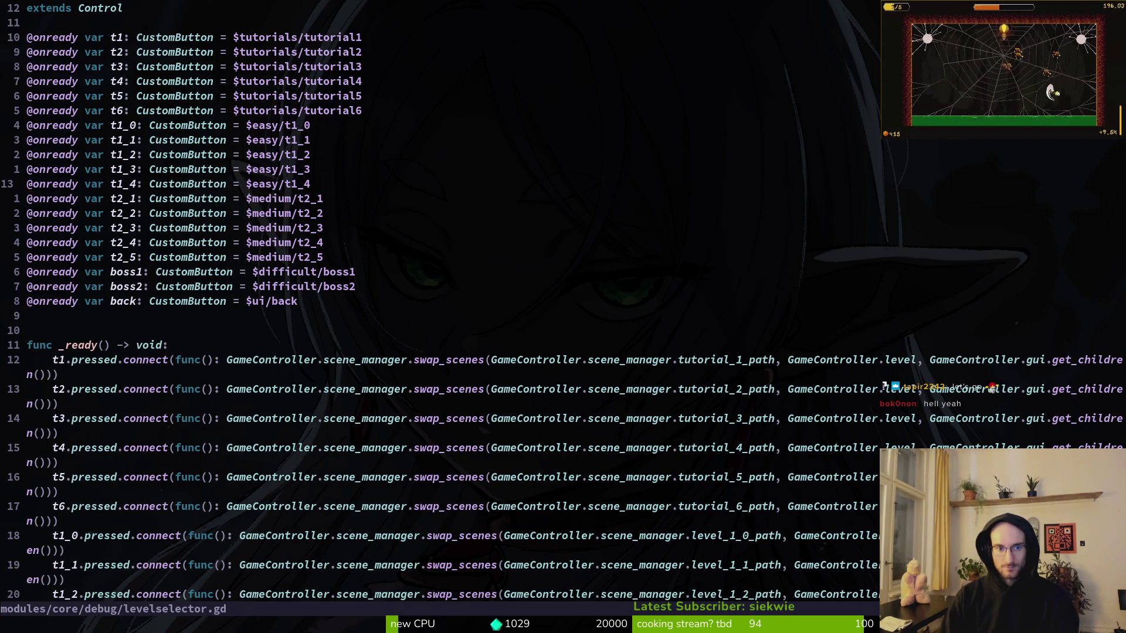
key("y")
key("y")
key("p")
key("f")
key("4")
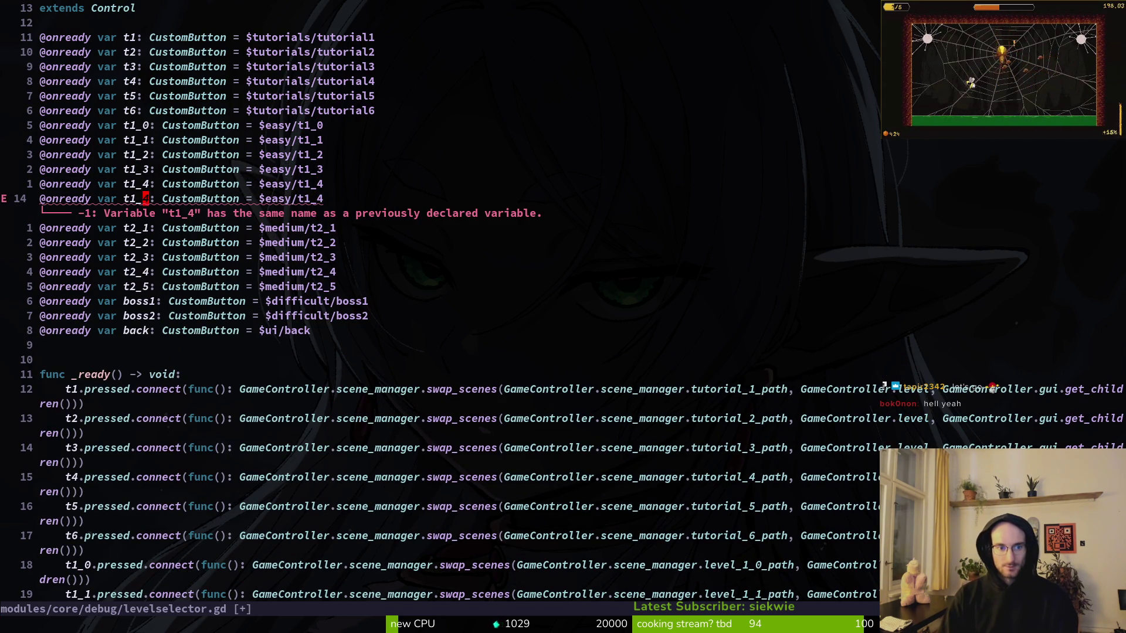
type("r5:w")
key("Return")
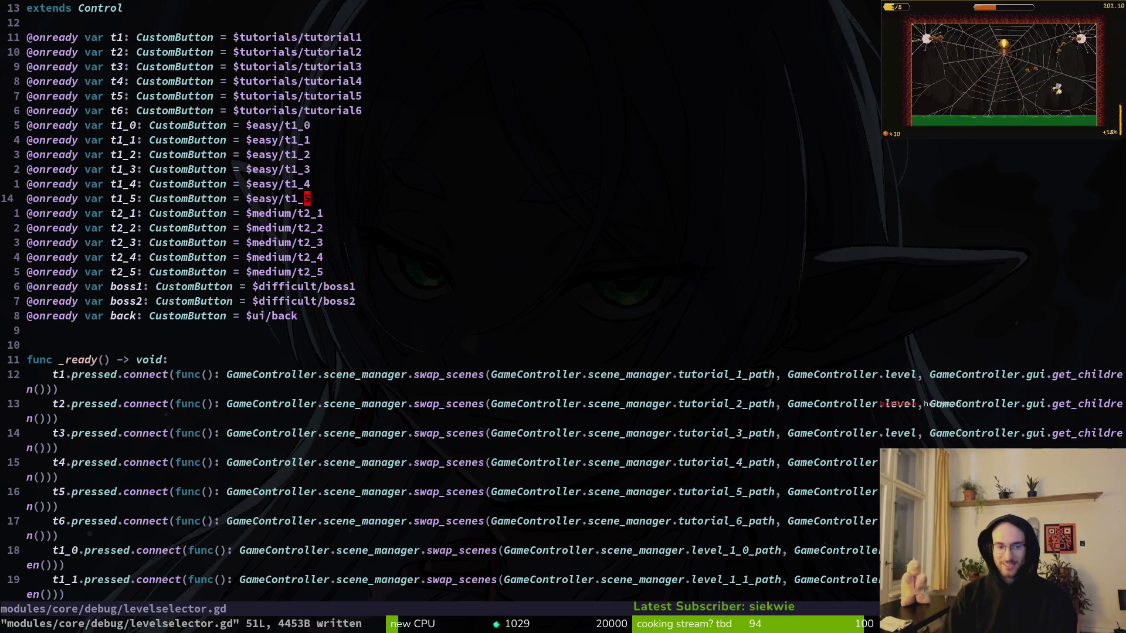
Add a t1_6 declaration with node path $easy/t1_6 and save.
key("shift+v")
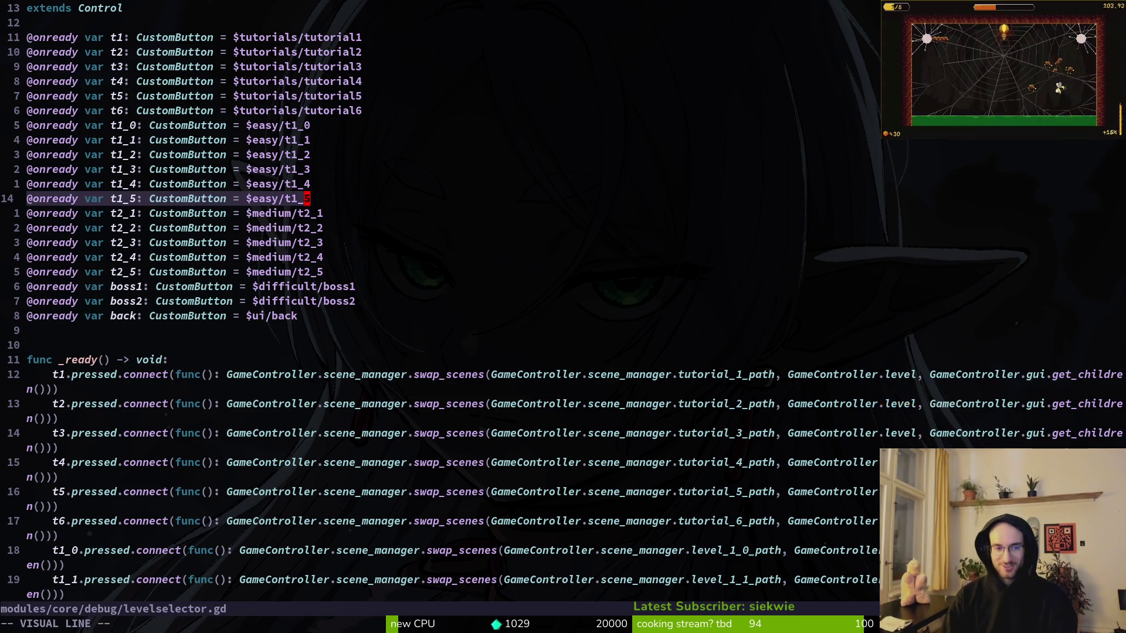
key("y")
key("p")
key("f")
key("5")
type("s")
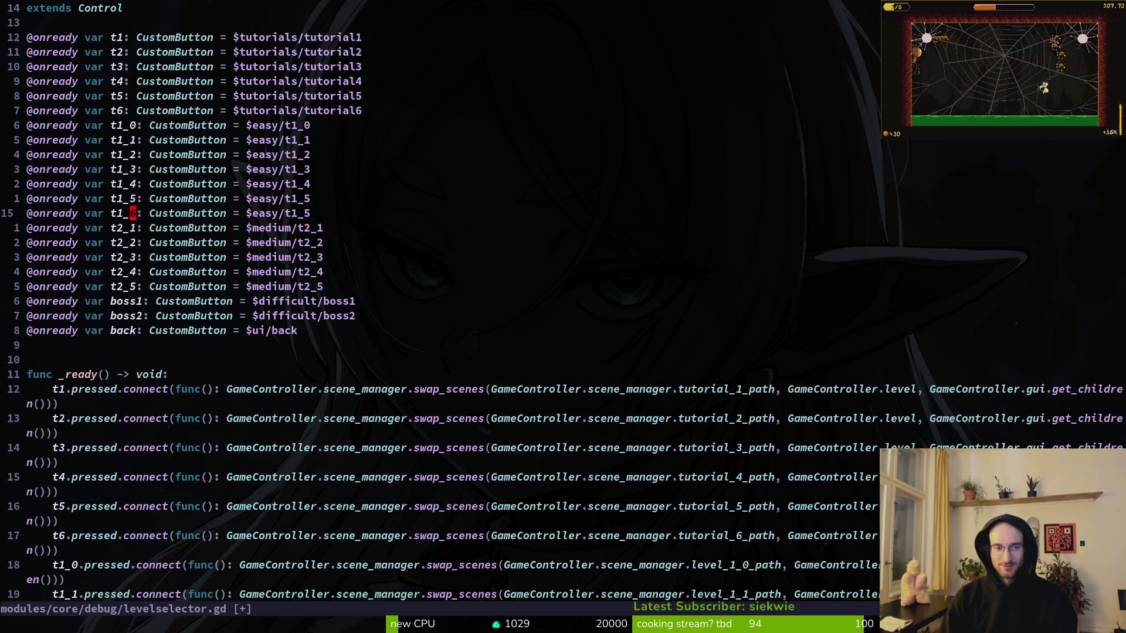
type("6;")
key("BackSpace")
key("Escape")
key("dollar")
key("A")
key("BackSpace")
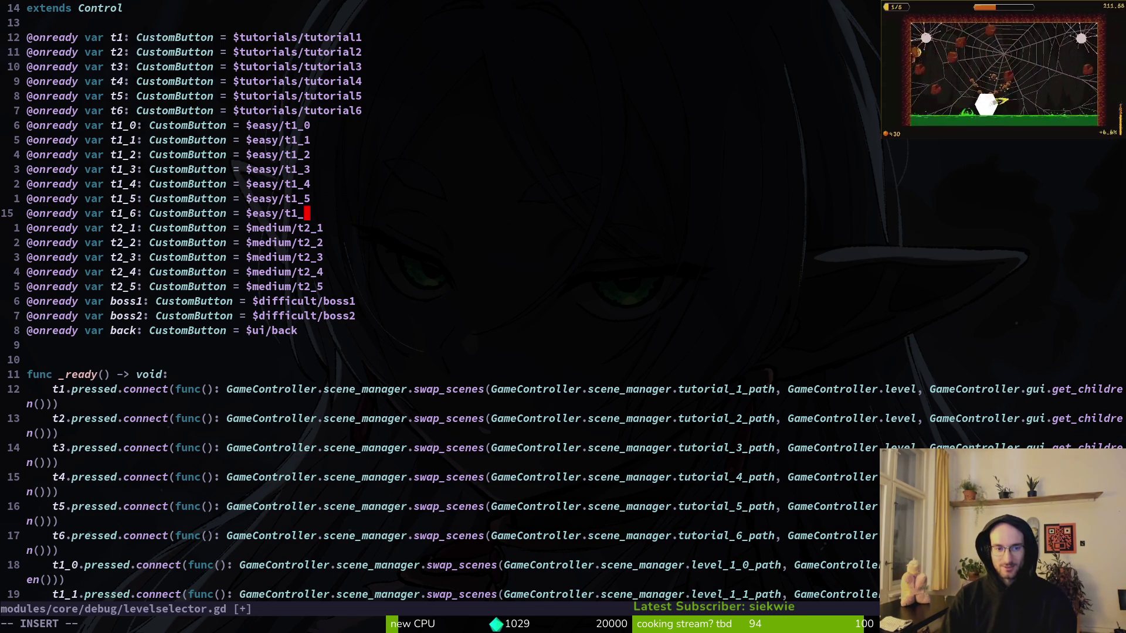
type("6")
key("Escape")
type(":write")
key("Return")
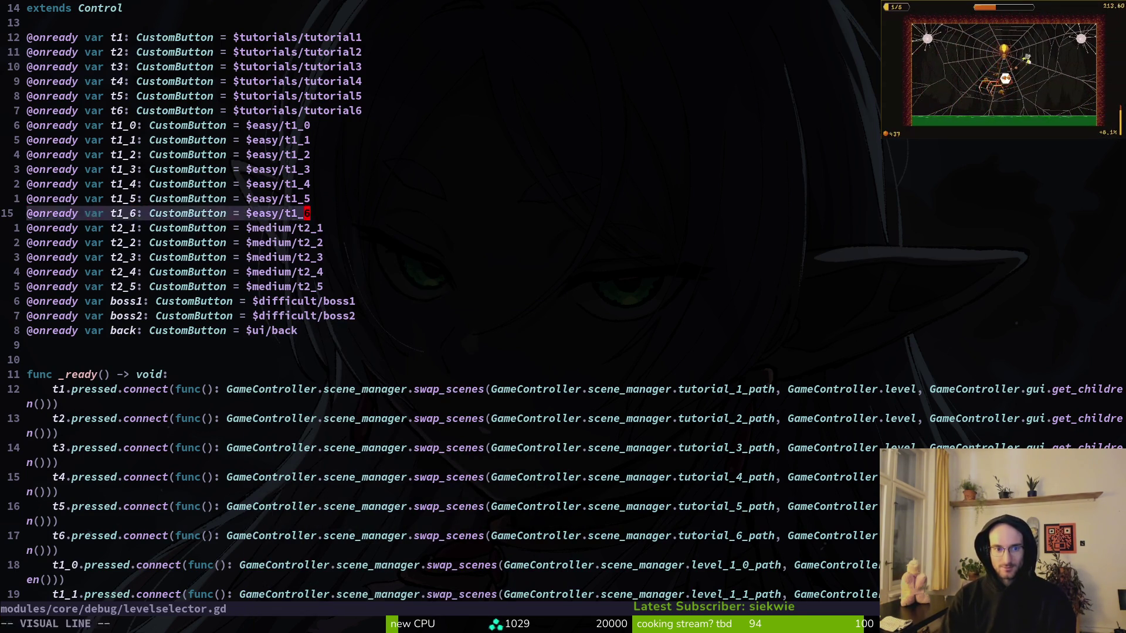
Add t1_7 and t1_8 declarations by duplicating lines and changing their digits.
type("yypf6")
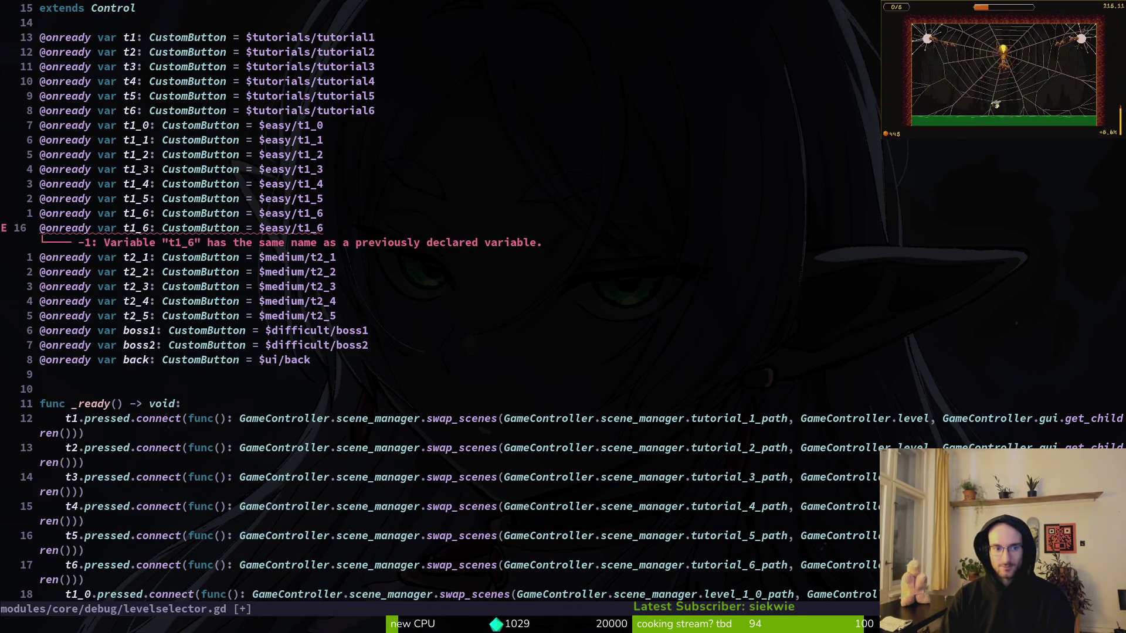
type("r7")
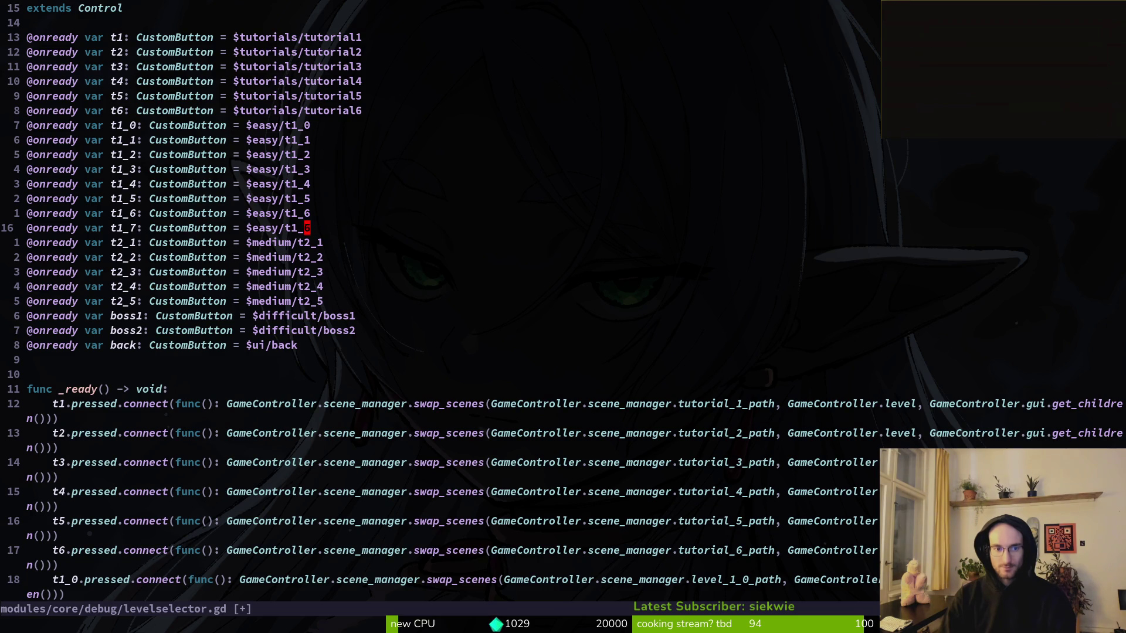
key("shift+v")
key("y")
key("p")
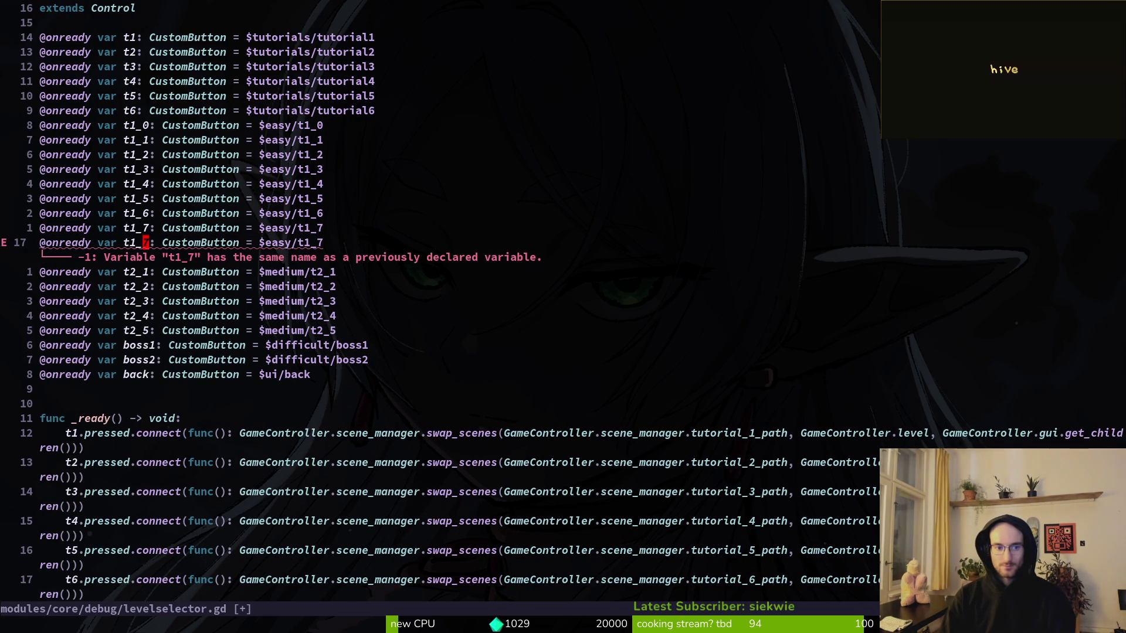
key("dollar")
key("r")
key("8")
Add the t1_9 declaration pointing to $easy/t1_9 and save the script.
key("shift+v")
key("y")
key("p")
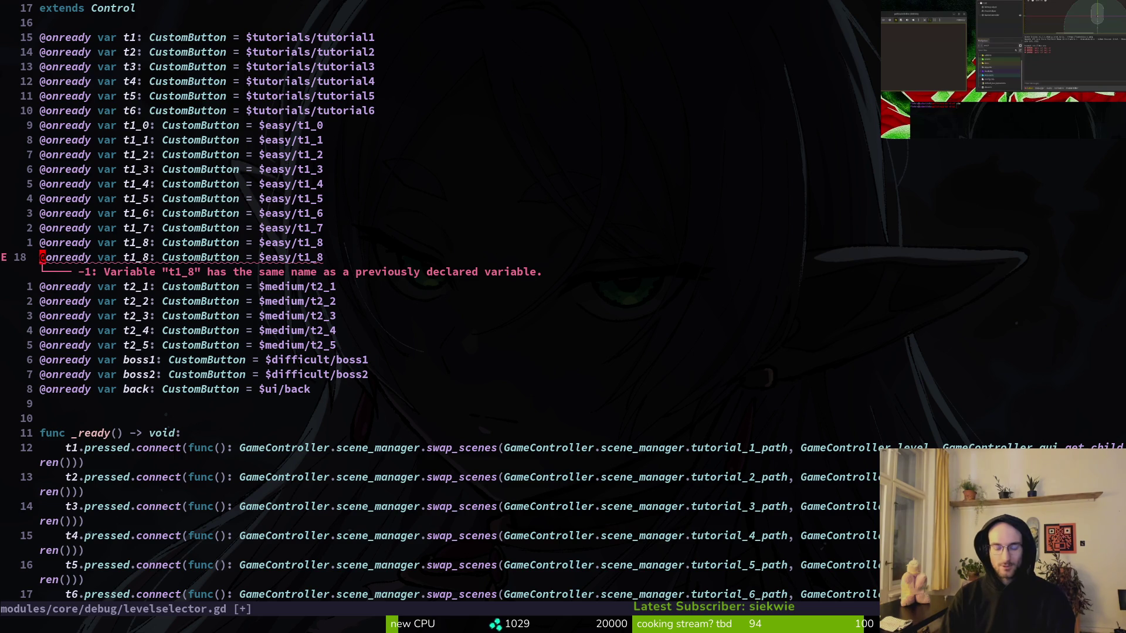
key("f")
key("8")
key("r")
key("9")
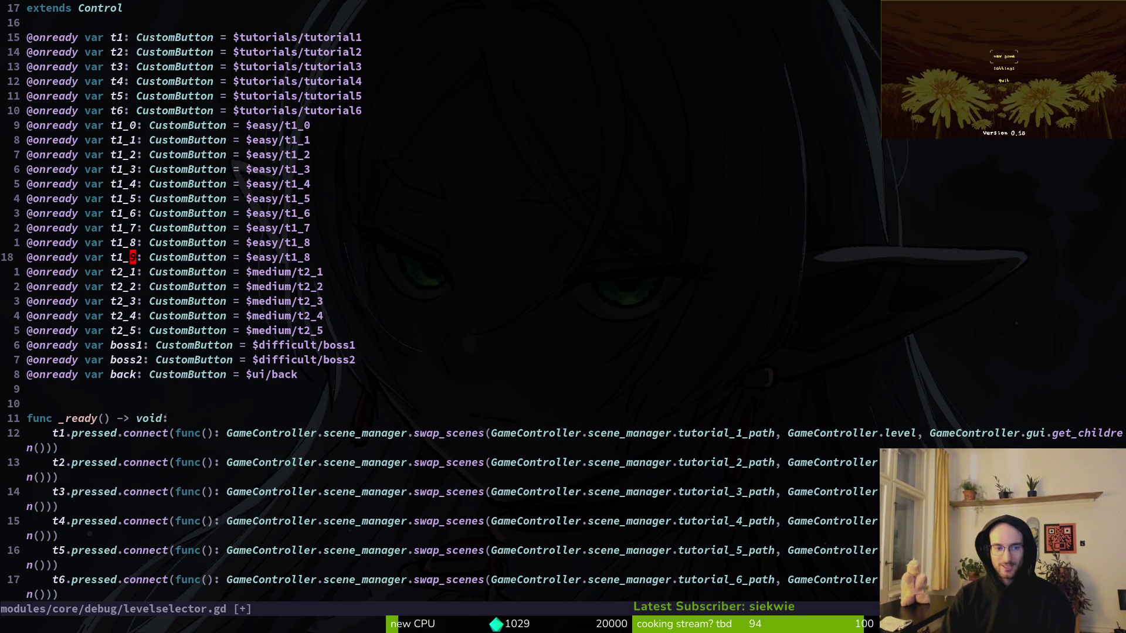
key("Return")
key("dollar")
type("r9")
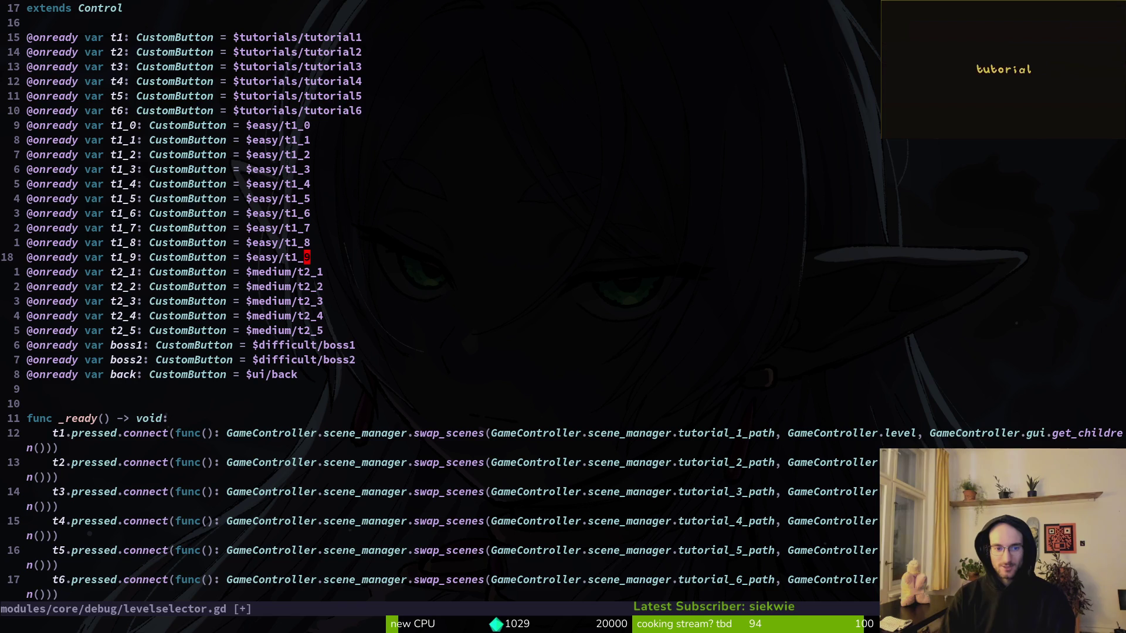
type(":w")
key("Return")
key("j")
key("j")
key("j")
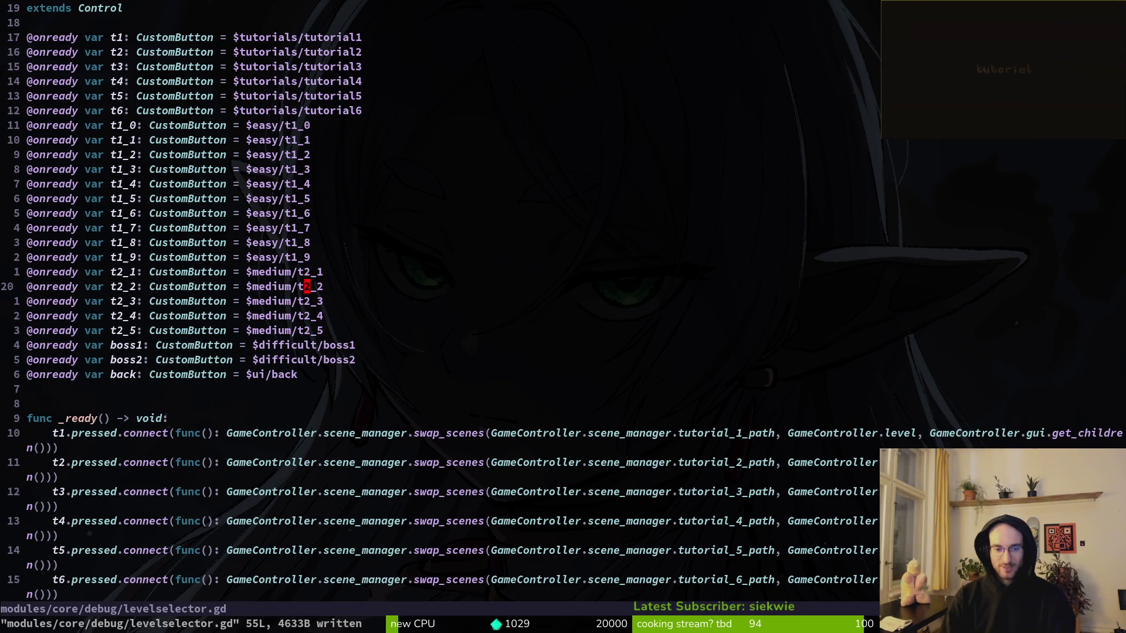
key("k")
key("k")
key("k")
key("j")
key("j")
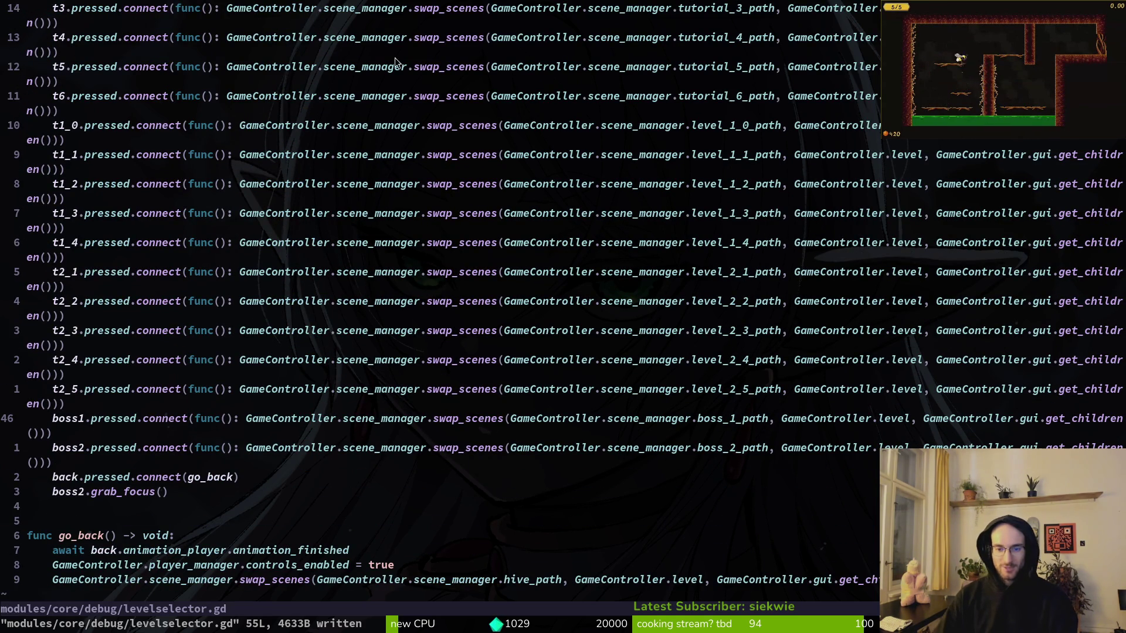
Review the t1_x, t2_5 and boss connection lines, save levelselector.gd, and switch to Godot.
mouse_move(511, 390)
left_mouse_down()
mouse_move(782, 391)
mouse_move(29, 392)
mouse_move(376, 391)
left_mouse_up()
left_click(403, 390)
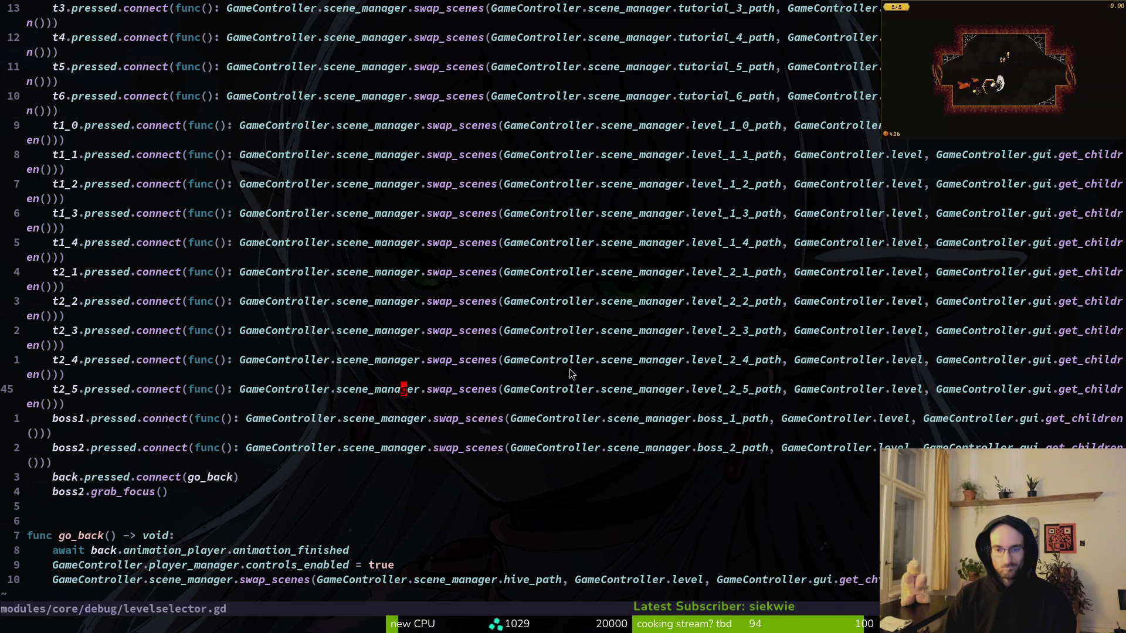
scroll(563, 378, "up", 5)
scroll(704, 376, "down", 5)
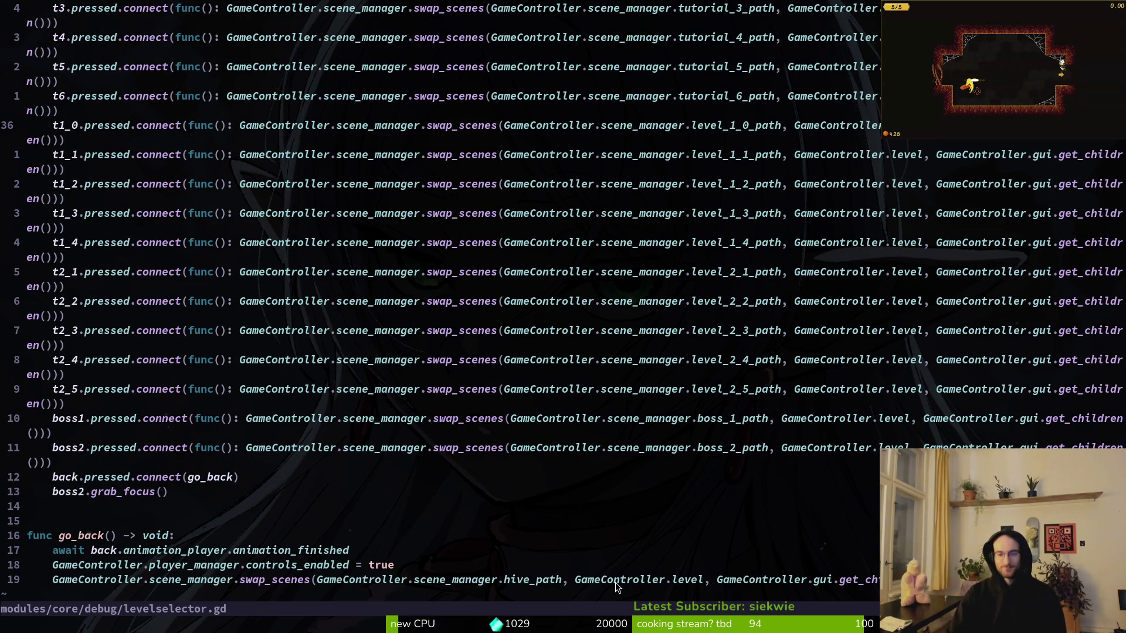
left_click(718, 451)
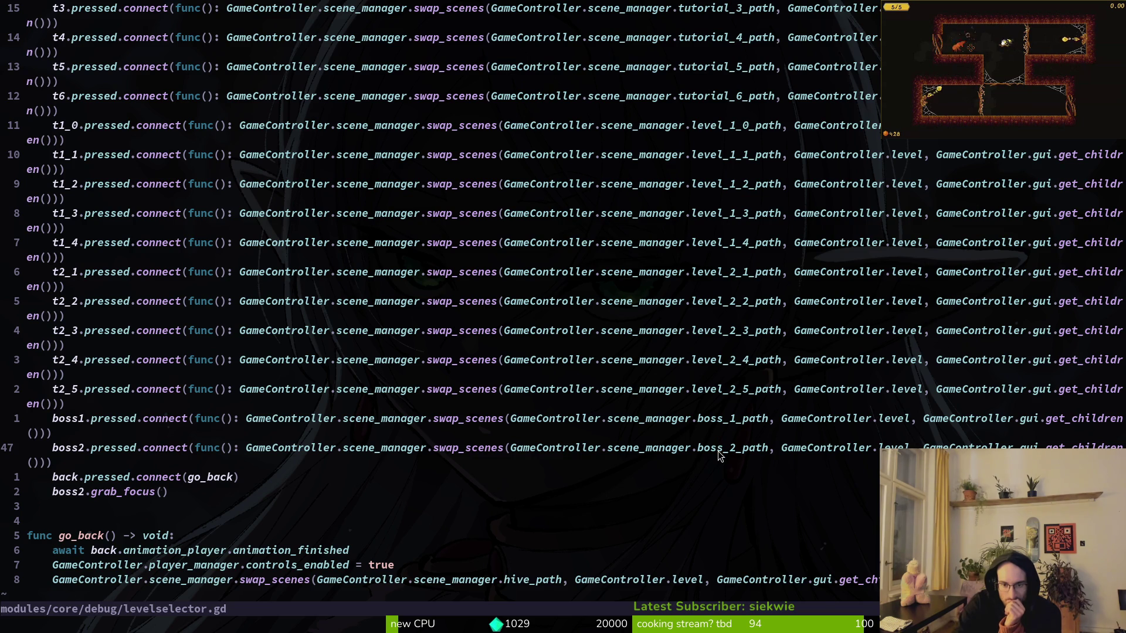
left_click(644, 452)
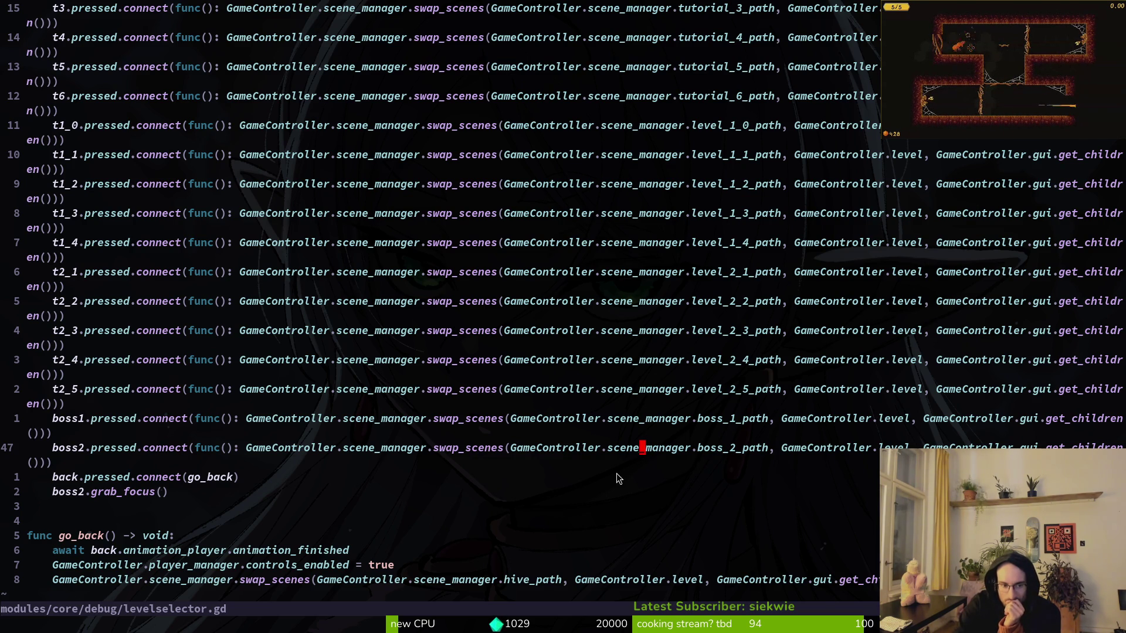
scroll(574, 521, "up", 7)
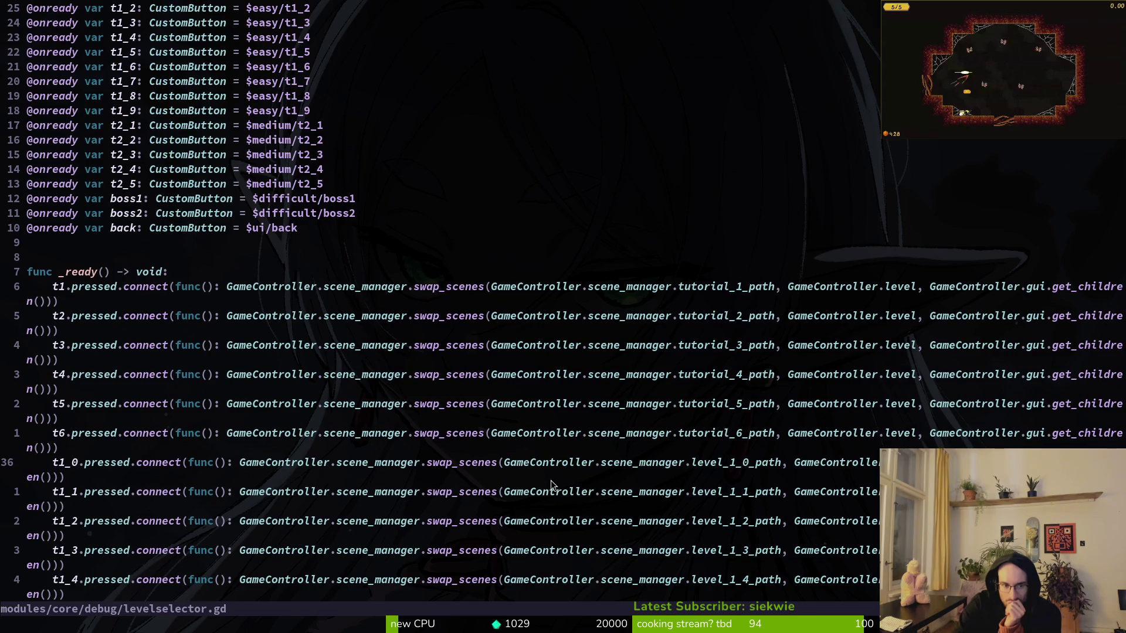
scroll(528, 479, "down", 5)
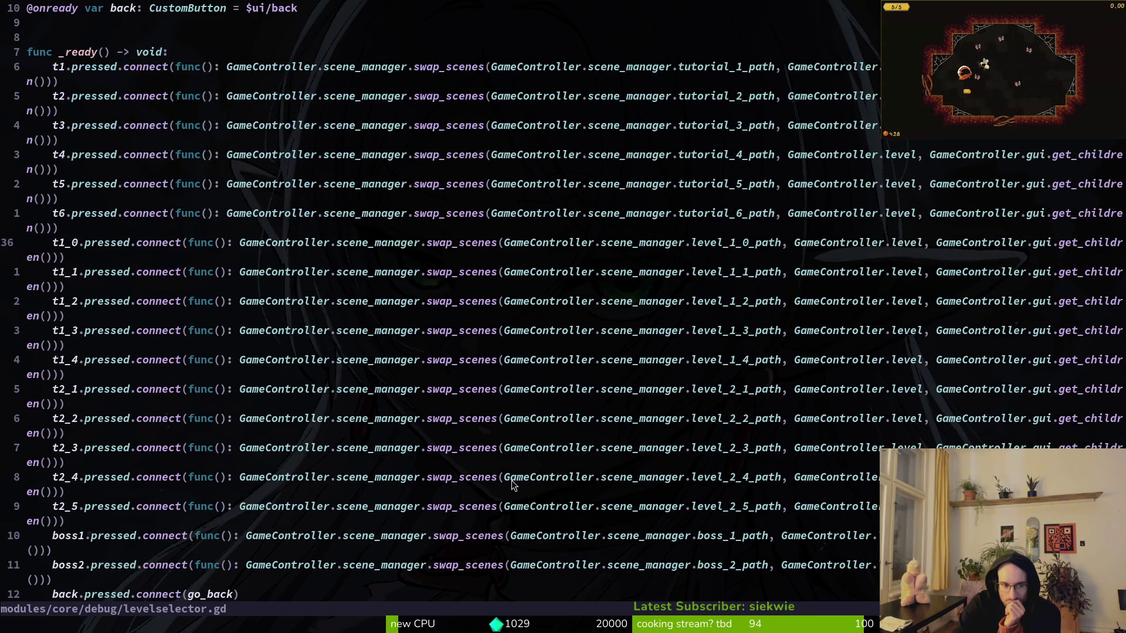
left_click(109, 361)
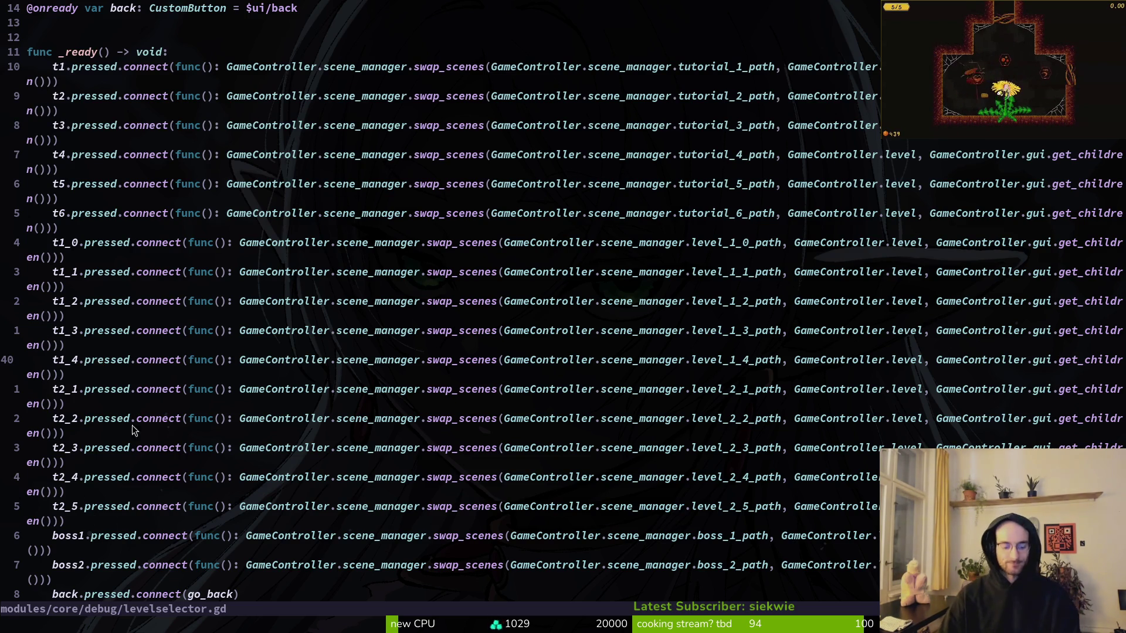
type(":w")
key("Return")
scroll(441, 296, "up", 8)
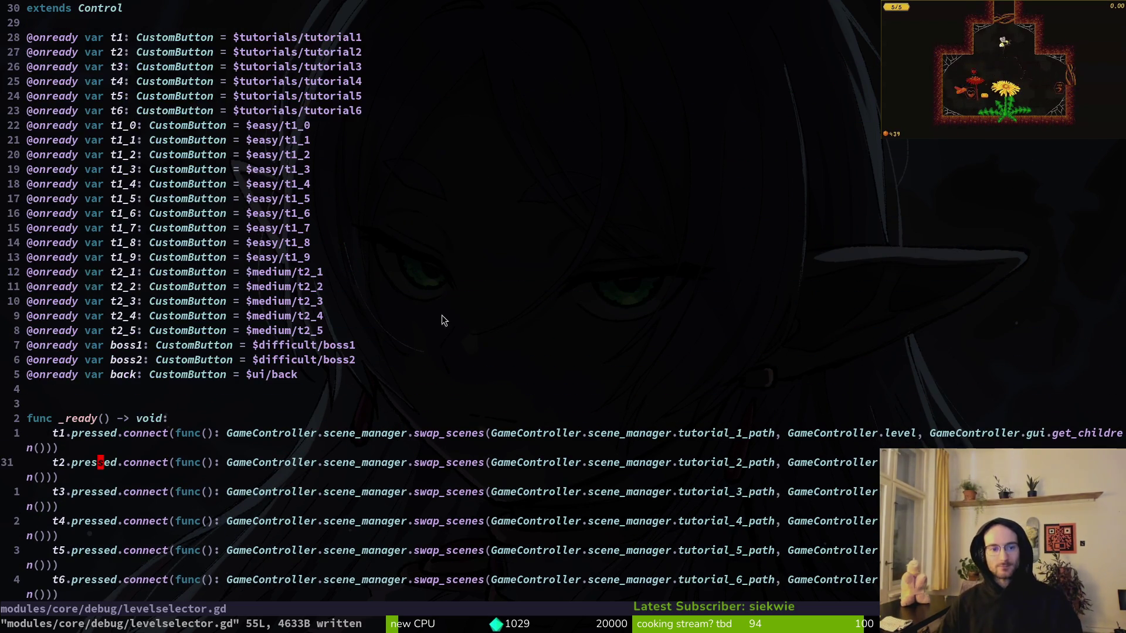
key("alt+Tab")
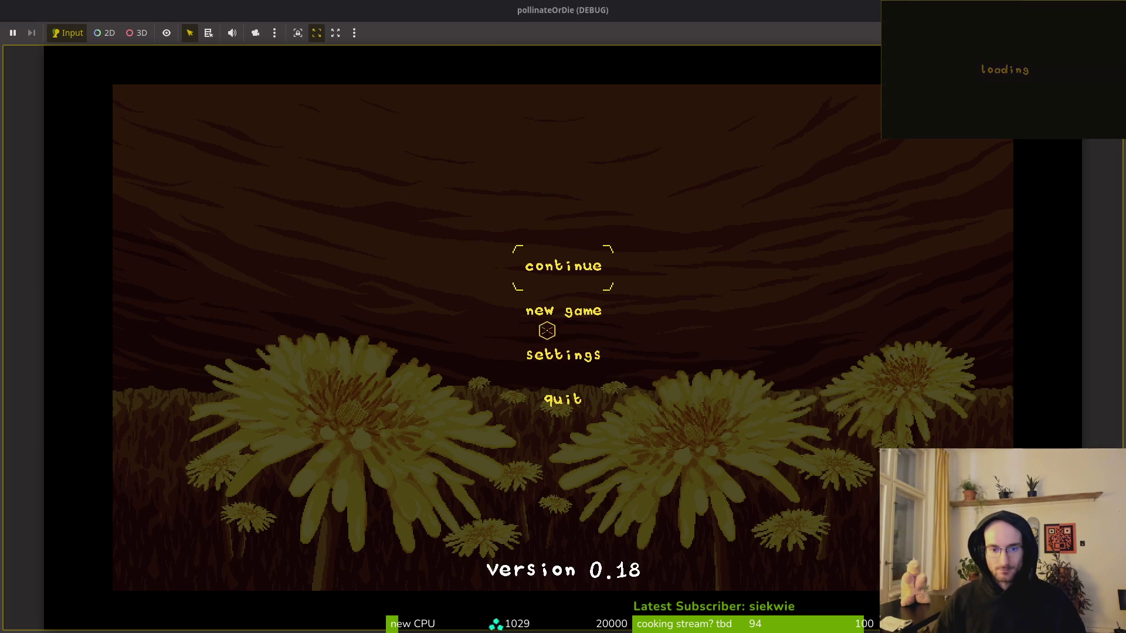
Turn on the level selector in the game's debugging settings.
left_click(562, 351)
left_click(508, 161)
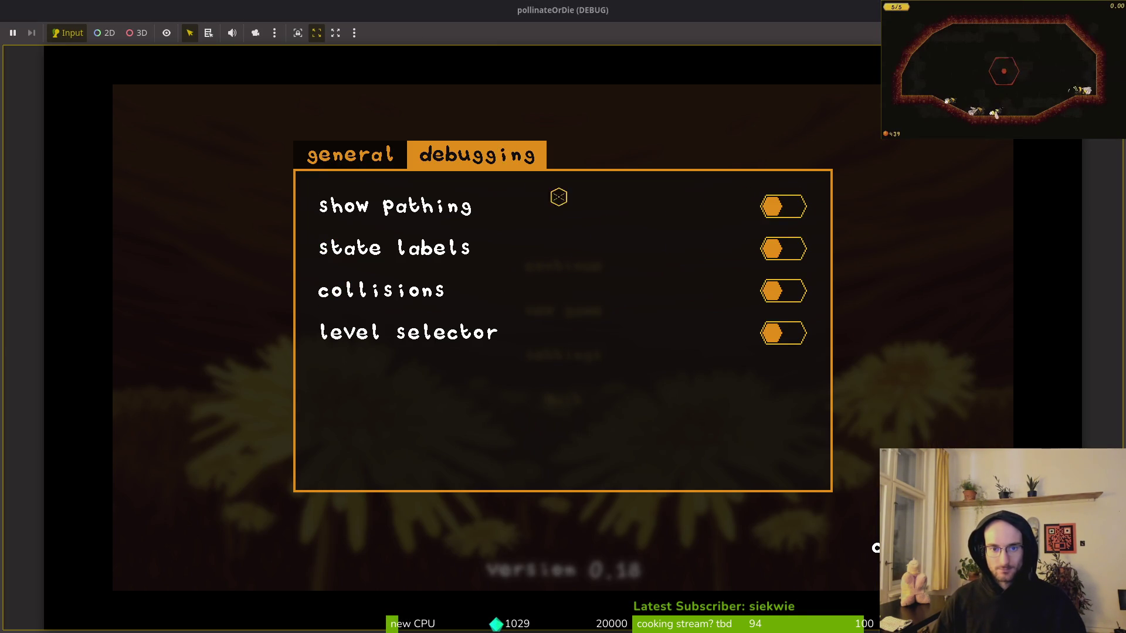
left_click(783, 334)
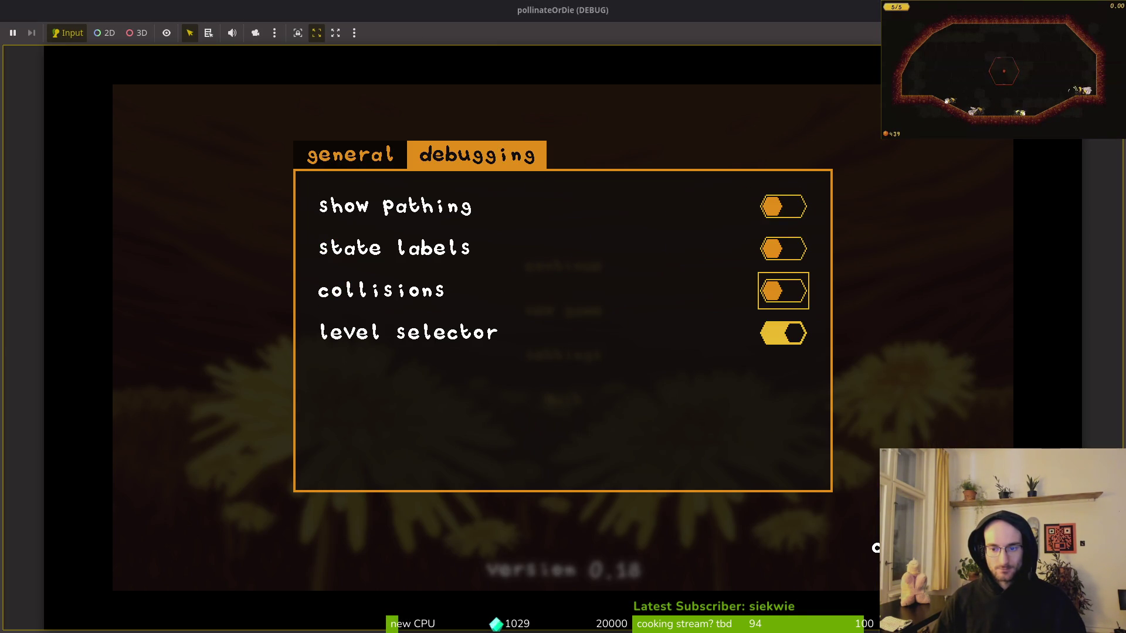
key("Escape")
Continue to the level selector and launch level 1-0, triggering the level_1_0_path error.
left_click(568, 268)
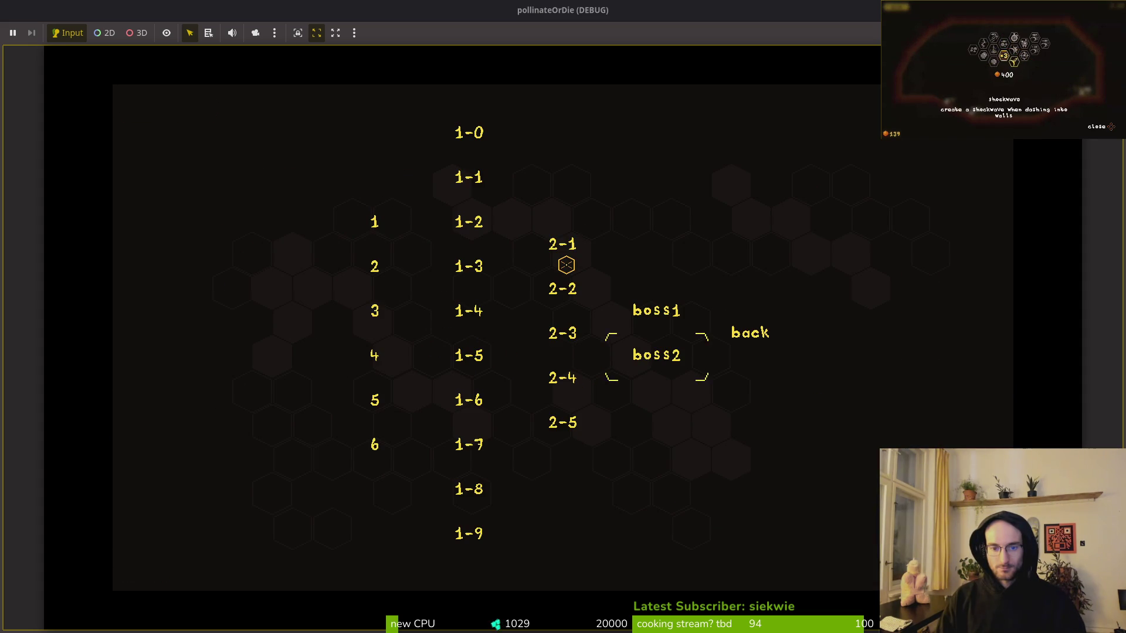
key("Up")
key("Up")
key("Up")
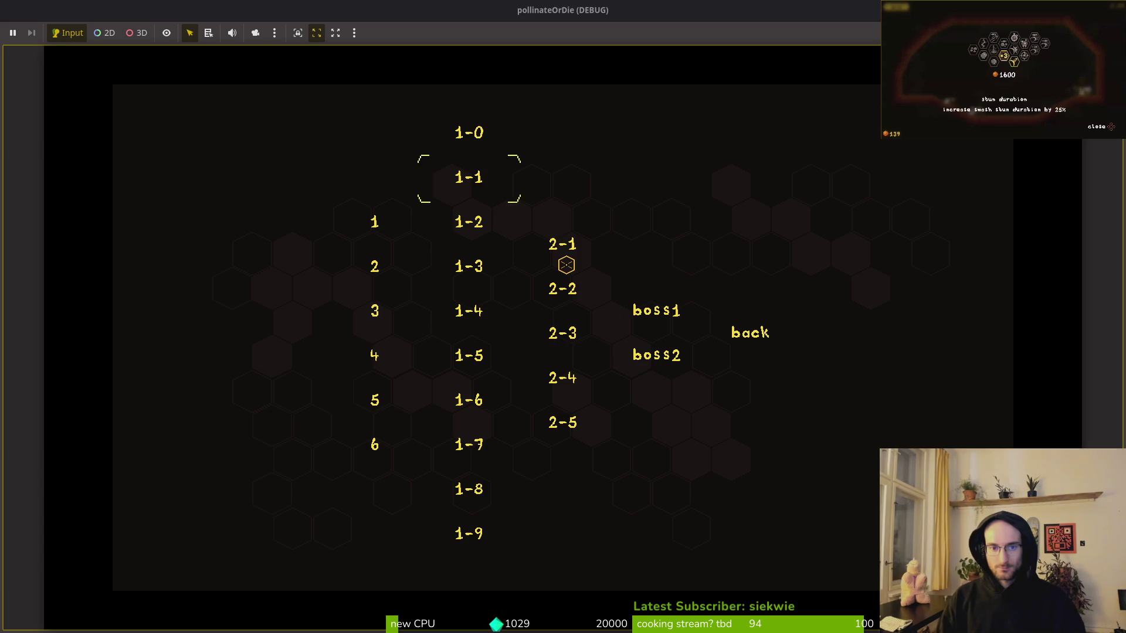
key("Return")
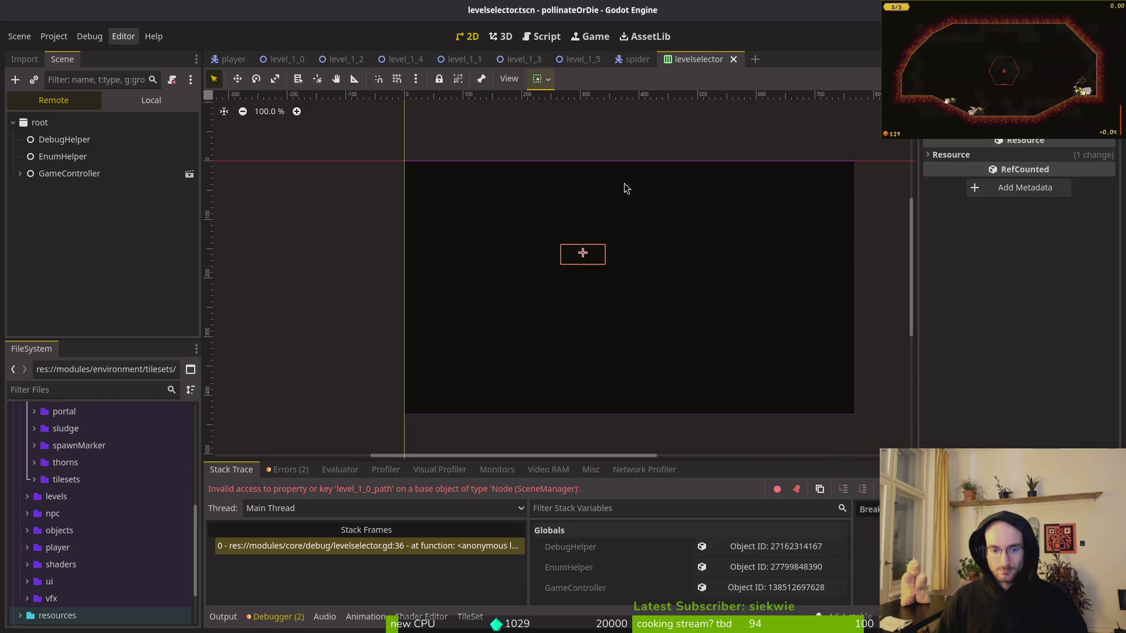
Back in Neovim, find and open scene.manager.gd with 'sceman' and jump to its top.
key("alt+Tab")
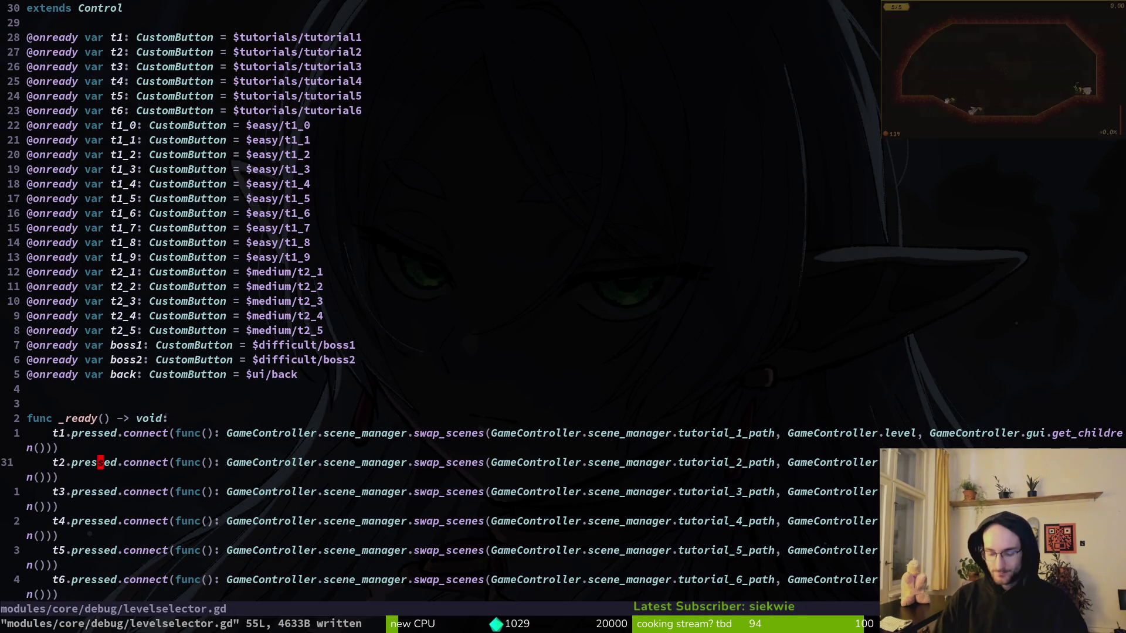
key("space")
key("f")
key("f")
type("sceman")
key("Return")
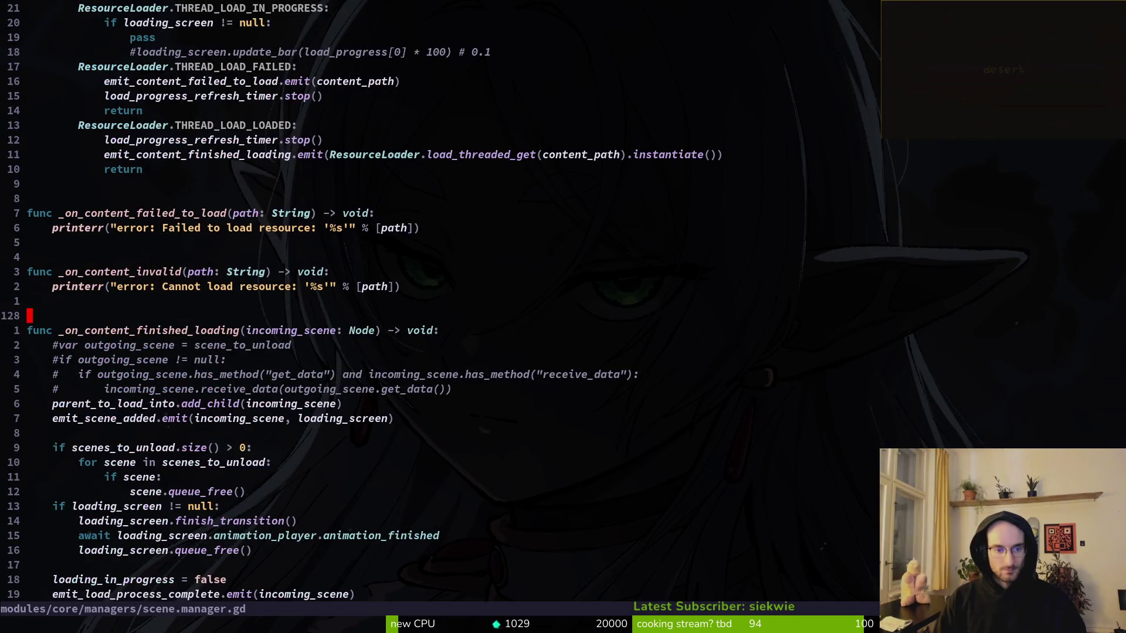
key("ctrl+u")
key("ctrl+u")
key("ctrl+u")
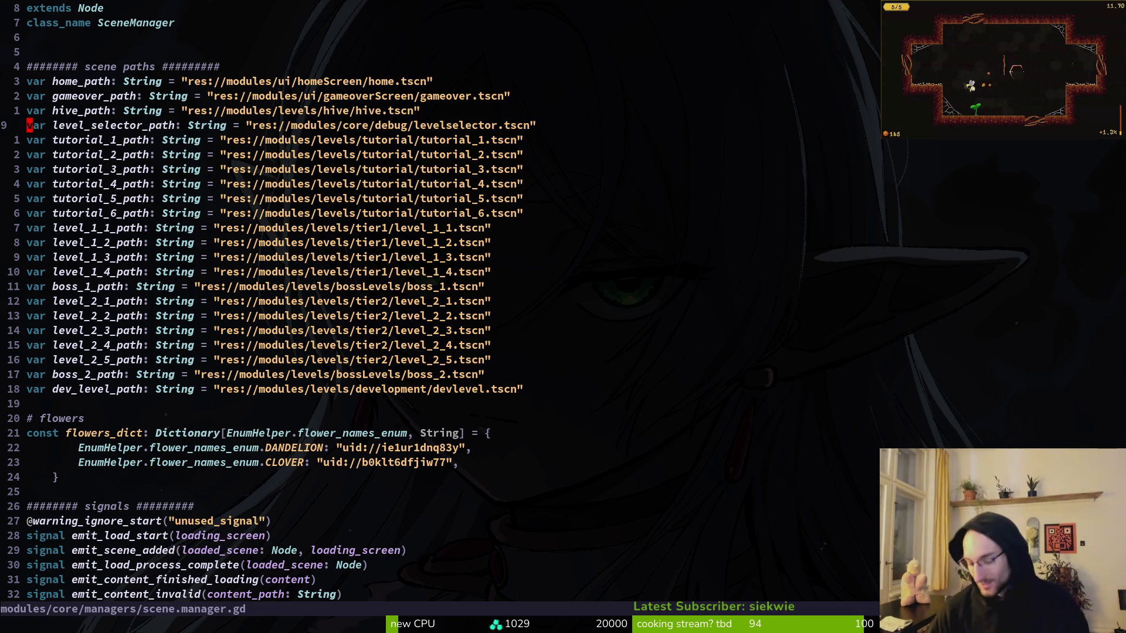
Duplicate the level_1_1_path line and turn the original into level_1_0_path pointing at level_1_0.tscn.
key("j")
key("j")
key("j")
key("shift+v")
key("y")
key("p")
key("p")
key("p")
key("k")
key("k")
key("k")
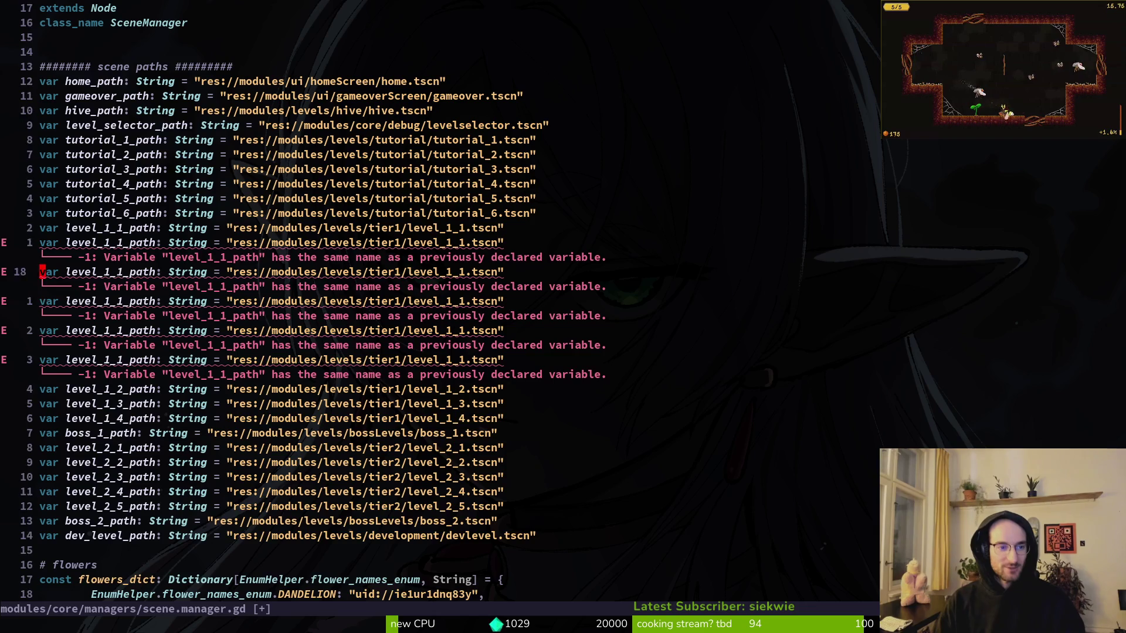
key("f")
key("1")
key("semicolon")
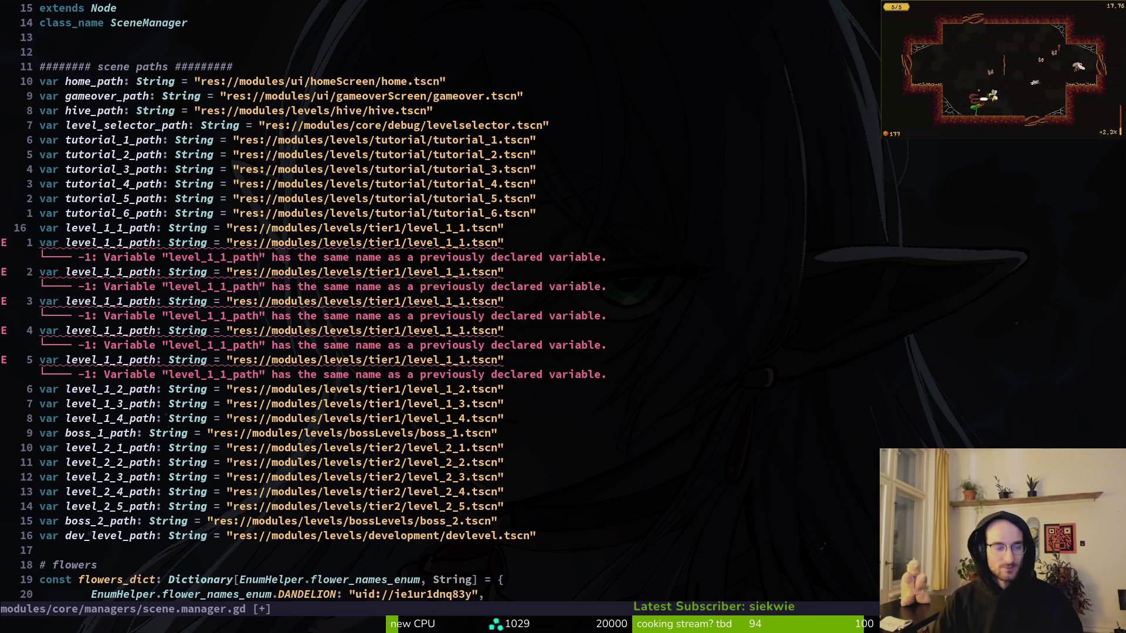
type("0")
key("f")
key("1")
key("semicolon")
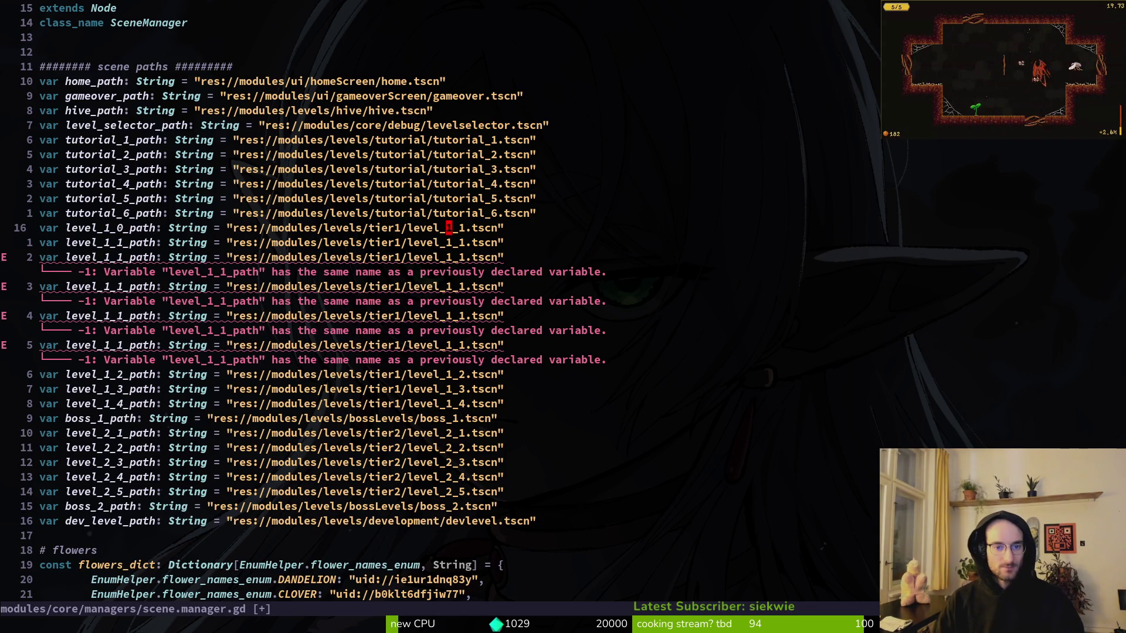
key("semicolon")
key("r")
key("0")
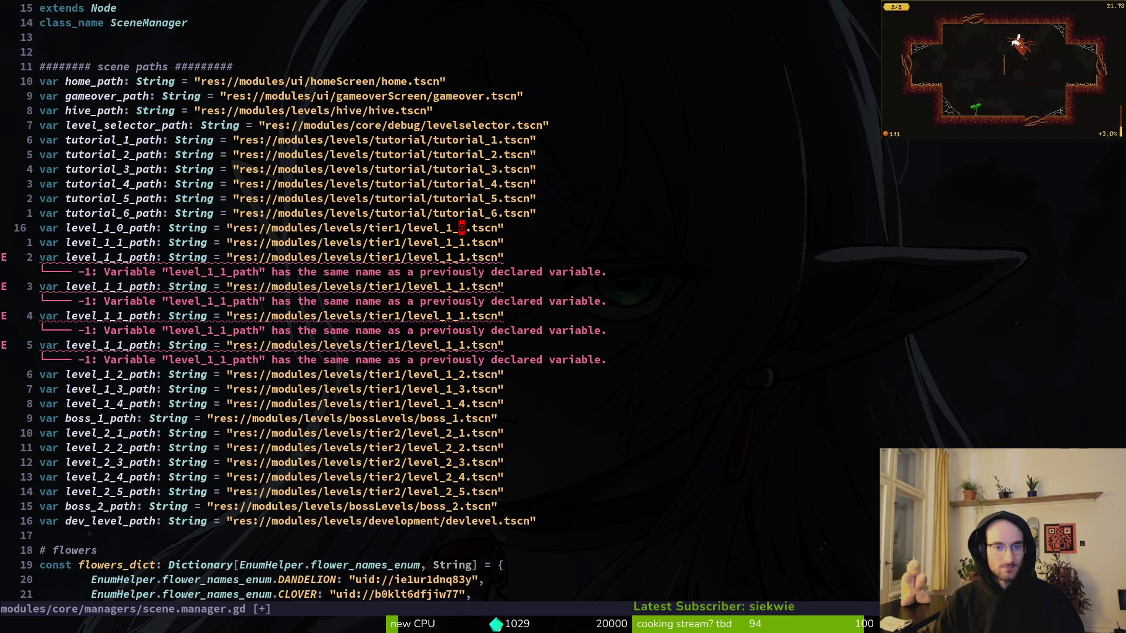
Renumber the pasted copies to level_1_2 through level_1_5, pointing the first at level_1_2.tscn.
key("j")
key("j")
key("r")
key("2")
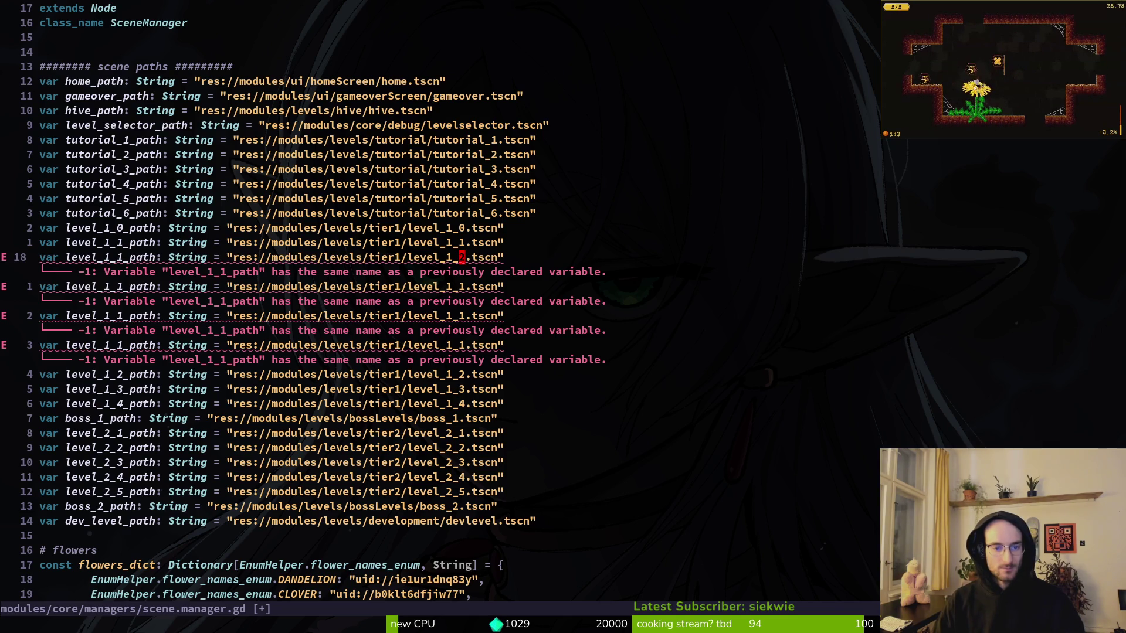
key("shift+f")
key("1")
key("semicolon")
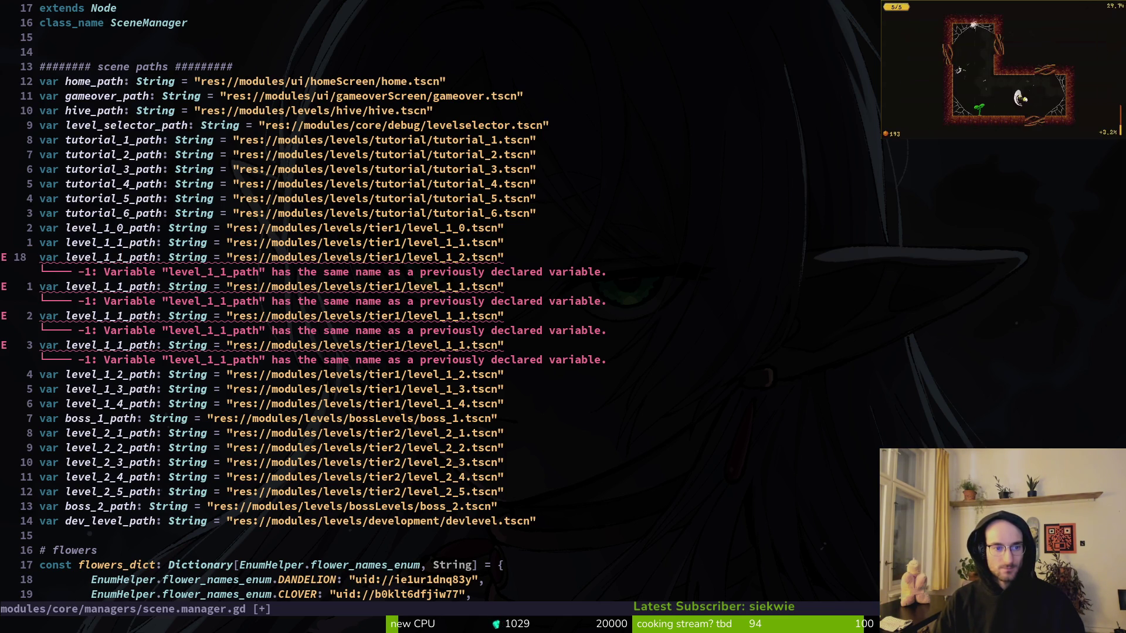
key("semicolon")
key("r")
key("2")
key("j")
key("r")
key("3")
key("j")
key("r")
key("4")
key("j")
key("r")
key("3")
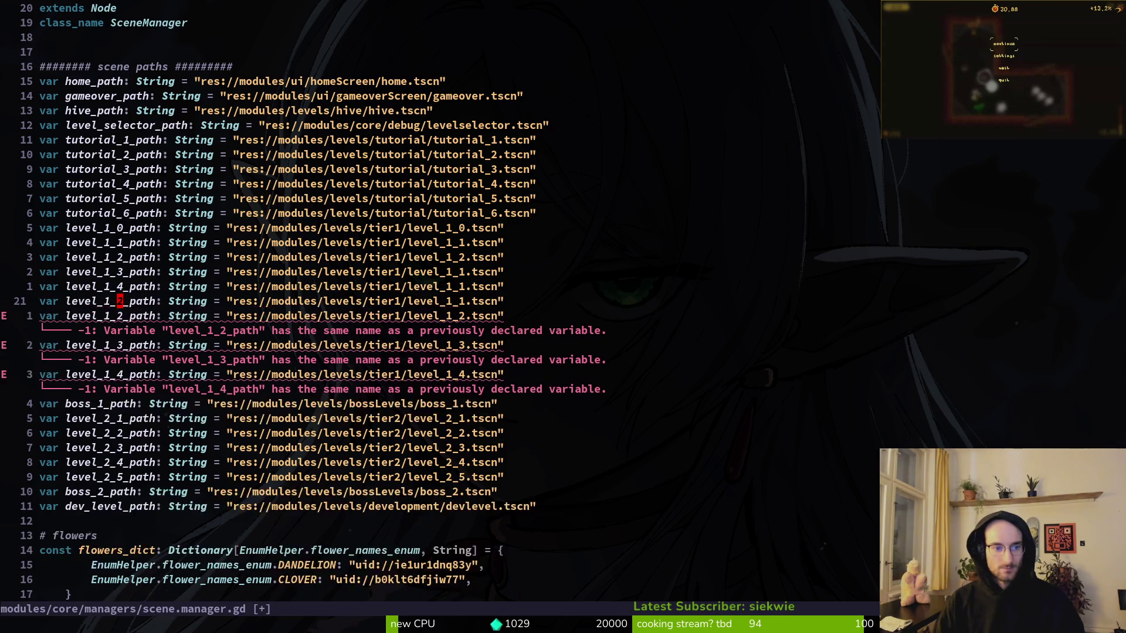
key("r")
key("5")
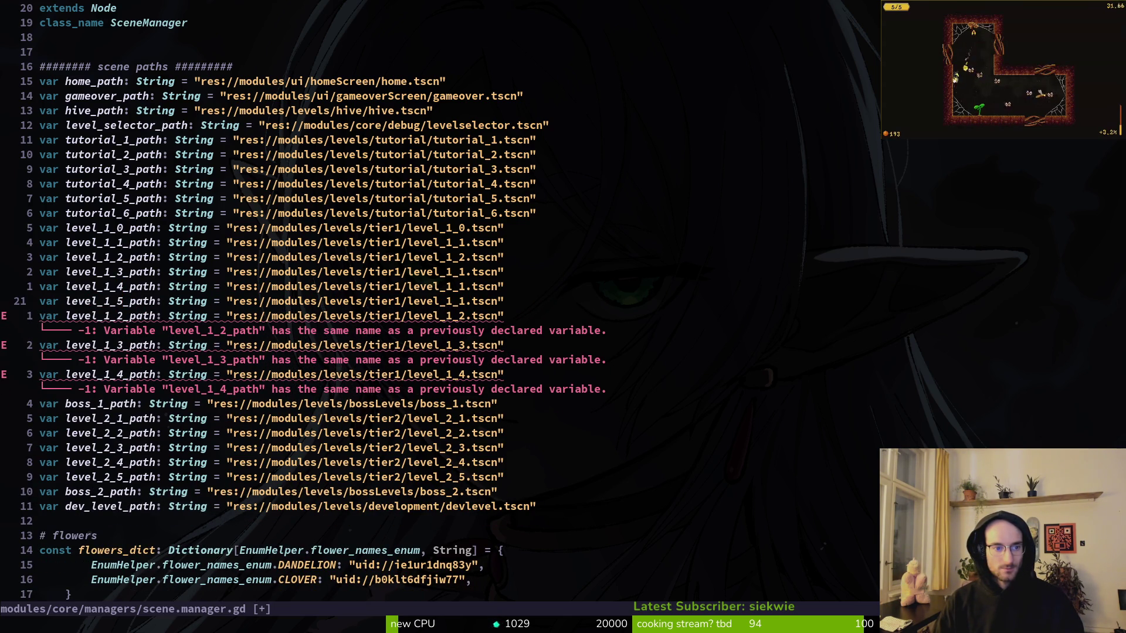
Undo the last edit and renumber the duplicates to level_1_3, level_1_5 and level_1_6.
key("u")
key("u")
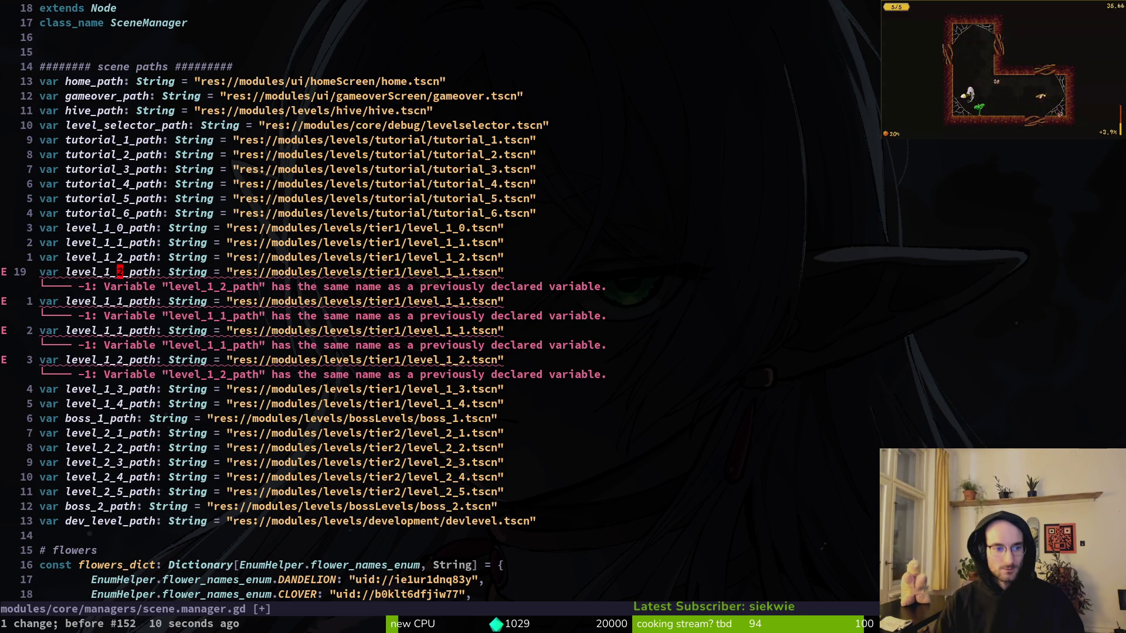
key("k")
key("r")
key("3")
key("k")
key("r")
key("5")
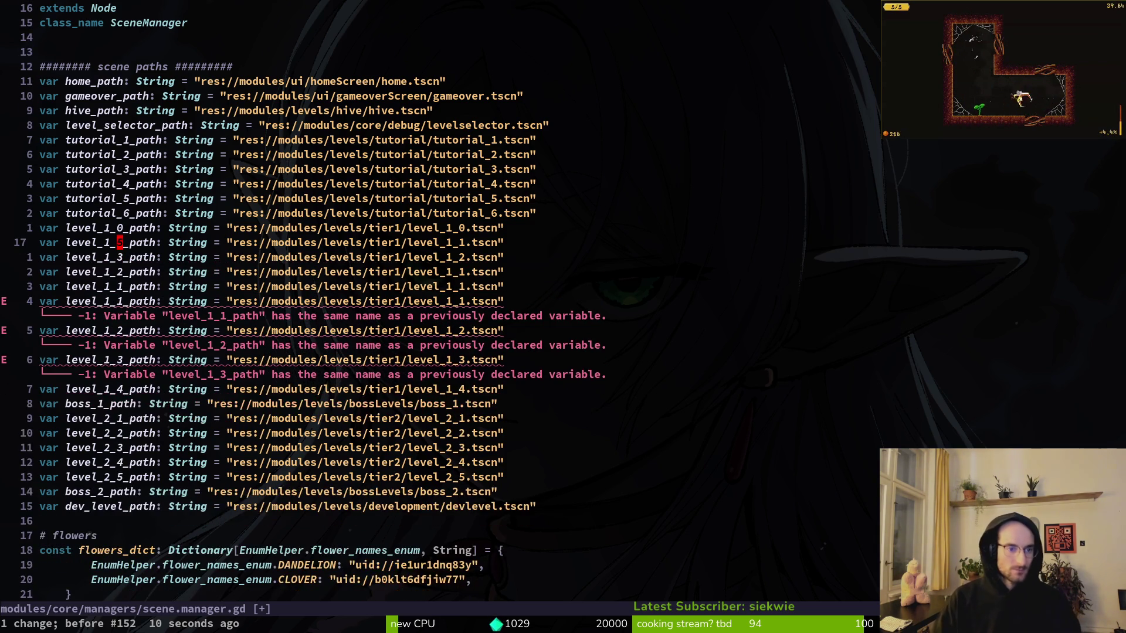
key("j")
key("r")
key("6")
key("j")
key("r")
key("6")
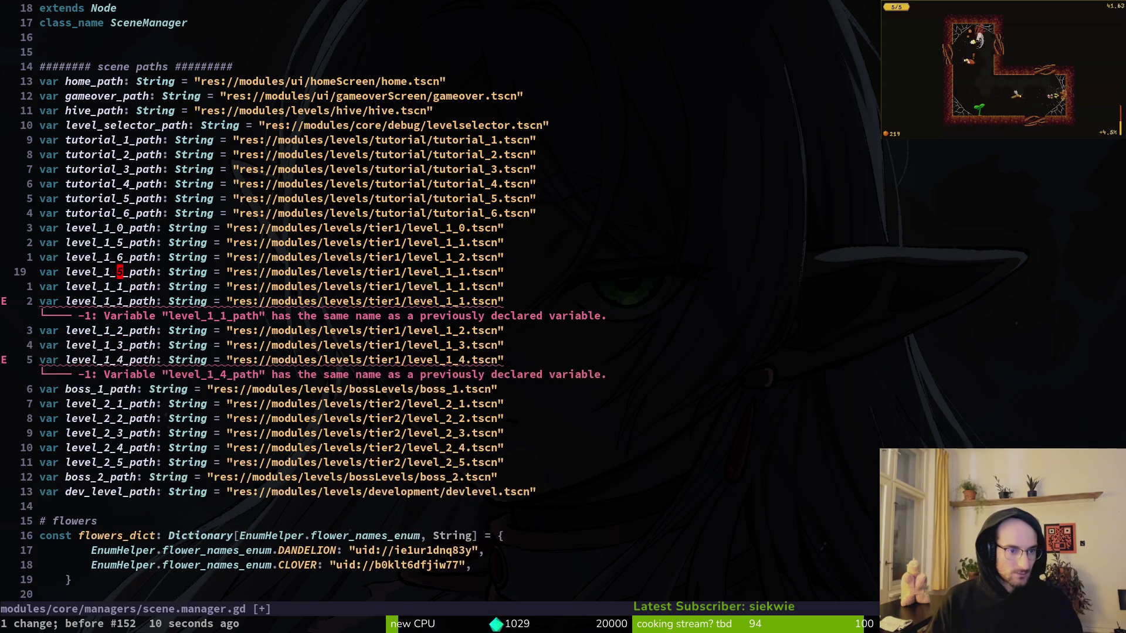
Renumber the remaining duplicates to level_1_7, level_1_8 and level_1_9_path.
key("r")
key("7")
key("j")
key("r")
key("5")
key("r")
key("8")
key("j")
key("r")
key("3")
key("r")
key("7")
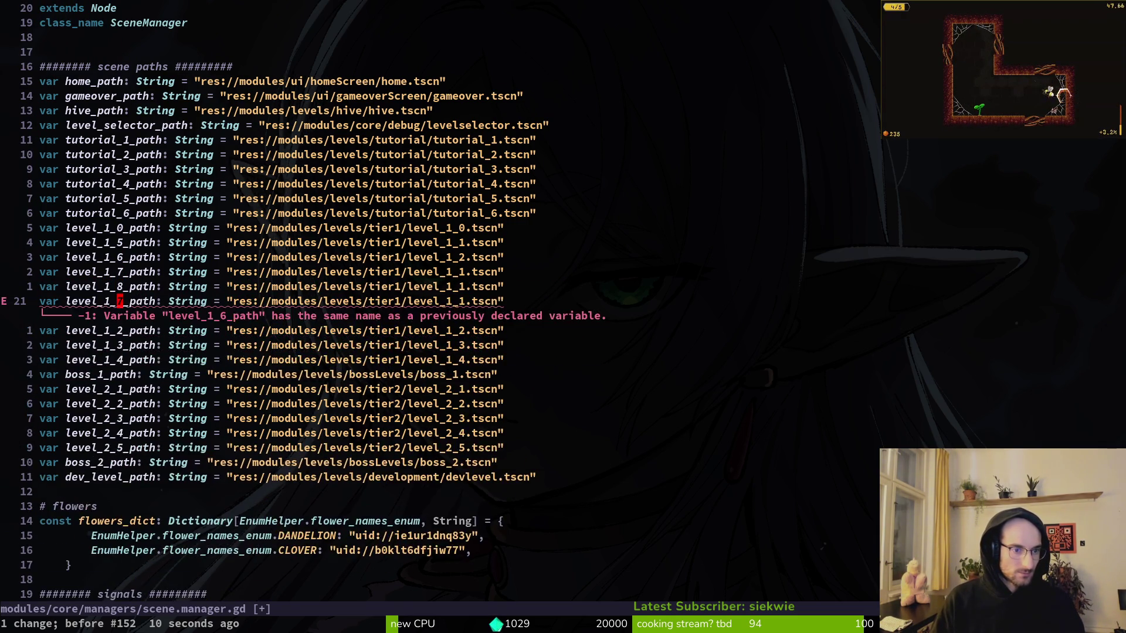
key("r")
key("9")
Move the level_1_5 to level_1_9 lines below level_1_4 and save with :w.
key("V")
key("k")
key("k")
key("k")
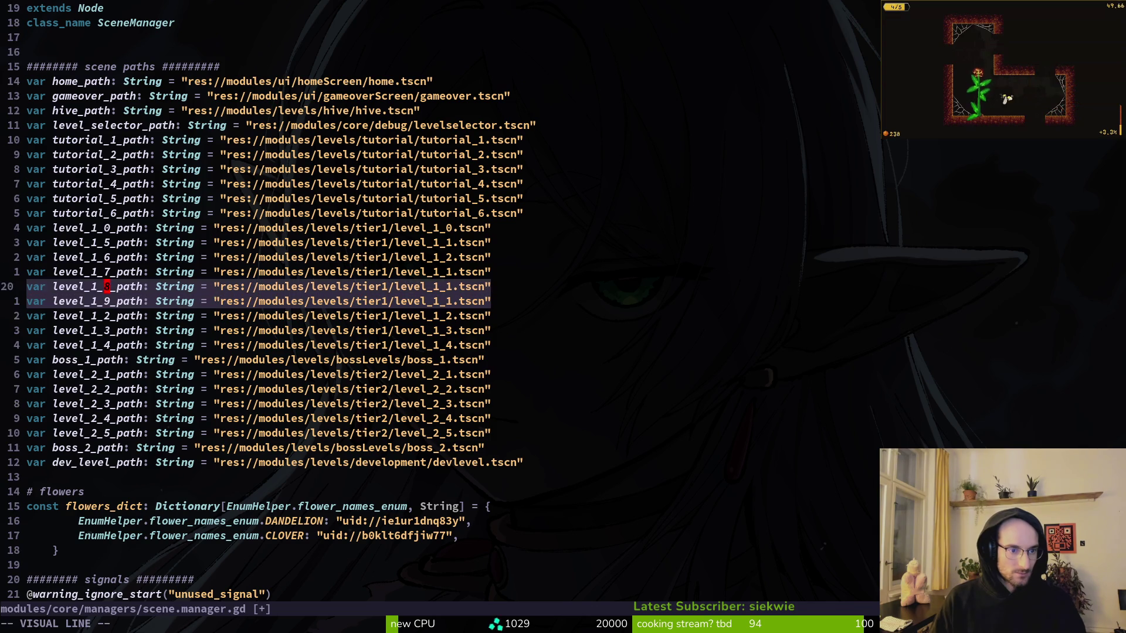
key("J")
key("J")
key("J")
key("Escape")
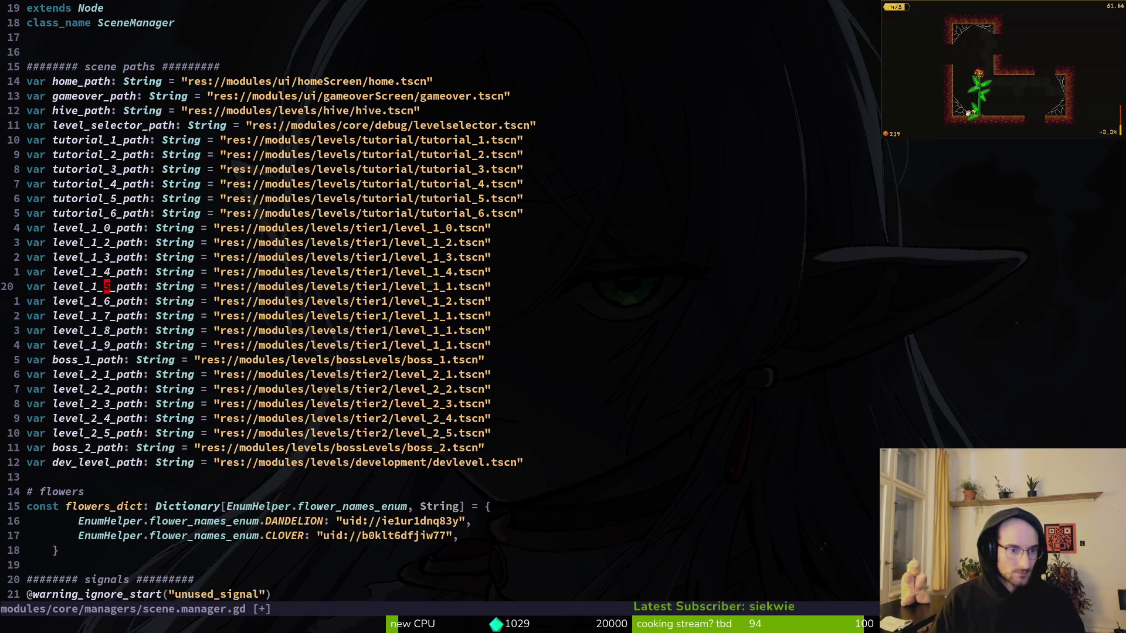
type(":w")
key("Return")
key("k")
key("k")
key("k")
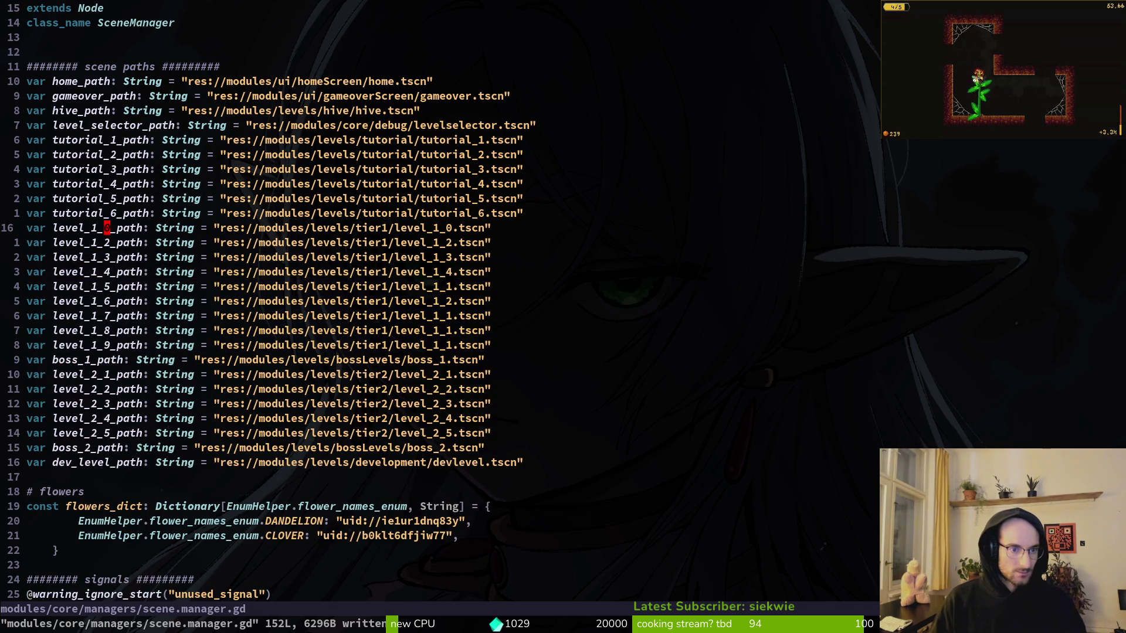
Paste a copy of a path line below level_1_0 to restore level_1_1_path.
key("j")
key("j")
key("j")
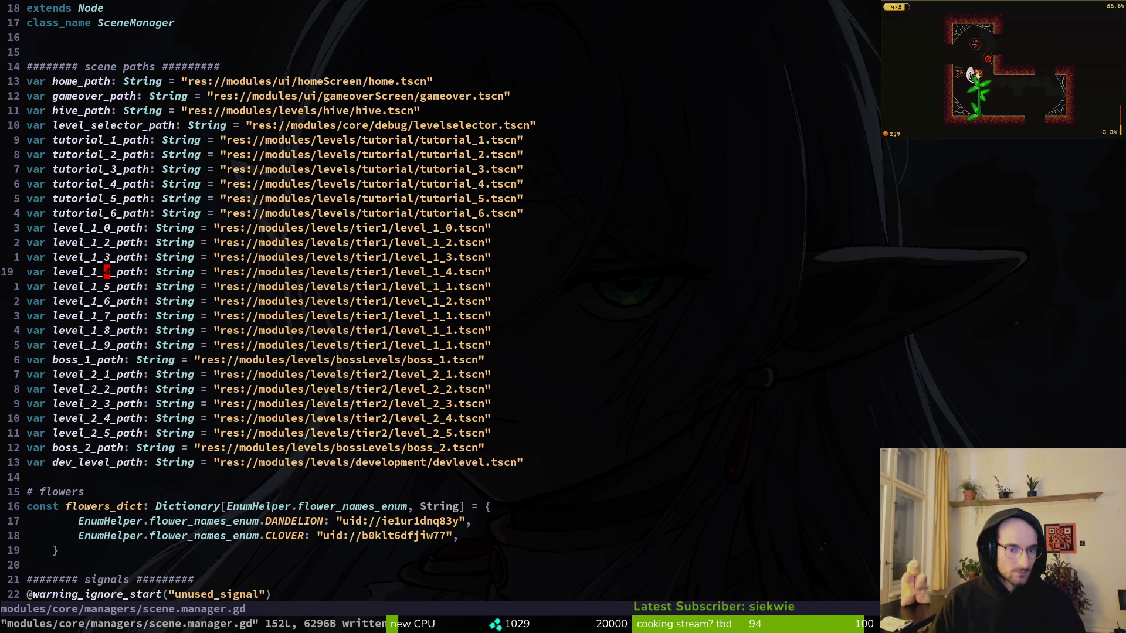
key("0")
key("y")
key("y")
key("k")
key("k")
key("k")
key("p")
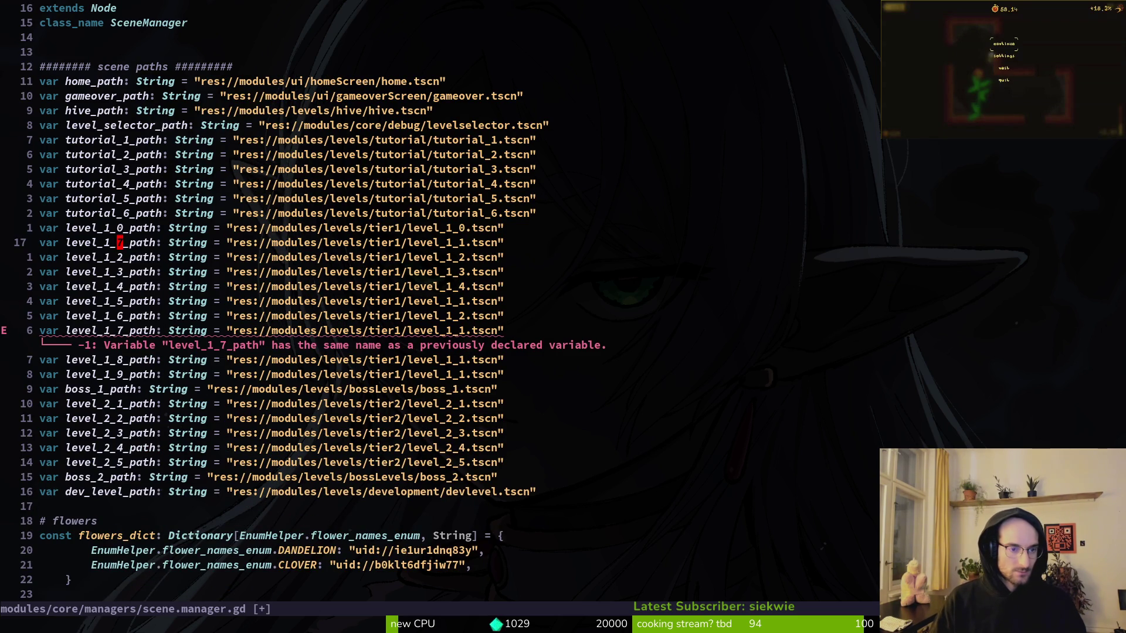
type("f7r1:w")
key("Return")
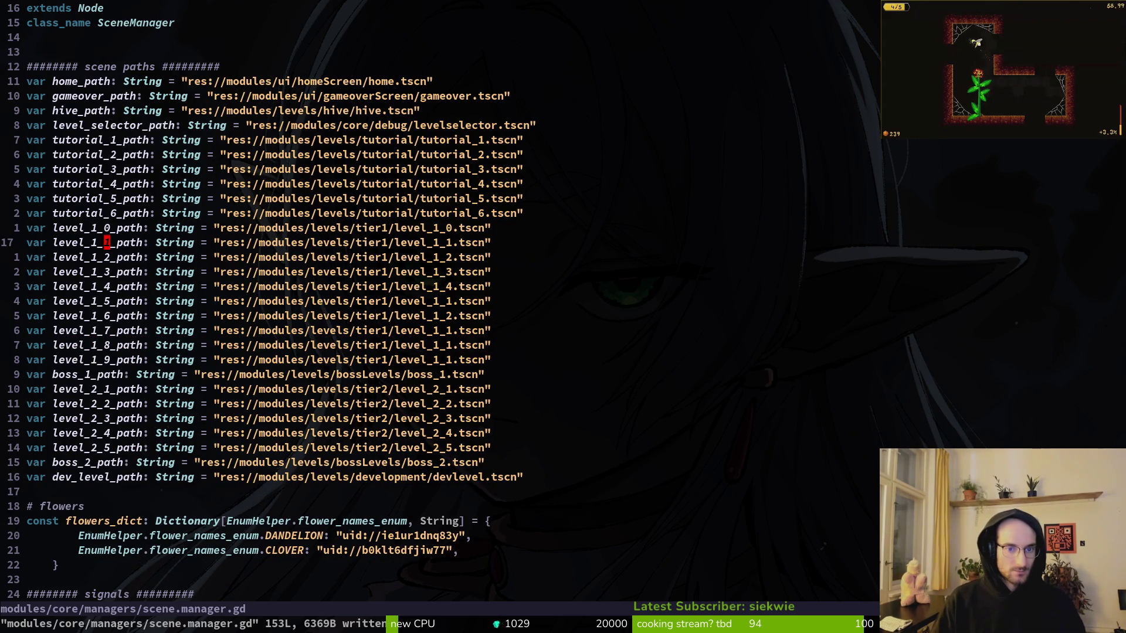
Increment the .tscn numbers for level_1_6 through level_1_9 so each points at its own scene, and save.
key("j")
key("j")
key("j")
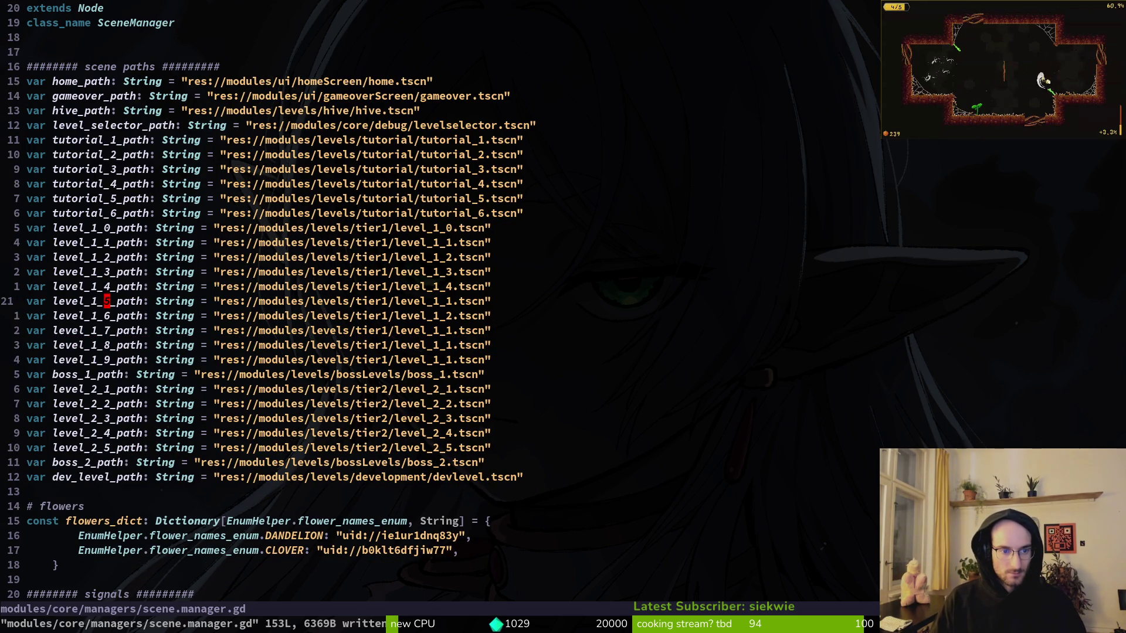
key("k")
key("w")
key("w")
key("w")
key("w")
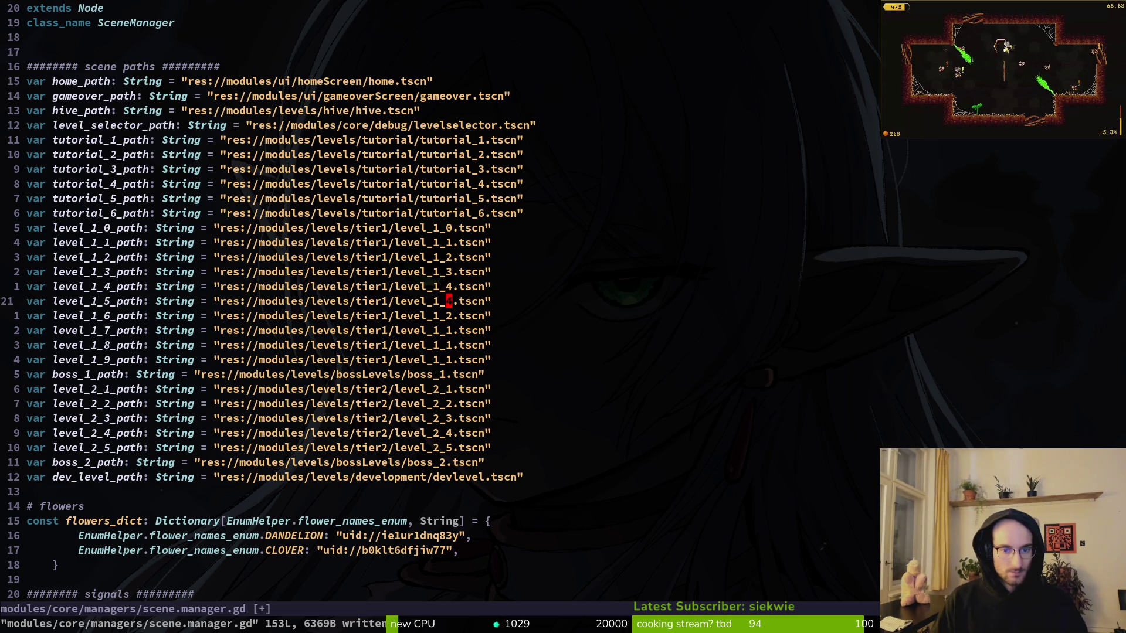
key("j")
key("ctrl+a")
key("j")
key("ctrl+a")
key("ctrl+a")
key("ctrl+a")
key("j")
key("ctrl+a")
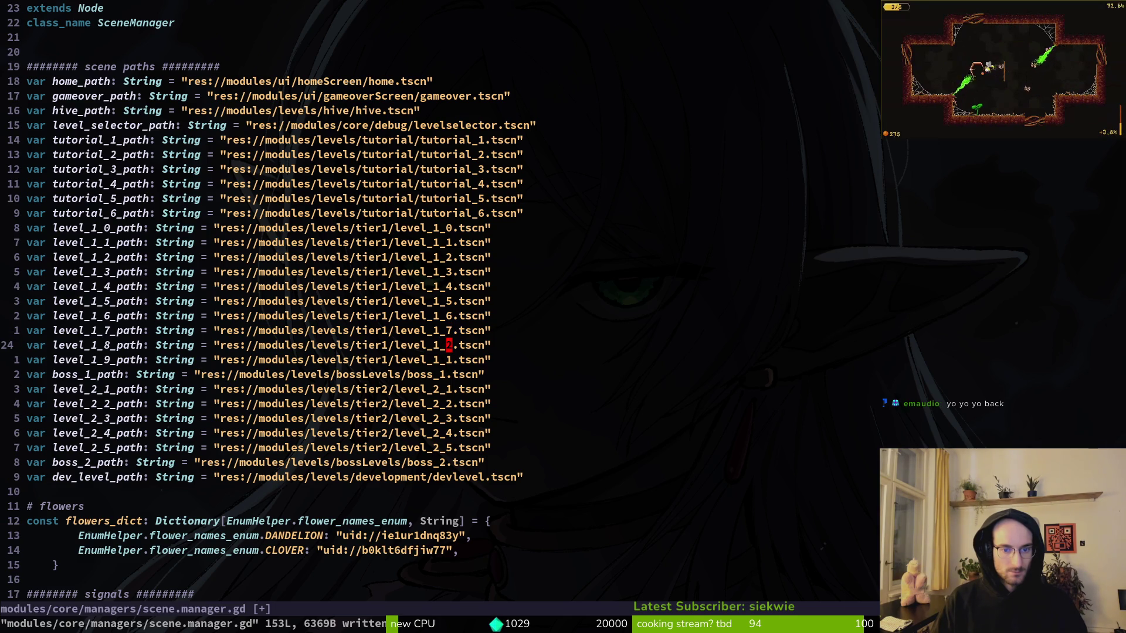
key("j")
key("ctrl+a")
key("ctrl+a")
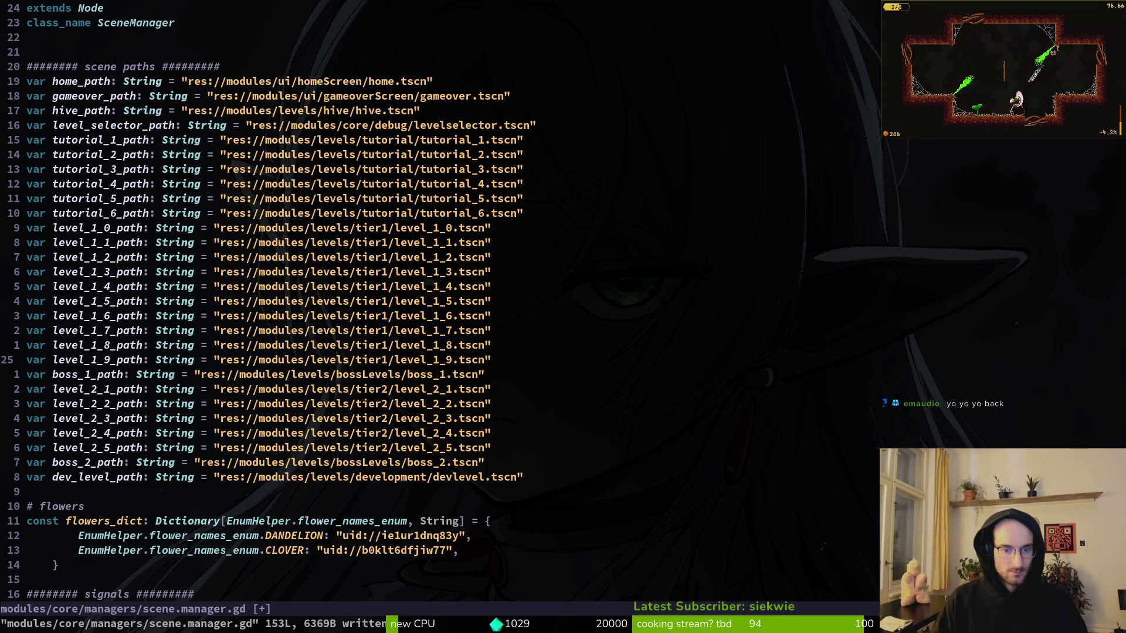
type(":w")
key("Return")
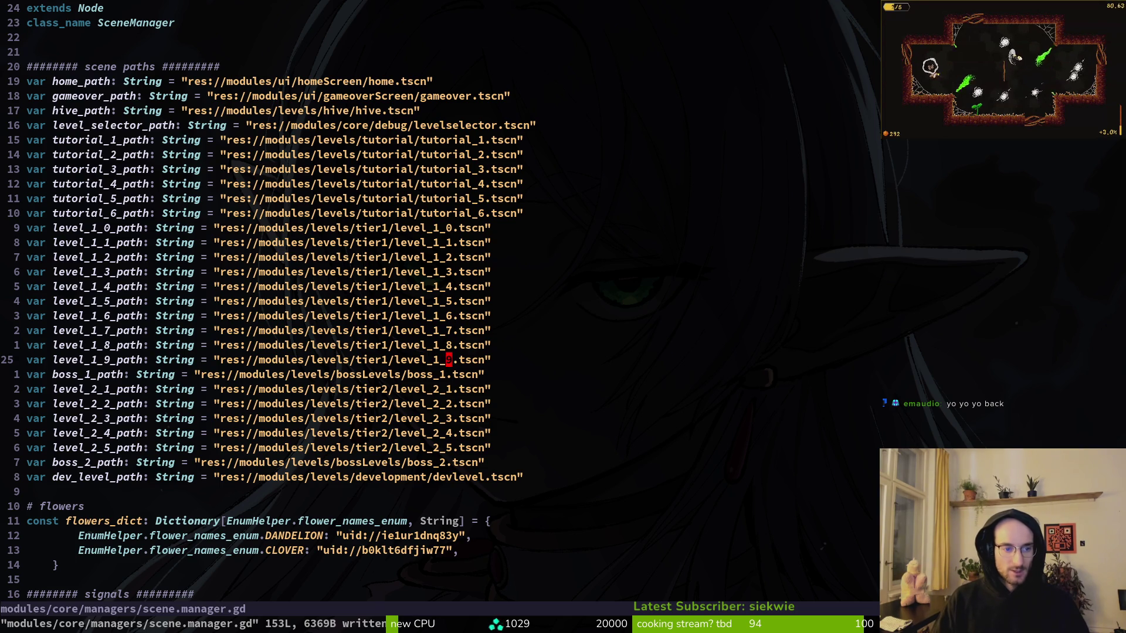
Duplicate the level_2_1_path line, rename the copy to level_2_0_path, and save.
key("j")
key("j")
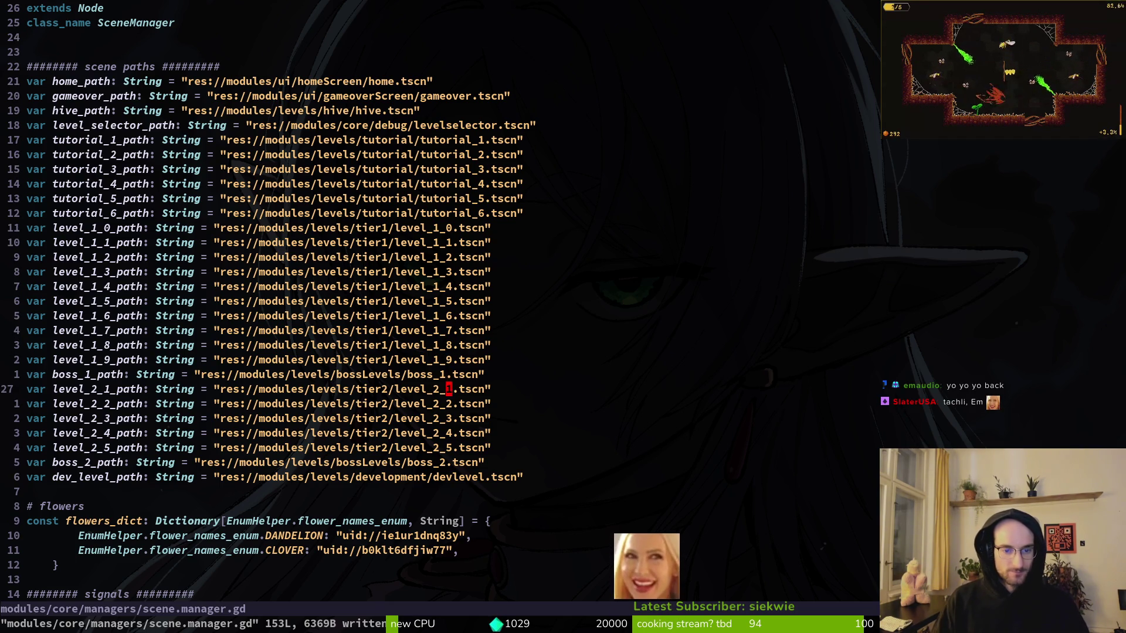
key("y")
key("y")
key("p")
key("k")
key("f")
key("1")
key("r")
key("0")
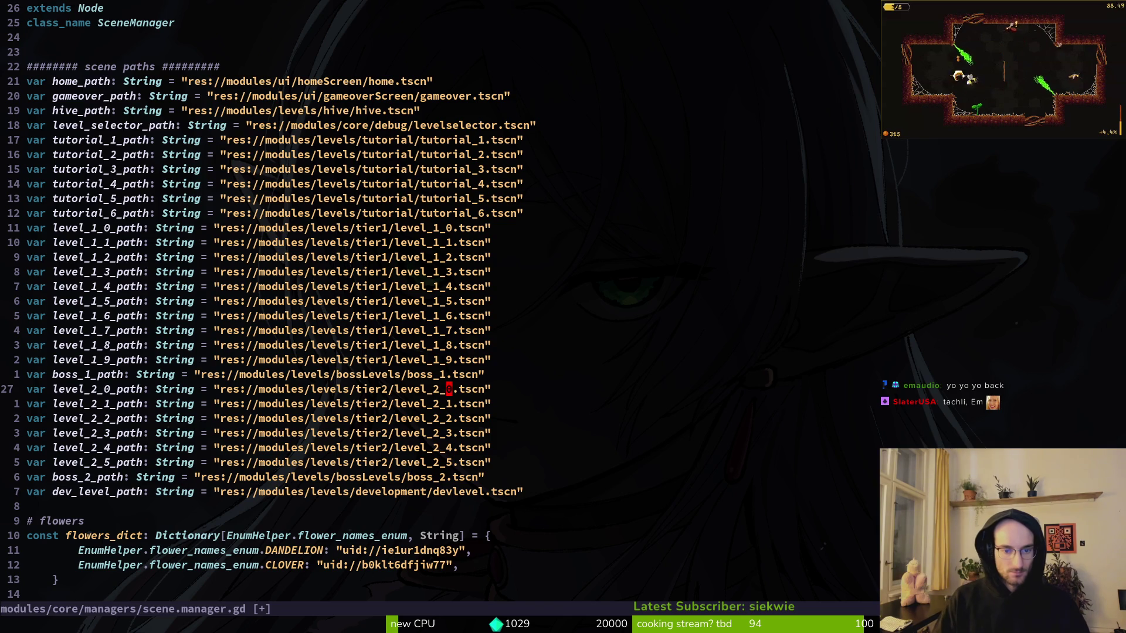
type(":w")
key("Return")
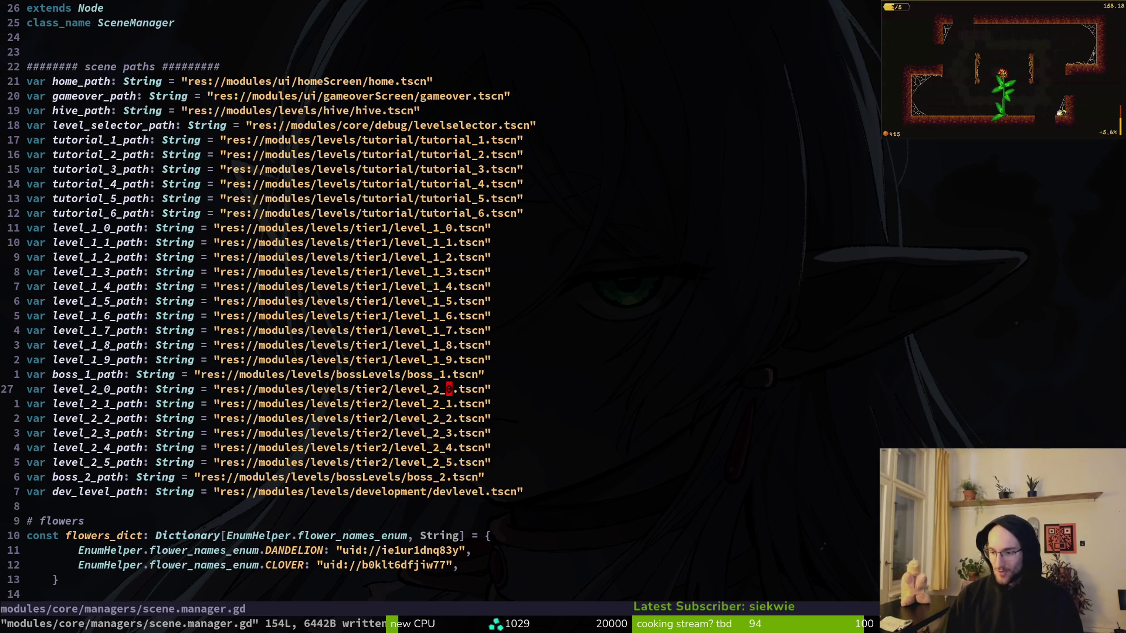
Toggle the window overview with Super+O to bring the VLC player to the front.
key("super+o")
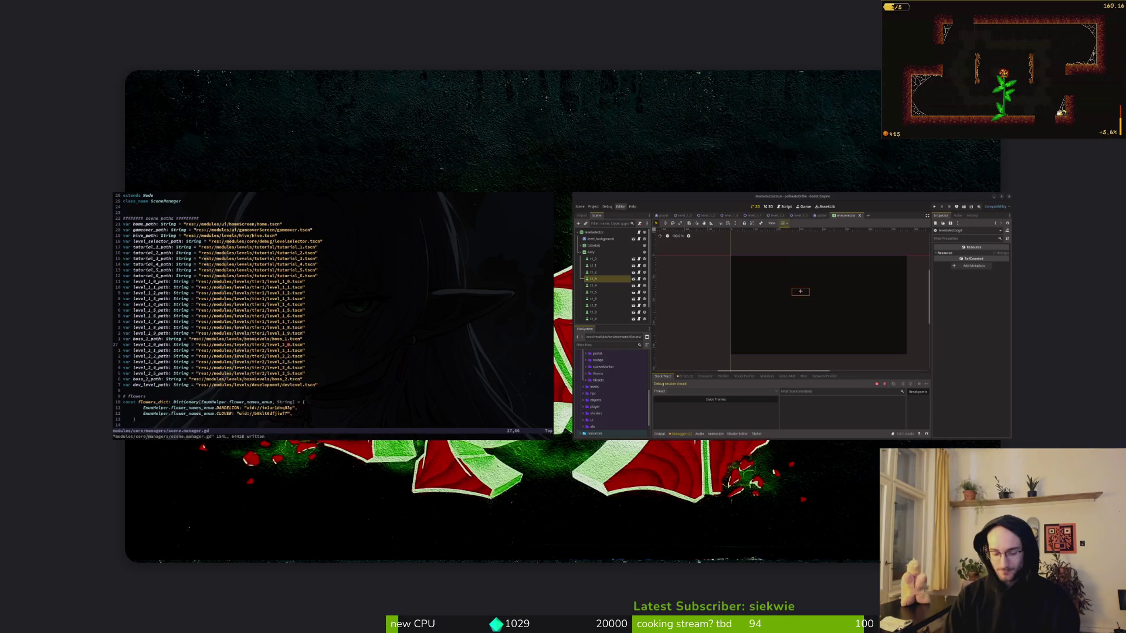
key("super+o")
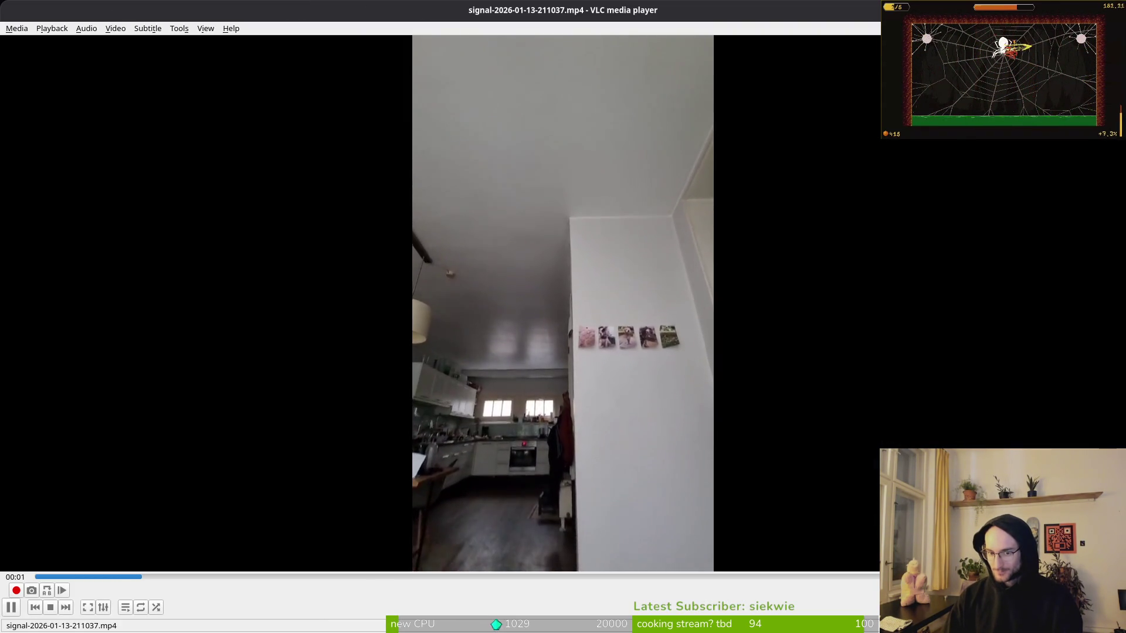
Pause the video and open Tools > Effects and Filters on the Video Effects tab.
key("space")
right_click(546, 312)
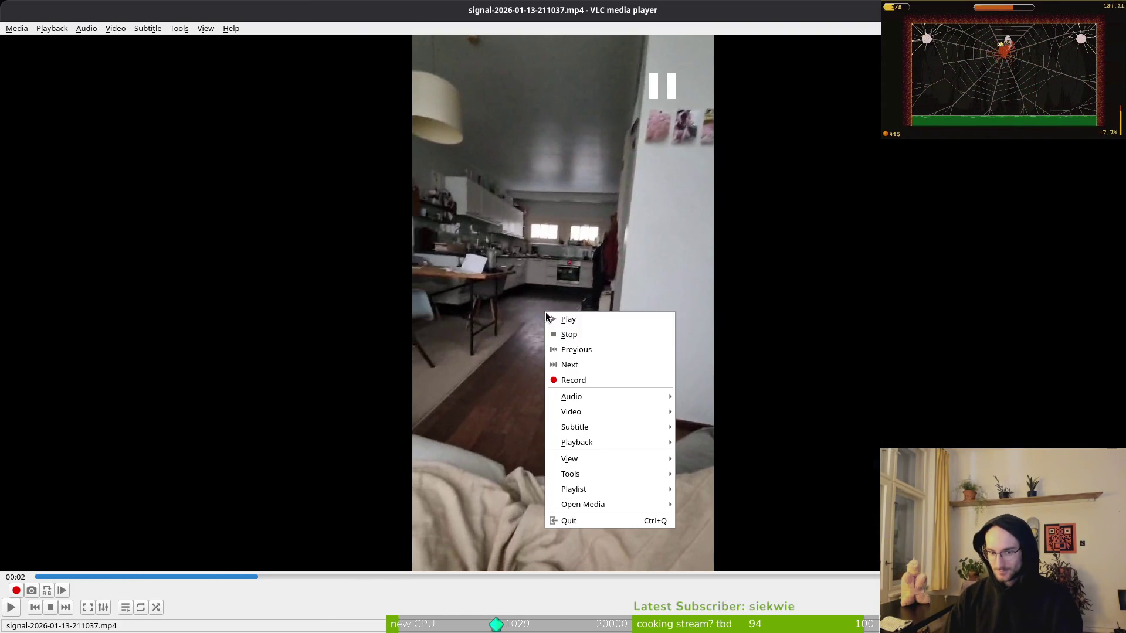
mouse_move(591, 416)
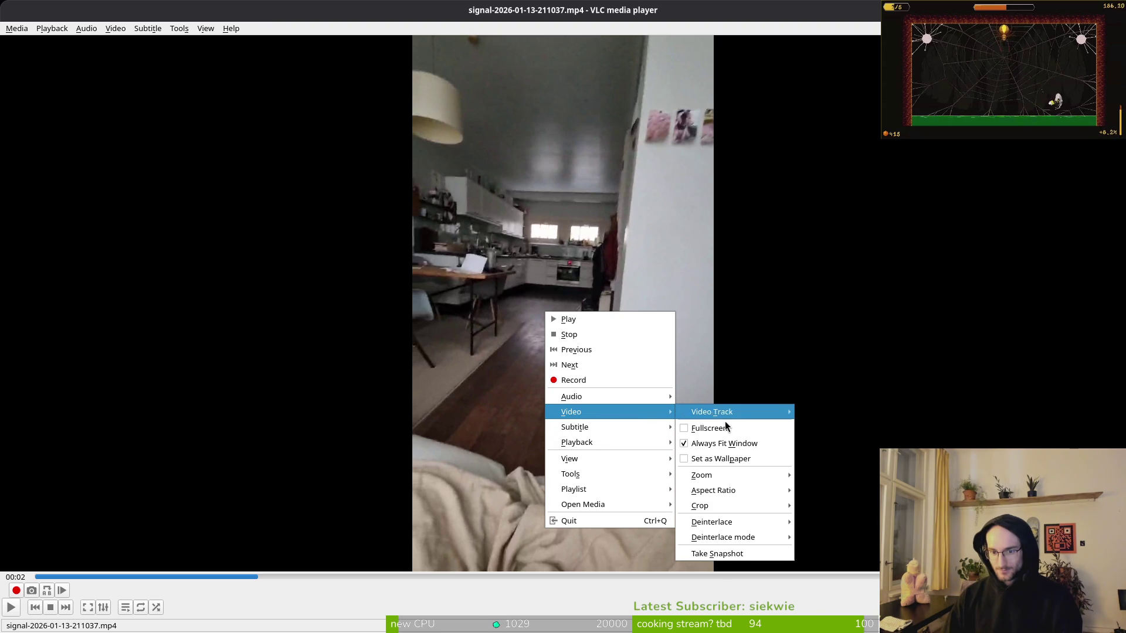
mouse_move(595, 478)
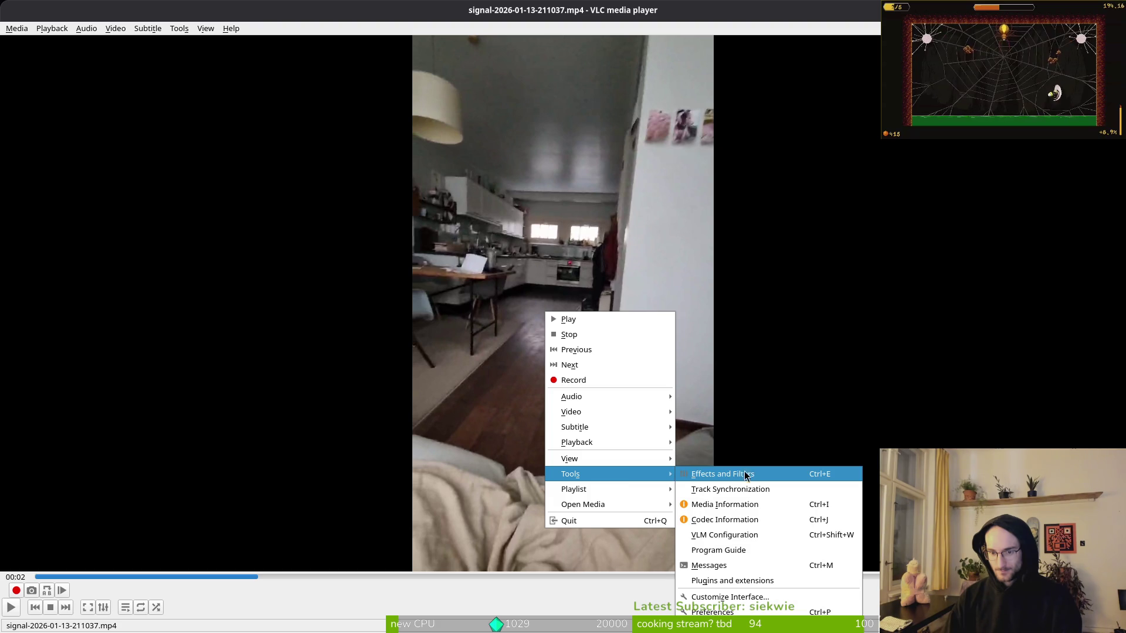
left_click(746, 475)
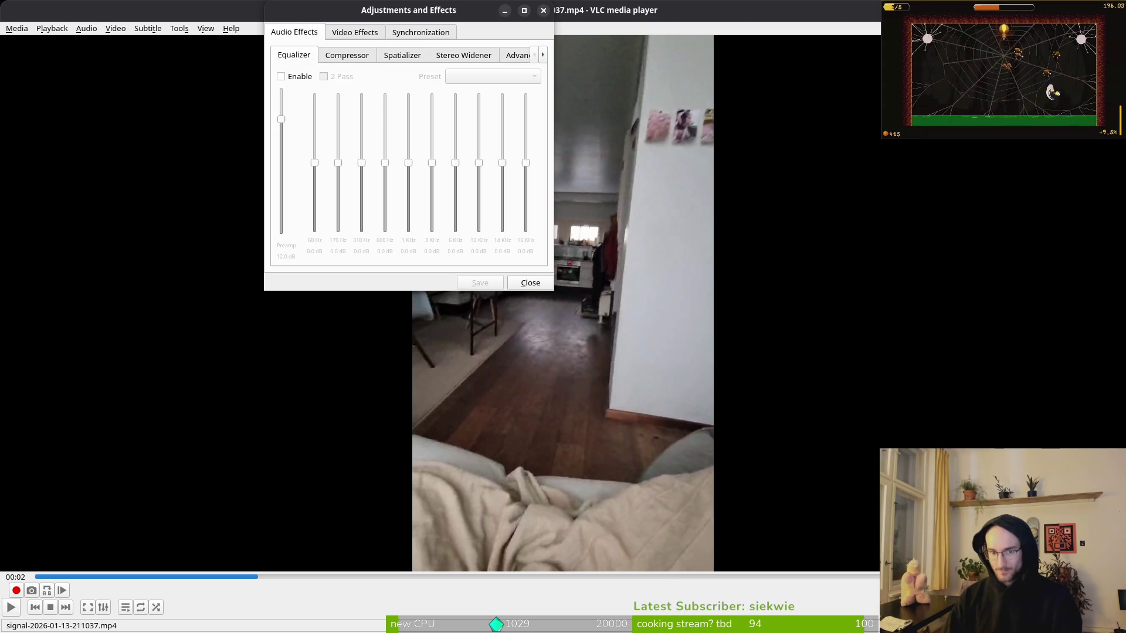
left_click(350, 30)
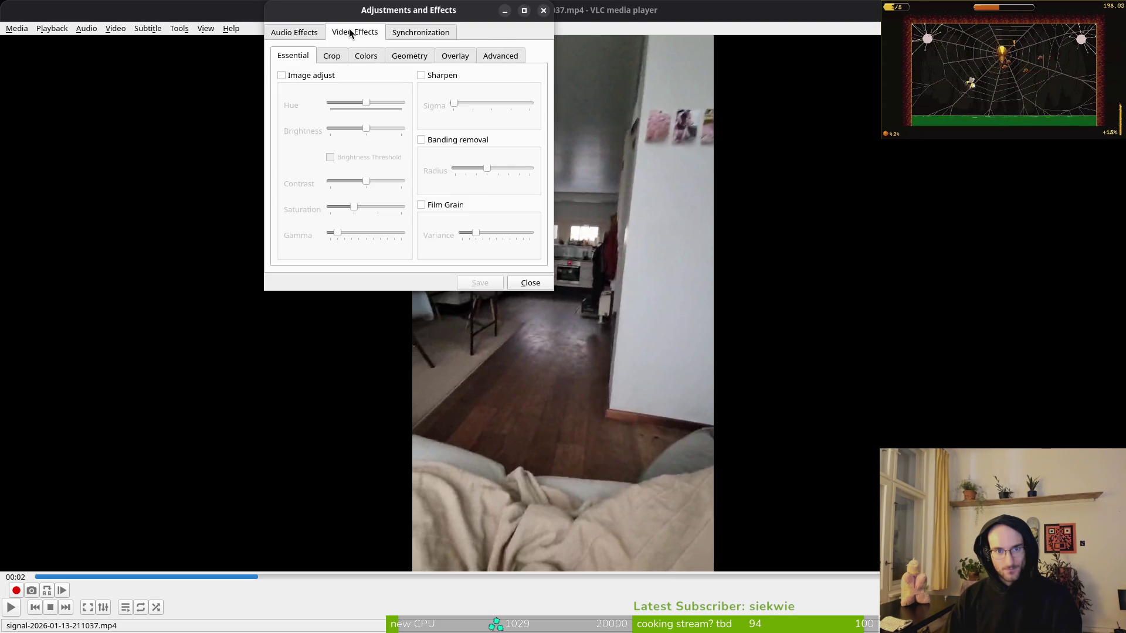